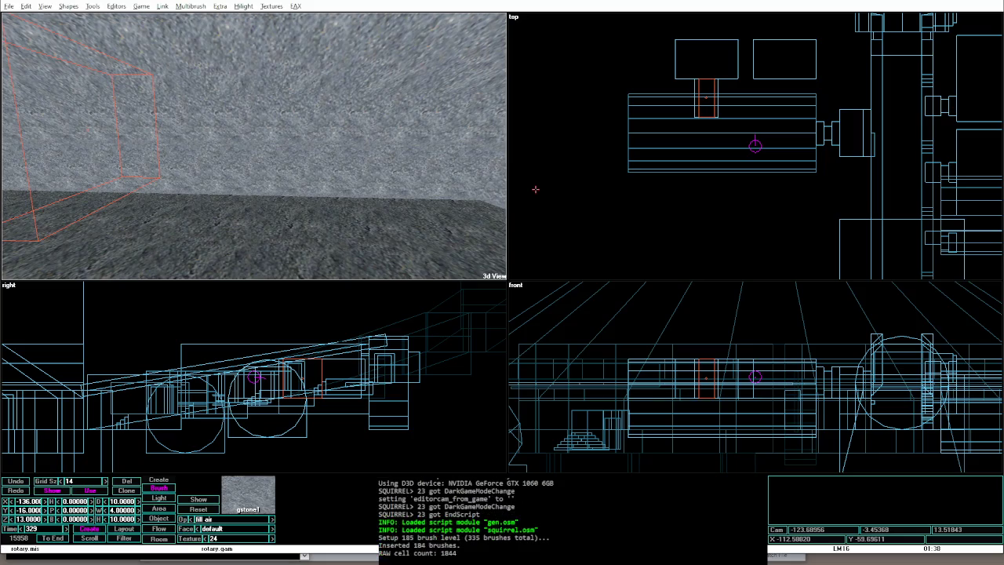
Step: Relight the level and preview it in game mode before editing
{"action": "key", "text": "Left"}
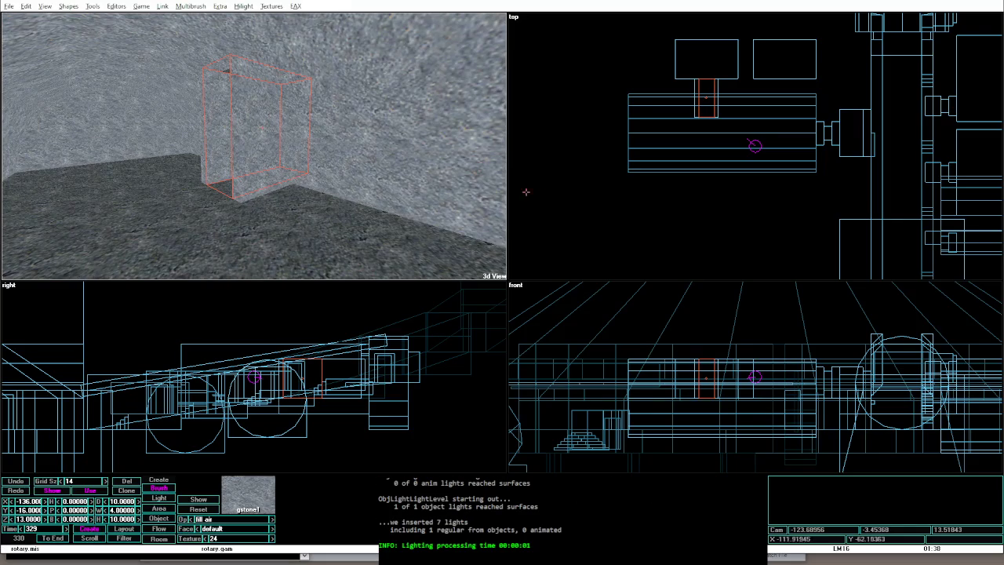
{"action": "key", "text": "alt+g"}
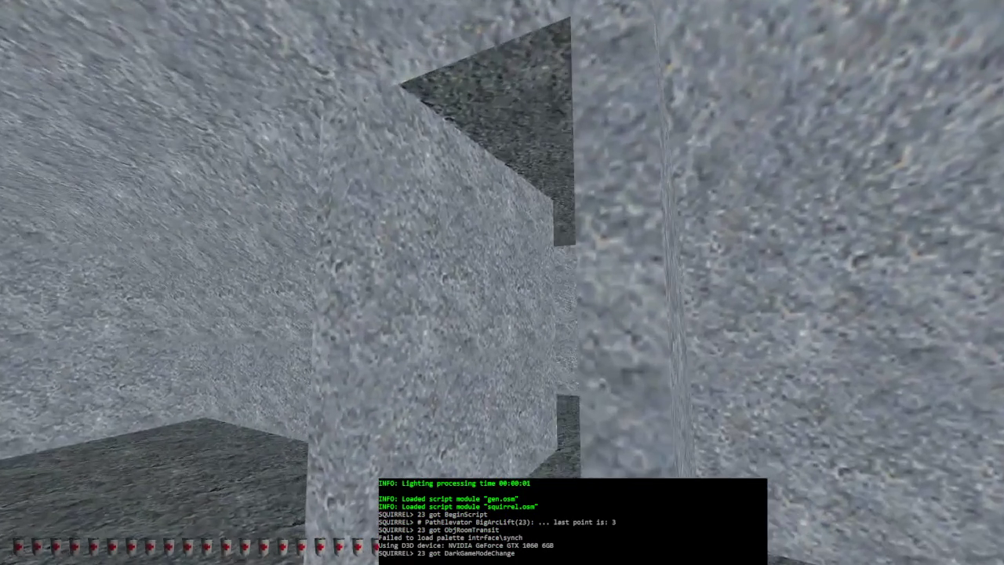
{"action": "key", "text": "alt+e"}
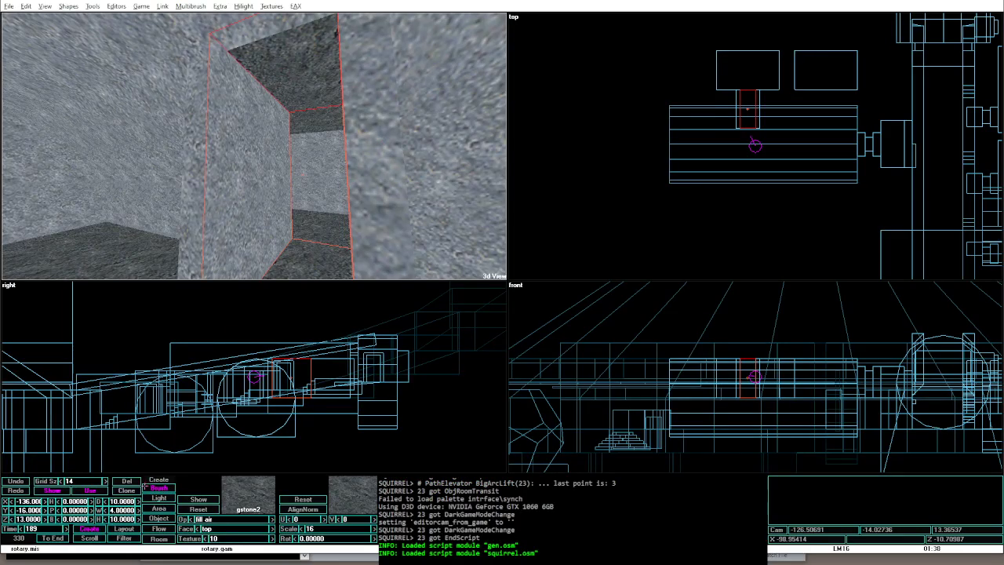
Step: Give the hollow air brush a height of 8 and a width of 8, rebuilding the level
{"action": "type", "text": "8"}
{"action": "key", "text": "Return"}
{"action": "key", "text": "Left"}
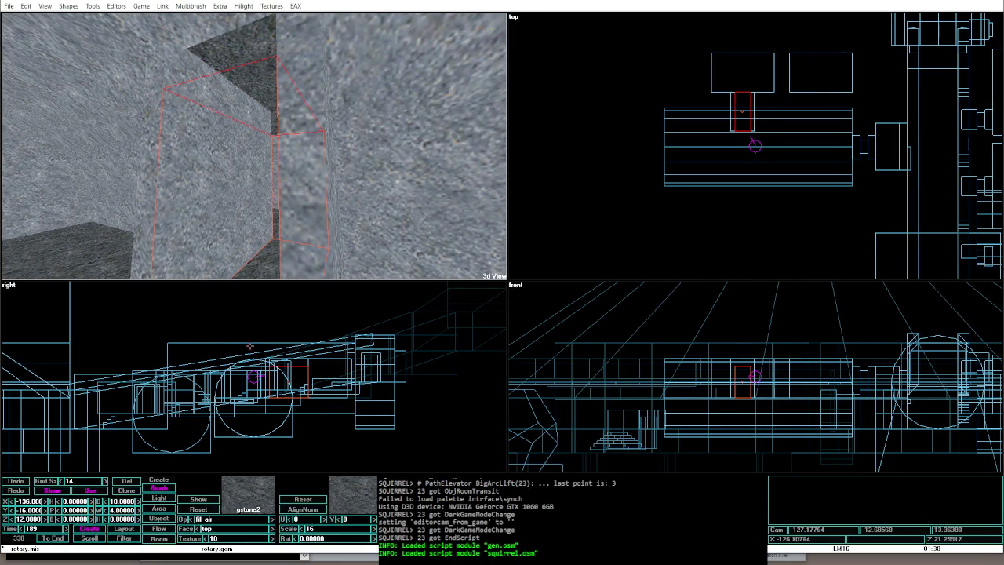
{"action": "key", "text": "alt+shift+o"}
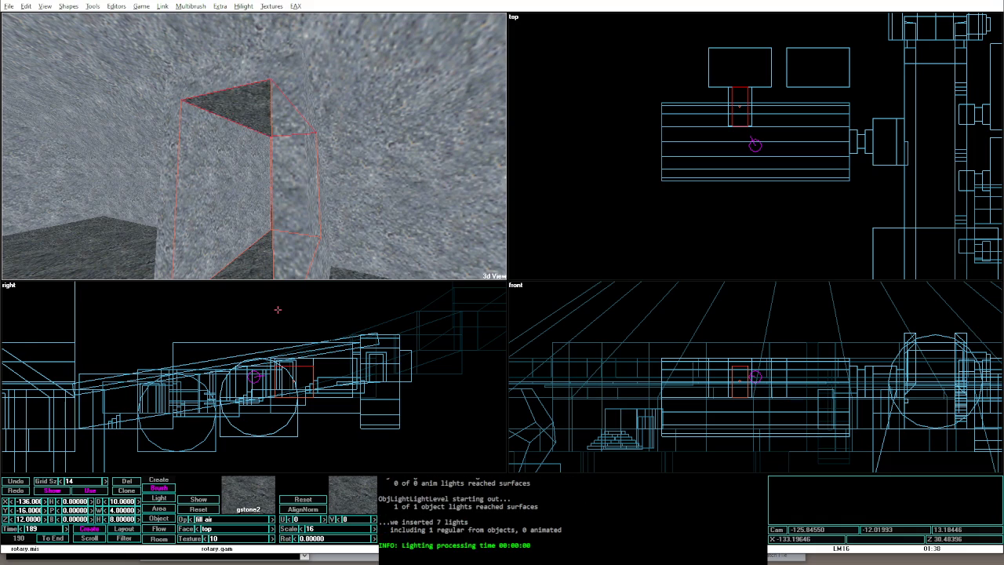
{"action": "type", "text": "8"}
{"action": "key", "text": "Return"}
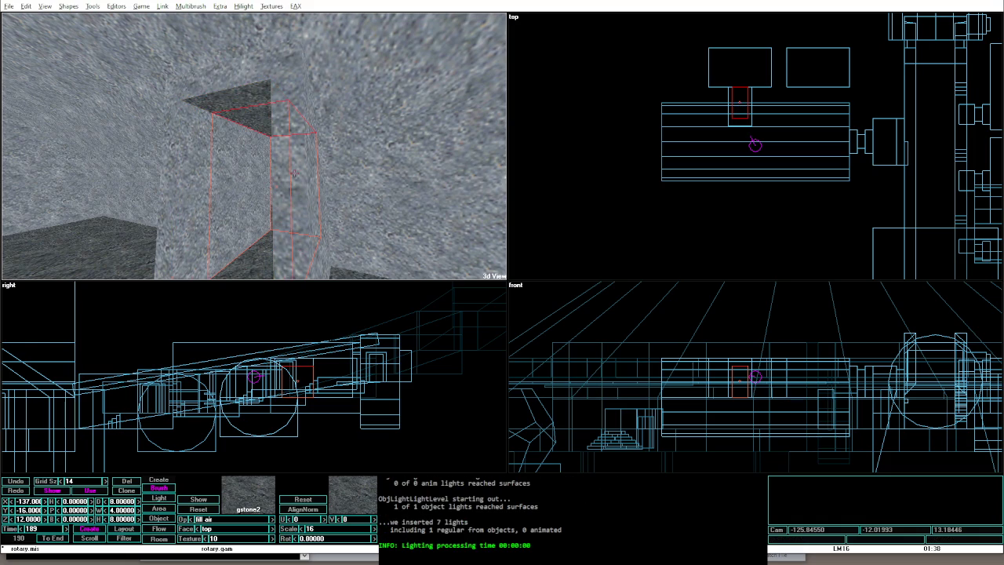
Step: Select the solid block, then the air brush, previewing each and walking the stone corridor
{"action": "left_click", "coordinate": [292, 160]}
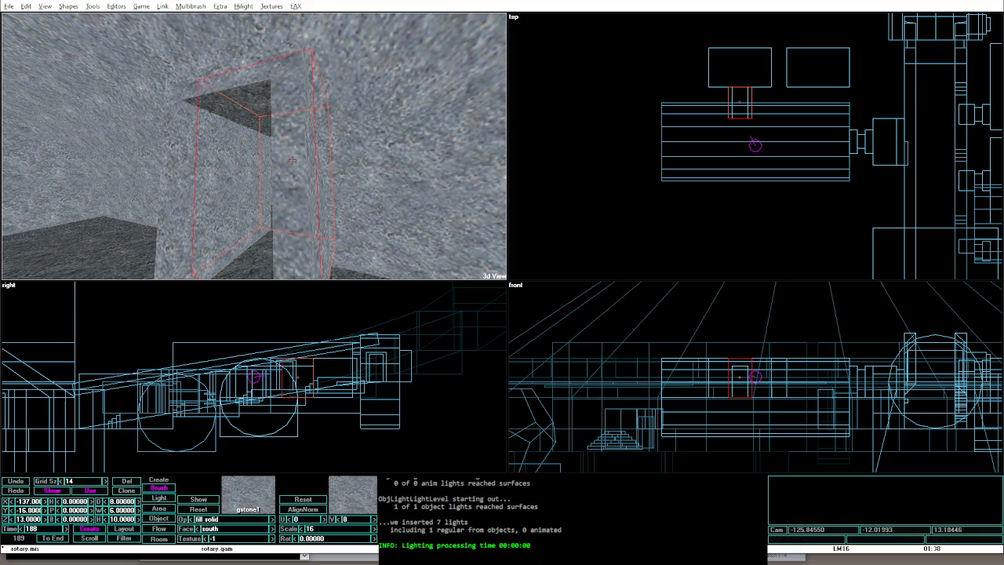
{"action": "key", "text": "alt+g"}
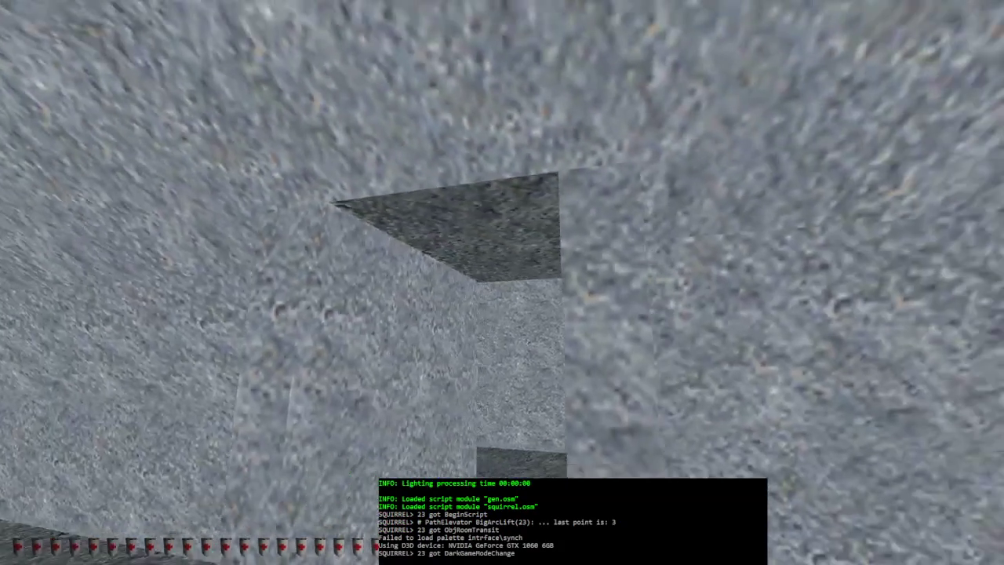
{"action": "key", "text": "alt+e"}
{"action": "left_click", "coordinate": [251, 125]}
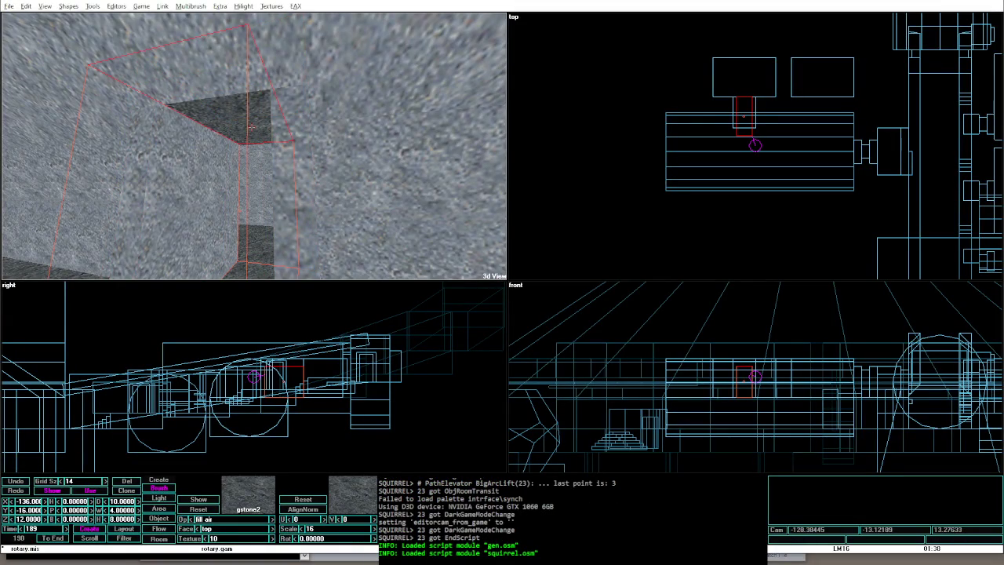
{"action": "key", "text": "alt+g"}
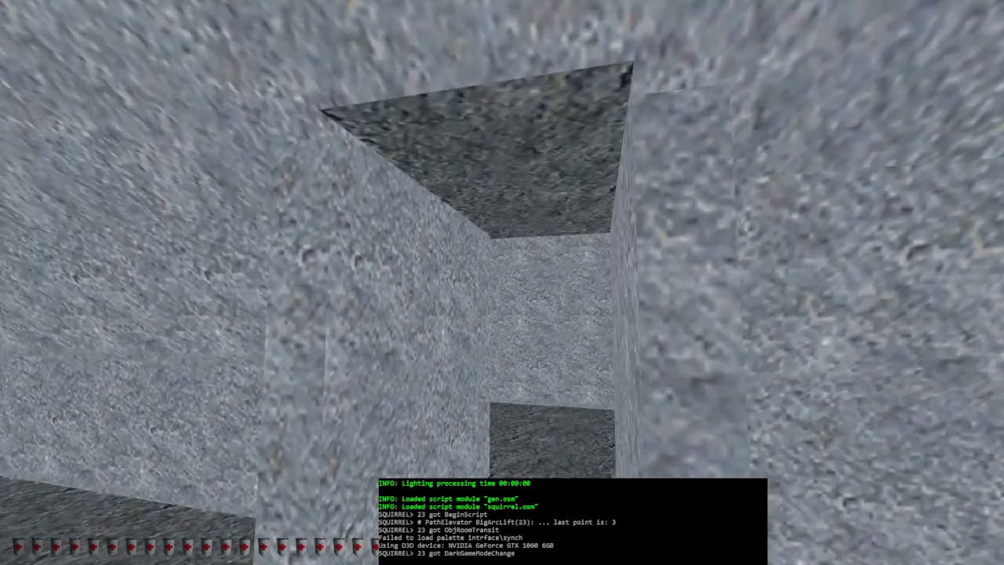
{"action": "key", "text": "w"}
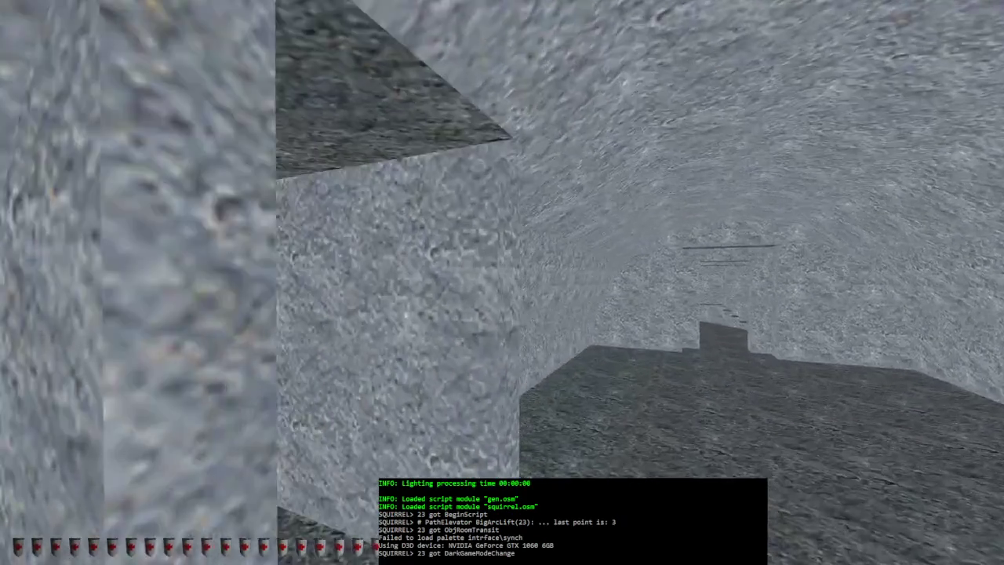
{"action": "key", "text": "alt+e"}
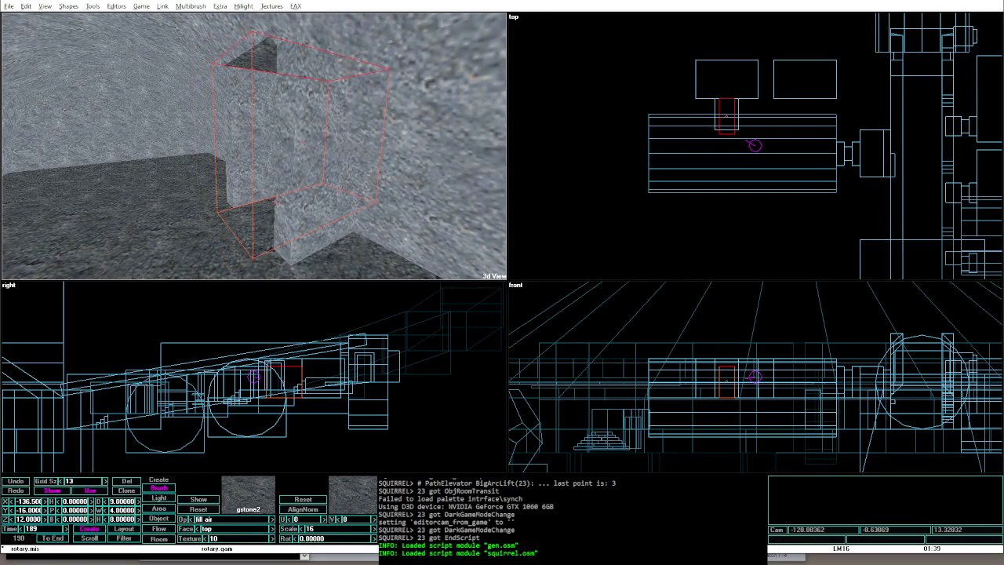
Step: Reselect the solid stone brush and walk through the corridor again in game mode
{"action": "key", "text": "shift+Tab"}
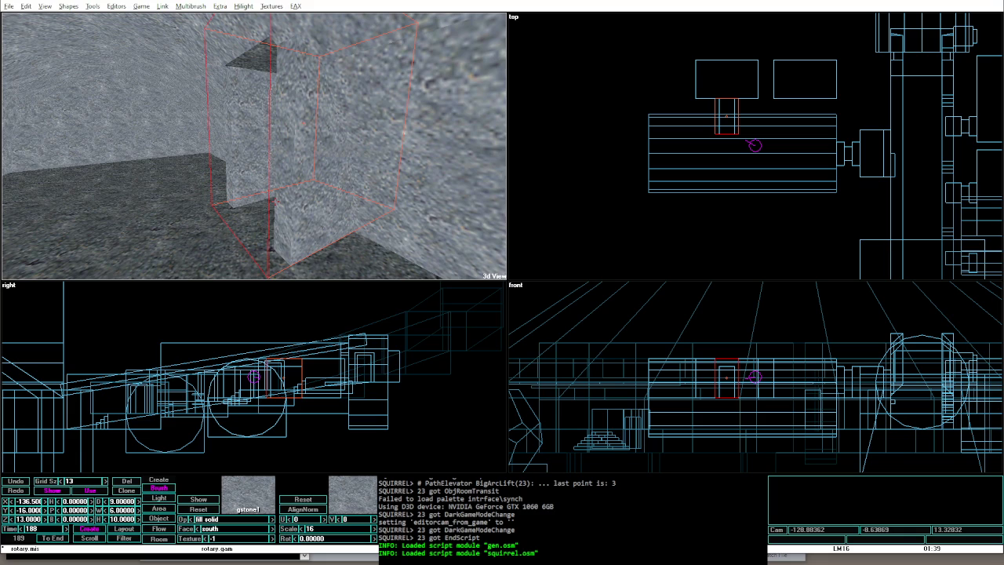
{"action": "key", "text": "alt+g"}
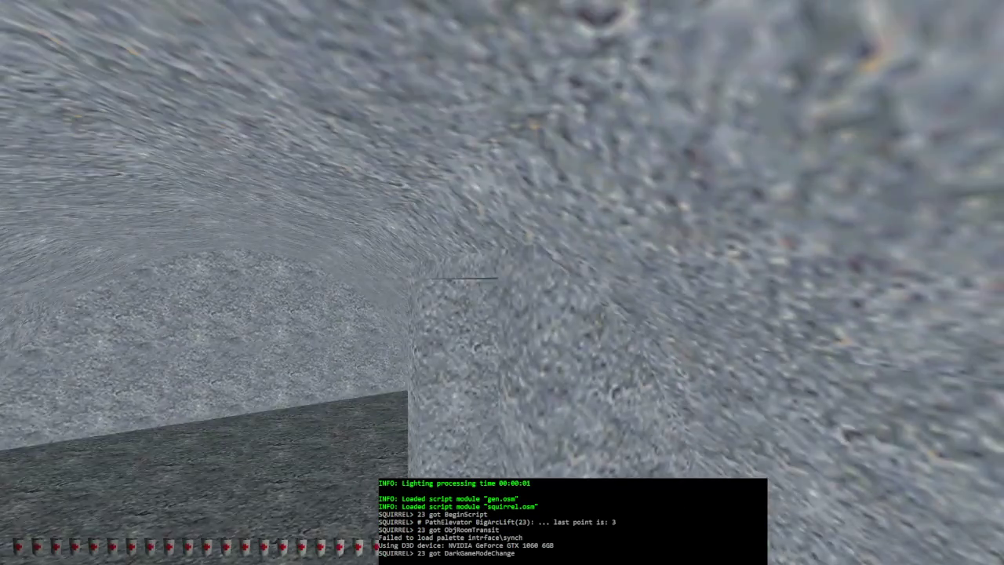
{"action": "key", "text": "w"}
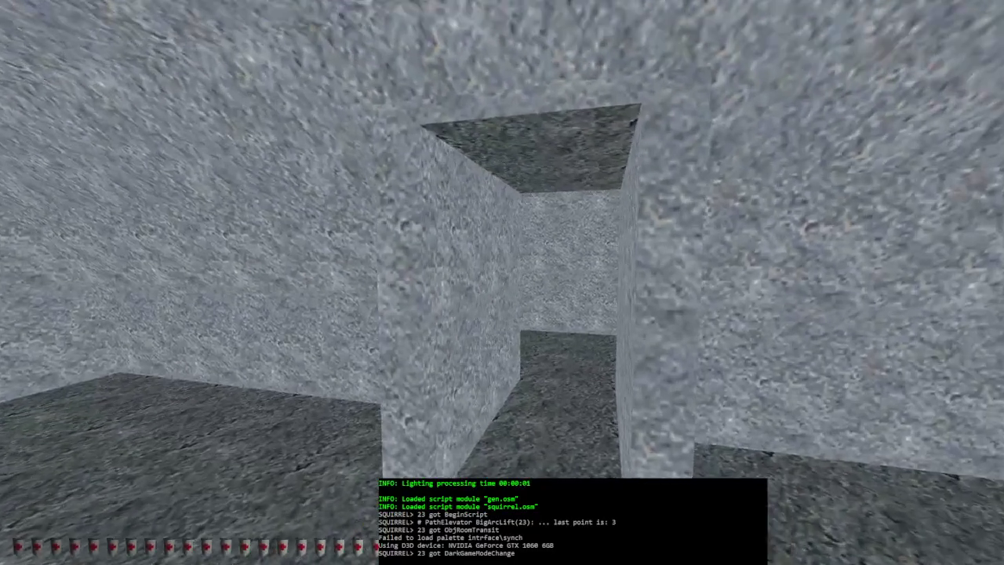
{"action": "key", "text": "alt+e"}
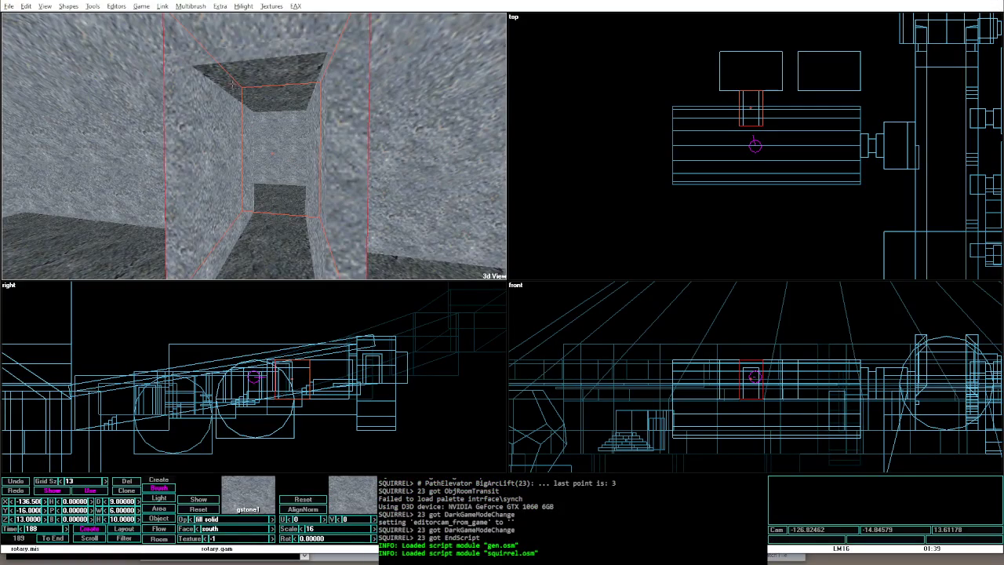
Step: Widen the air shaft, then move the small brush left and give it depth 2, width 3.5
{"action": "left_click", "coordinate": [248, 88]}
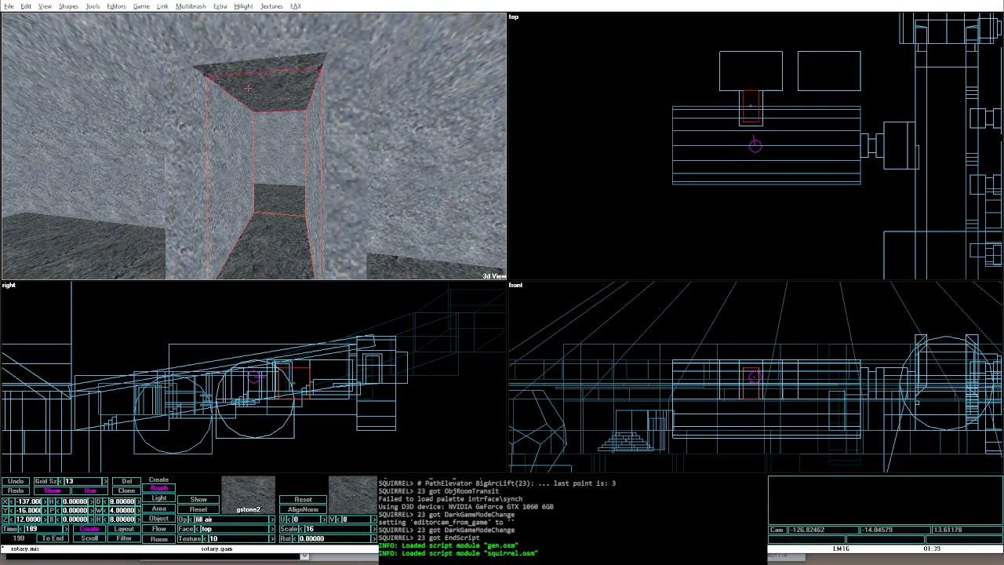
{"action": "key", "text": "Left"}
{"action": "left_click", "coordinate": [873, 141]}
{"action": "left_click_drag", "start_coordinate": [871, 144], "coordinate": [750, 121]}
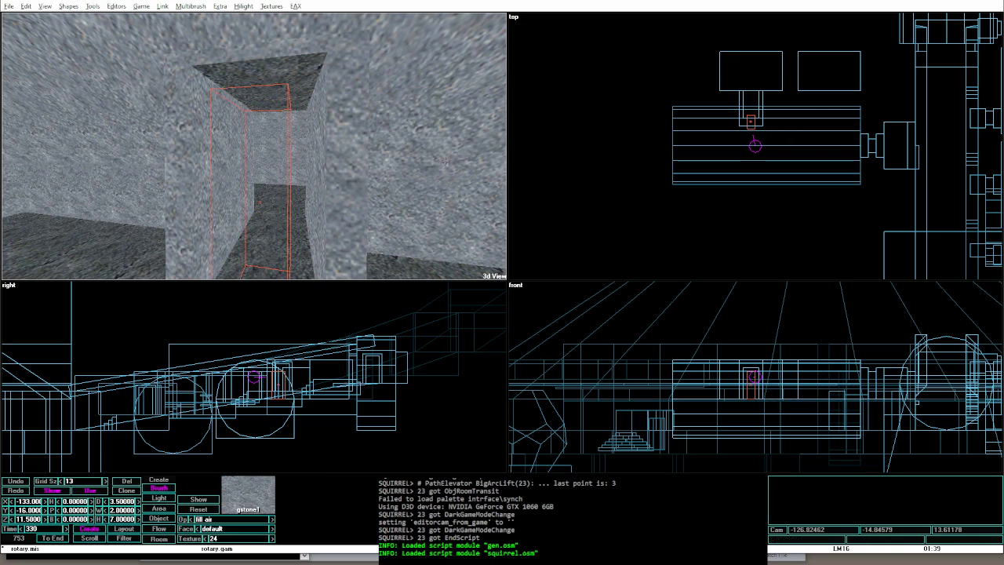
{"action": "left_click", "coordinate": [122, 500]}
{"action": "type", "text": "2"}
{"action": "key", "text": "Return"}
{"action": "left_click", "coordinate": [122, 510]}
{"action": "type", "text": "3.5"}
{"action": "key", "text": "Return"}
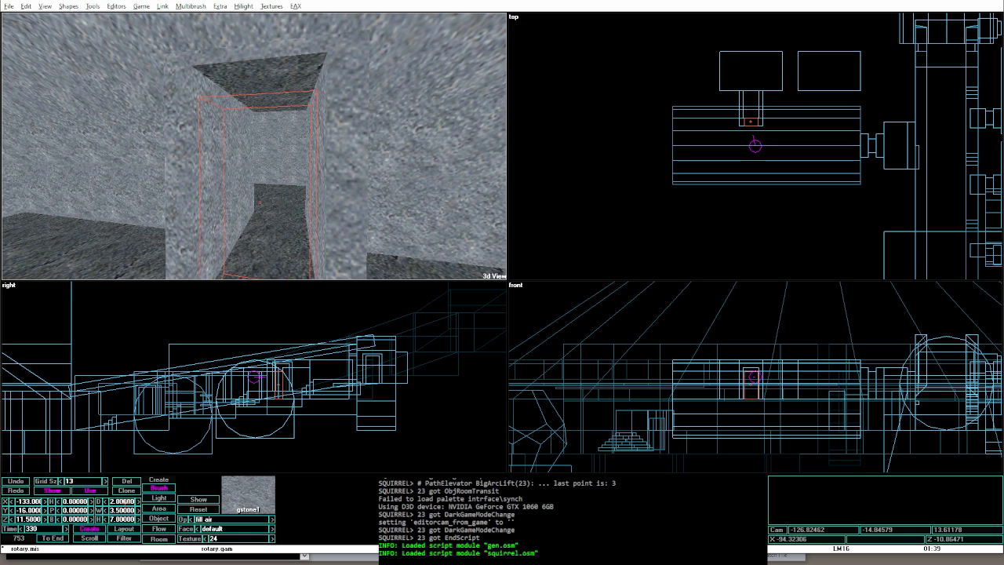
Step: Widen the larger solid block to 8 and check the doorway corridor in game mode
{"action": "left_click", "coordinate": [340, 247]}
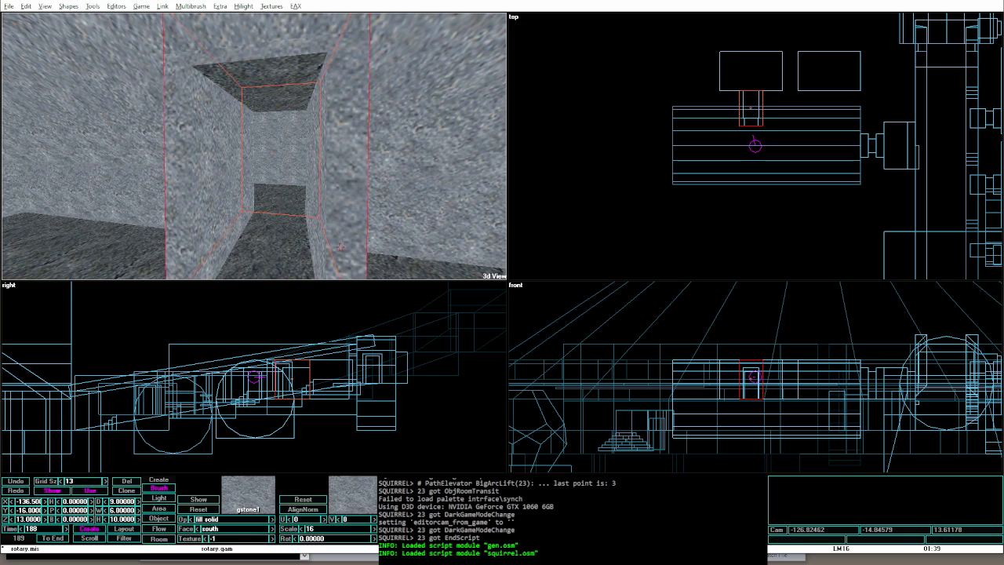
{"action": "key", "text": "ctrl+Right"}
{"action": "key", "text": "alt+g"}
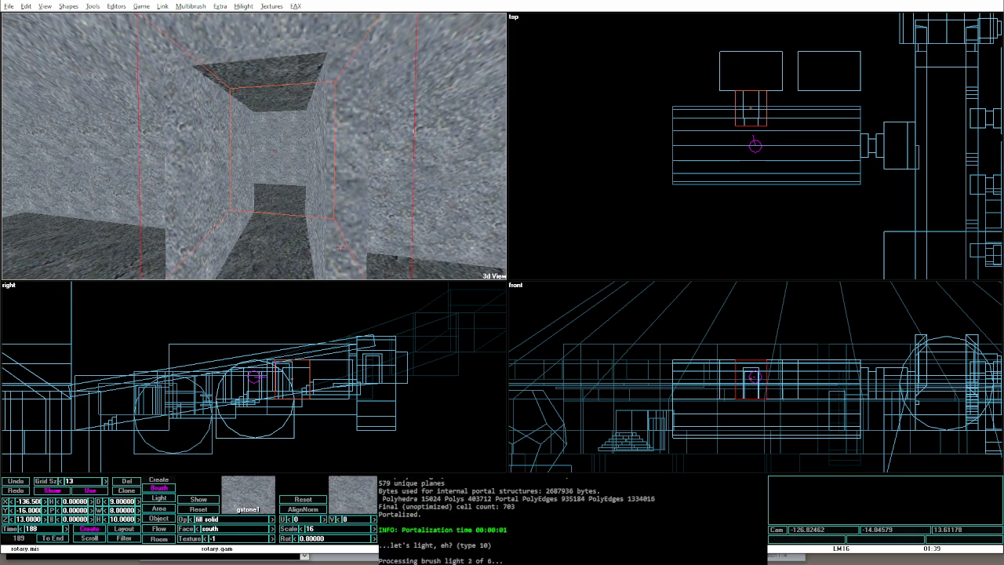
{"action": "key", "text": "w"}
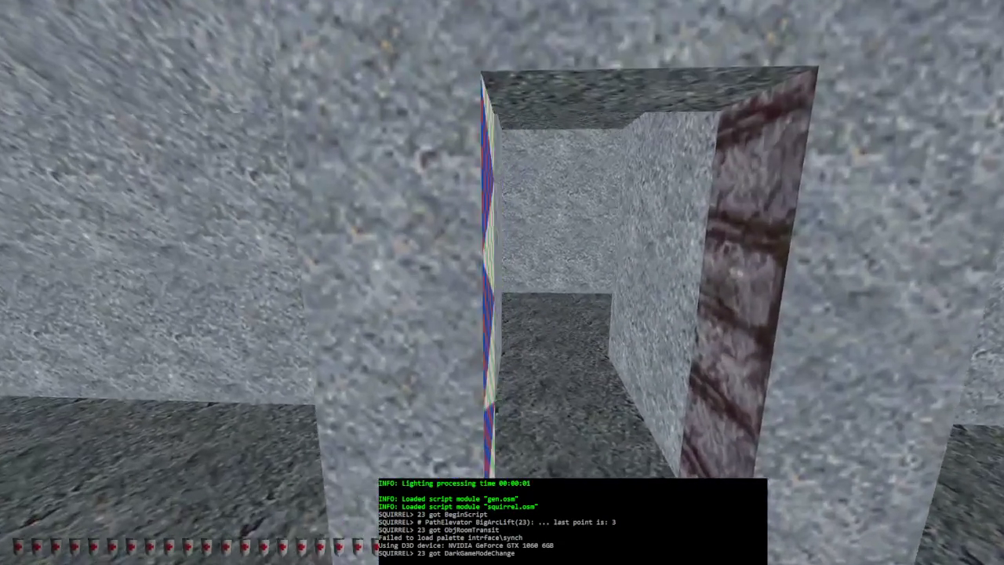
{"action": "key", "text": "alt+e"}
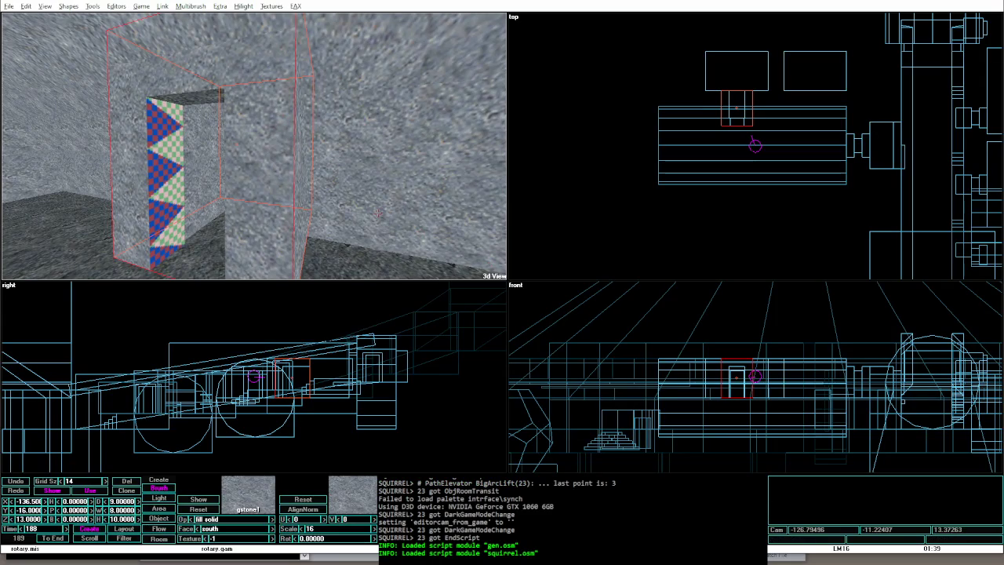
Step: Reduce the brush depth from 9 to 7 and preview the smaller air brush in game mode
{"action": "key", "text": "shift+Left"}
{"action": "key", "text": "shift+Left"}
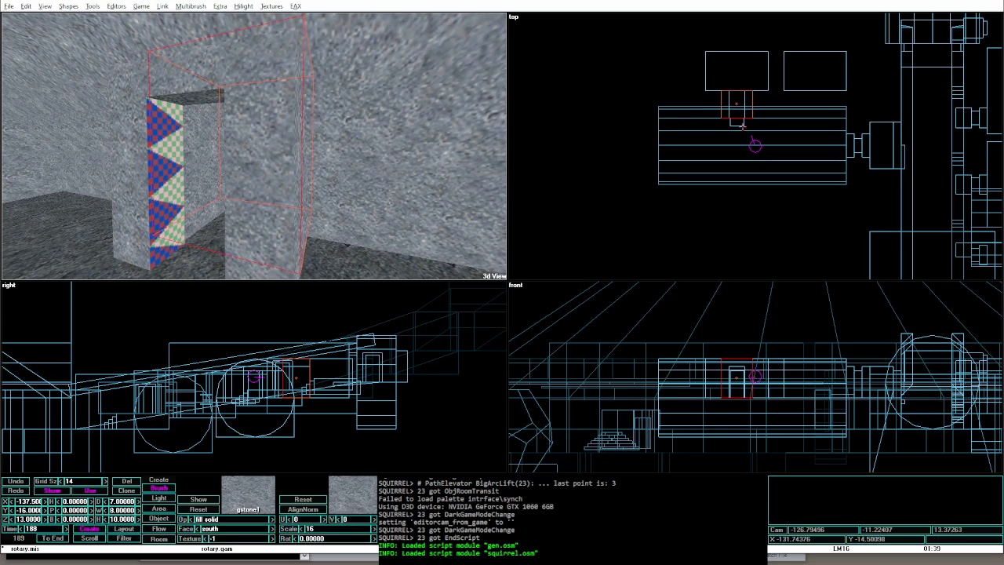
{"action": "left_click", "coordinate": [743, 98]}
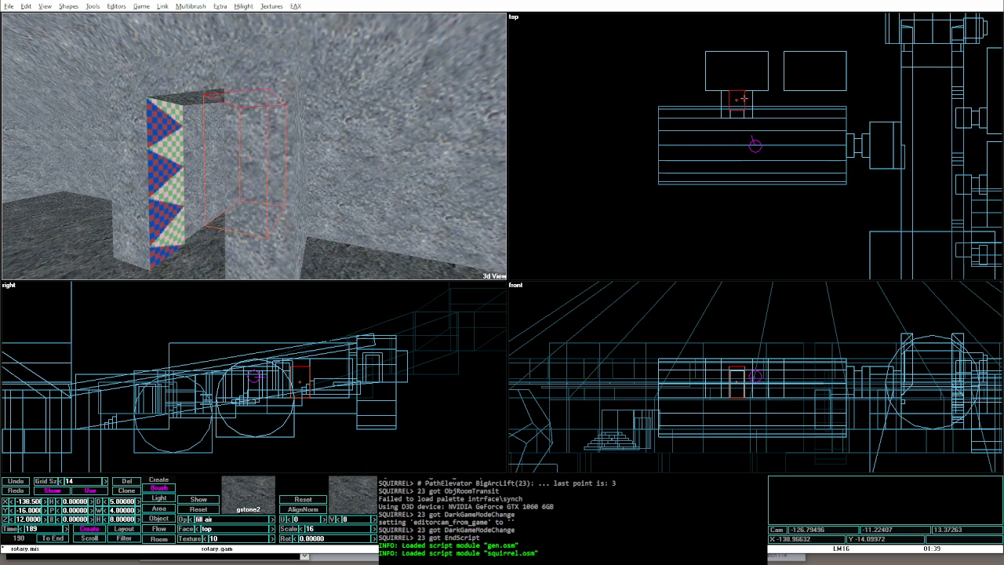
{"action": "key", "text": "alt+g"}
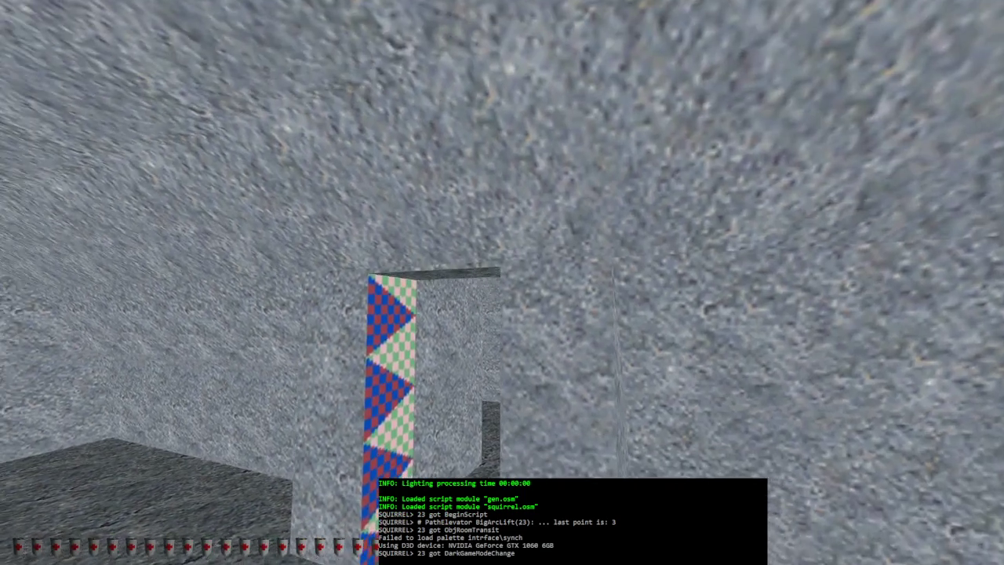
{"action": "key", "text": "alt+e"}
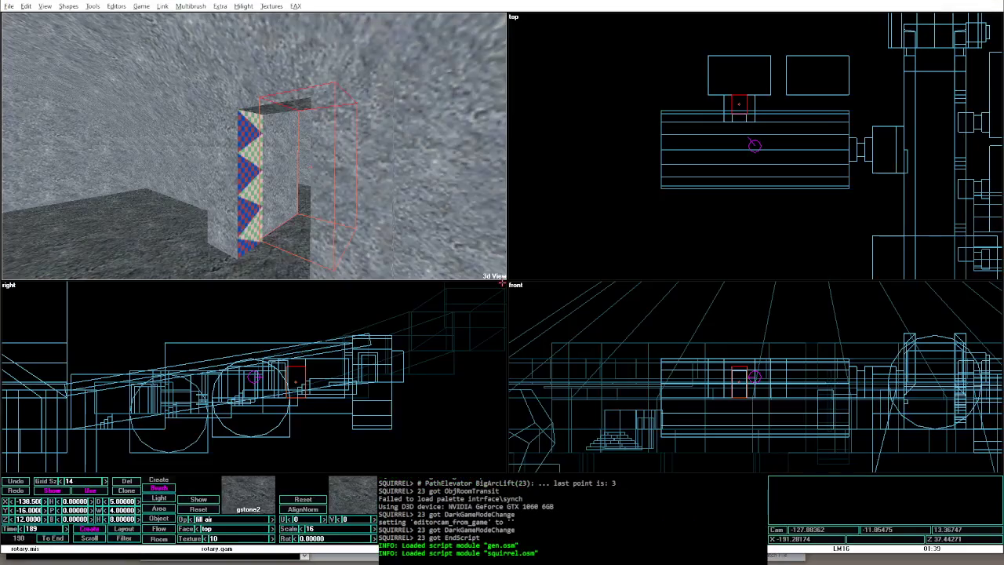
Step: Select the solid checkered pillar brush, portalize with Alt+O, and launch game mode
{"action": "key", "text": "Tab"}
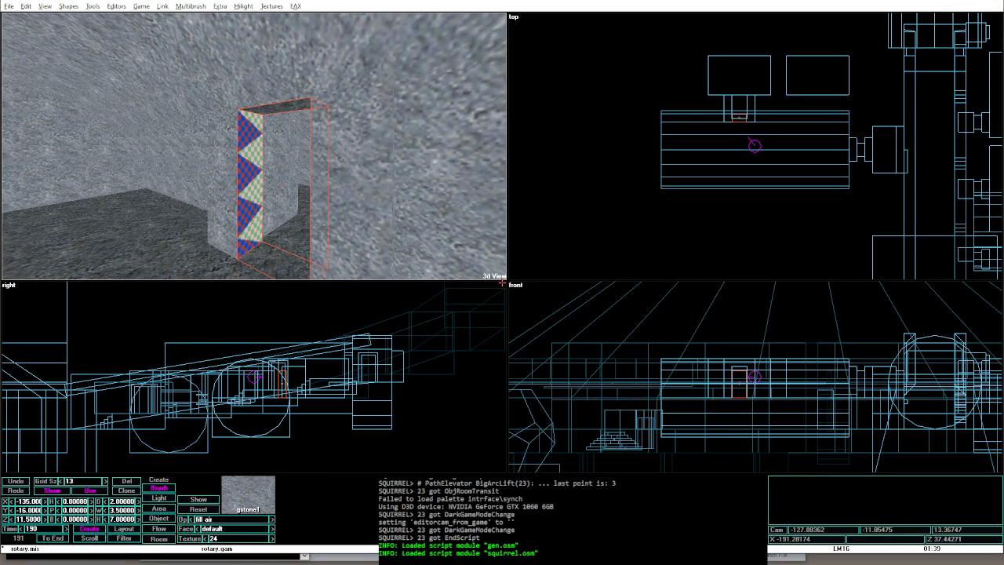
{"action": "key", "text": "shift+Tab"}
{"action": "key", "text": "shift+Tab"}
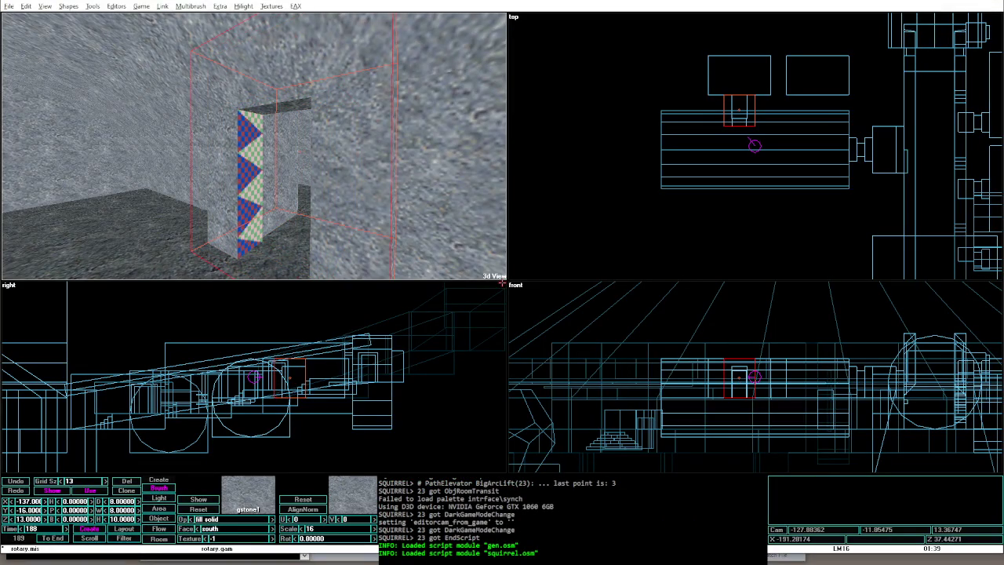
{"action": "key", "text": "alt+o"}
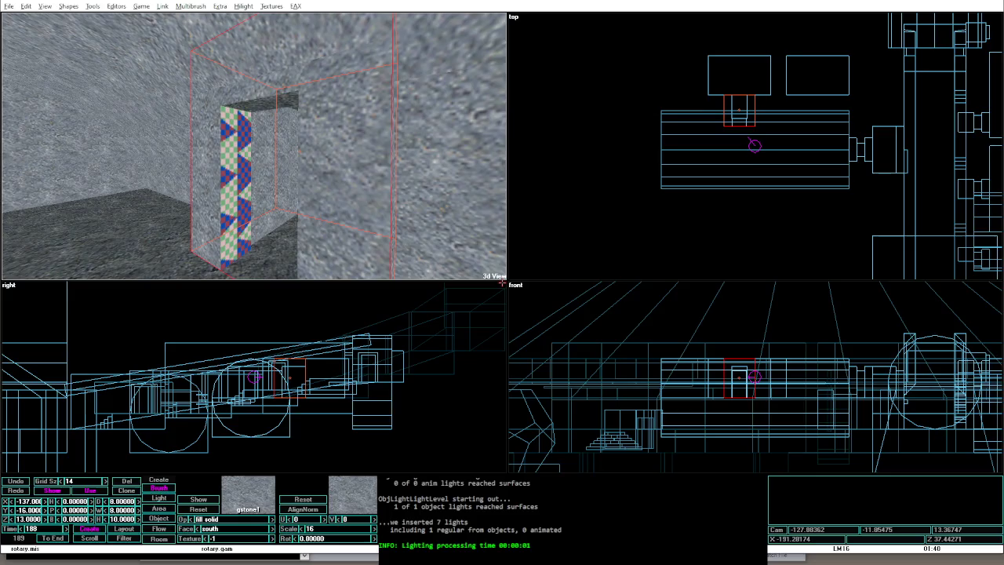
{"action": "key", "text": "alt+g"}
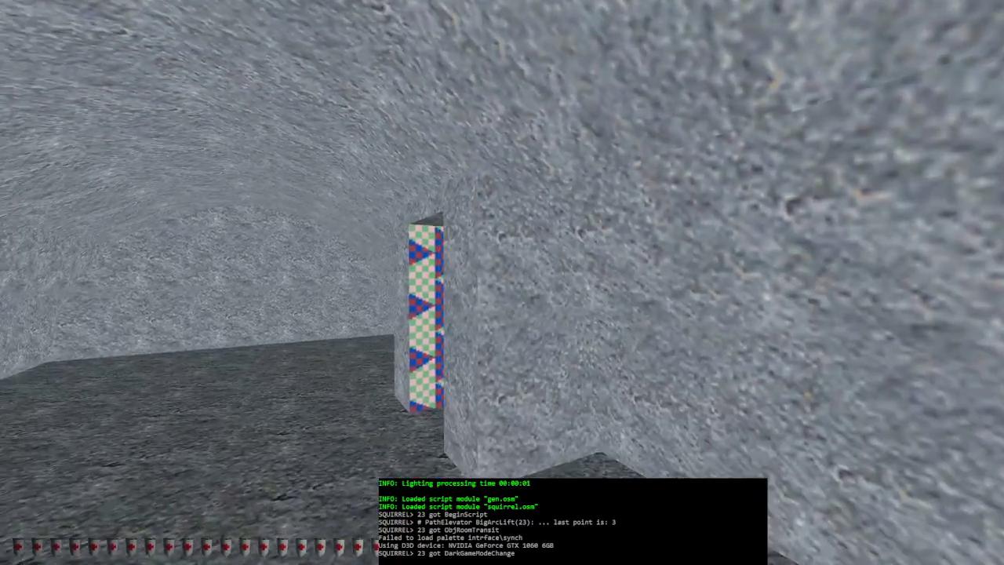
Step: Inspect the pillar and alcove, then select the alcove air brush and walk toward the doorway
{"action": "key", "text": "w"}
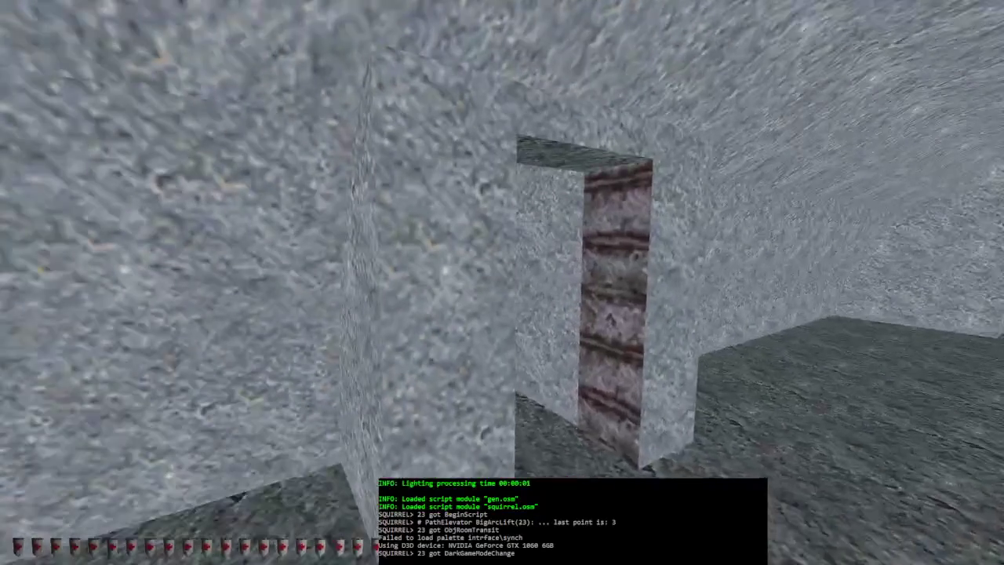
{"action": "key", "text": "alt+e"}
{"action": "left_click", "coordinate": [314, 152]}
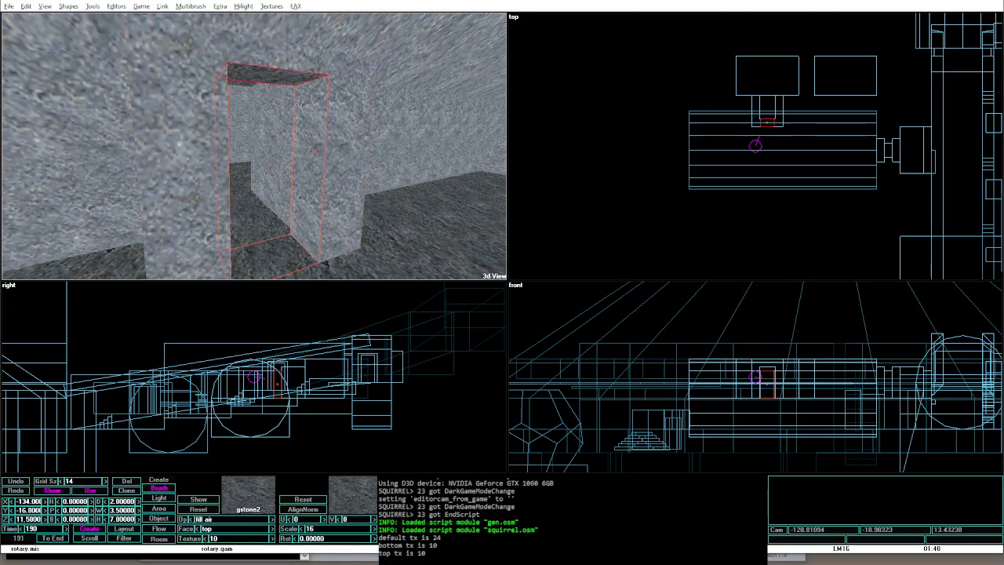
{"action": "key", "text": "alt+g"}
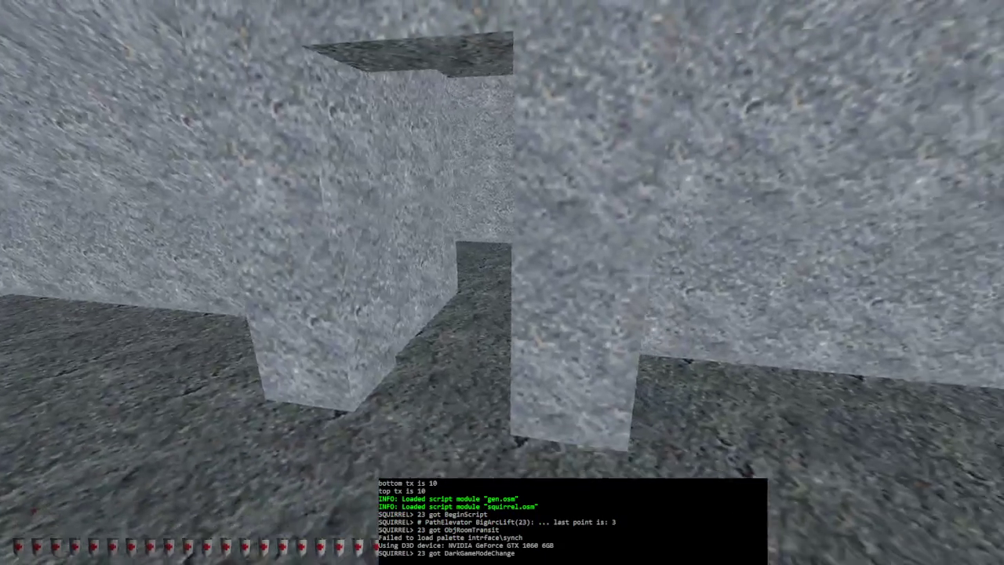
{"action": "key", "text": "w"}
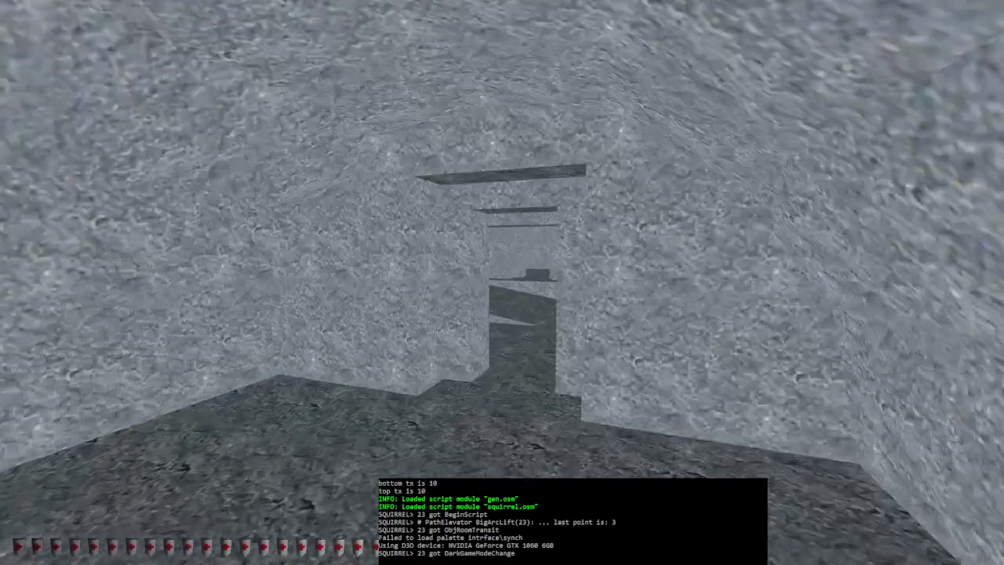
{"action": "key", "text": "alt+e"}
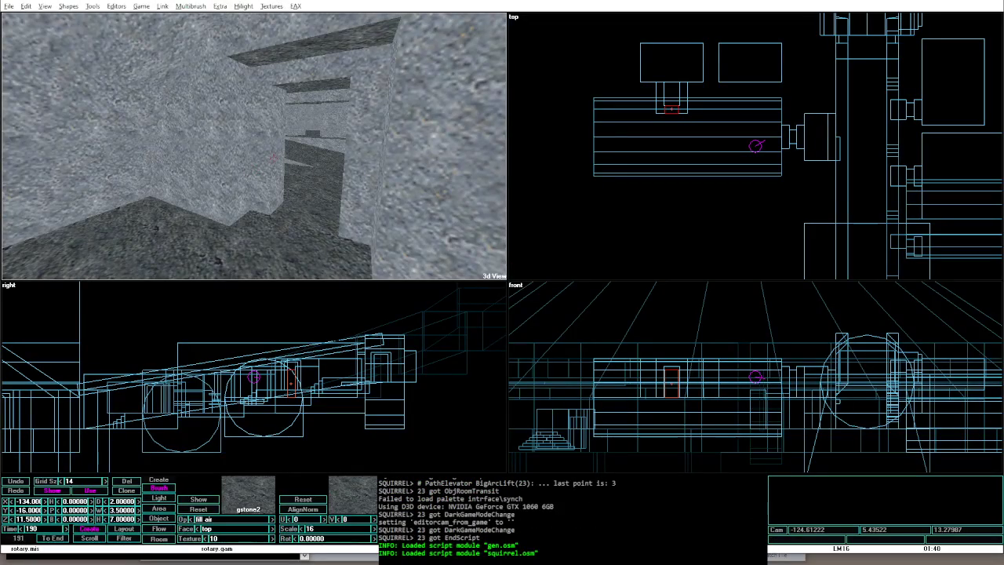
Step: Walk the narrow corridor again, then select the corridor brush and open the Shapes menu
{"action": "key", "text": "alt+g"}
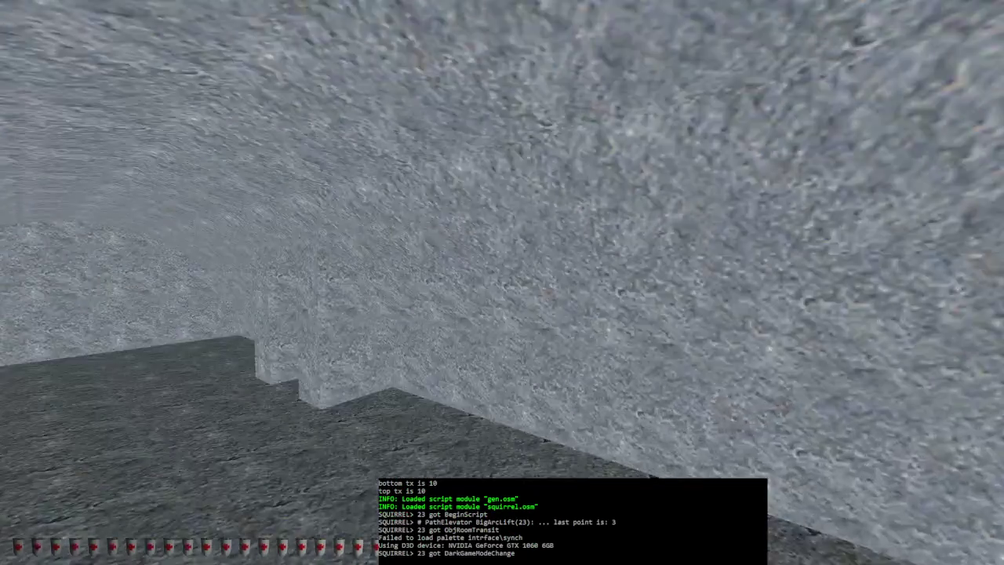
{"action": "key", "text": "w"}
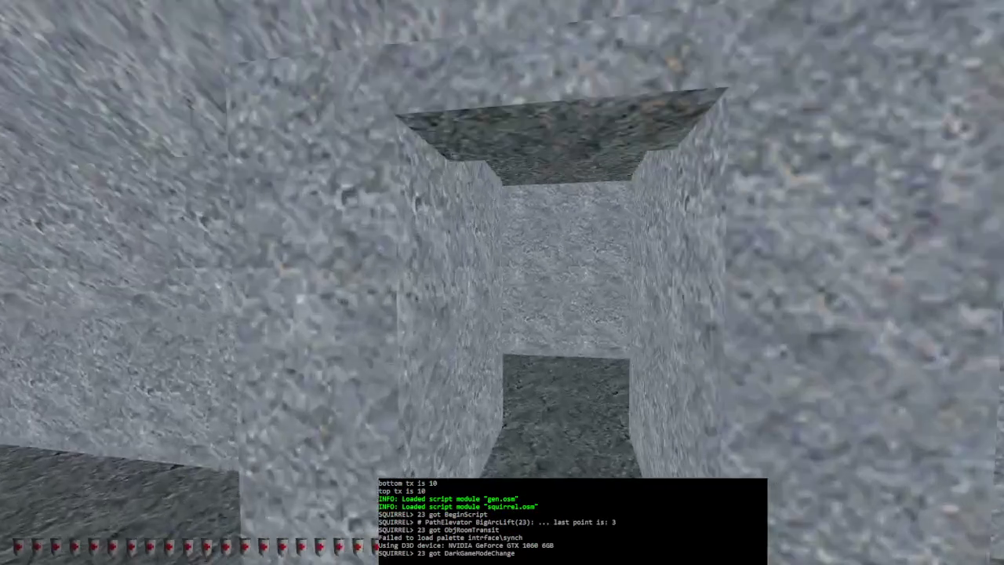
{"action": "key", "text": "Left"}
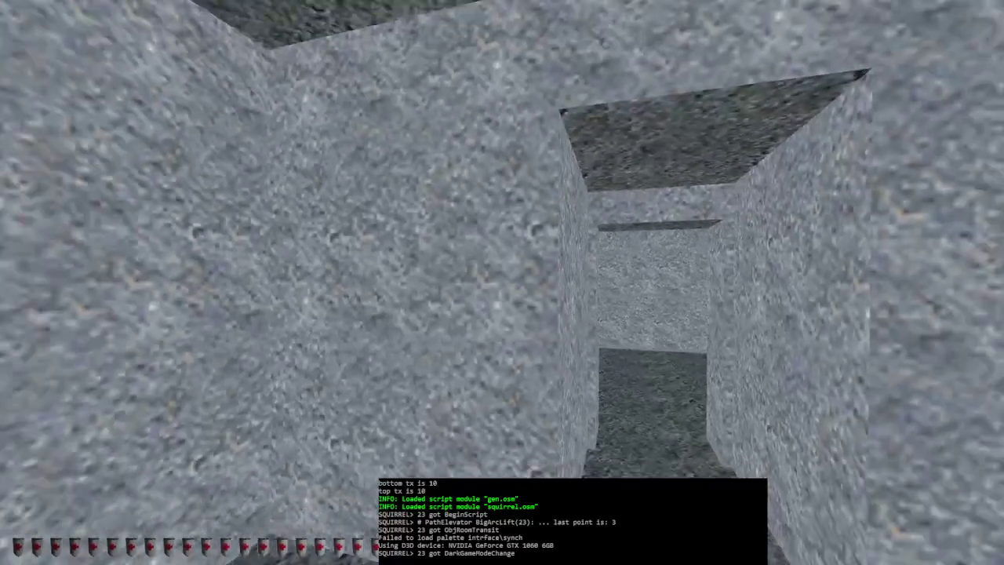
{"action": "key", "text": "alt+e"}
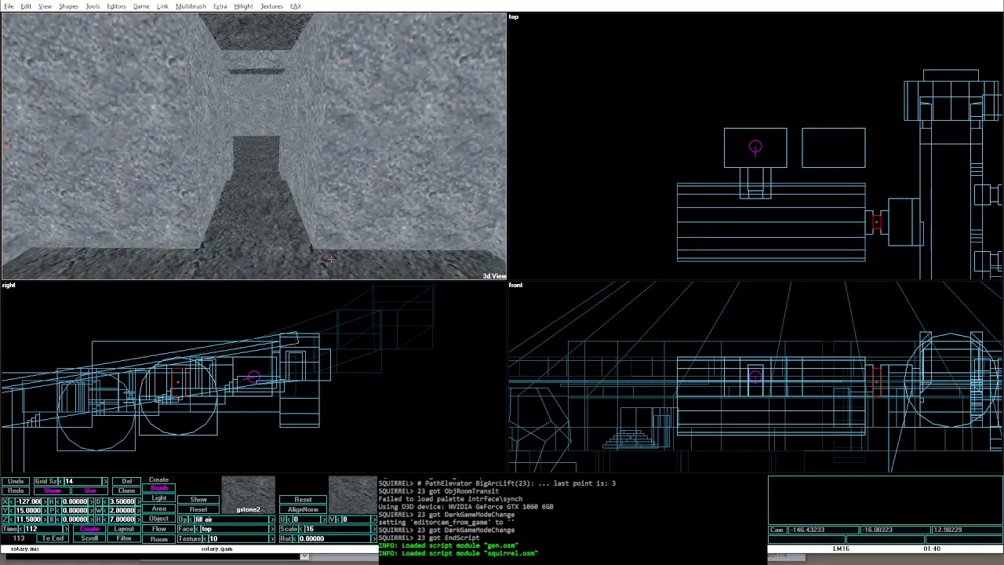
{"action": "left_click", "coordinate": [317, 207]}
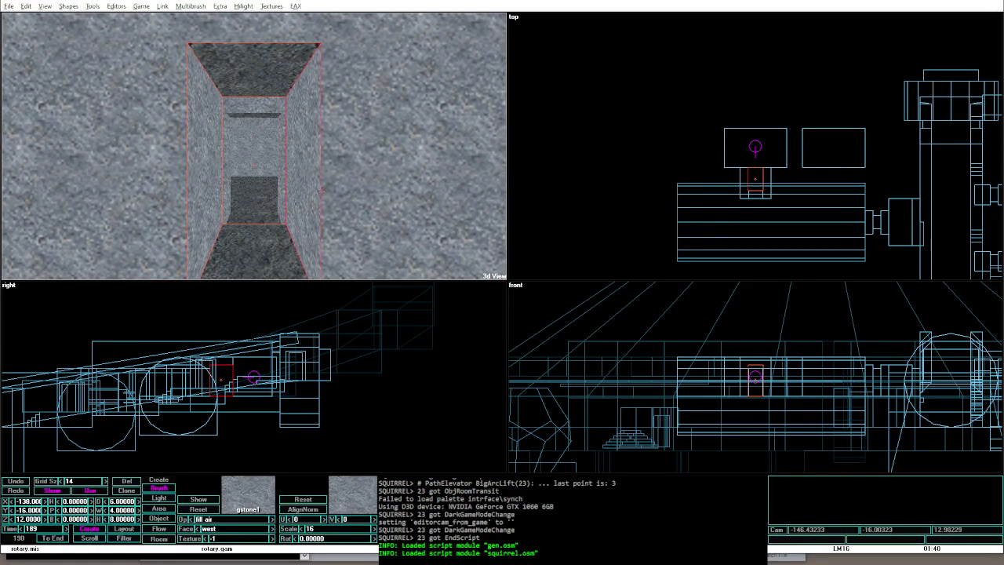
{"action": "left_click", "coordinate": [68, 6]}
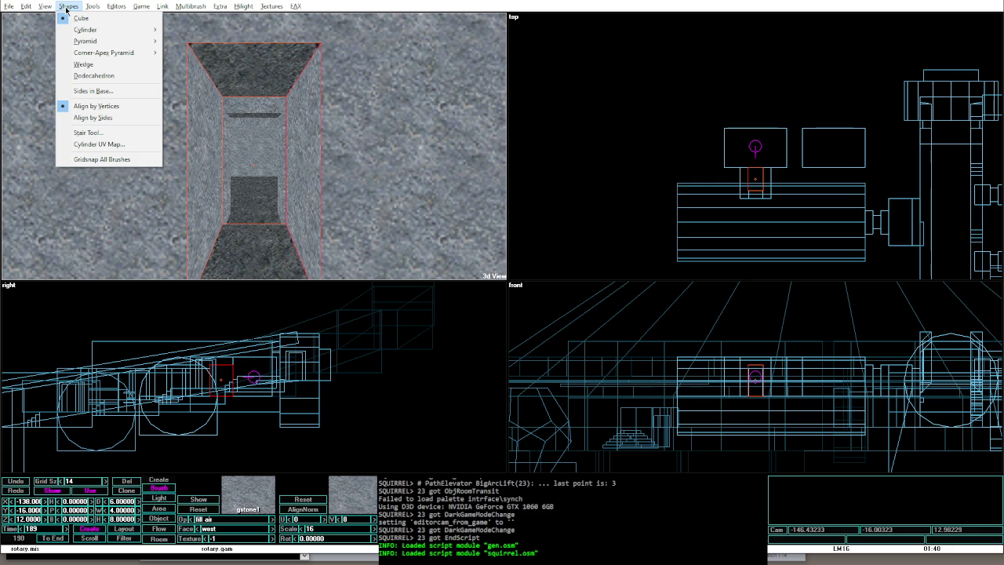
Step: Create a custom-sided cylinder air brush and place it beside the corridor end
{"action": "mouse_move", "coordinate": [87, 30]}
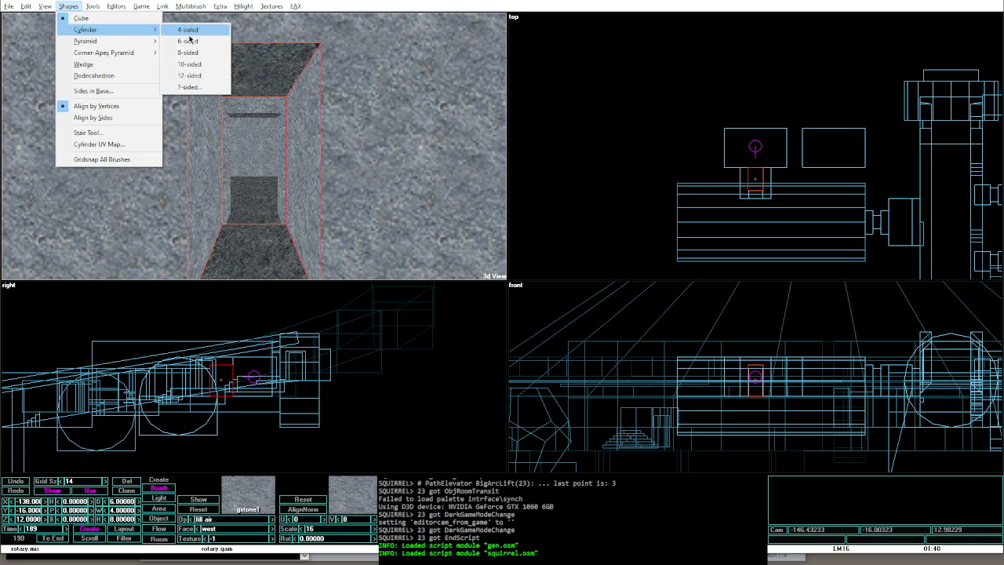
{"action": "left_click", "coordinate": [193, 88]}
{"action": "key", "text": "Return"}
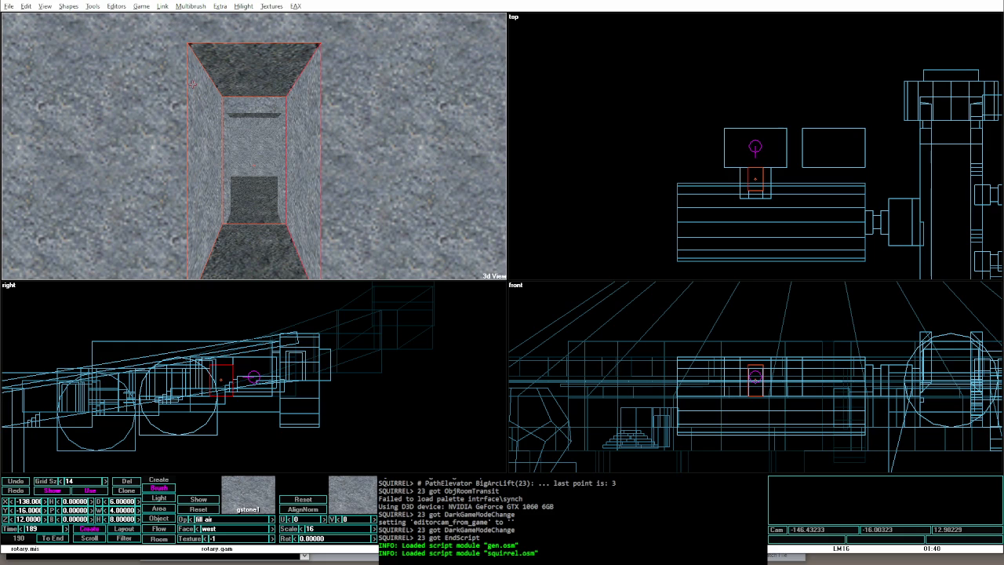
{"action": "left_click_drag", "start_coordinate": [737, 146], "coordinate": [766, 172]}
Step: Turn the triangular brush to heading 270, widen it to 14, and rebuild in game mode
{"action": "key", "text": "ctrl+Left"}
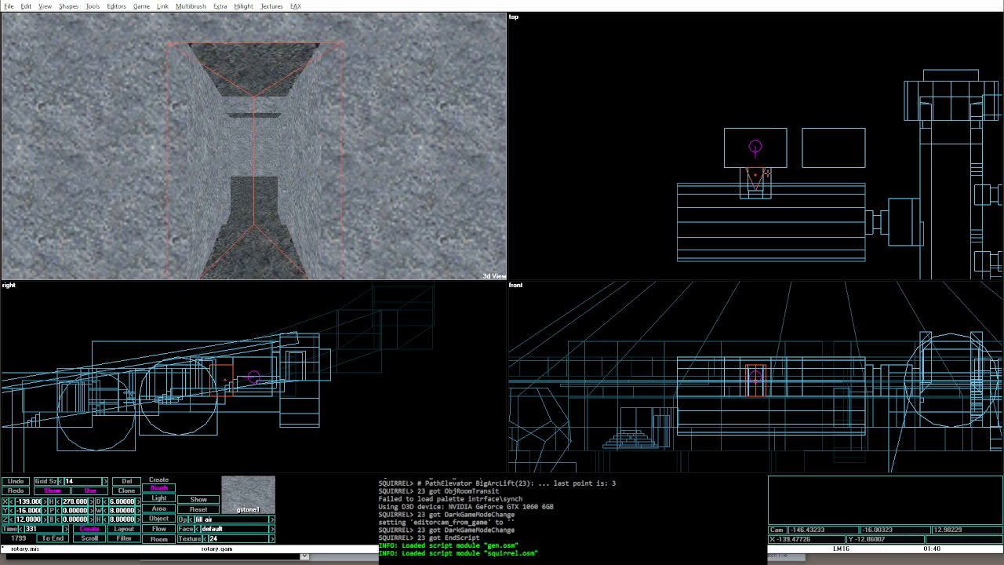
{"action": "key", "text": "shift+Right"}
{"action": "key", "text": "shift+Right"}
{"action": "key", "text": "shift+Right"}
{"action": "key", "text": "shift+Left"}
{"action": "key", "text": "shift+Right"}
{"action": "key", "text": "shift+Right"}
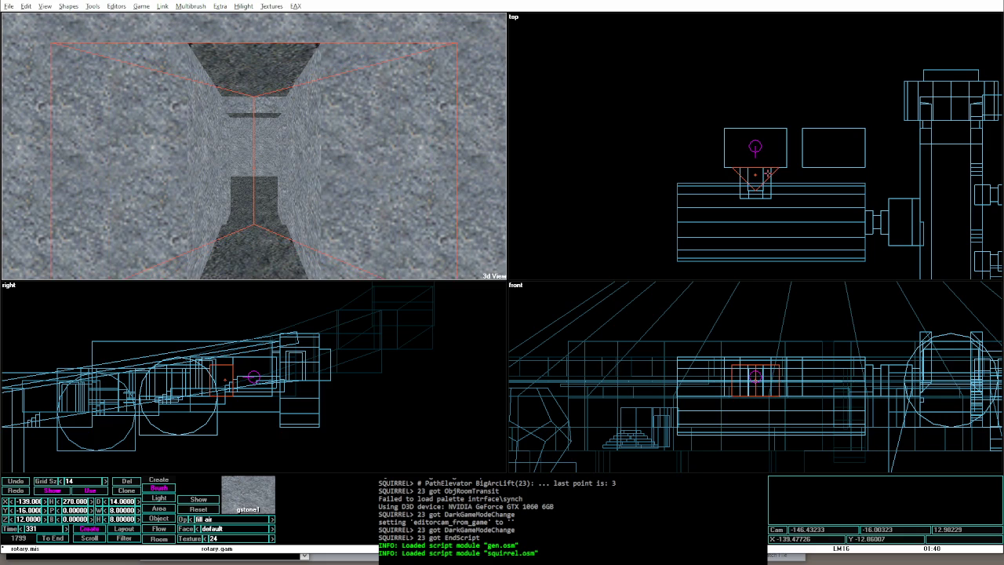
{"action": "key", "text": "alt+g"}
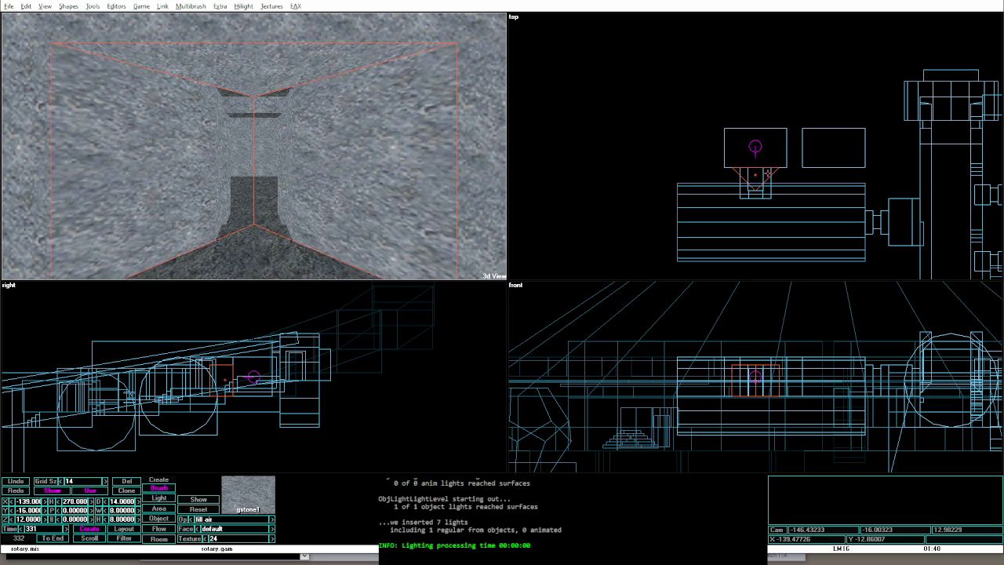
Step: Narrow the triangular brush and nudge it along X, test-walking the corridor after each change
{"action": "key", "text": "w"}
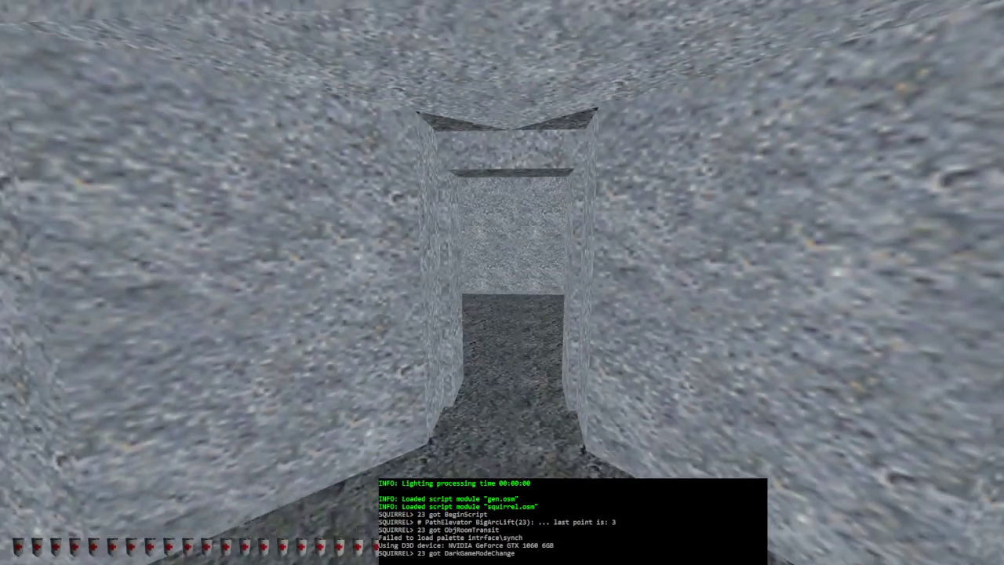
{"action": "key", "text": "alt+e"}
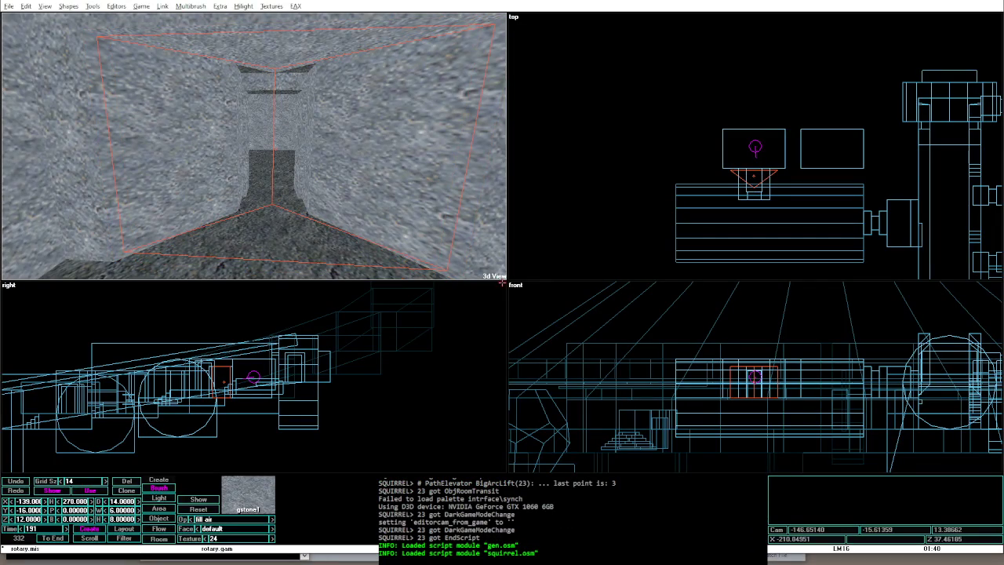
{"action": "key", "text": "ctrl+Left"}
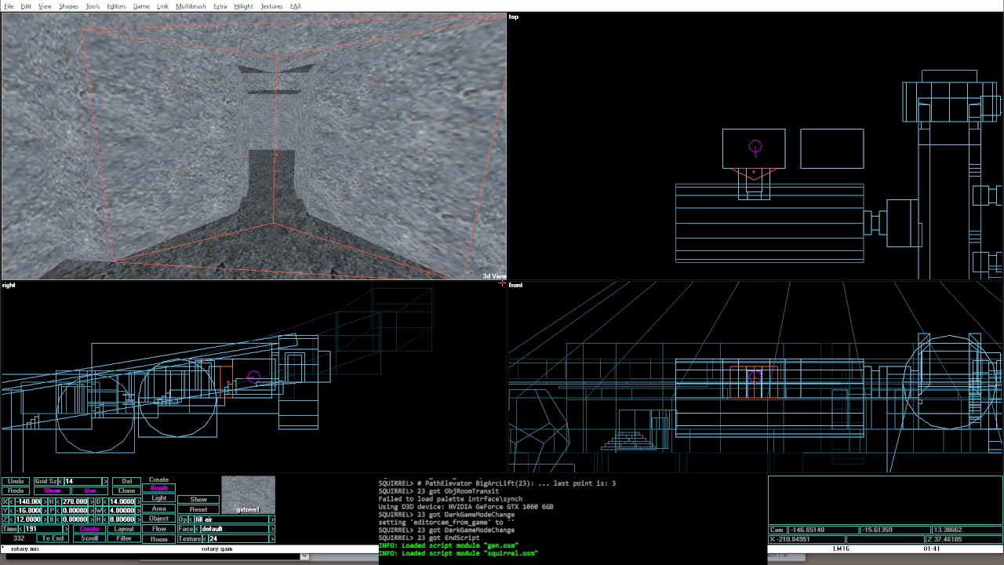
{"action": "key", "text": "alt+g"}
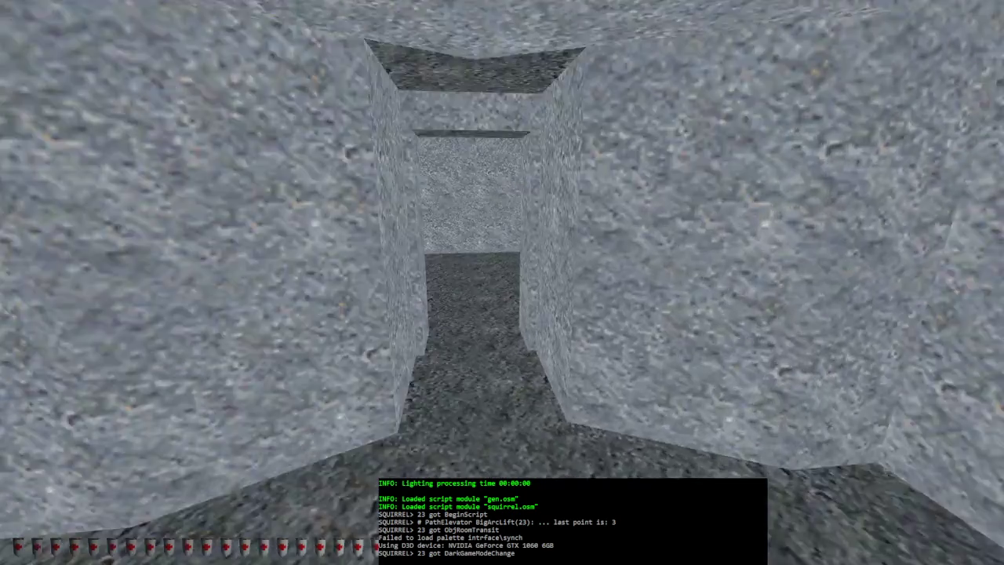
{"action": "key", "text": "alt+e"}
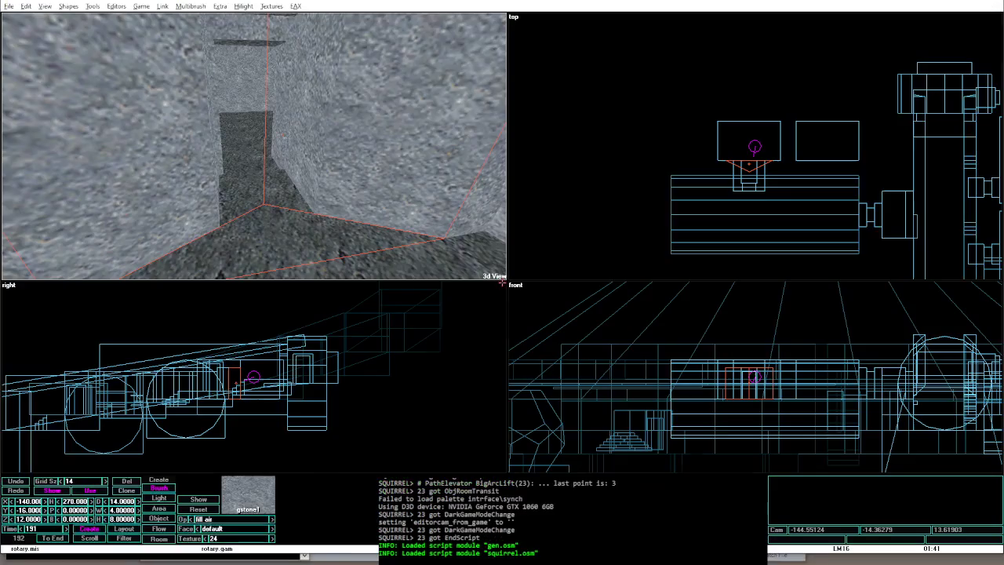
{"action": "key", "text": "Right"}
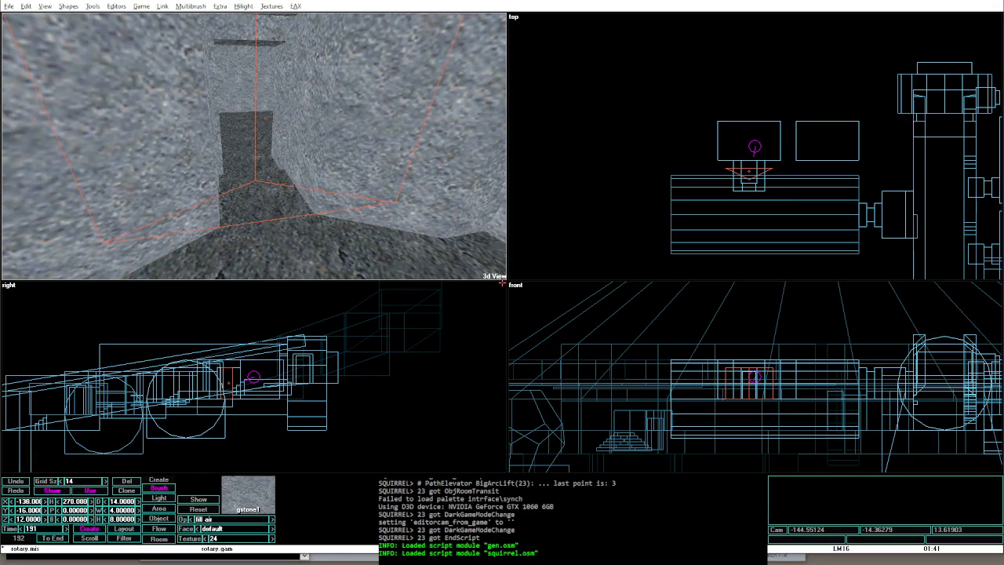
{"action": "key", "text": "alt+g"}
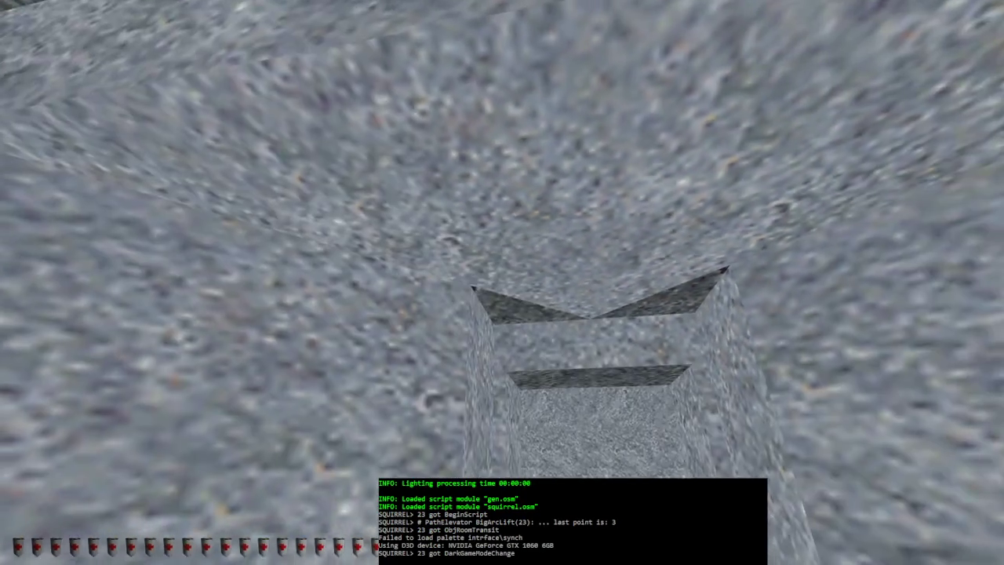
{"action": "key", "text": "Escape"}
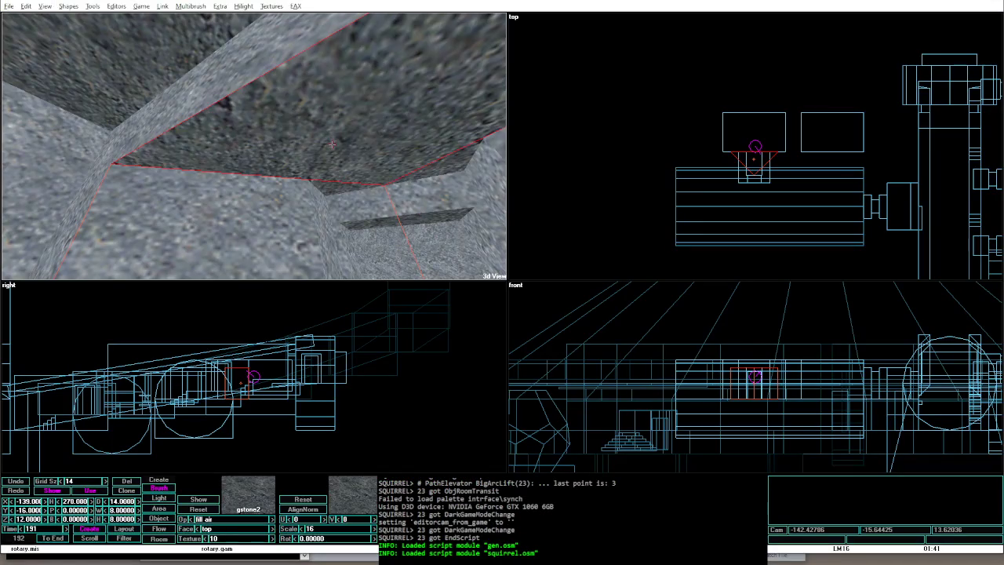
Step: Walk into the side corridor in game mode, then relight and check the flared corridor again
{"action": "key", "text": "alt+g"}
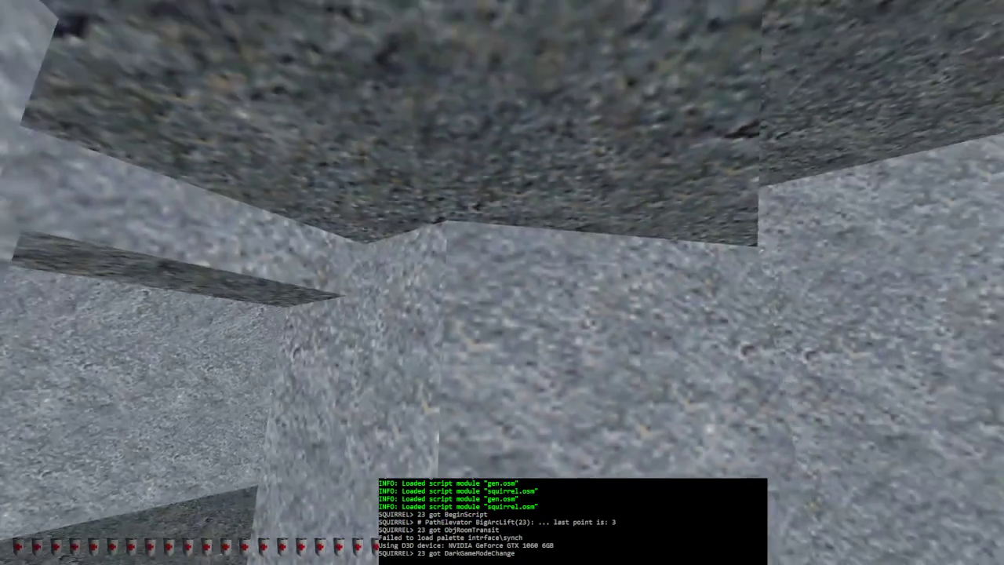
{"action": "key", "text": "w"}
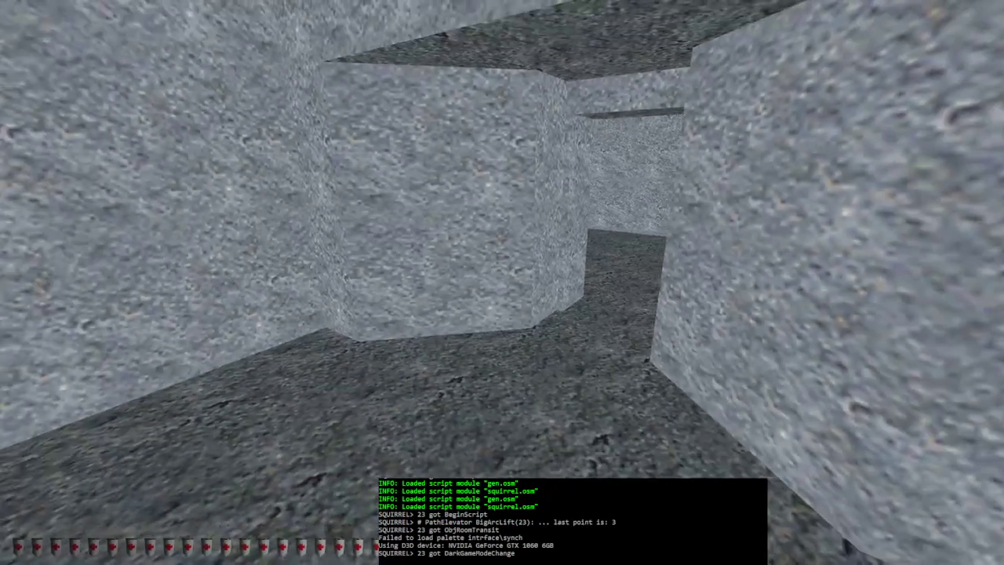
{"action": "key", "text": "w"}
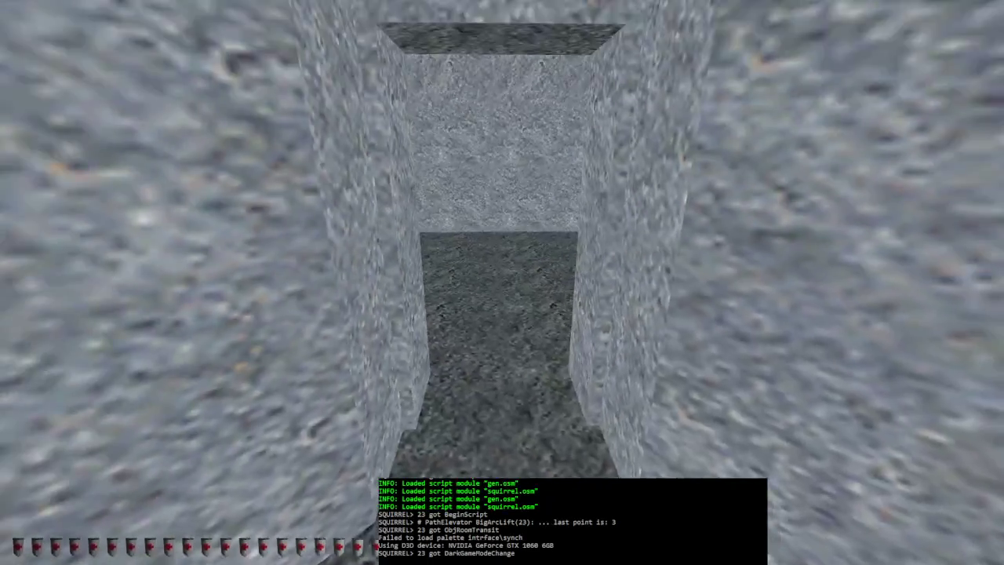
{"action": "key", "text": "alt+e"}
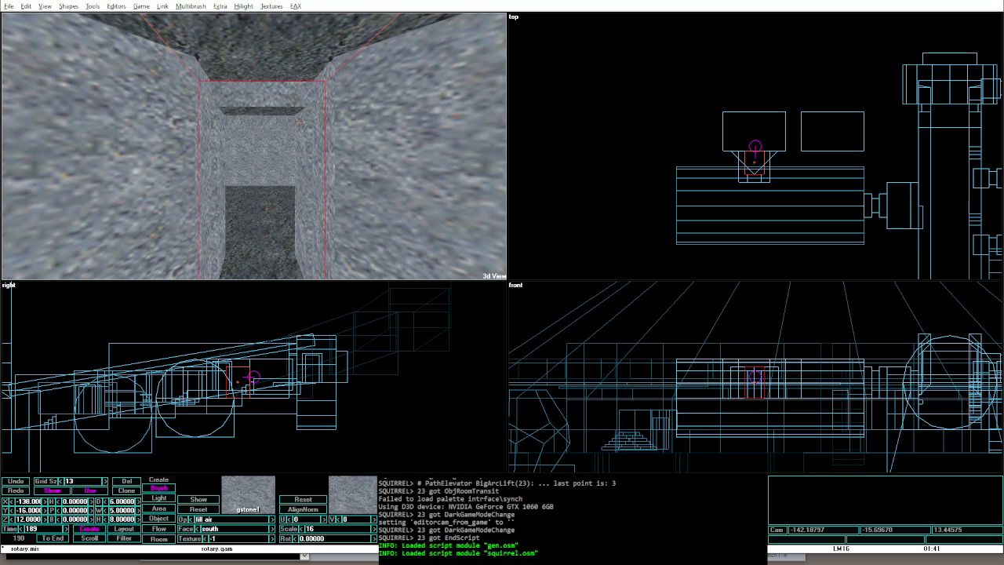
{"action": "key", "text": "alt+g"}
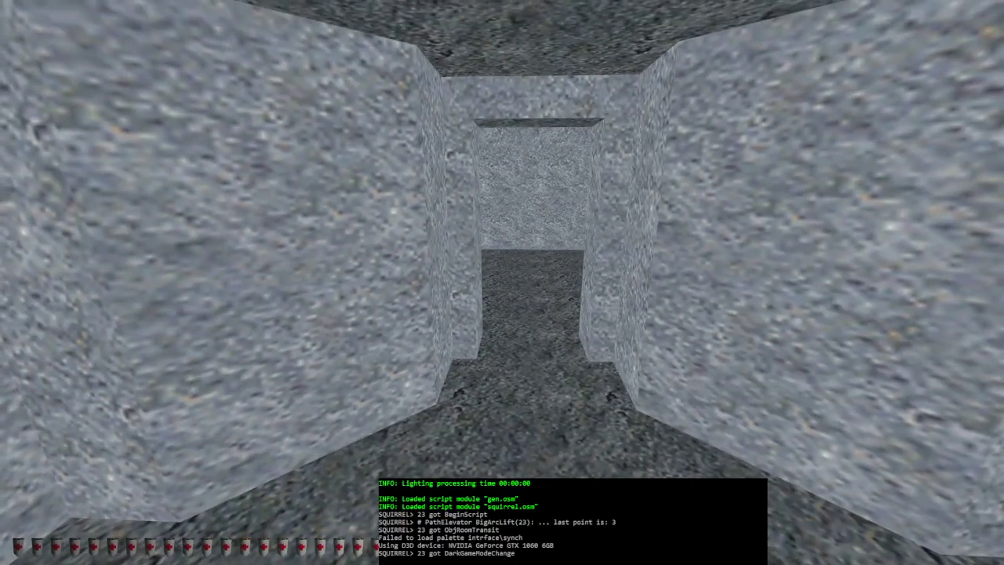
{"action": "key", "text": "alt+e"}
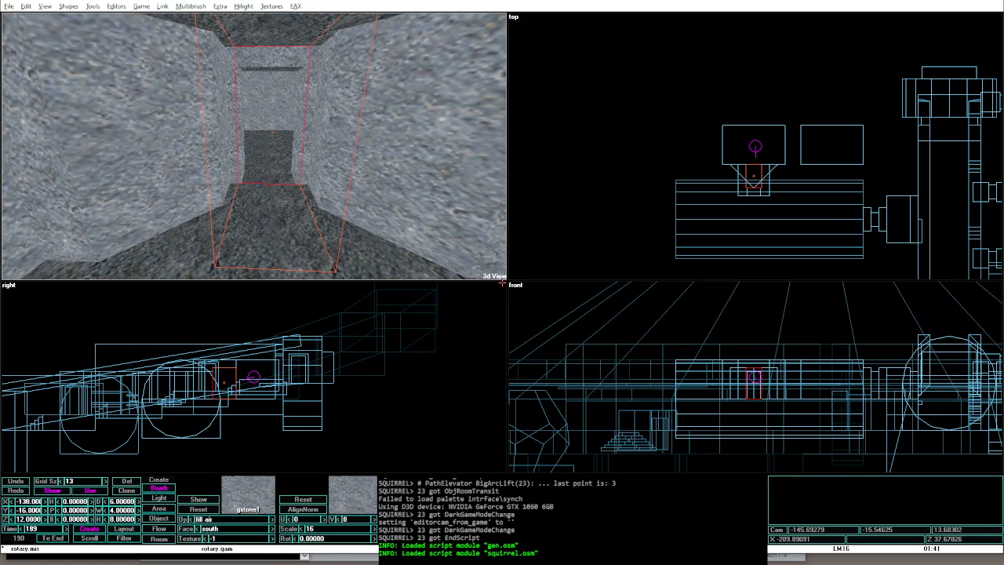
Step: Look at the narrow stone doorway into the larger room in game mode, then exit
{"action": "key", "text": "alt+g"}
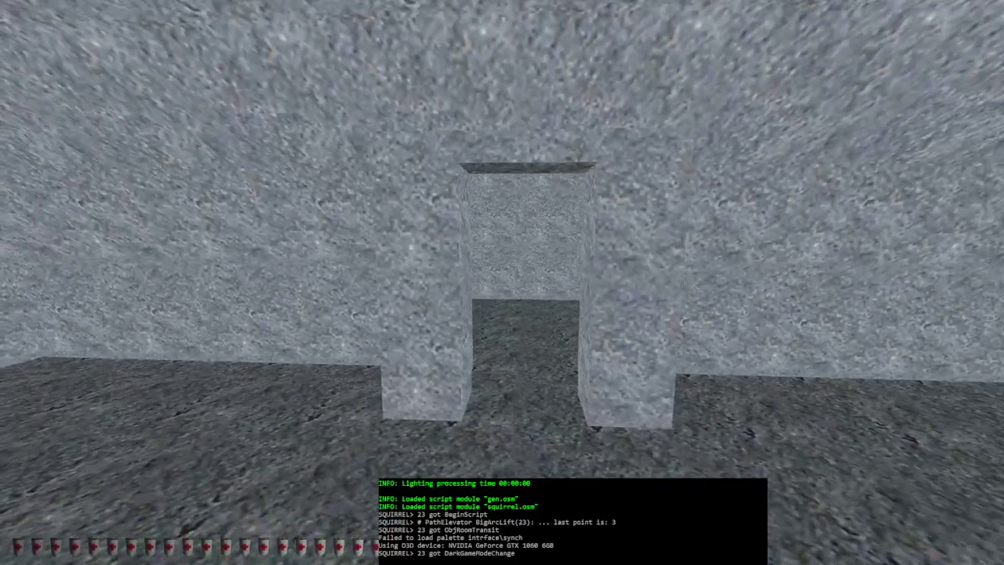
{"action": "key", "text": "alt+e"}
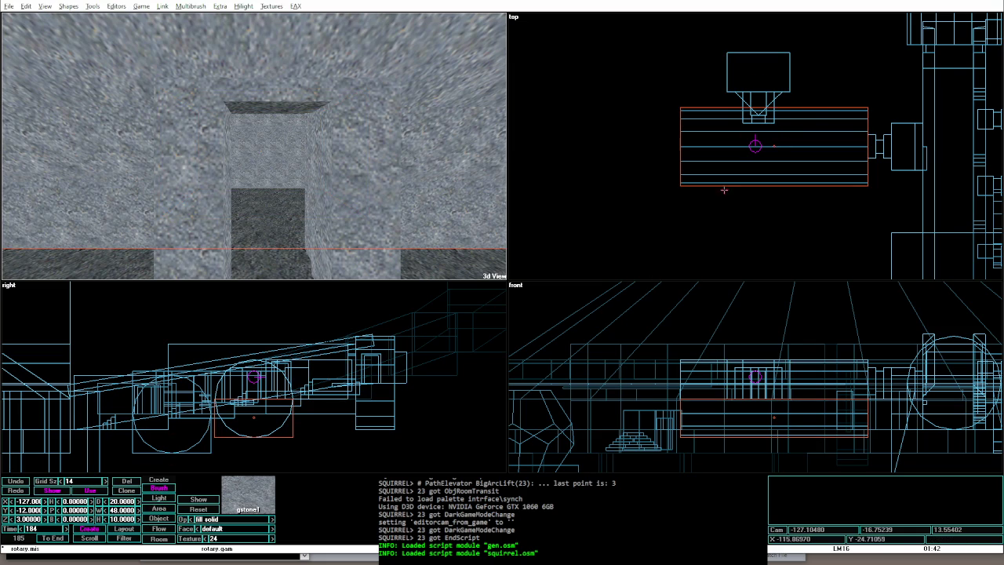
Step: Shift the editor camera sideways toward the long stepped-floor tunnel
{"action": "key", "text": "Left"}
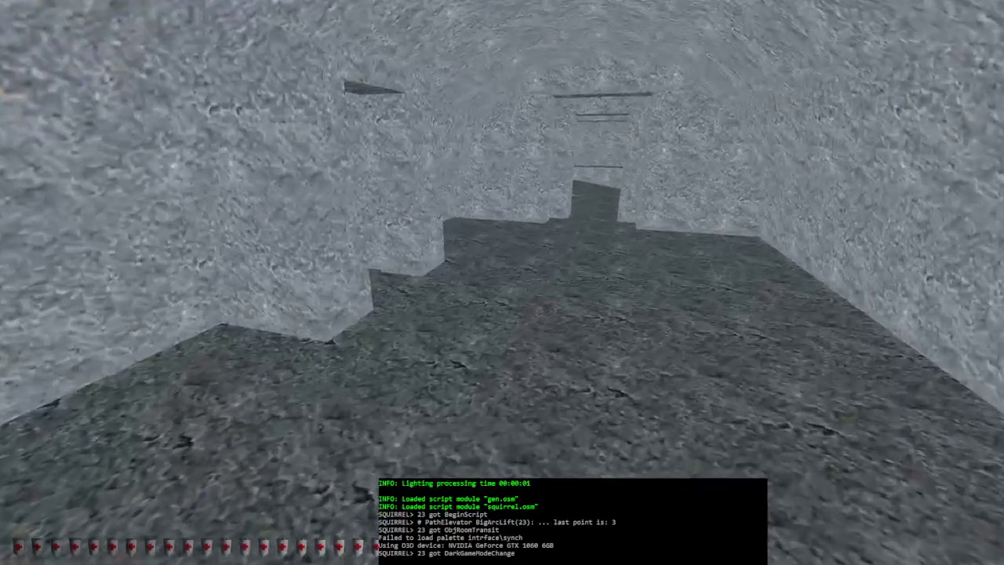
Step: Walk past the pillar and into the side corridor in game mode, then exit to the editor
{"action": "key", "text": "w"}
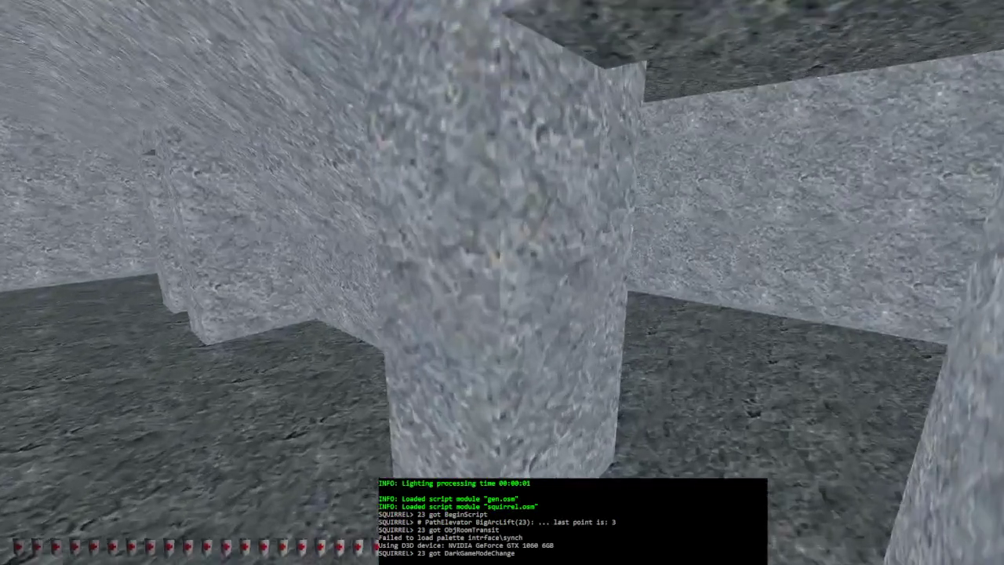
{"action": "key", "text": "w"}
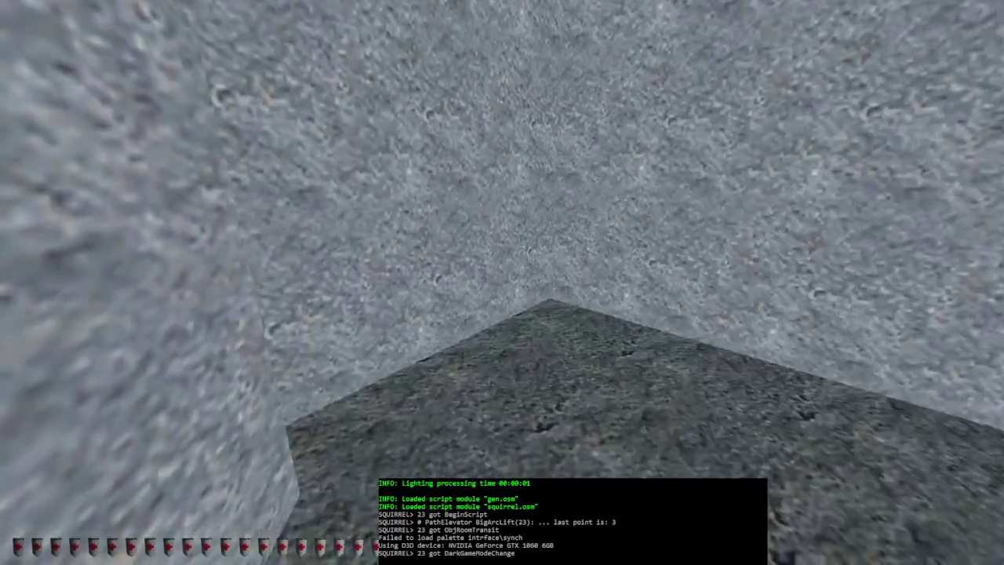
{"action": "key", "text": "w"}
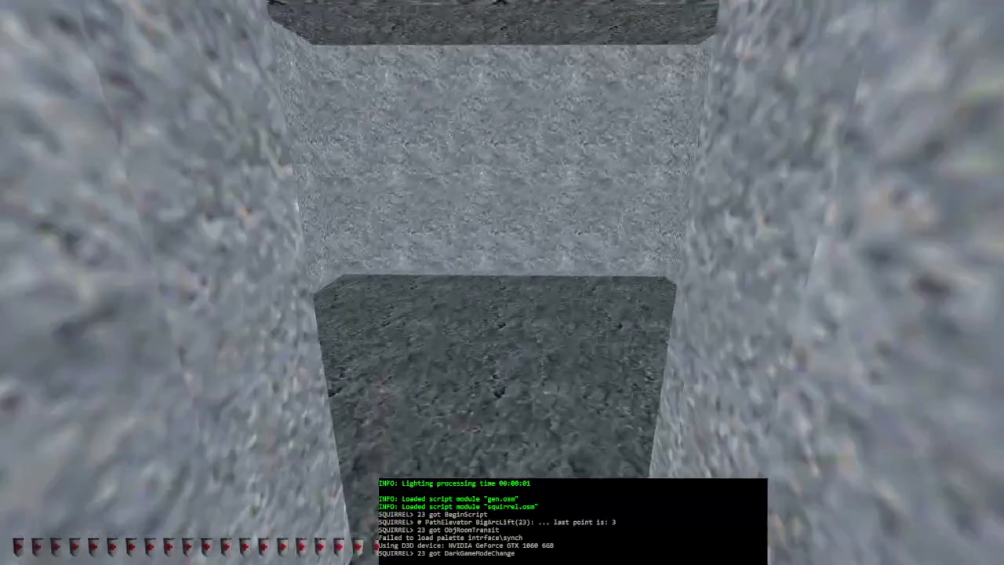
{"action": "key", "text": "w"}
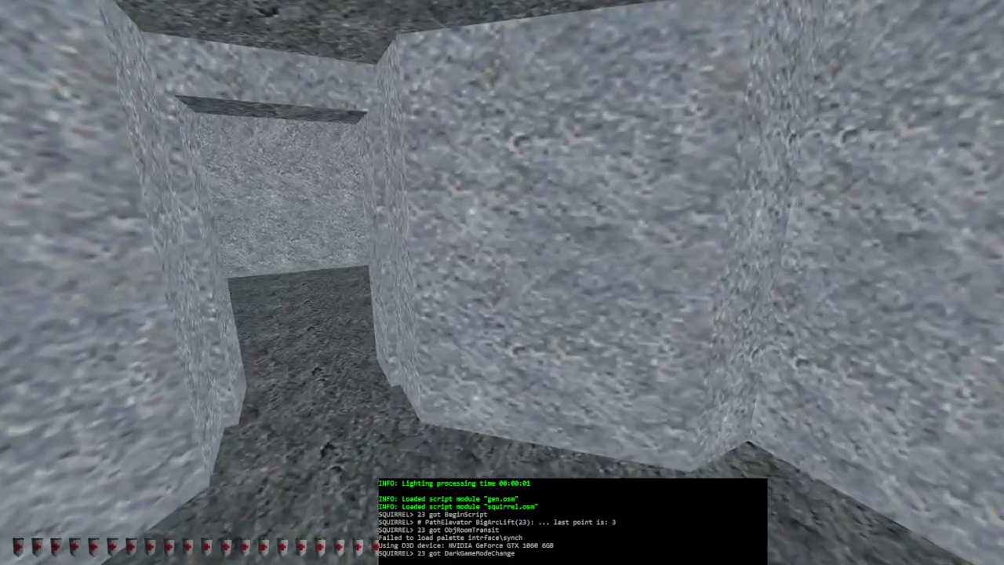
{"action": "key", "text": "alt+F4"}
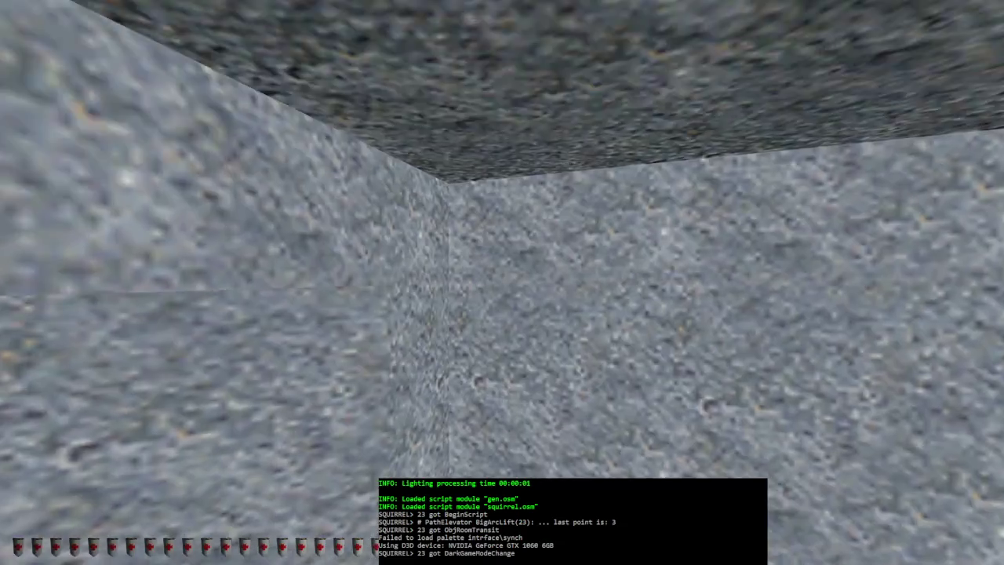
{"action": "key", "text": "w"}
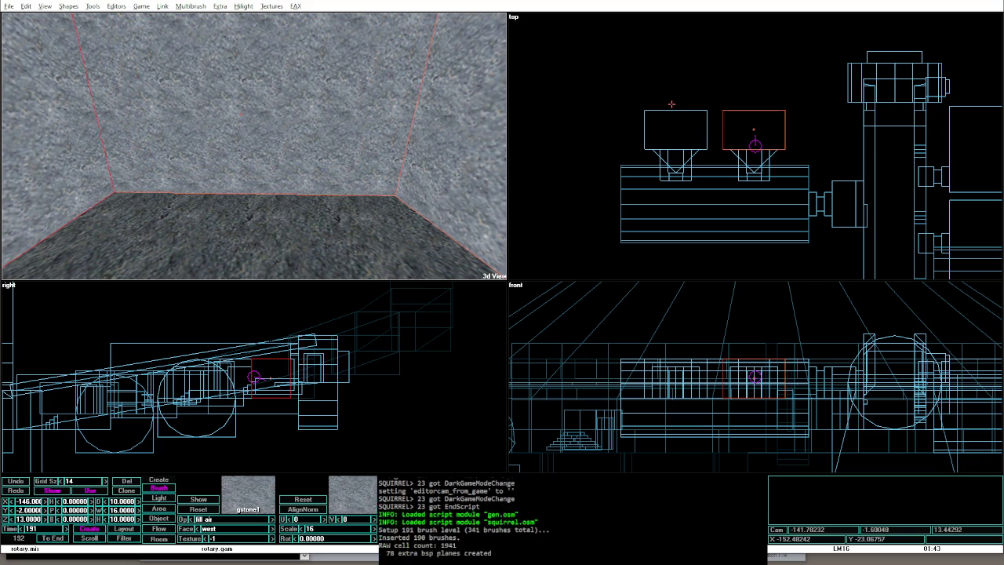
Step: Walk through the opening into the stone room and up to the two pillars
{"action": "key", "text": "alt+g"}
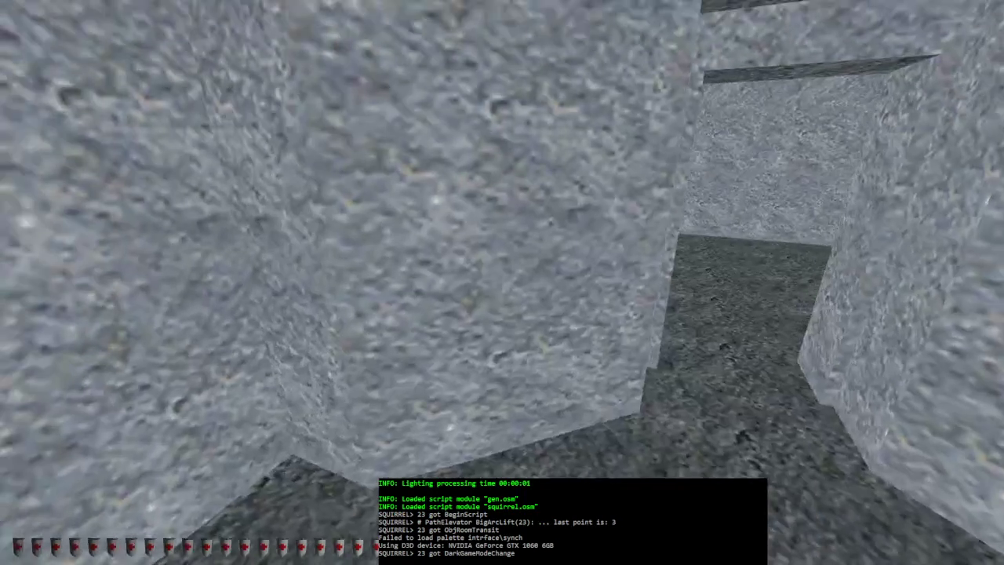
{"action": "key", "text": "w"}
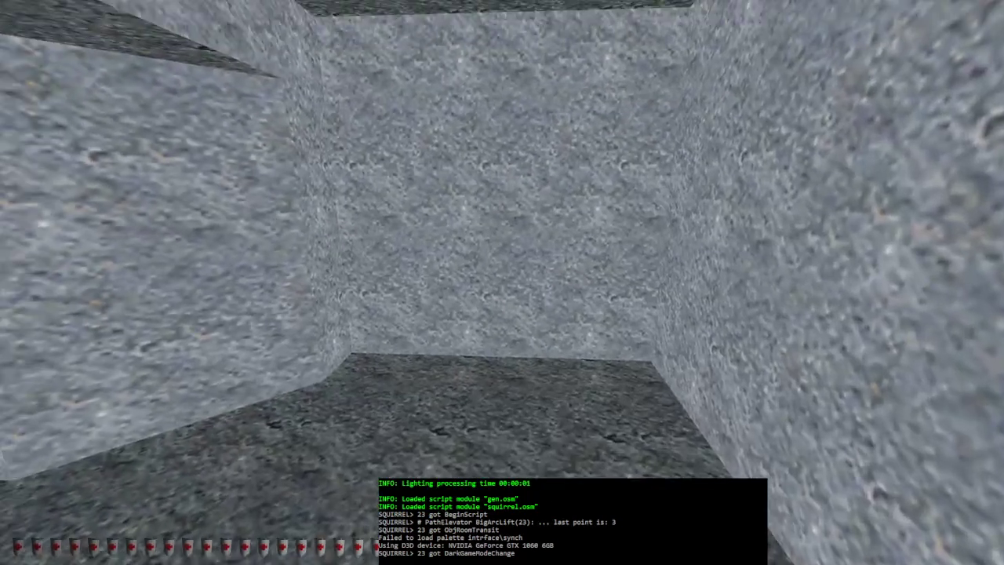
{"action": "key", "text": "w"}
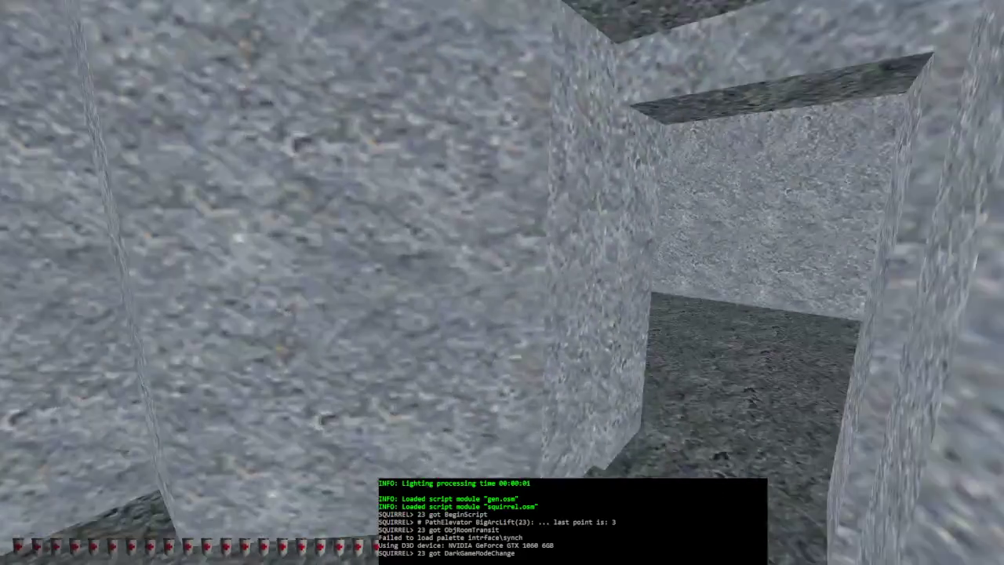
{"action": "key", "text": "w"}
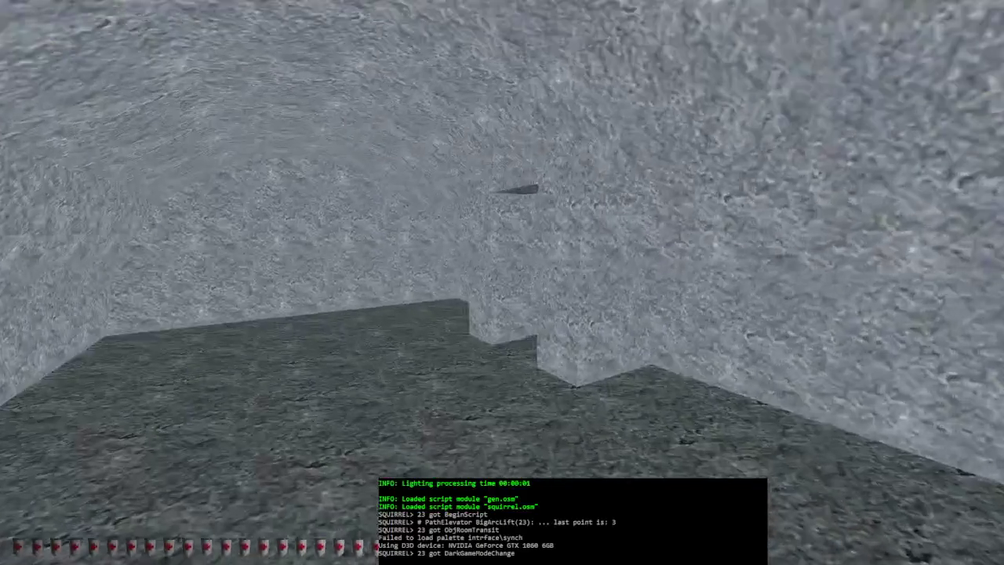
{"action": "key", "text": "w"}
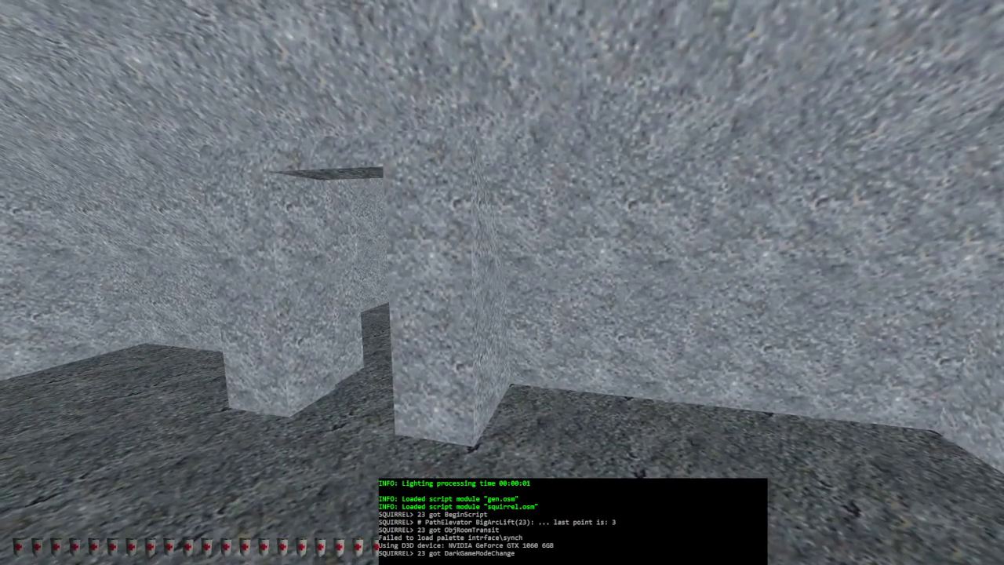
{"action": "key", "text": "a"}
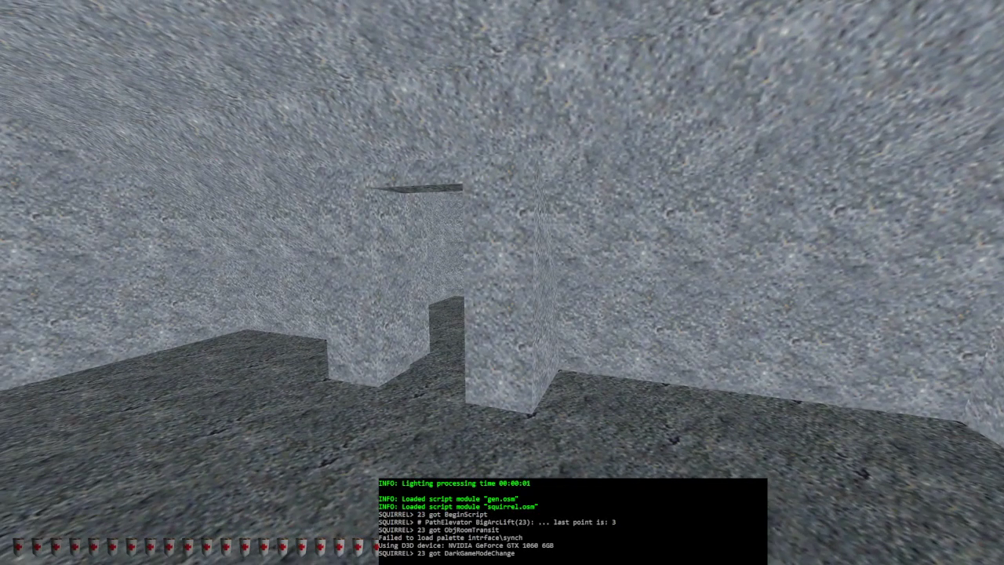
{"action": "key", "text": "a"}
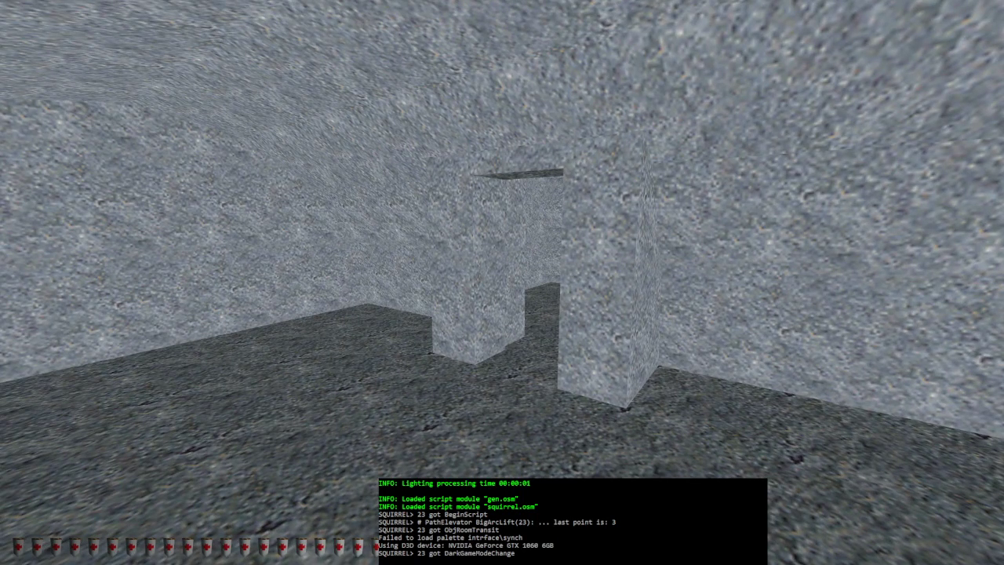
{"action": "key", "text": "w"}
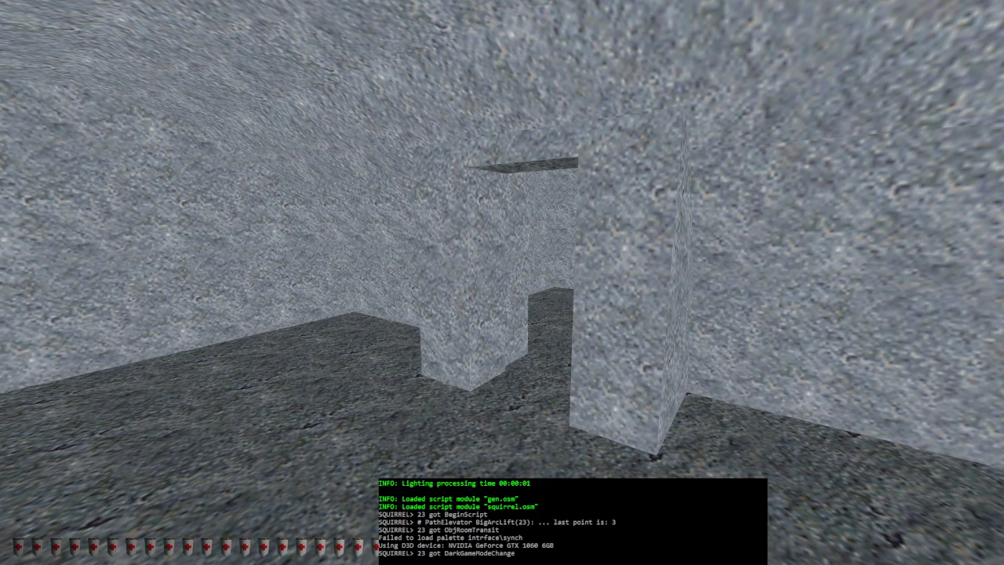
{"action": "key", "text": "w"}
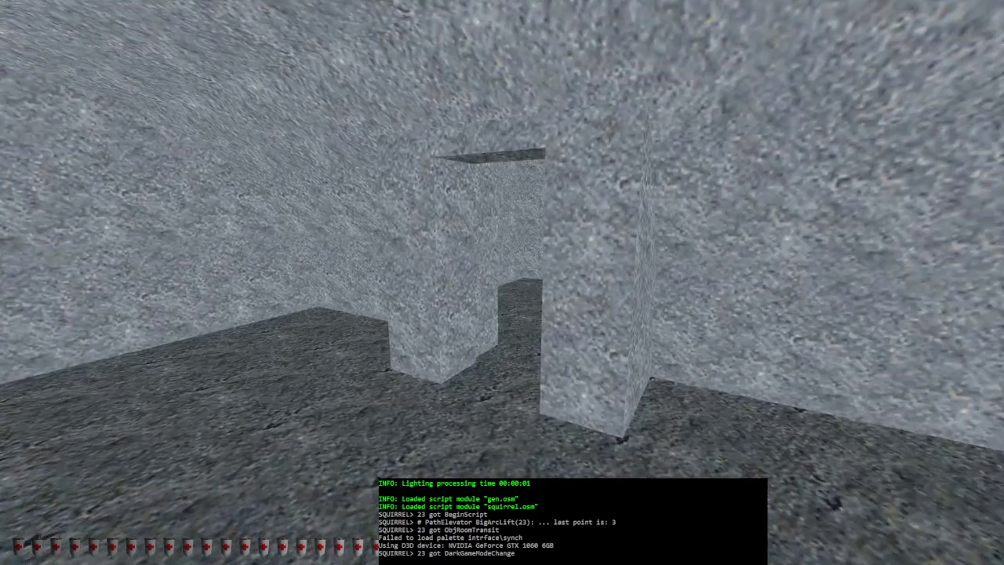
{"action": "key", "text": "w"}
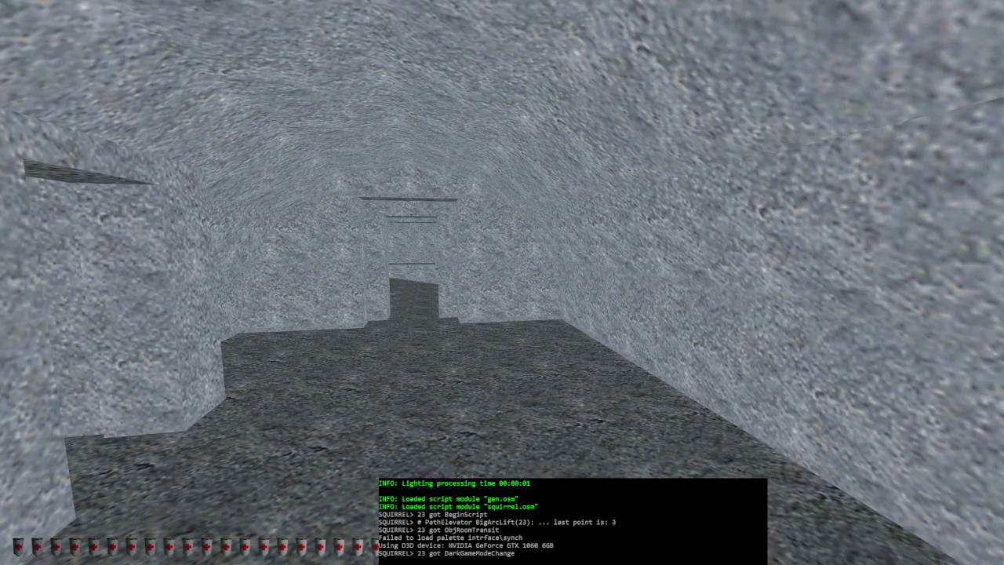
{"action": "key", "text": "w"}
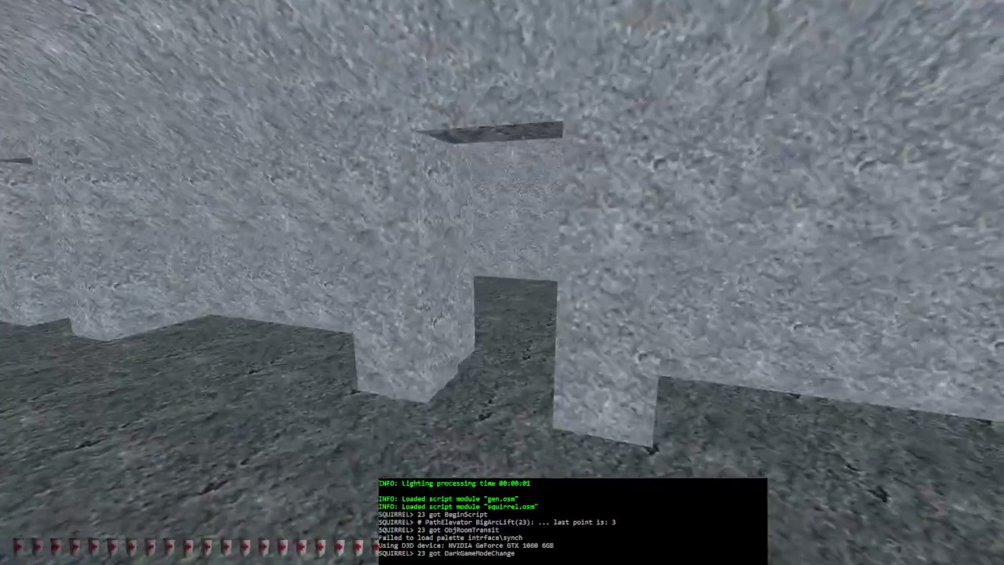
Step: Cross the long tunnel onto the raised block and into the stair room near the green creature
{"action": "key", "text": "w"}
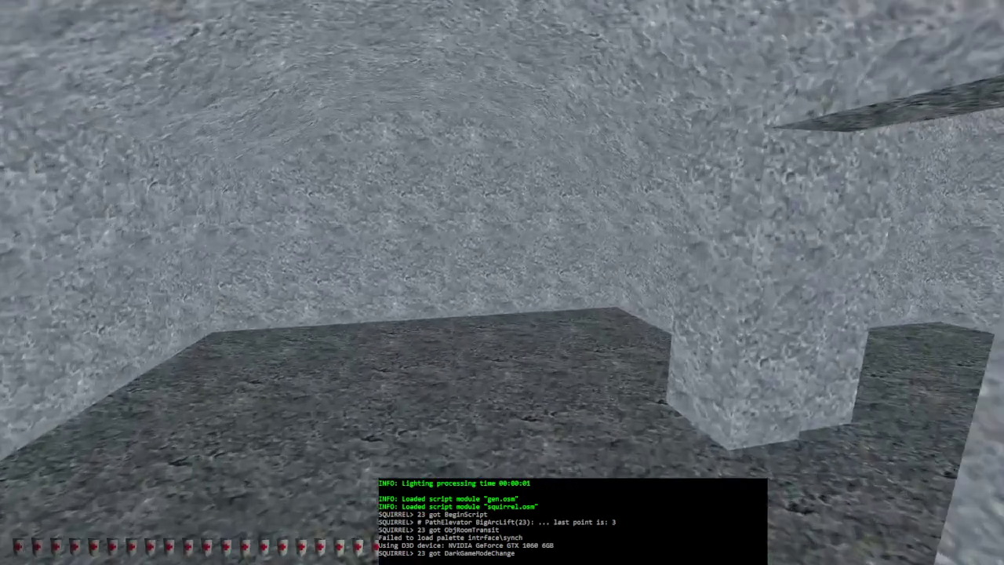
{"action": "key", "text": "w"}
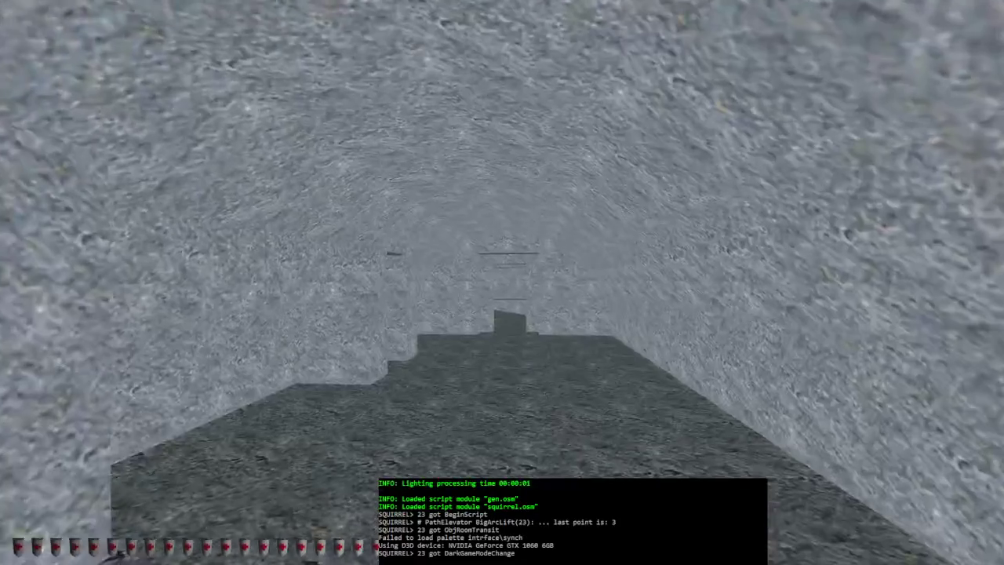
{"action": "key", "text": "w"}
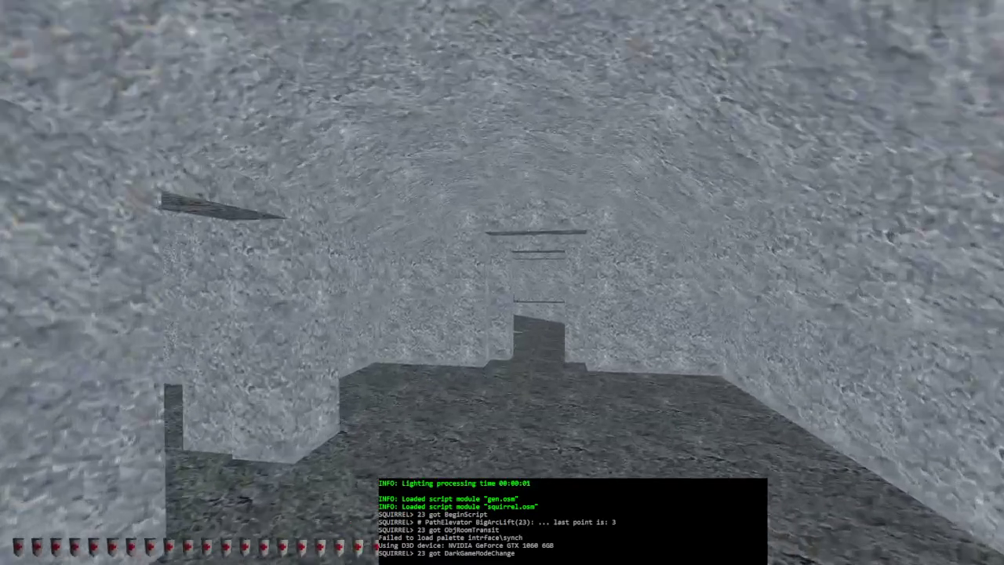
{"action": "key", "text": "w"}
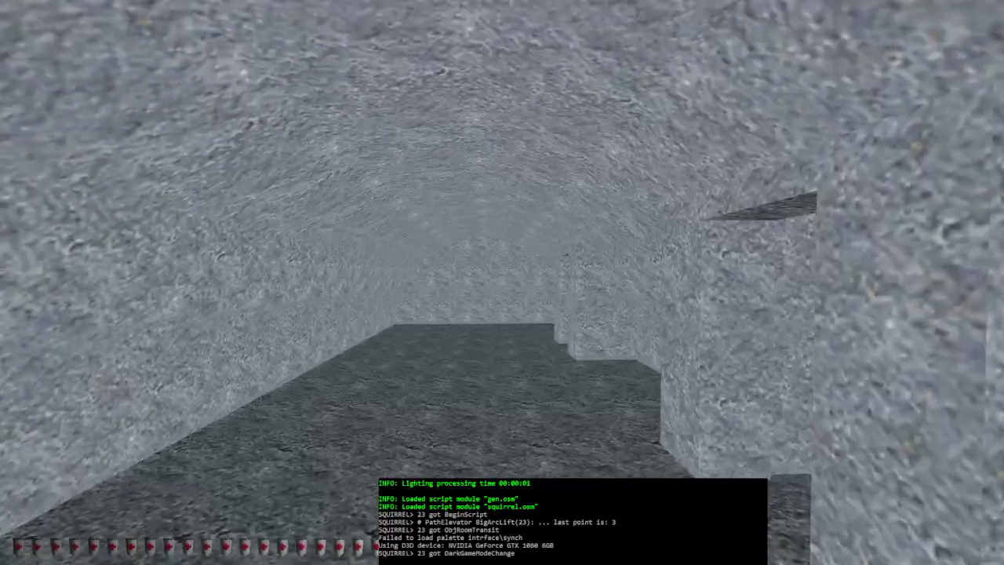
{"action": "key", "text": "w"}
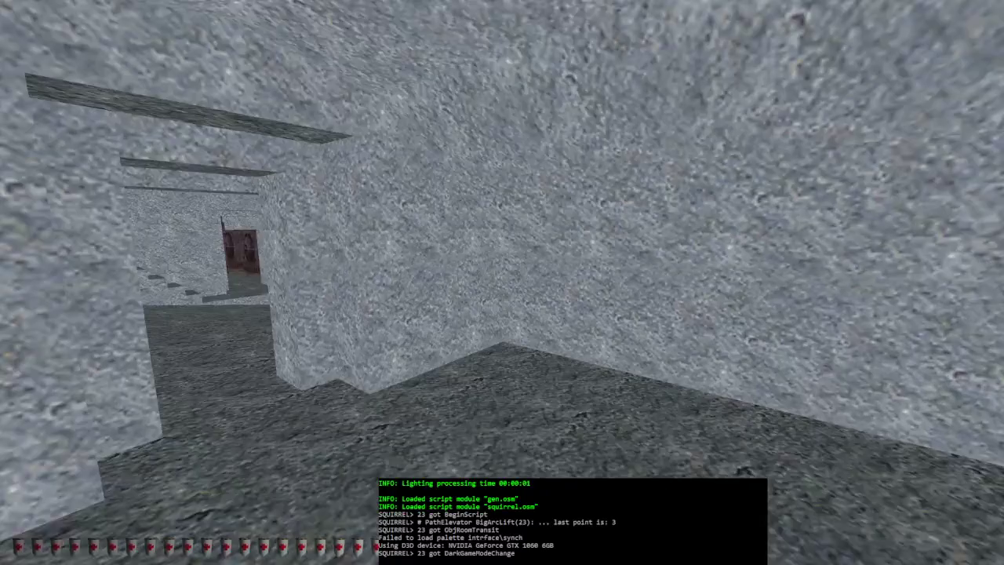
{"action": "key", "text": "w"}
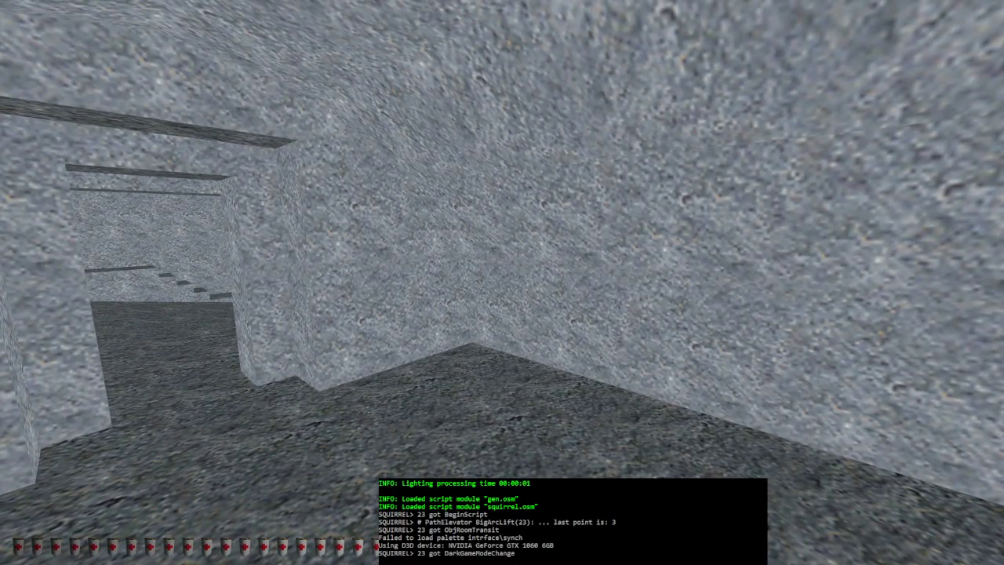
{"action": "key", "text": "Left"}
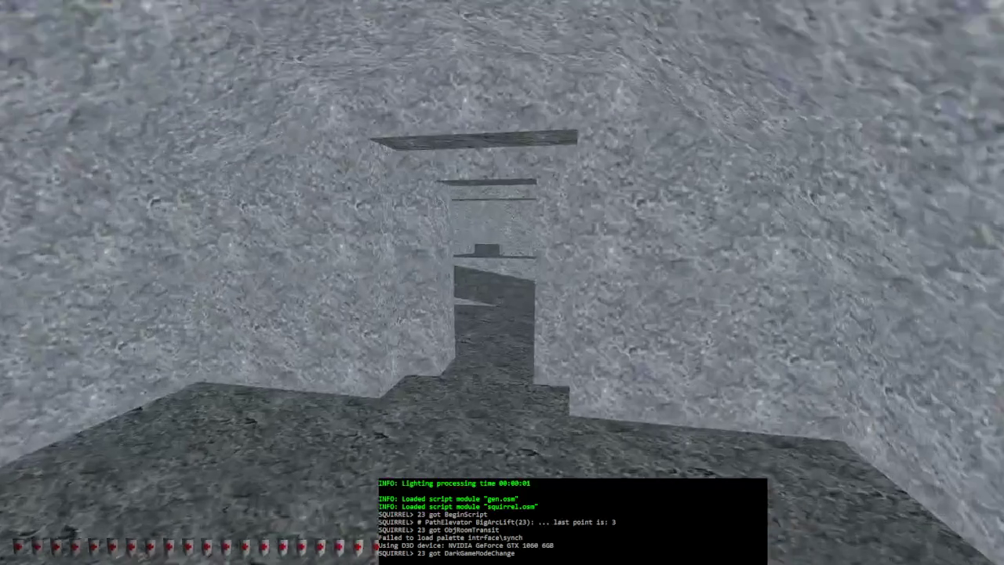
{"action": "key", "text": "w"}
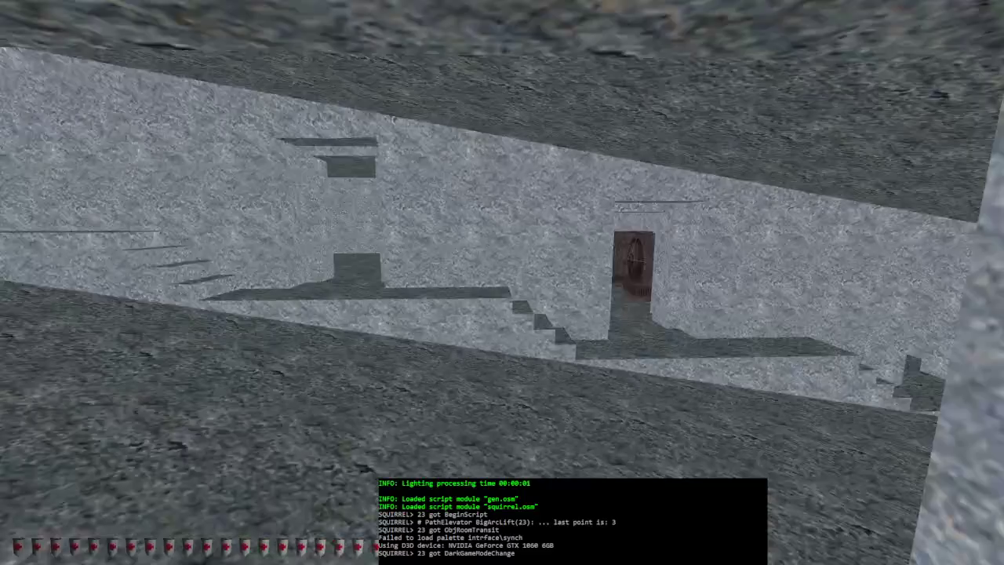
{"action": "key", "text": "Left"}
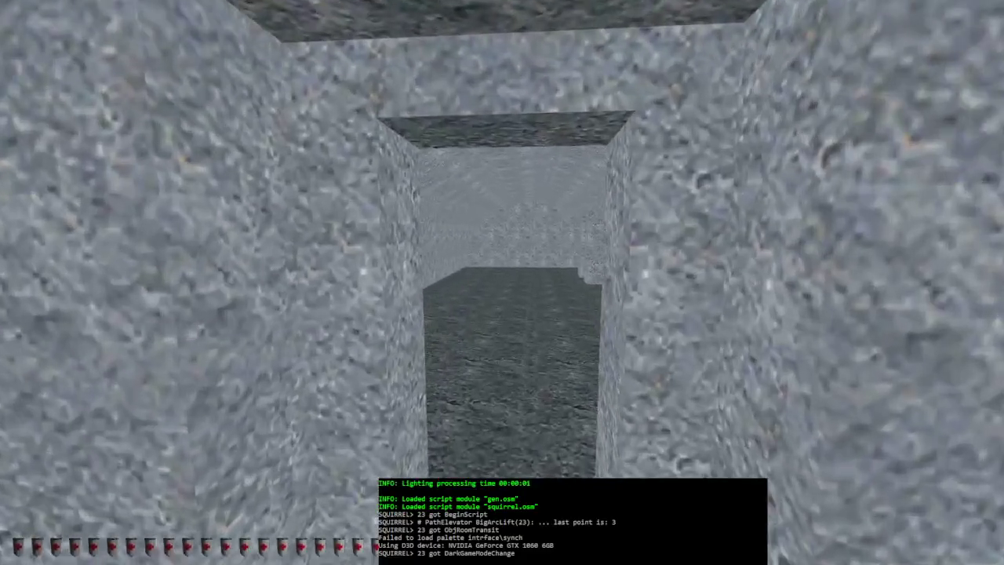
{"action": "key", "text": "Right"}
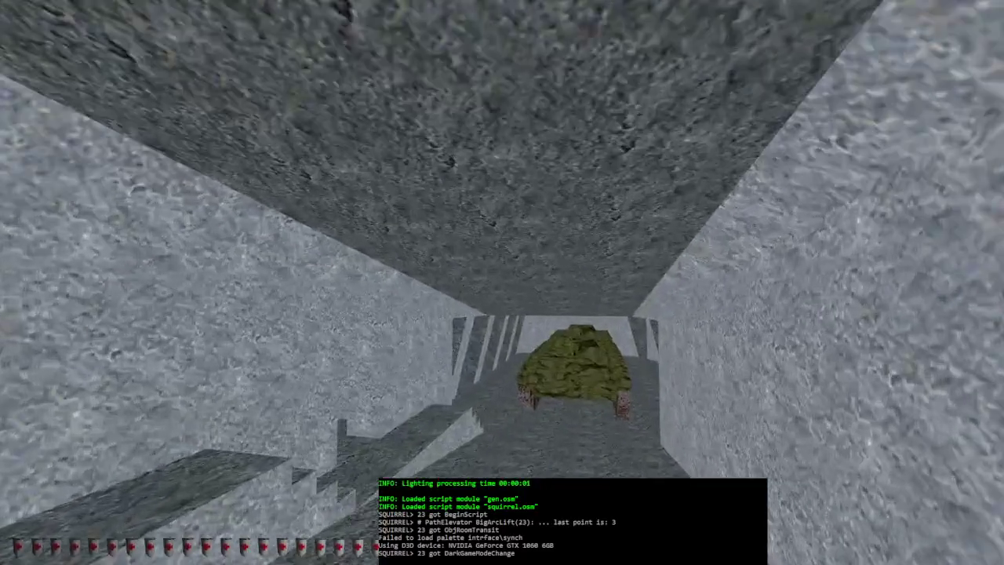
{"action": "key", "text": "w"}
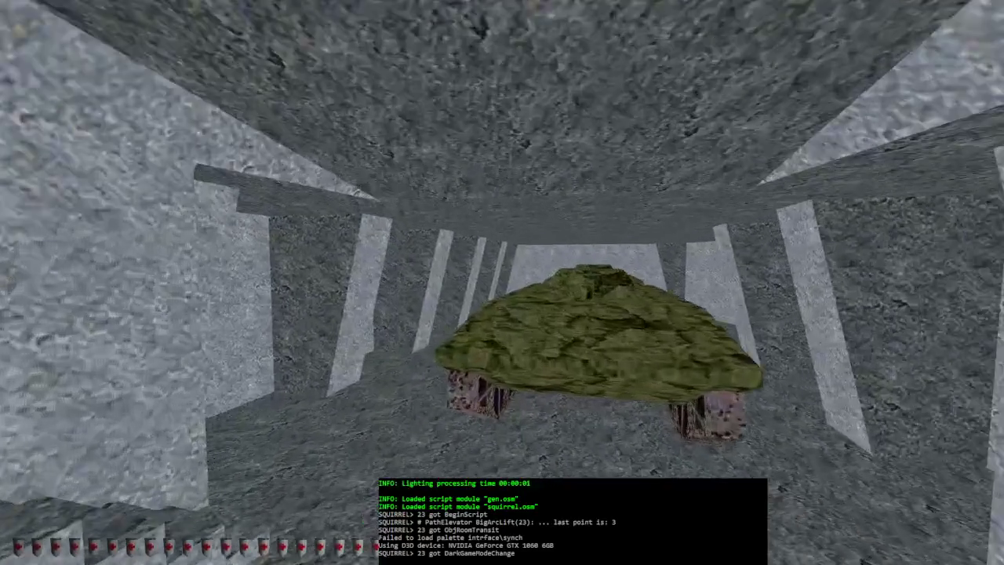
{"action": "key", "text": "Left"}
{"action": "key", "text": "Left"}
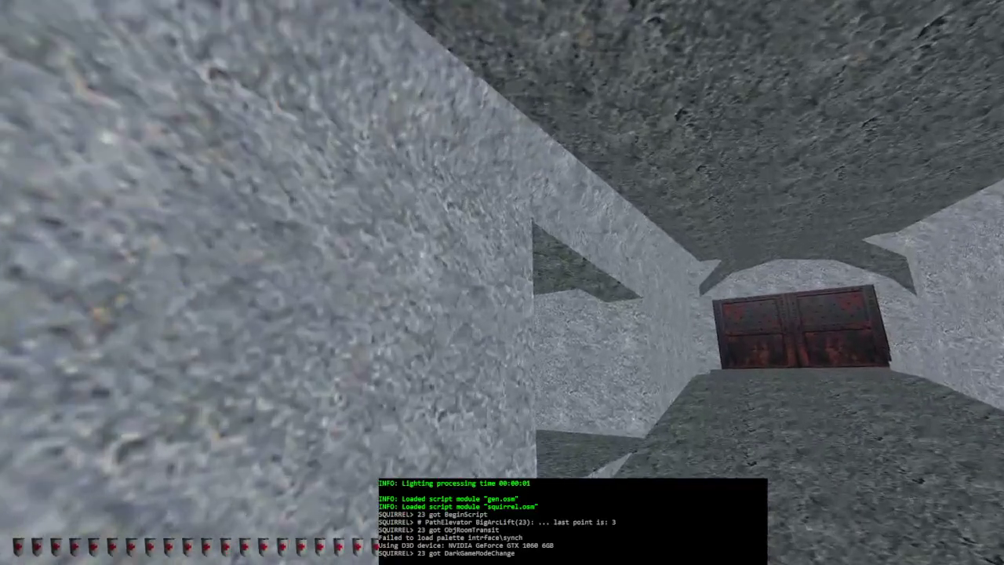
Step: Climb the steps into the pillared room, explore its walls, and set the editor camera there
{"action": "key", "text": "w"}
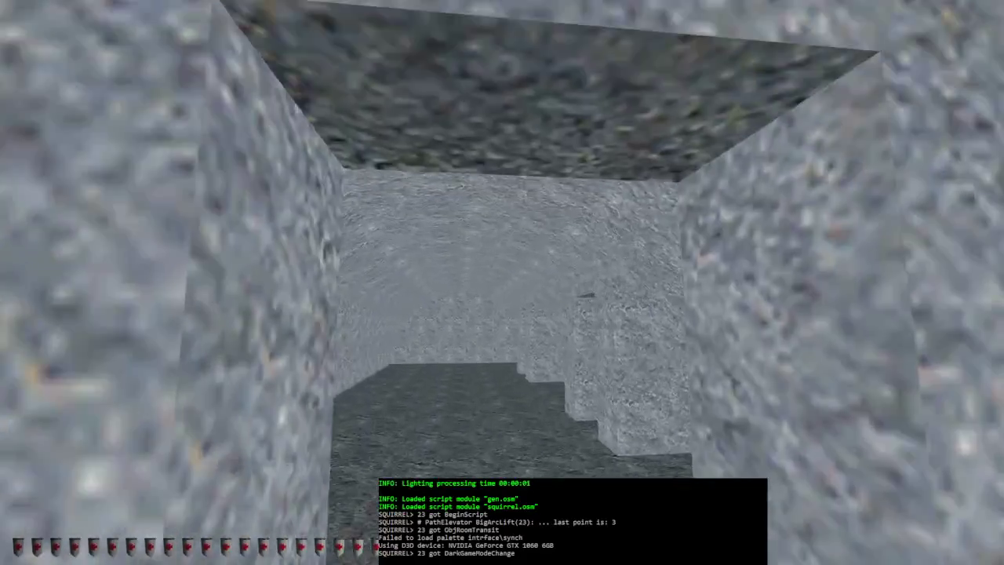
{"action": "key", "text": "w"}
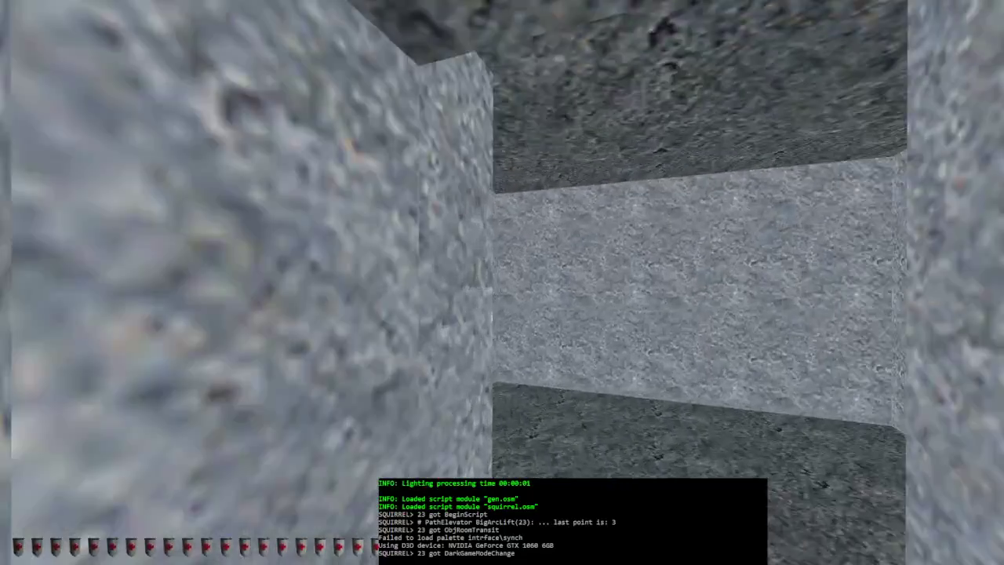
{"action": "key", "text": "w"}
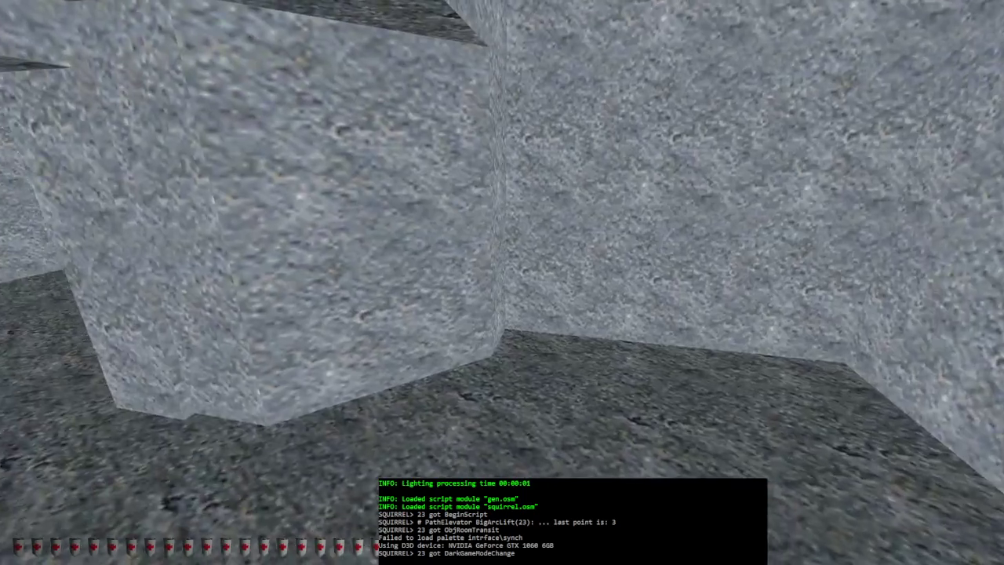
{"action": "key", "text": "w"}
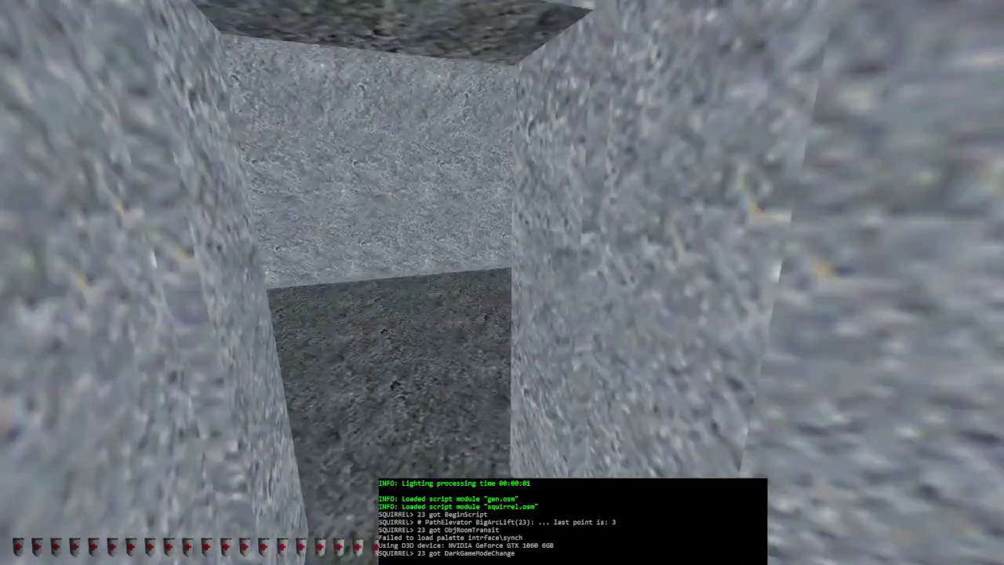
{"action": "key", "text": "w"}
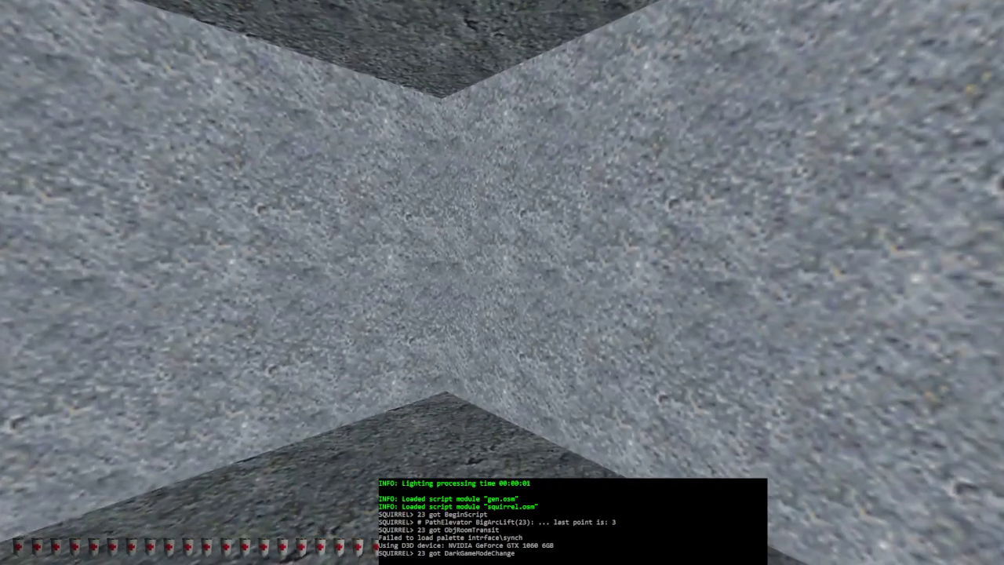
{"action": "key", "text": "w"}
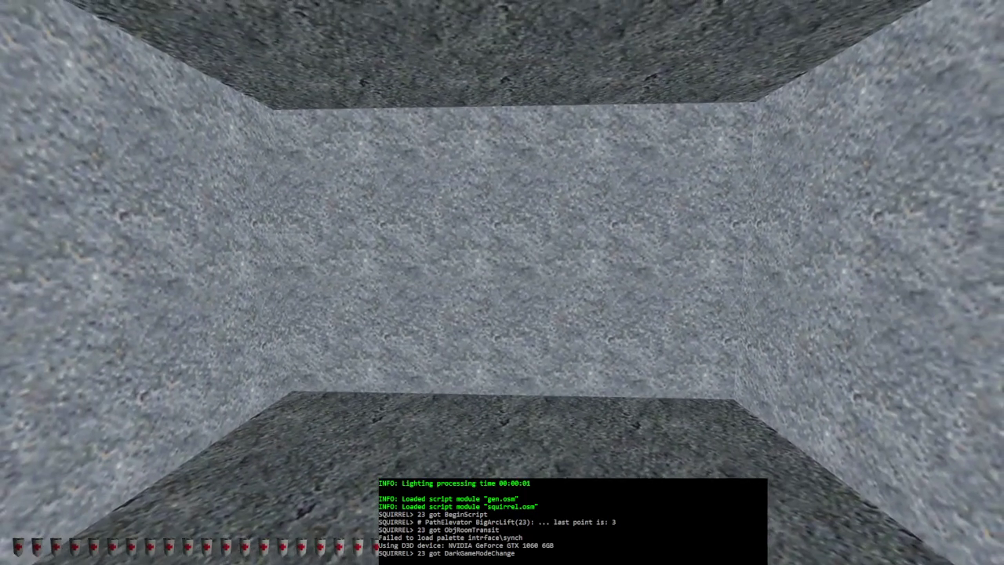
{"action": "key", "text": "w"}
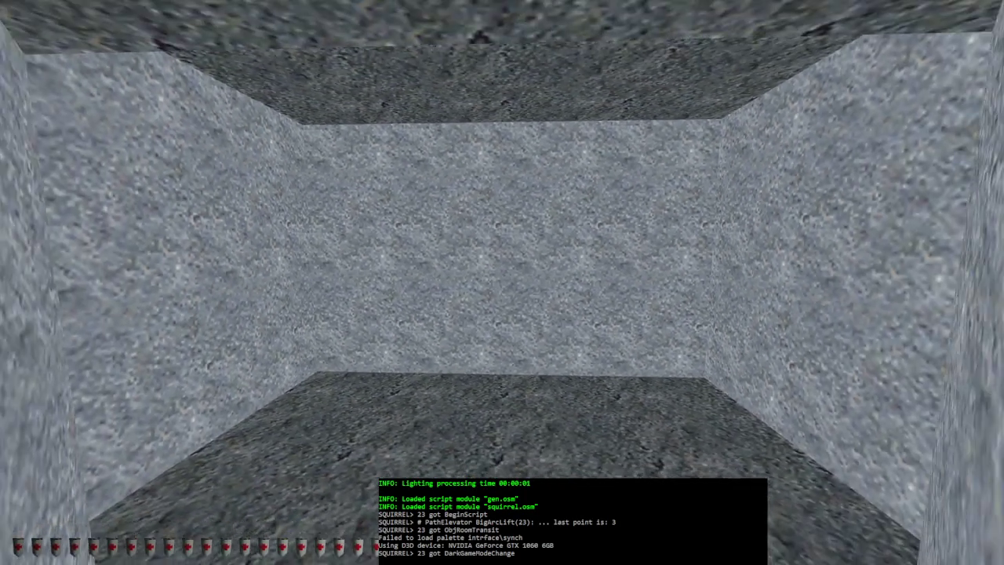
{"action": "key", "text": "w"}
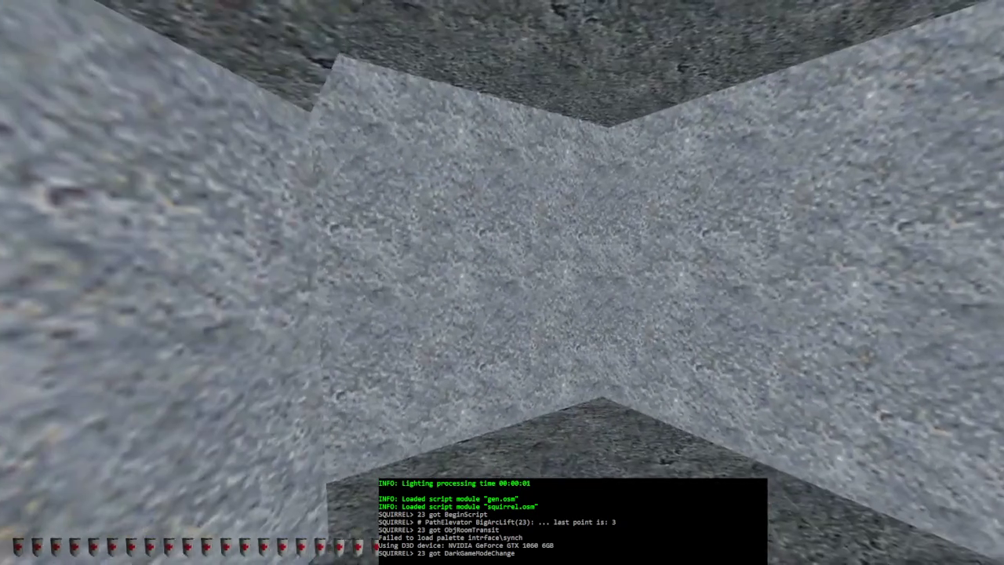
{"action": "key", "text": "w"}
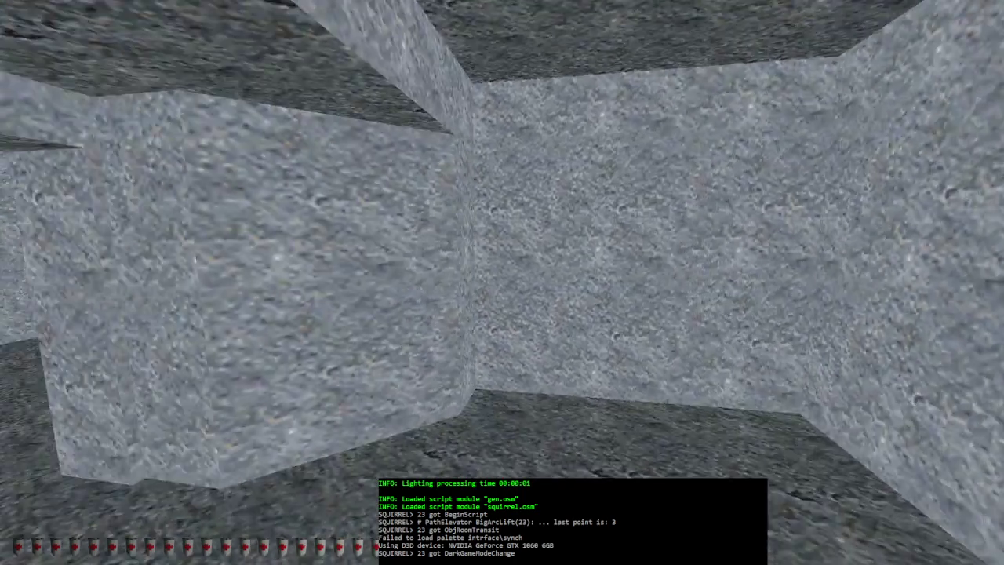
{"action": "key", "text": "w"}
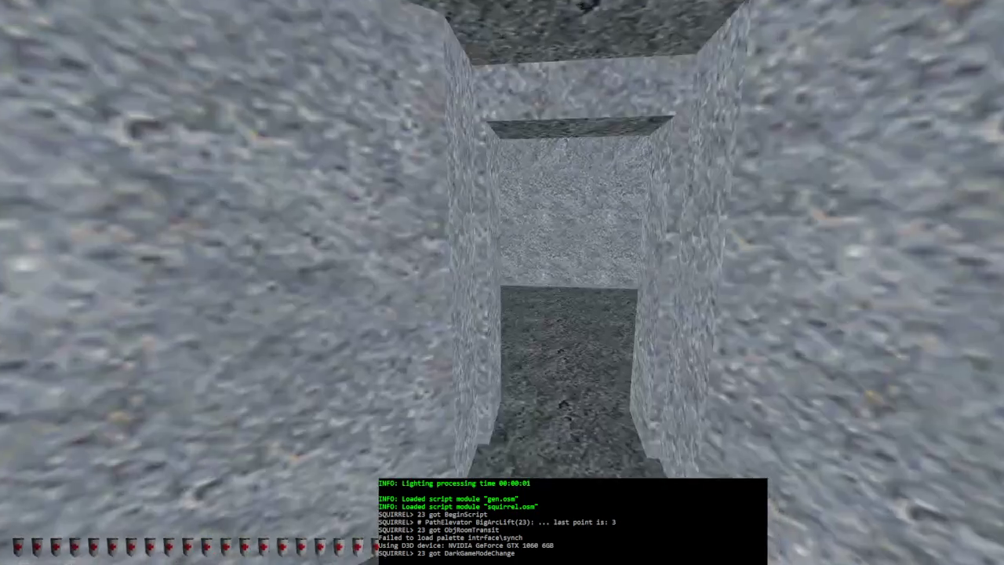
{"action": "key", "text": "w"}
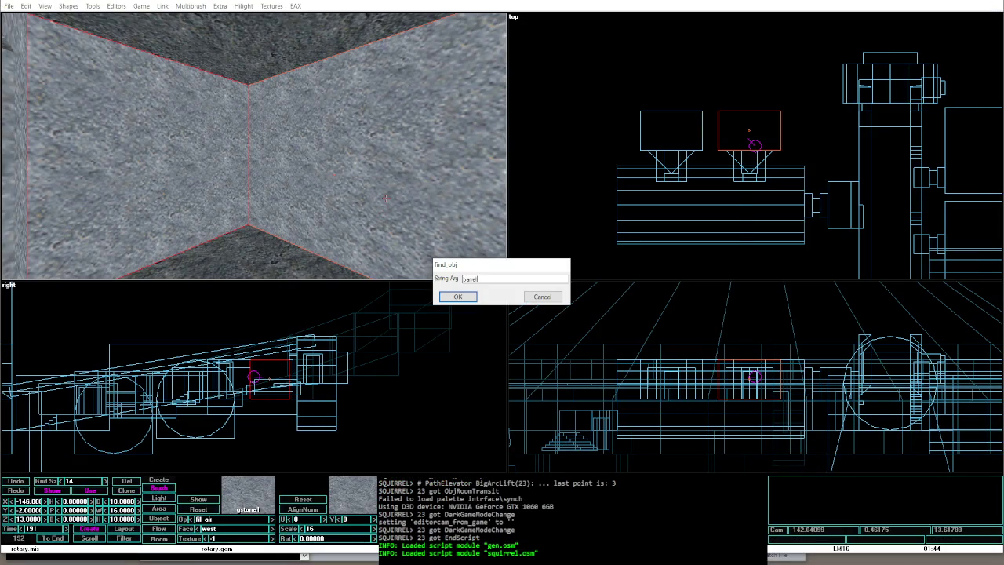
Step: Create a SmallBarrel0 from the Barrel archetypes in the stone room, discarding a trial copy
{"action": "key", "text": "Return"}
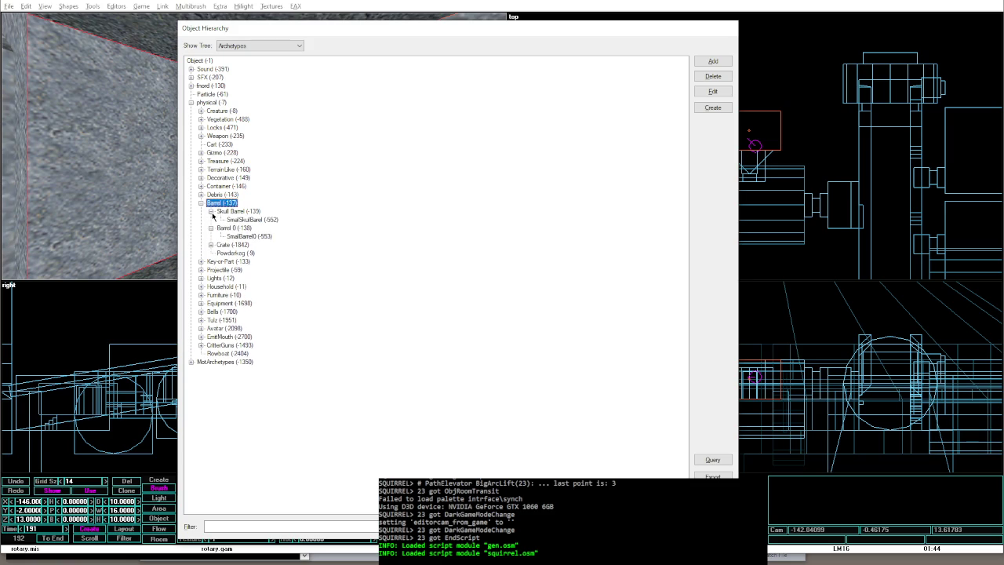
{"action": "left_click", "coordinate": [728, 108]}
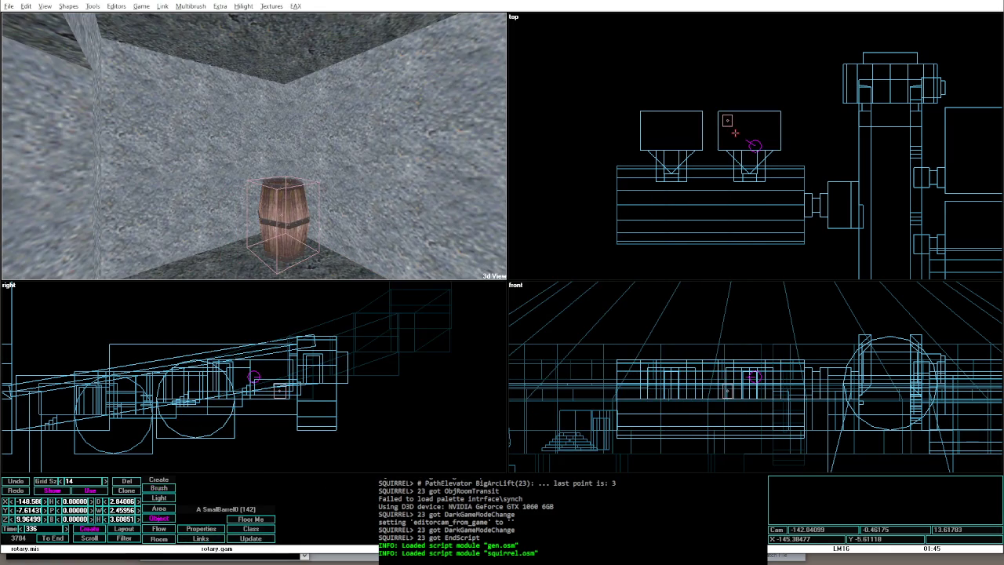
{"action": "key", "text": "Page_Up"}
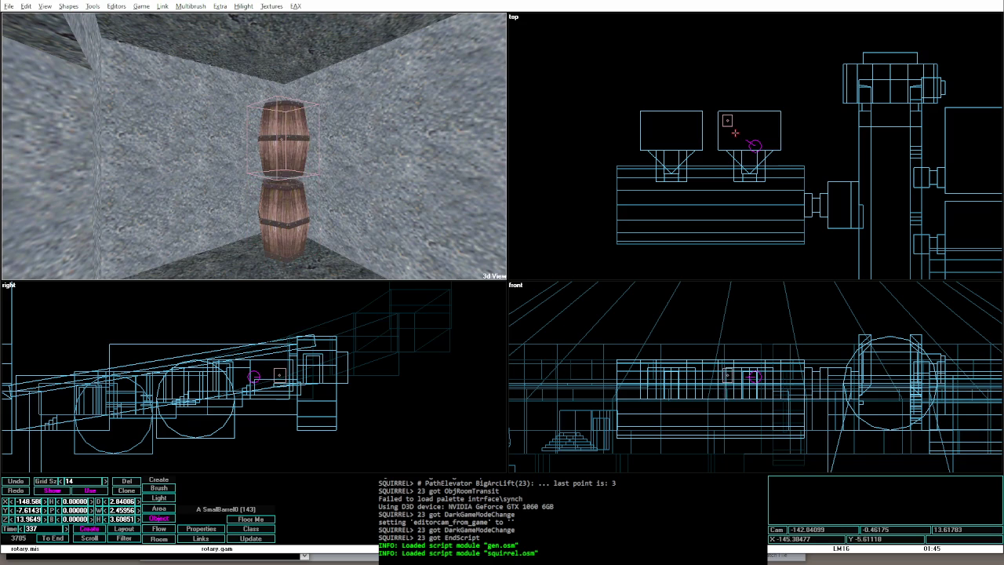
{"action": "key", "text": "Delete"}
Step: Check the barrel's properties, stack a raised copy on top, and preview it in game mode
{"action": "key", "text": "ctrl+p"}
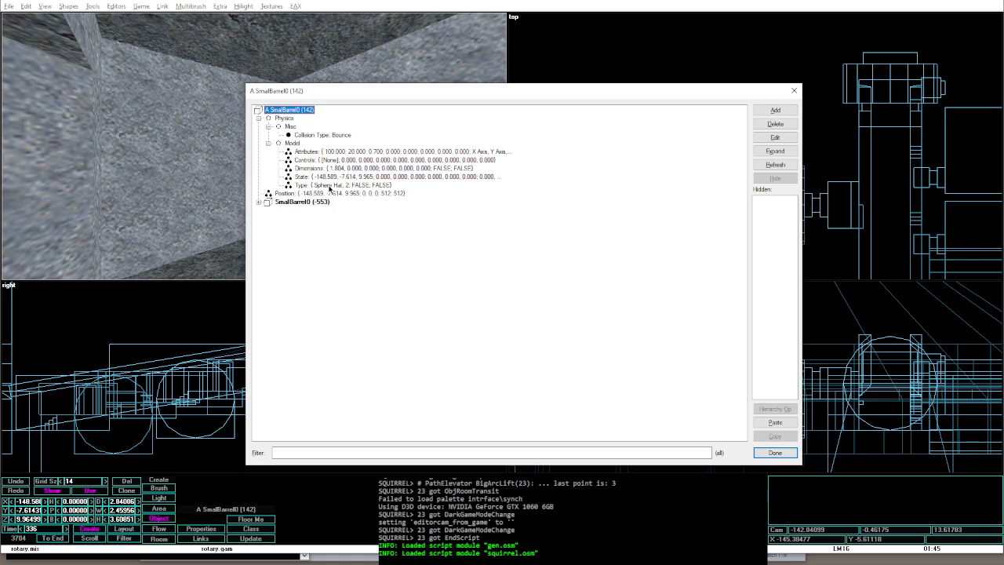
{"action": "key", "text": "Escape"}
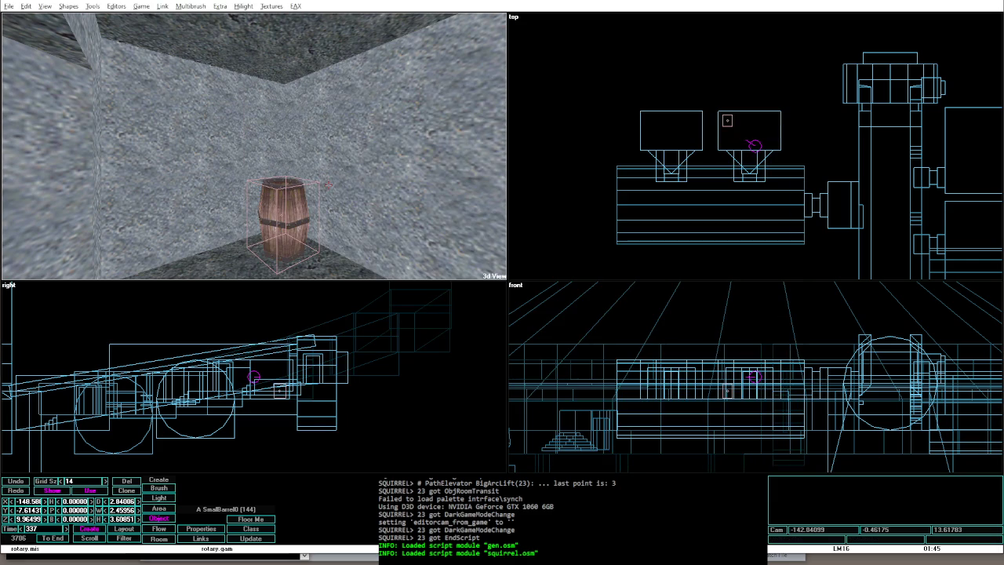
{"action": "key", "text": "Page_Up"}
{"action": "key", "text": "Page_Up"}
{"action": "key", "text": "Page_Up"}
{"action": "key", "text": "alt+g"}
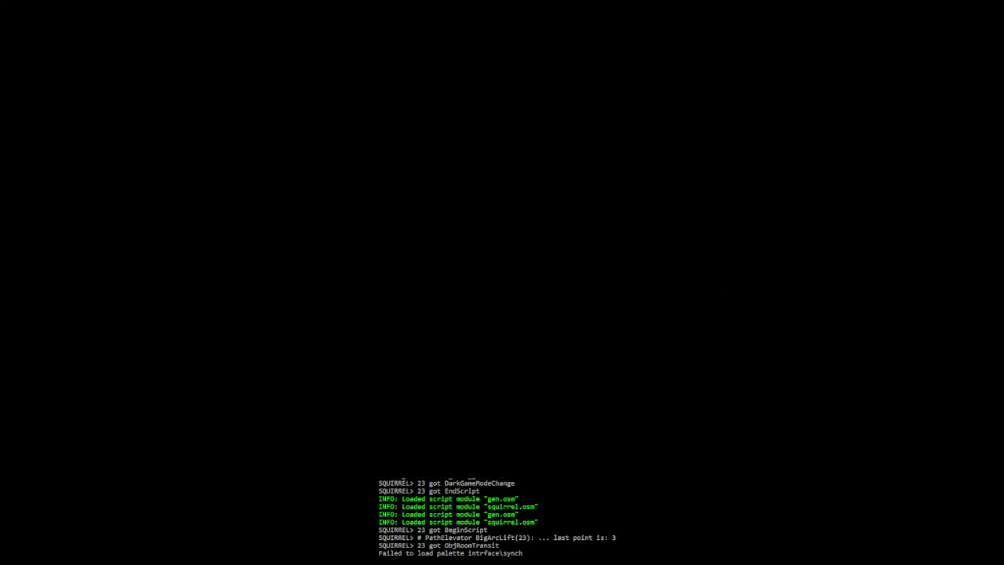
{"action": "key", "text": "alt+e"}
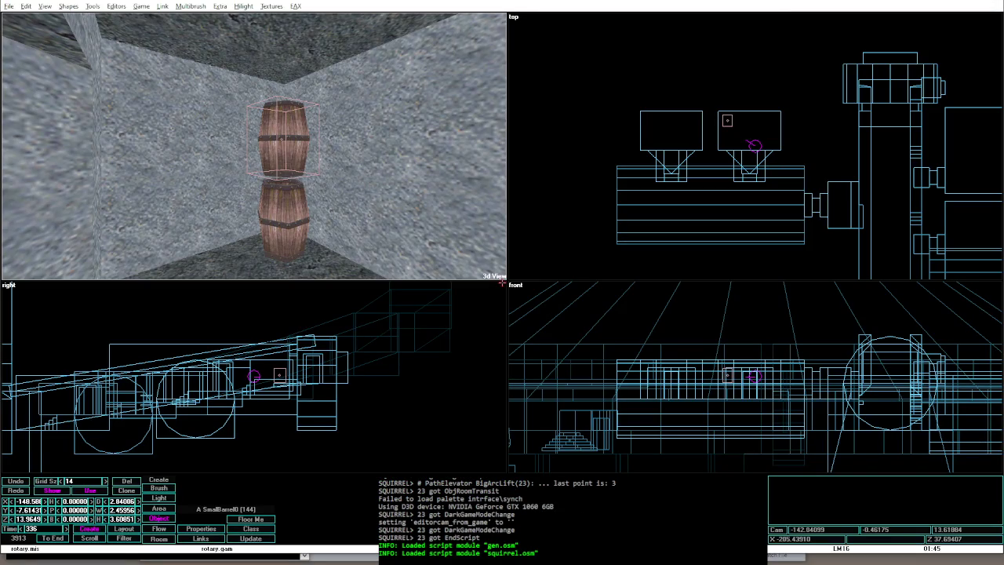
Step: Select the stacked pair of barrels in the top view
{"action": "left_click", "coordinate": [746, 126]}
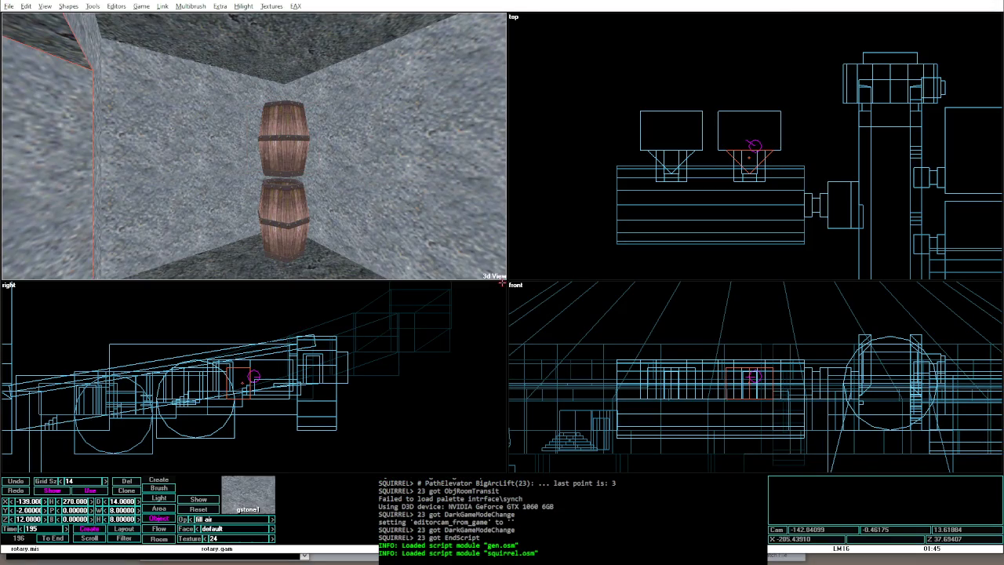
{"action": "key", "text": "ctrl+2"}
{"action": "key", "text": "ctrl+1"}
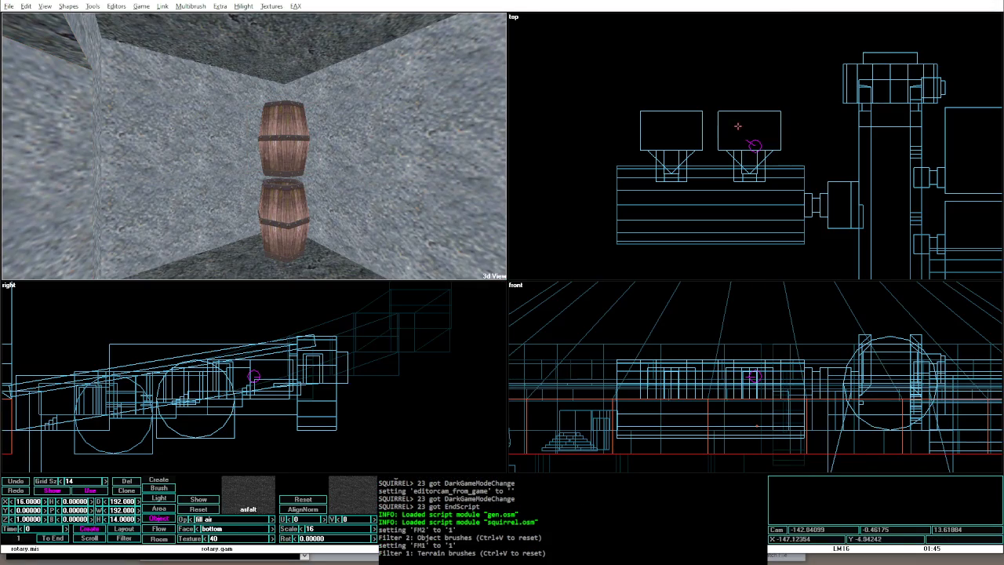
{"action": "key", "text": "ctrl+0"}
{"action": "left_click", "coordinate": [728, 121]}
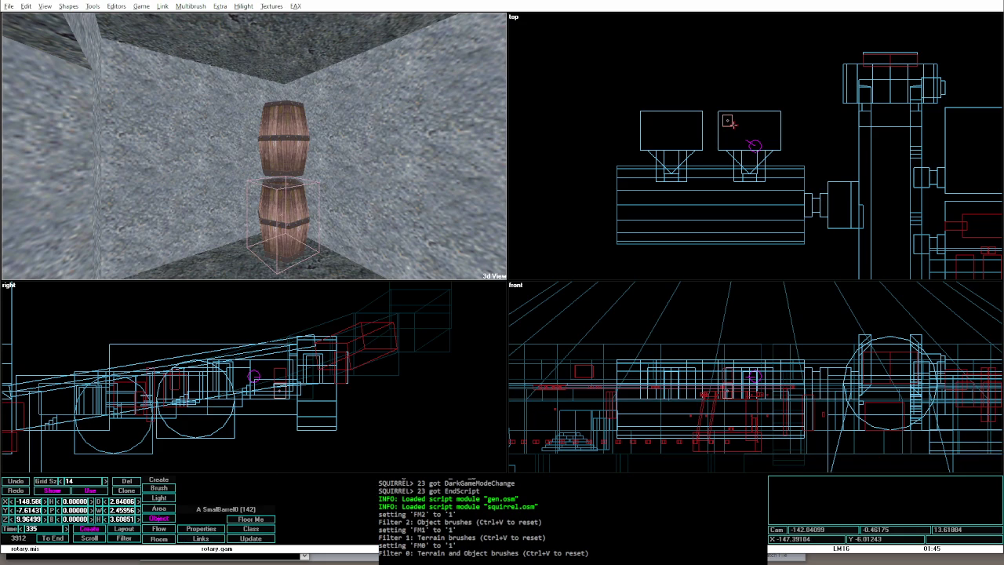
{"action": "left_click", "coordinate": [728, 123], "text": "shift"}
Step: Nudge the barrel pair along the grid until it lines up against the back wall
{"action": "key", "text": "Down"}
{"action": "key", "text": "Down"}
{"action": "key", "text": "Down"}
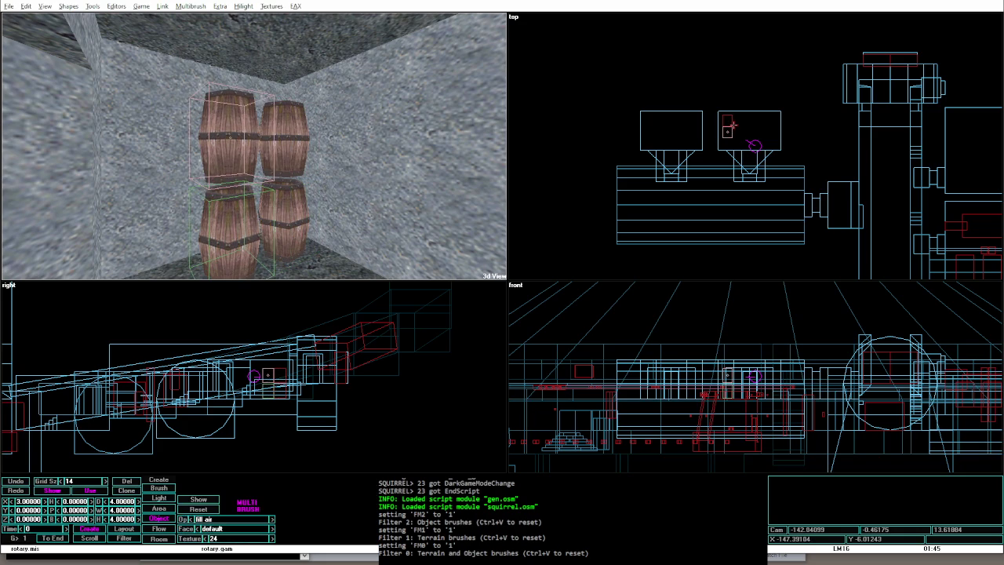
{"action": "key", "text": "Up"}
{"action": "key", "text": "Up"}
{"action": "key", "text": "Up"}
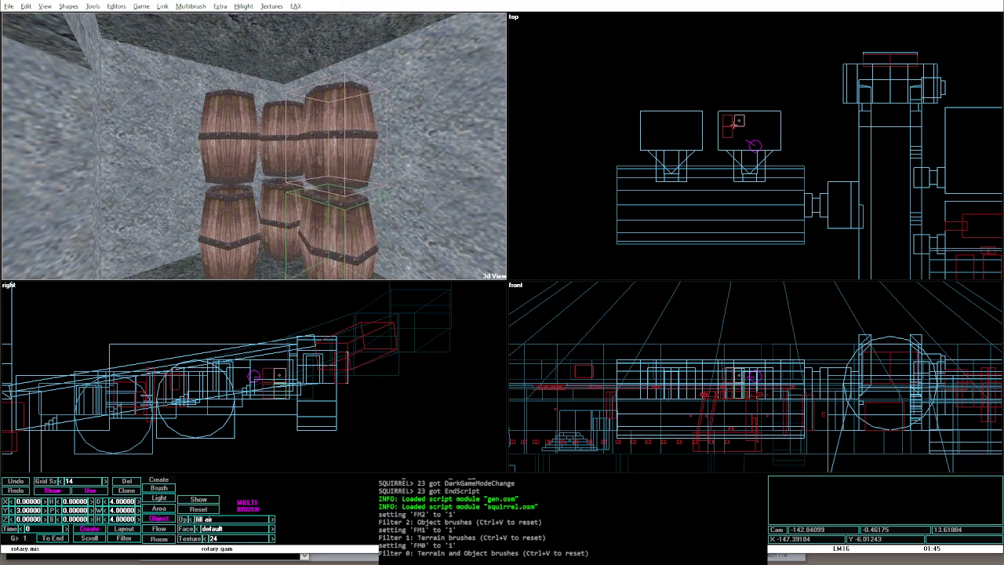
{"action": "key", "text": "Right"}
{"action": "key", "text": "Right"}
{"action": "key", "text": "Right"}
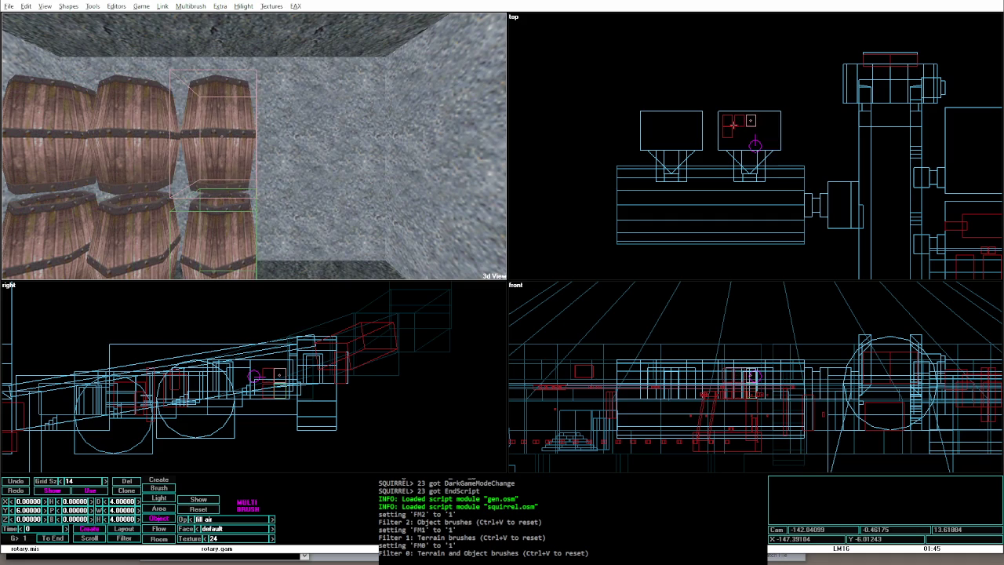
{"action": "key", "text": "Right"}
{"action": "key", "text": "Right"}
{"action": "key", "text": "Right"}
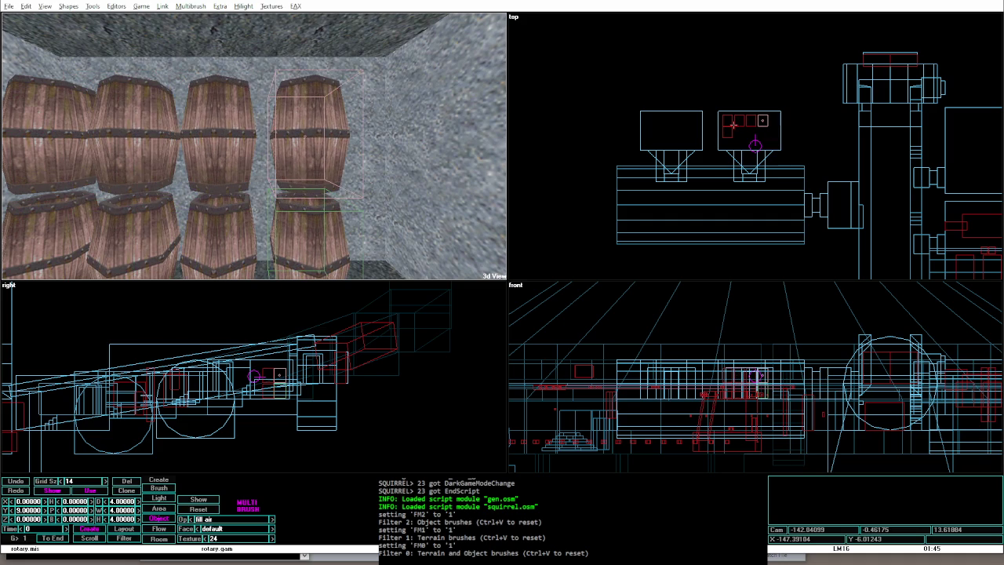
{"action": "key", "text": "Up"}
{"action": "key", "text": "Up"}
{"action": "key", "text": "Up"}
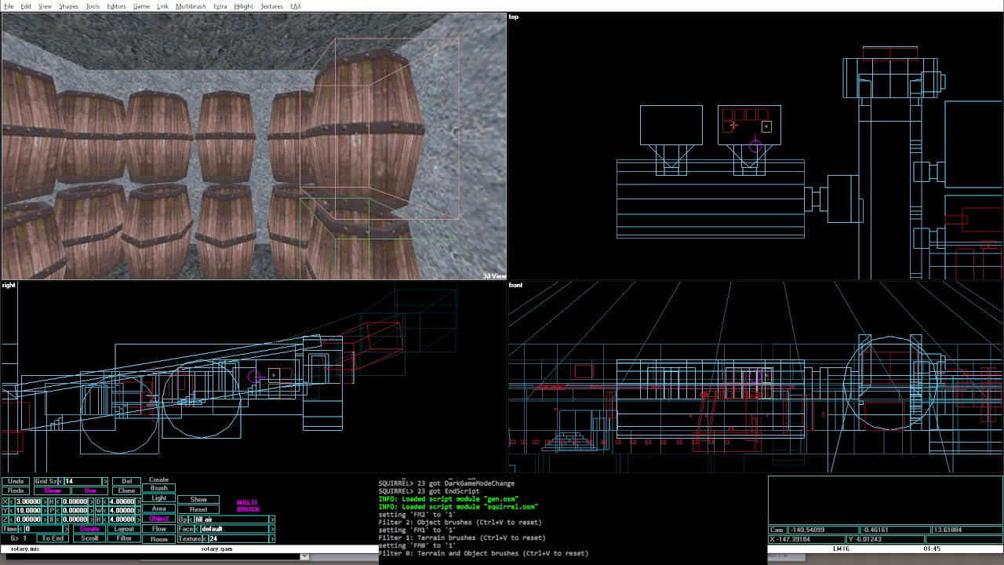
{"action": "key", "text": "Down"}
{"action": "key", "text": "Right"}
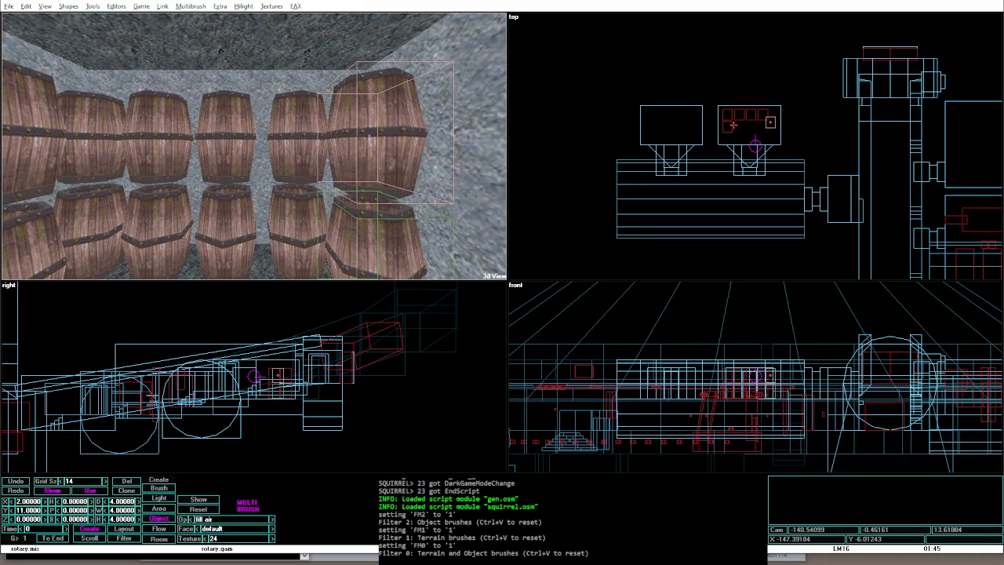
{"action": "key", "text": "Left"}
{"action": "key", "text": "Left"}
{"action": "key", "text": "Left"}
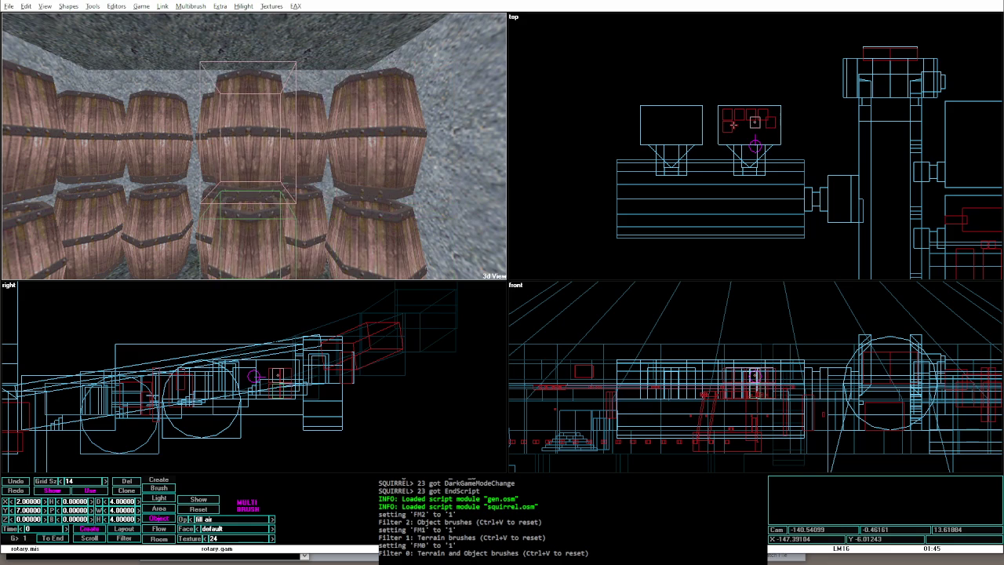
{"action": "key", "text": "Right"}
{"action": "key", "text": "Left"}
{"action": "key", "text": "Left"}
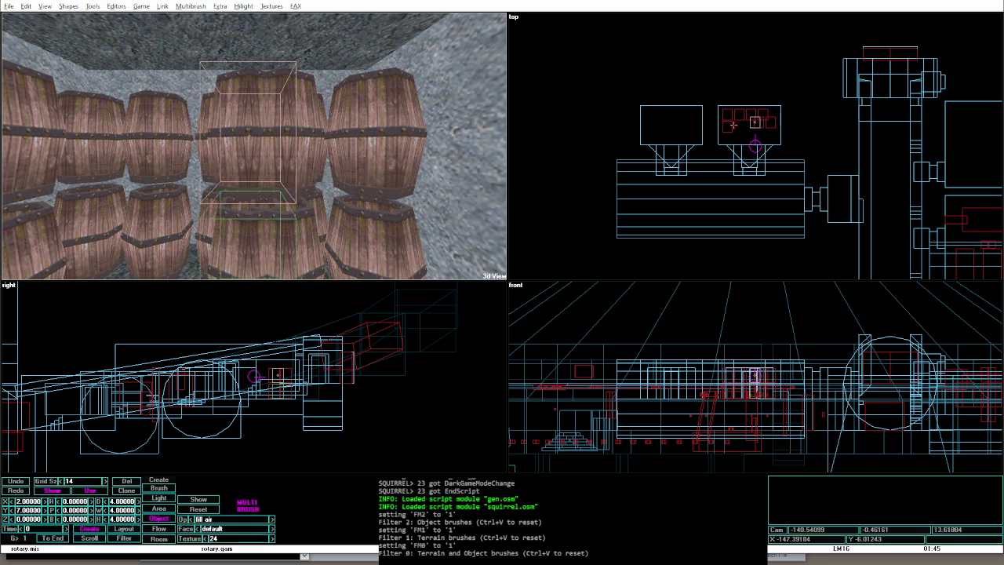
{"action": "key", "text": "Left"}
{"action": "key", "text": "Left"}
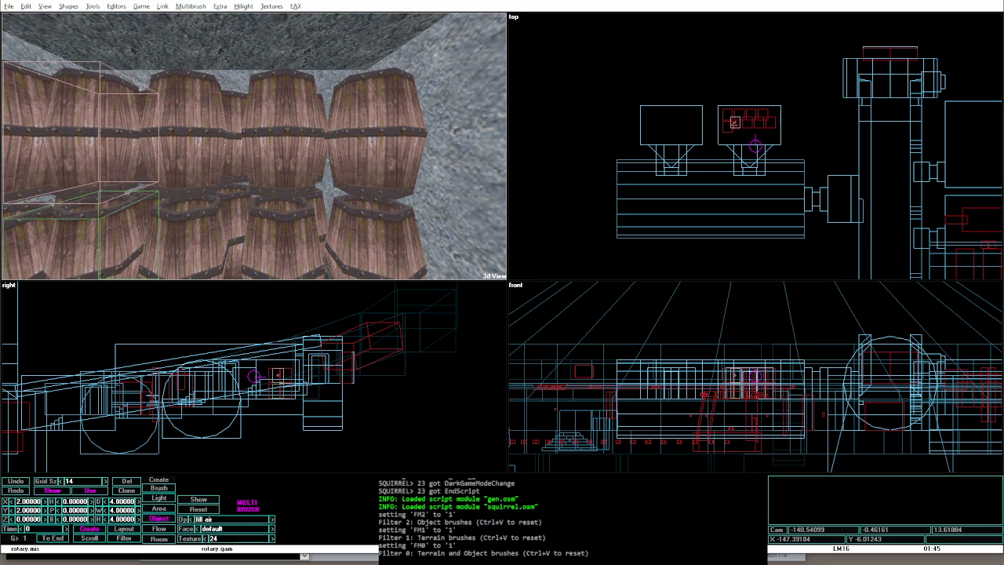
Step: Select the left-end barrel and preview the storeroom in game mode
{"action": "key", "text": "Left"}
{"action": "key", "text": "Left"}
{"action": "left_click", "coordinate": [727, 128]}
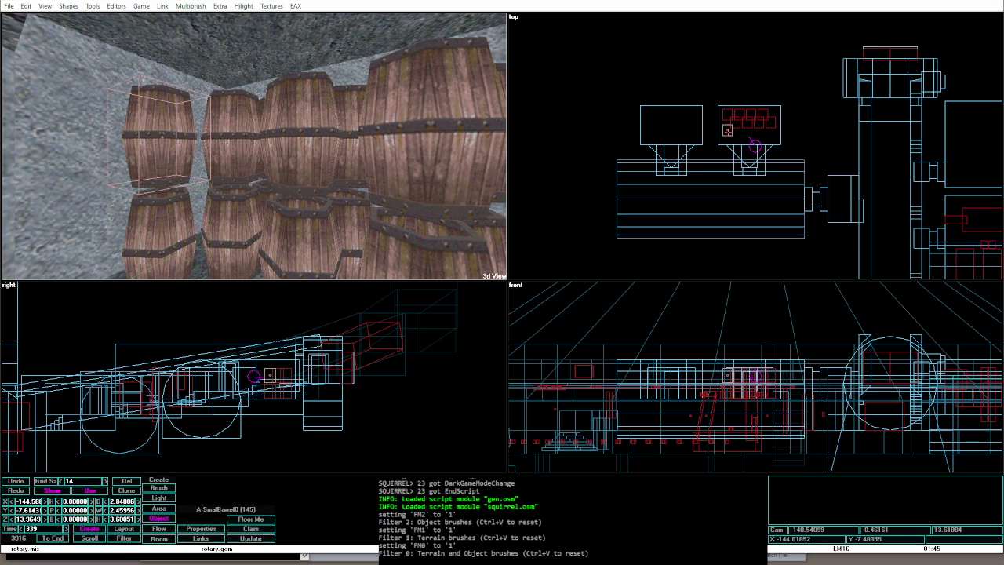
{"action": "key", "text": "alt+g"}
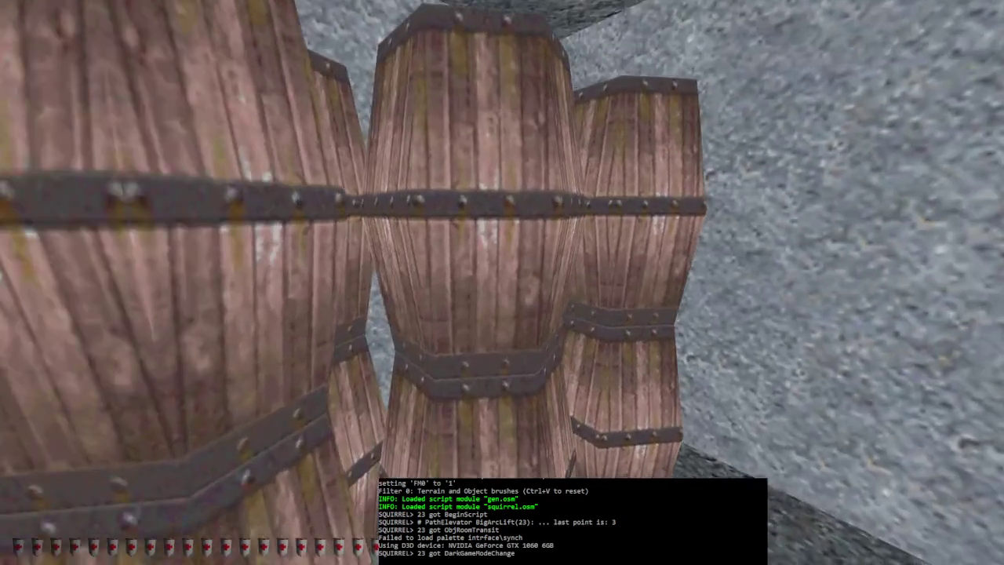
{"action": "key", "text": "s"}
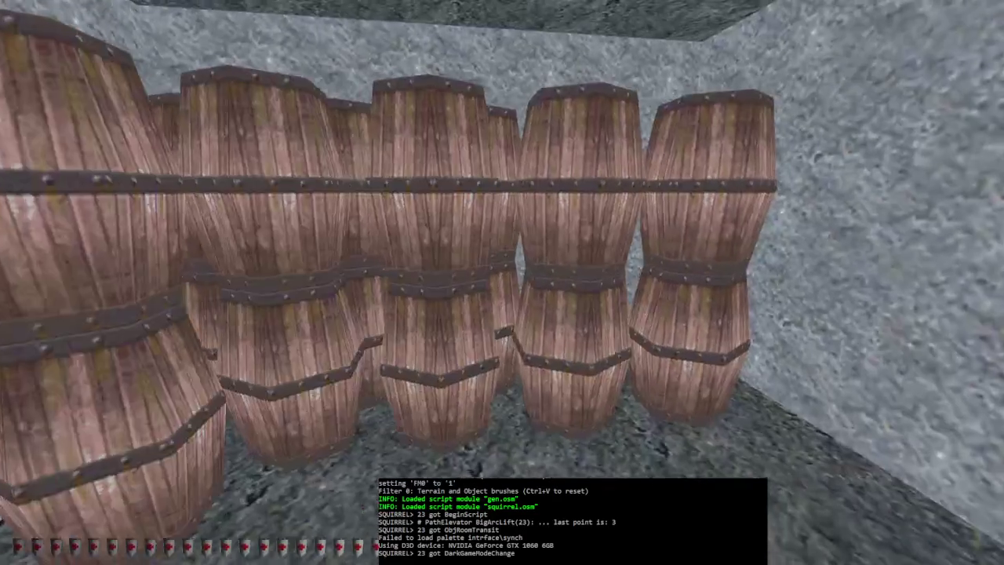
{"action": "key", "text": "s"}
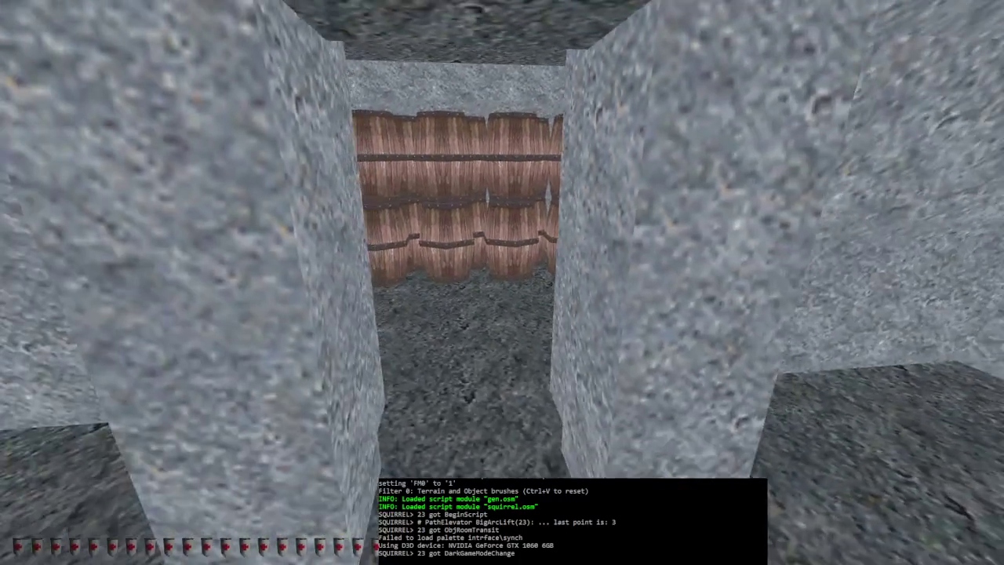
{"action": "key", "text": "w"}
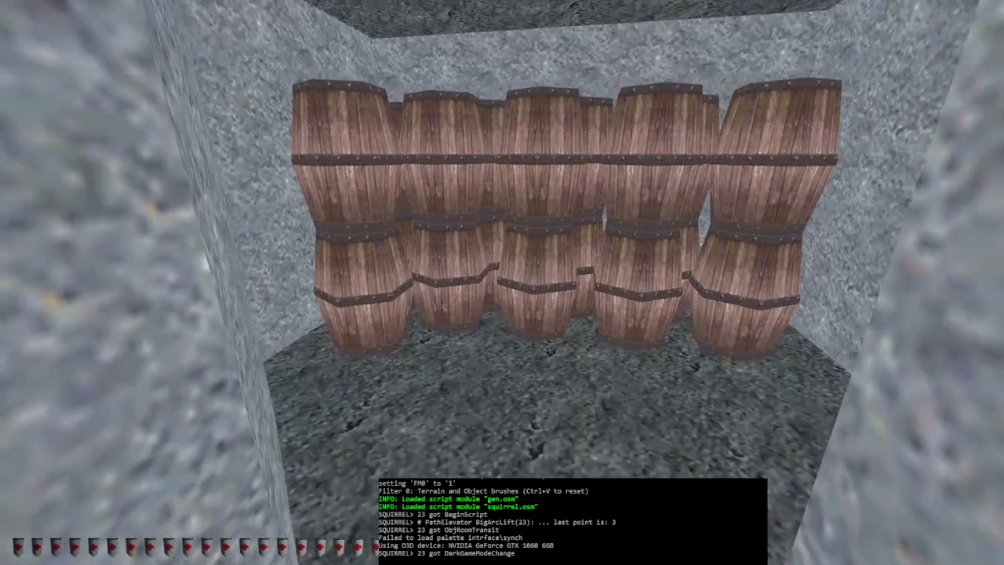
{"action": "key", "text": "s"}
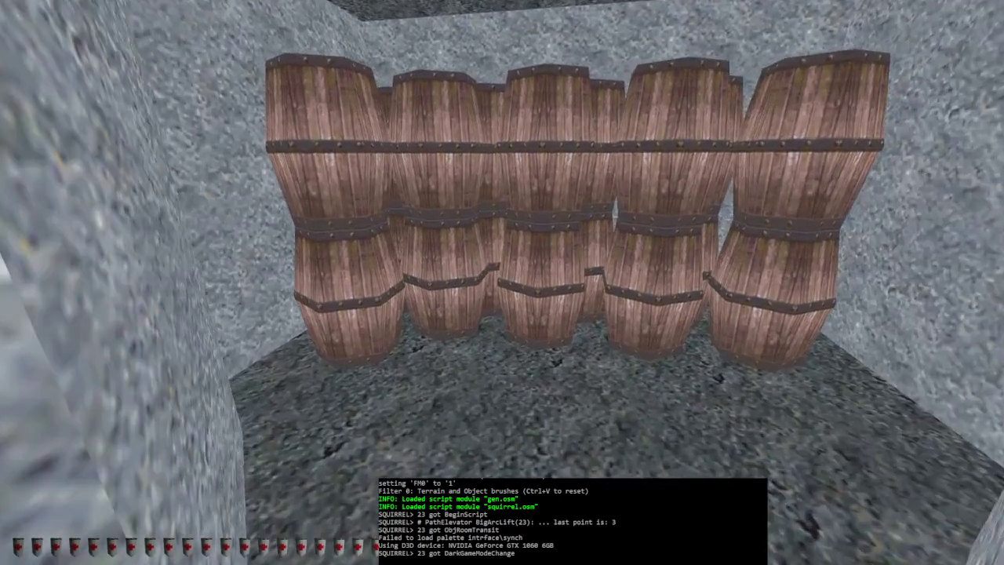
{"action": "key", "text": "w"}
{"action": "key", "text": "alt+e"}
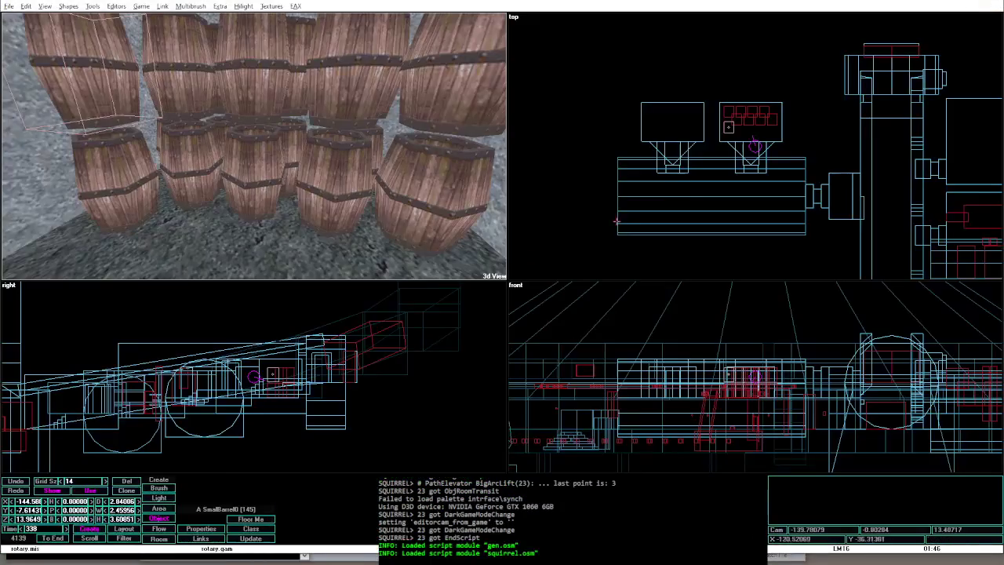
{"action": "left_click", "coordinate": [737, 119]}
Step: Check the barrels one by one and delete the lower-right barrel
{"action": "left_click", "coordinate": [730, 128]}
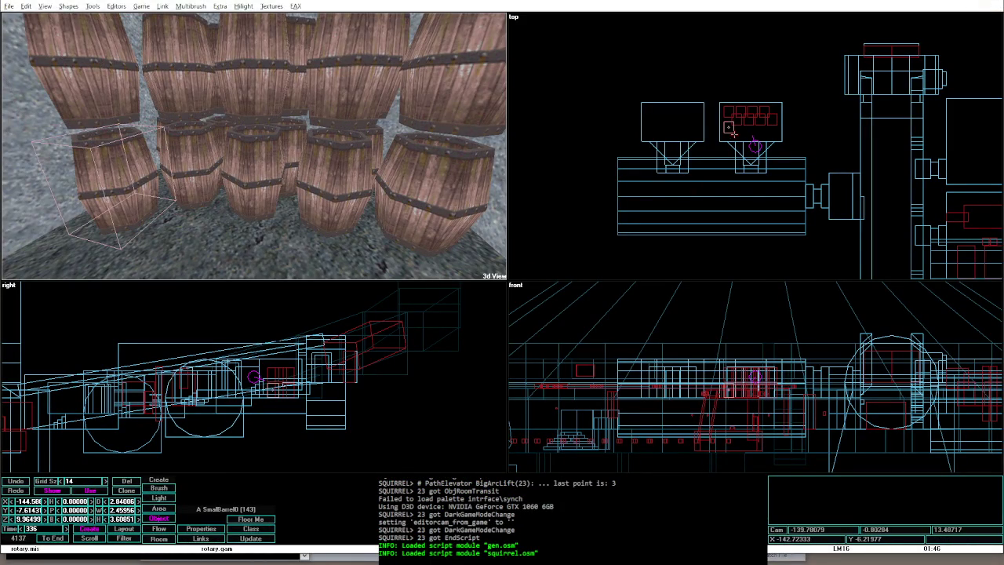
{"action": "left_click", "coordinate": [739, 123]}
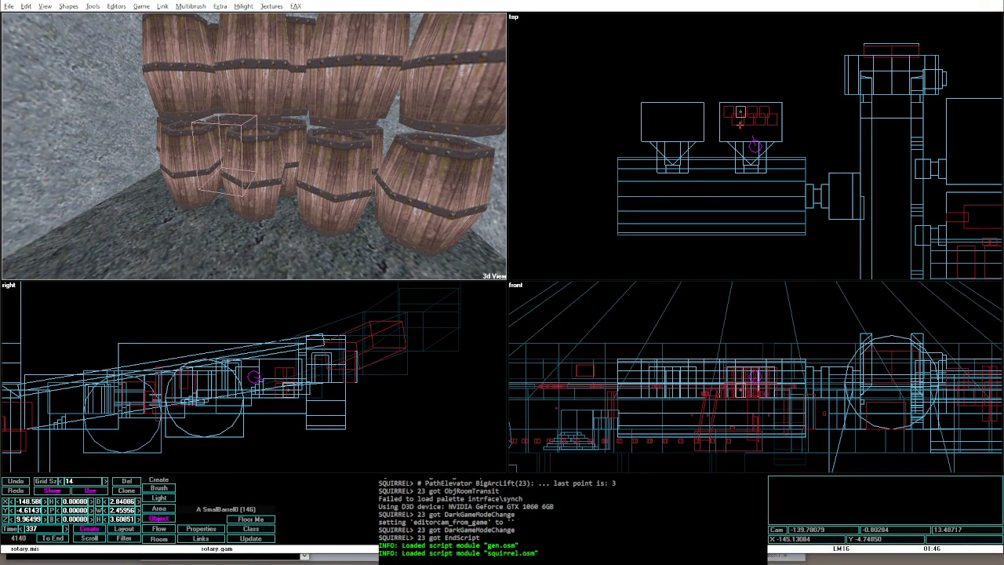
{"action": "left_click", "coordinate": [772, 124]}
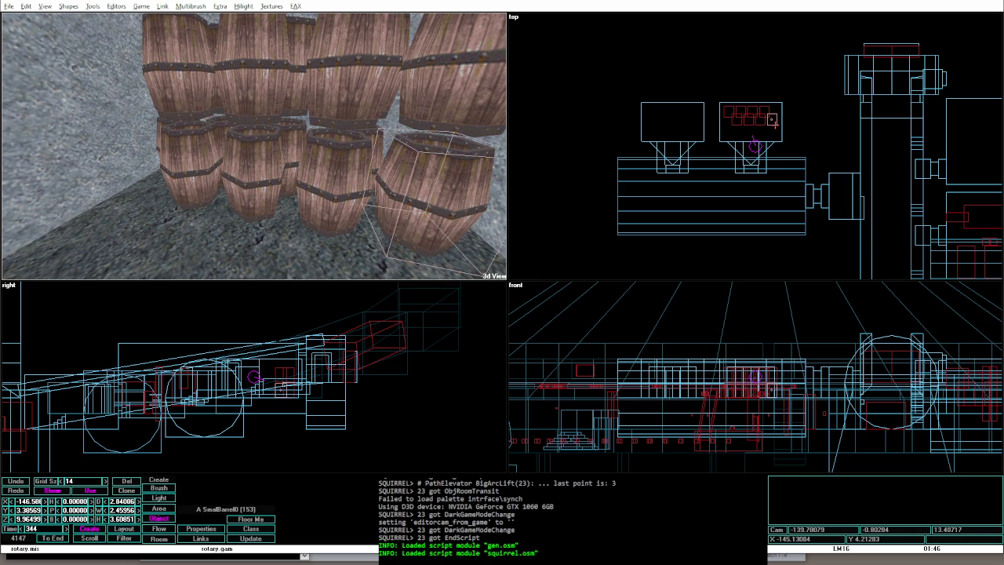
{"action": "left_click", "coordinate": [734, 116]}
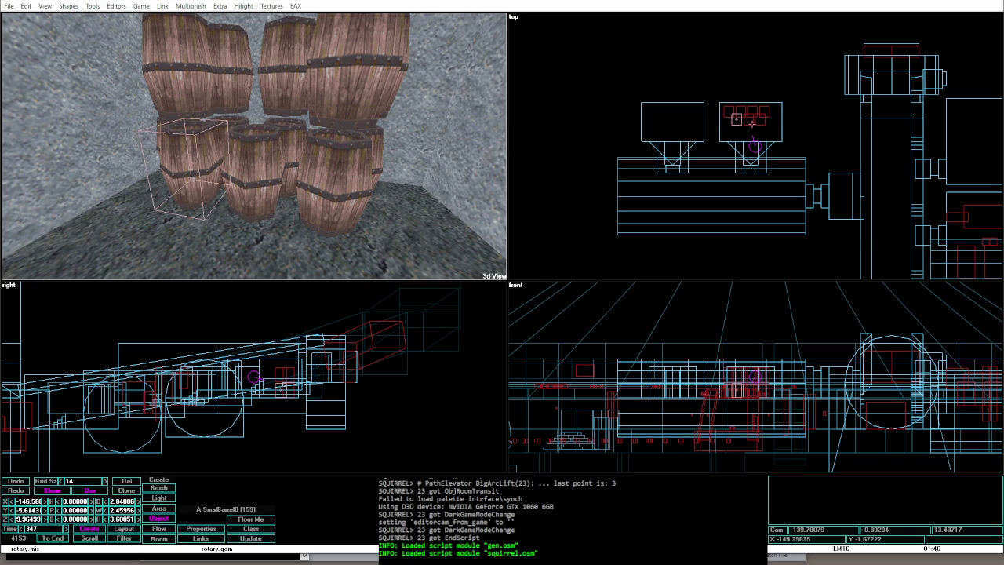
{"action": "left_click", "coordinate": [759, 120]}
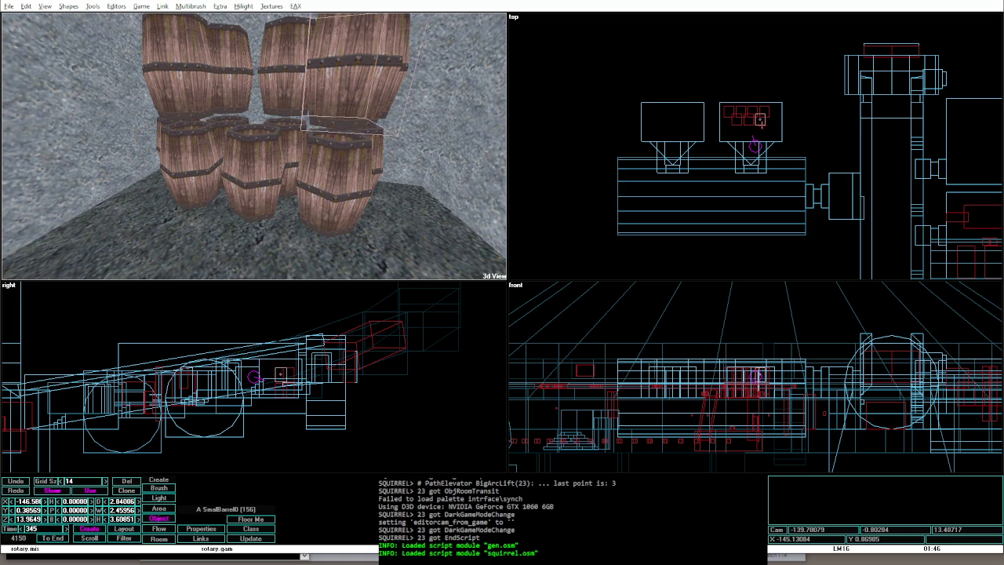
{"action": "left_click", "coordinate": [763, 113]}
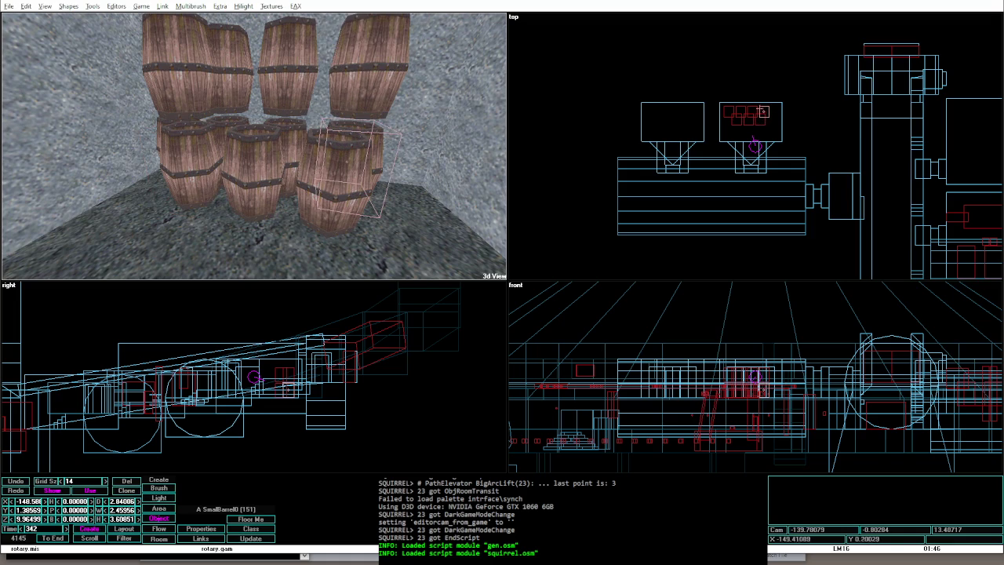
{"action": "key", "text": "Delete"}
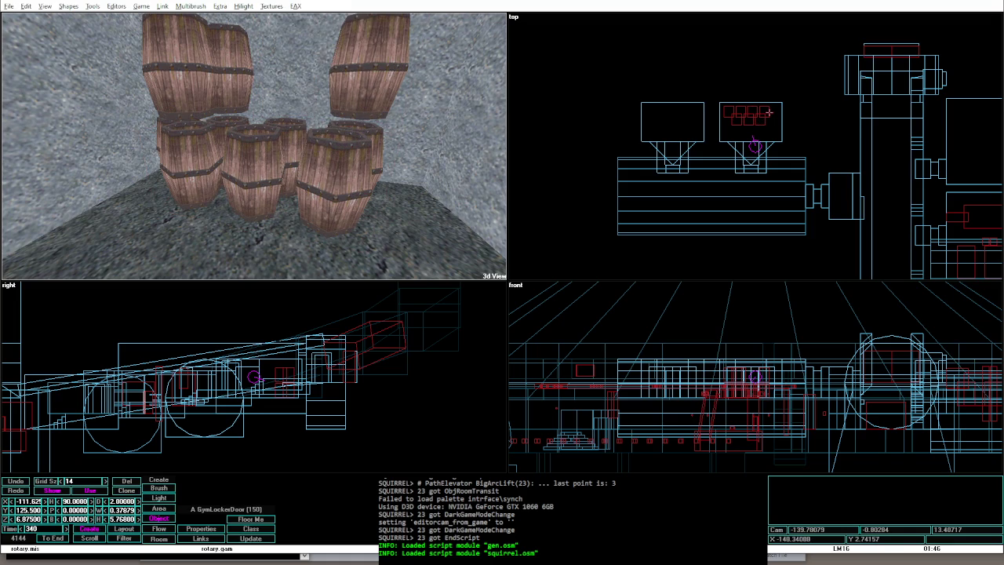
Step: Move a barrel left into the top row's gap and box the pile with an area brush
{"action": "key", "text": "ctrl+z"}
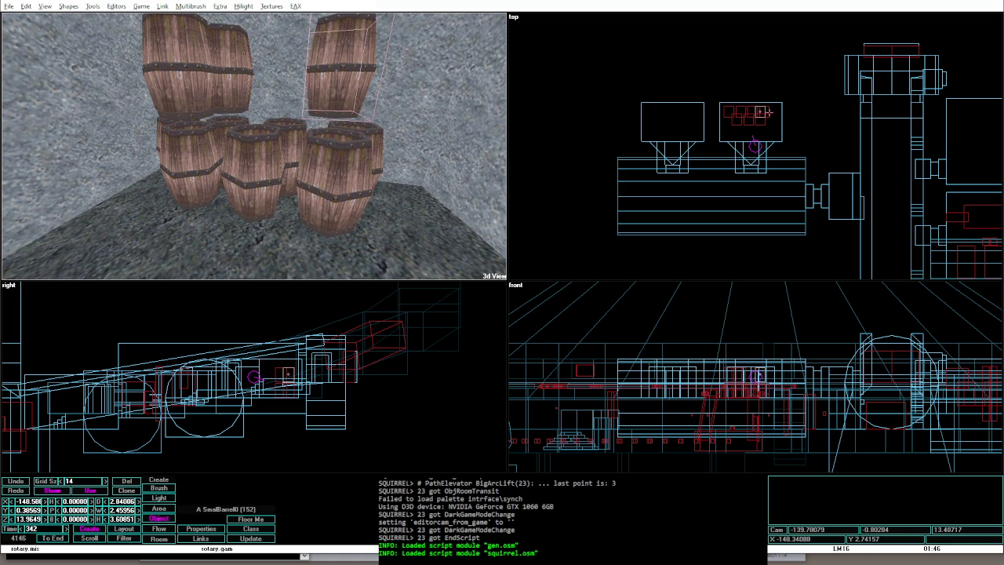
{"action": "left_click_drag", "start_coordinate": [767, 112], "coordinate": [772, 112]}
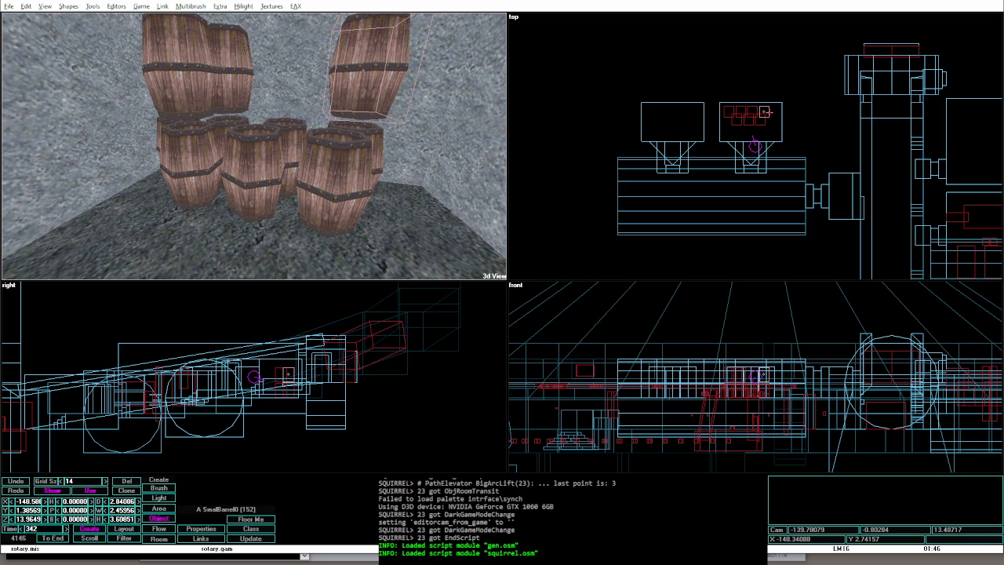
{"action": "key", "text": "Left"}
{"action": "key", "text": "Left"}
{"action": "key", "text": "Left"}
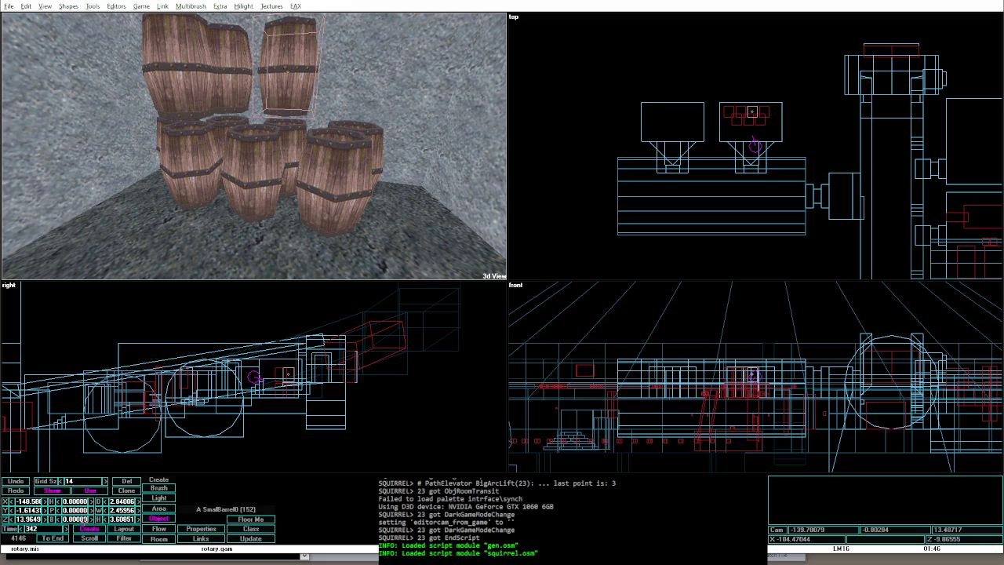
{"action": "left_click_drag", "start_coordinate": [712, 96], "coordinate": [776, 135]}
Step: Fit the area box's height and group the boxed barrels into a multibrush
{"action": "key", "text": "Page_Down"}
{"action": "key", "text": "Page_Down"}
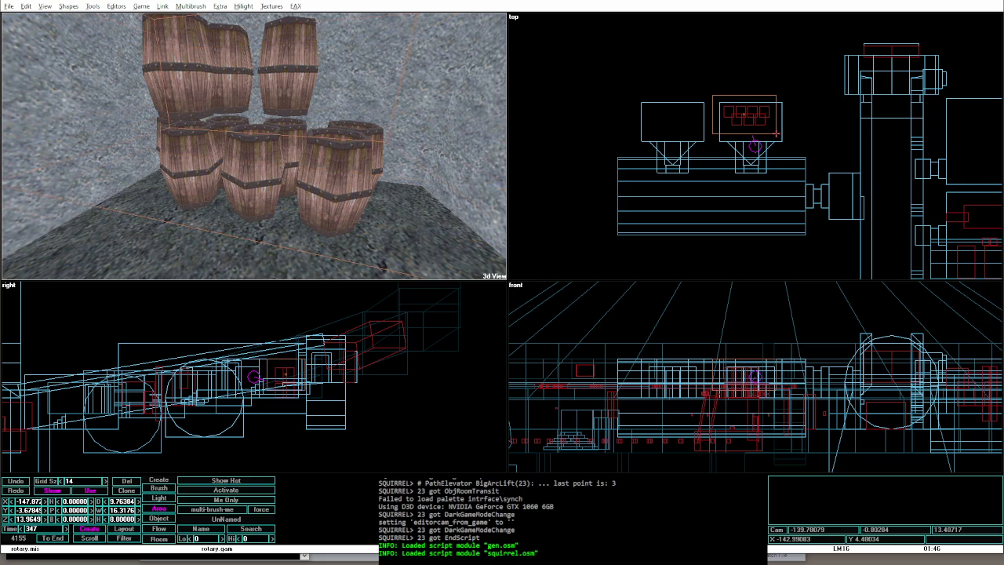
{"action": "key", "text": "Page_Up"}
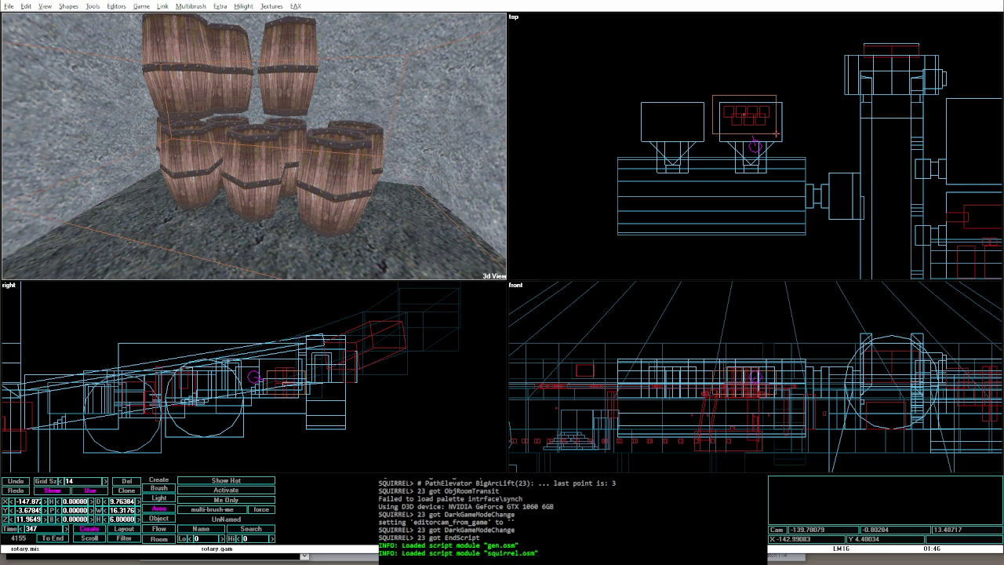
{"action": "left_click", "coordinate": [237, 508]}
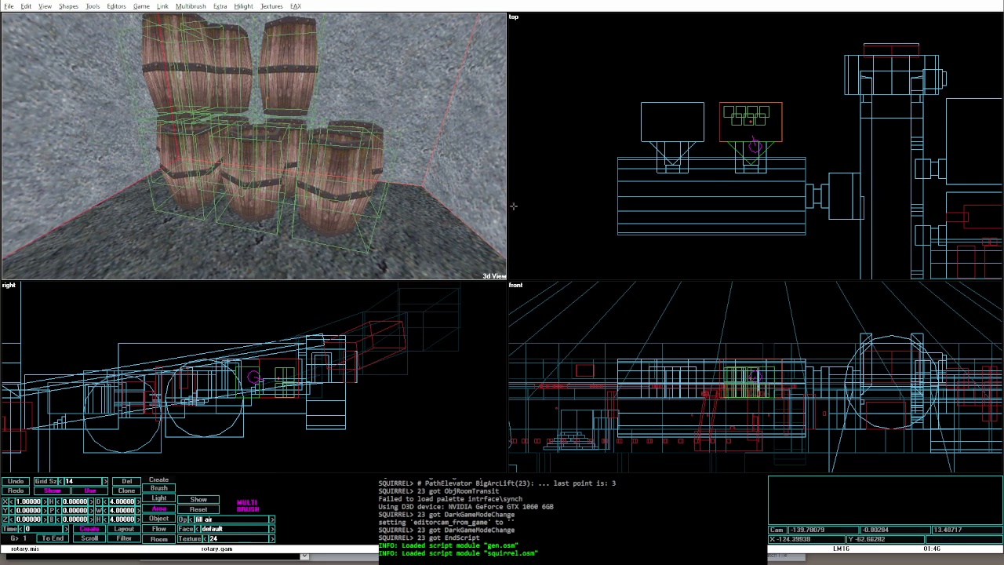
{"action": "key", "text": "Right"}
{"action": "key", "text": "Right"}
{"action": "key", "text": "Right"}
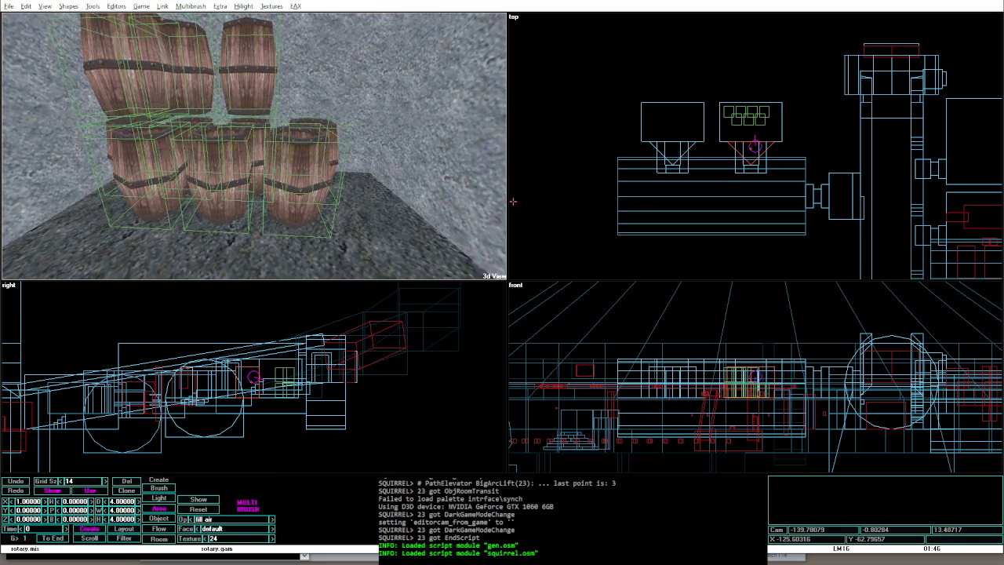
{"action": "key", "text": "Left"}
{"action": "key", "text": "Left"}
{"action": "key", "text": "Left"}
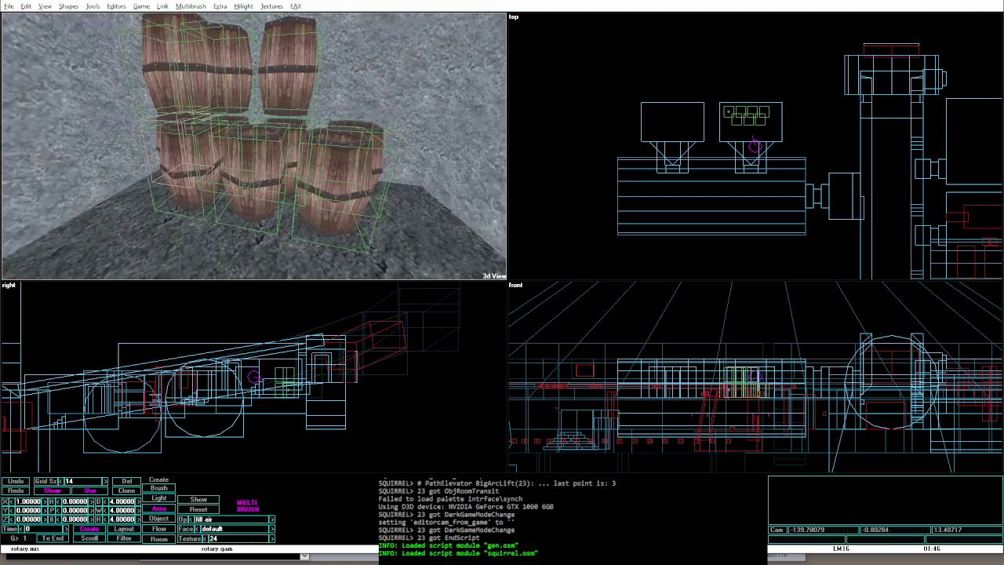
Step: Copy the barrel stack into the second storage box at Y -18 and check it
{"action": "key", "text": "Insert"}
{"action": "key", "text": "Left"}
{"action": "key", "text": "Left"}
{"action": "key", "text": "Left"}
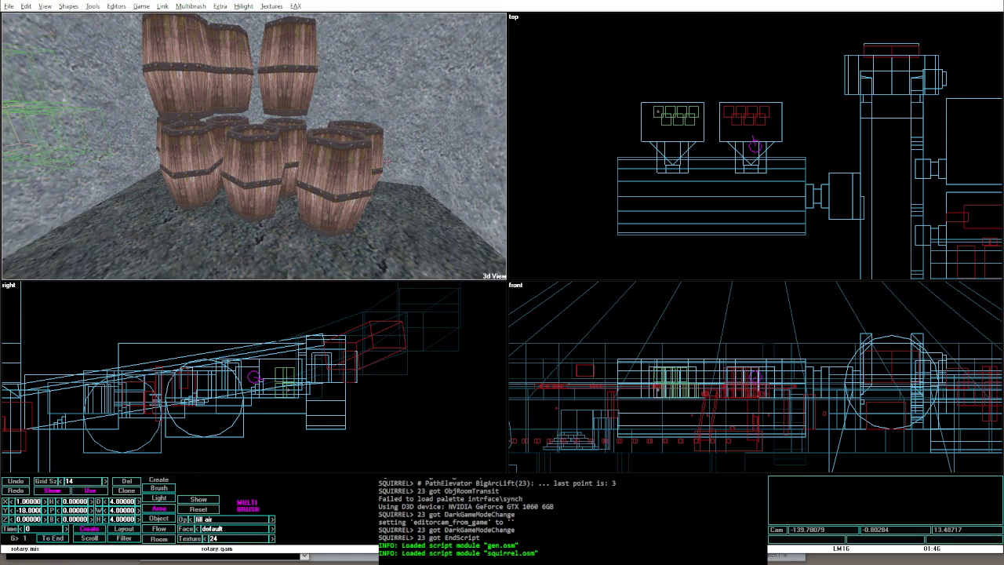
{"action": "left_click", "coordinate": [657, 111]}
{"action": "key", "text": "Down"}
{"action": "key", "text": "Down"}
{"action": "key", "text": "Down"}
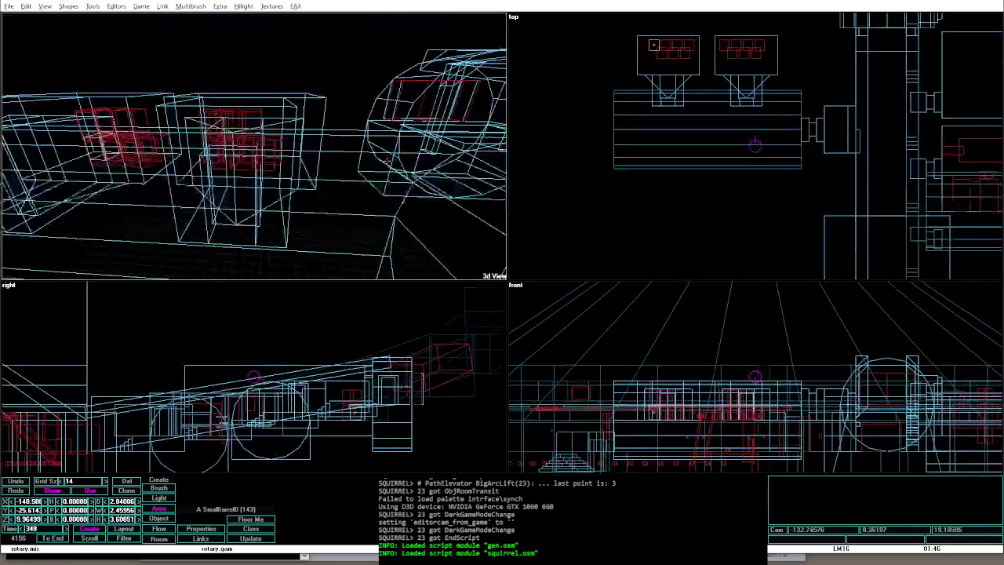
{"action": "key", "text": "Up"}
{"action": "key", "text": "Up"}
{"action": "key", "text": "Up"}
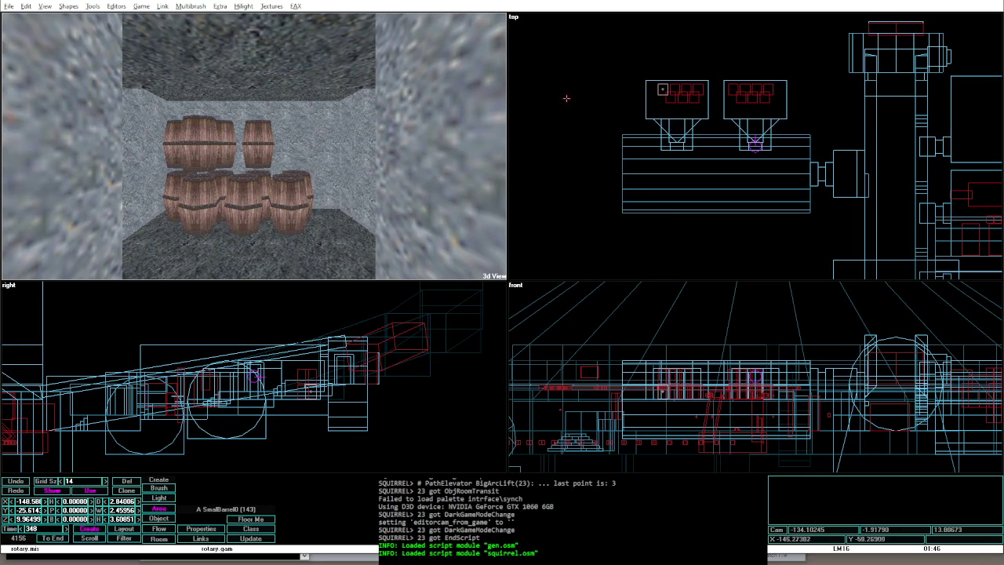
{"action": "key", "text": "ctrl+v"}
{"action": "left_click", "coordinate": [777, 110]}
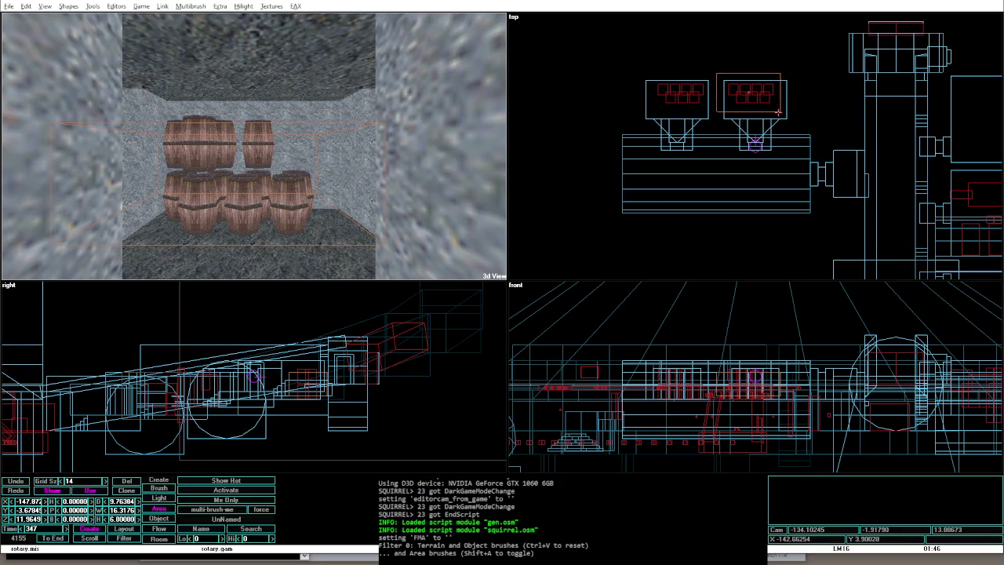
{"action": "left_click", "coordinate": [777, 112]}
Step: Walk around the barrel storeroom in game mode, then return to the editor and start find_obj
{"action": "key", "text": "alt+g"}
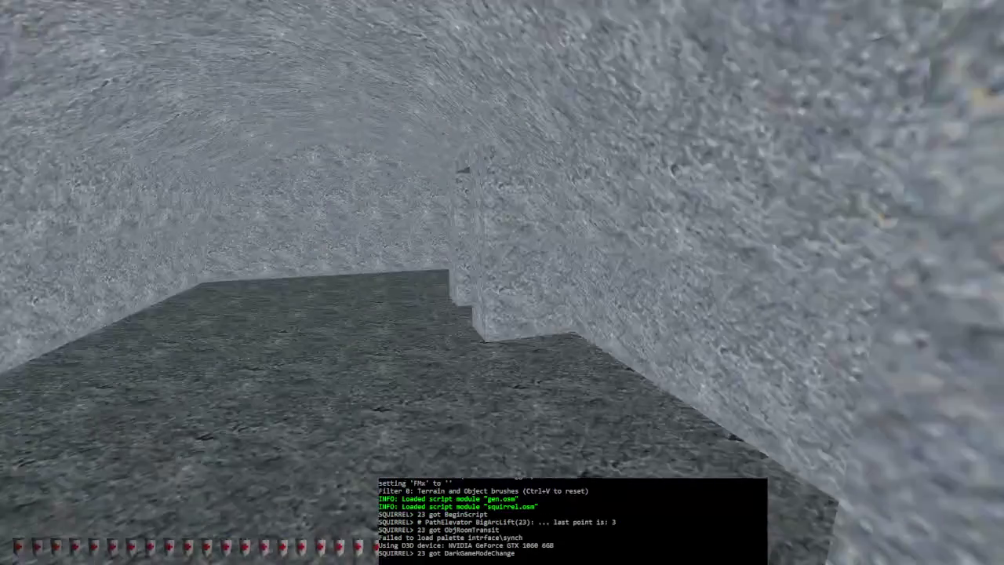
{"action": "key", "text": "w"}
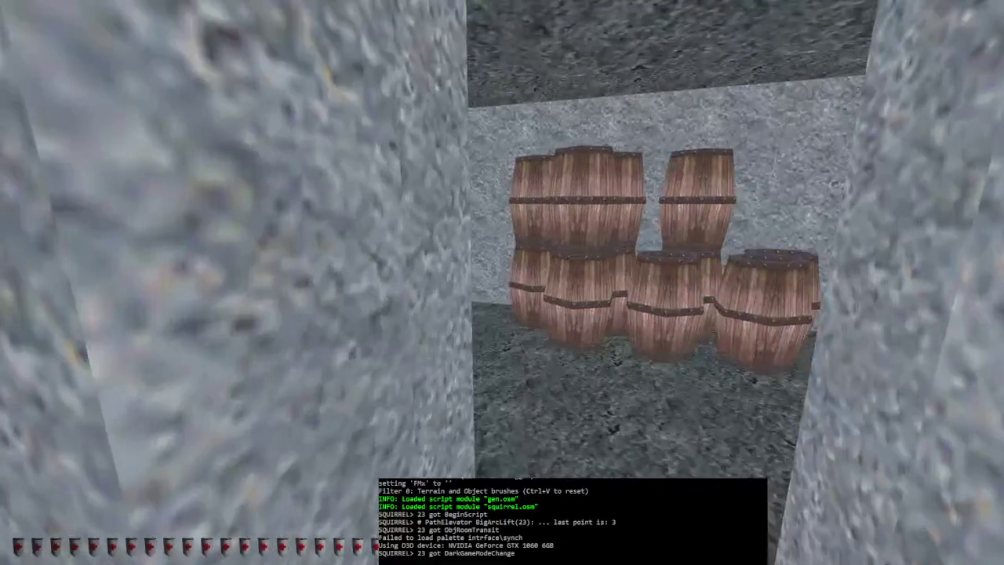
{"action": "key", "text": "w"}
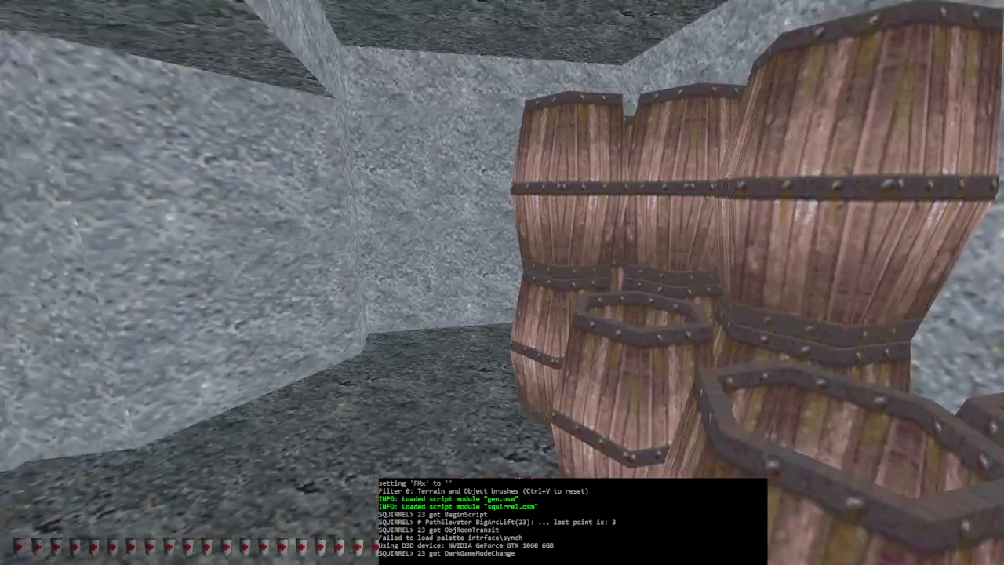
{"action": "key", "text": "s"}
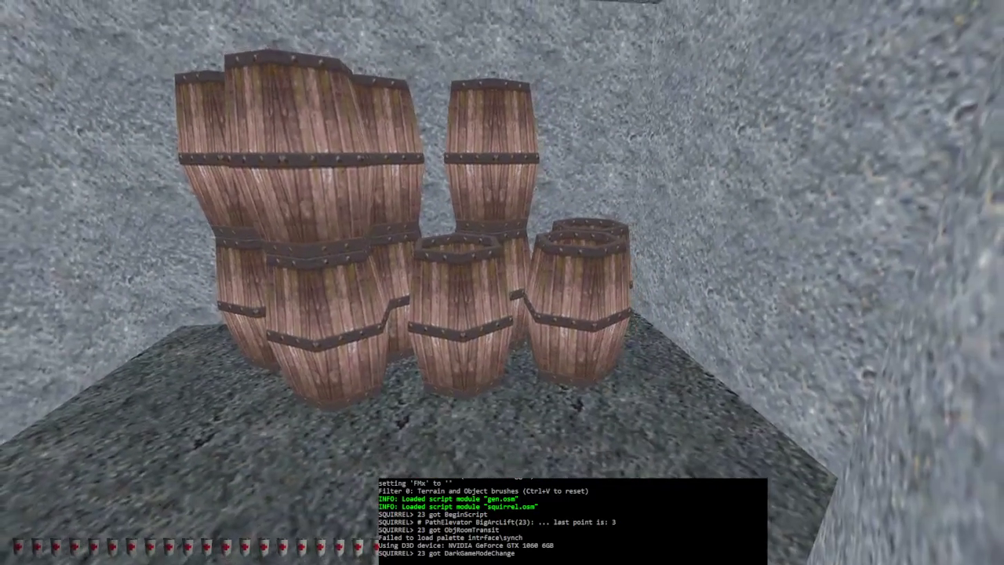
{"action": "key", "text": "Left"}
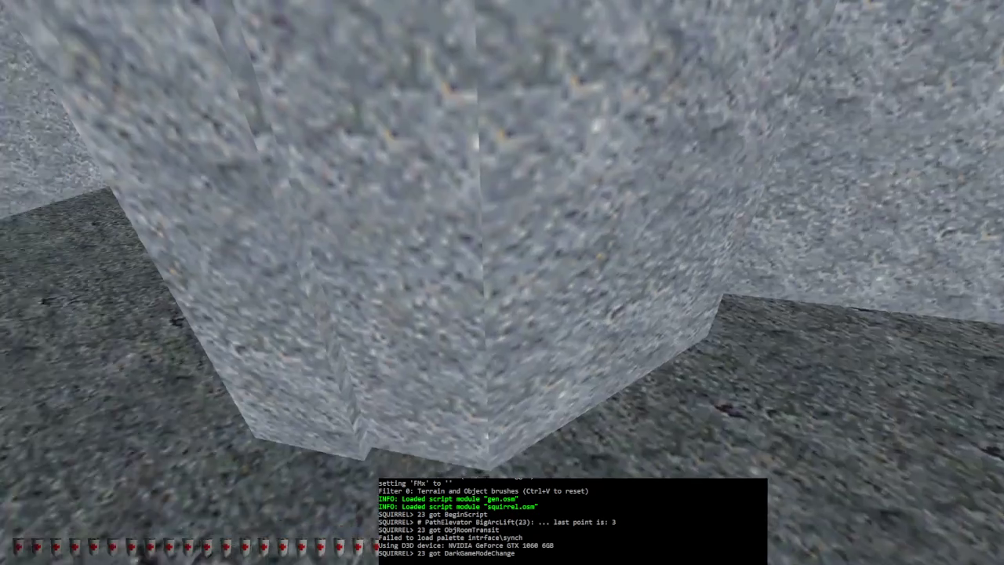
{"action": "key", "text": "Right"}
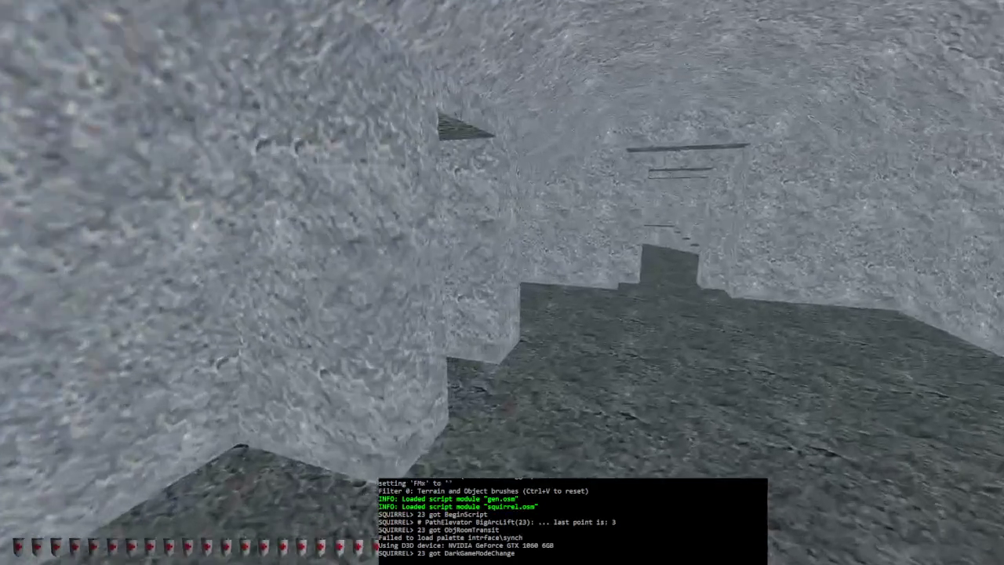
{"action": "key", "text": "w"}
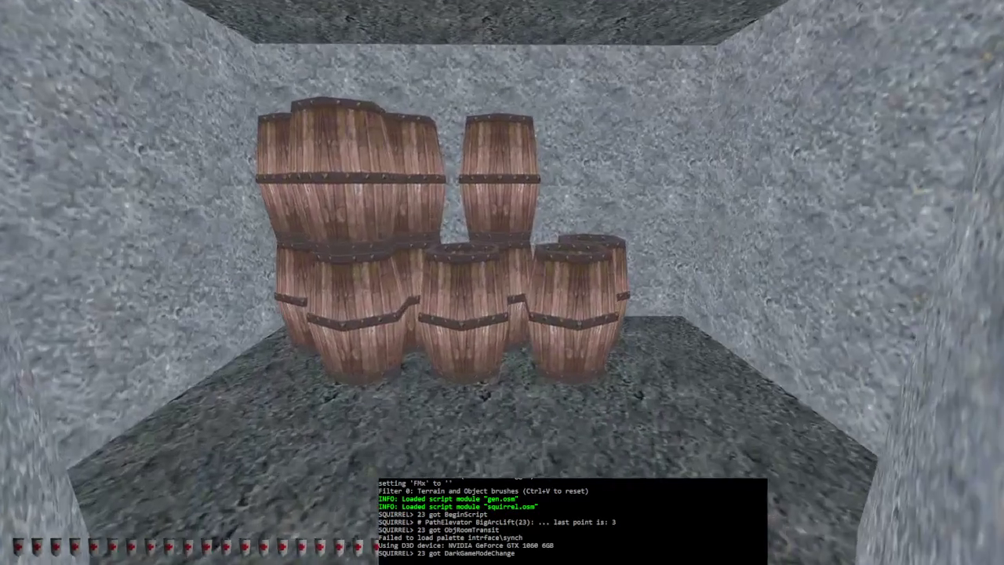
{"action": "key", "text": "Right"}
{"action": "key", "text": "Left"}
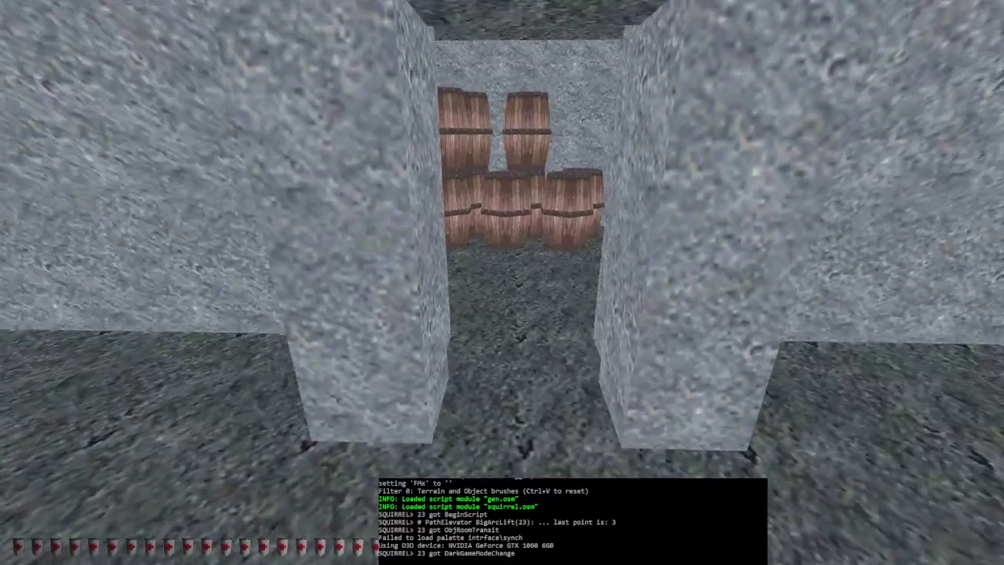
{"action": "key", "text": "alt+e"}
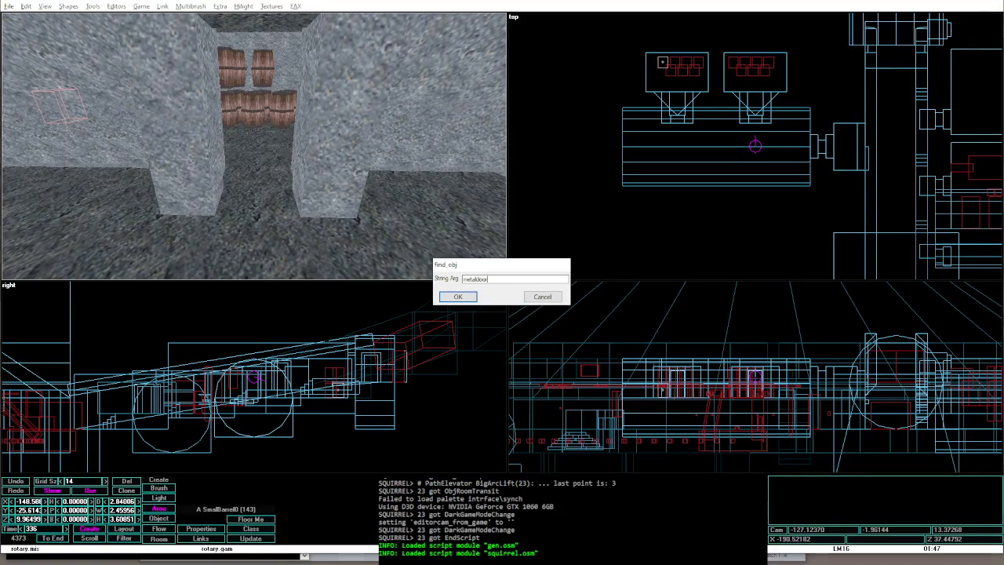
Step: Search for the metaldoor object with find_obj
{"action": "key", "text": "Escape"}
{"action": "key", "text": "alt+e"}
{"action": "key", "text": "Return"}
Step: In the Object Hierarchy, expand door4x8 > MetalDoor21 and select BarredDoor
{"action": "key", "text": "alt+e"}
{"action": "key", "text": "Return"}
{"action": "key", "text": "Down"}
{"action": "key", "text": "Down"}
{"action": "key", "text": "Down"}
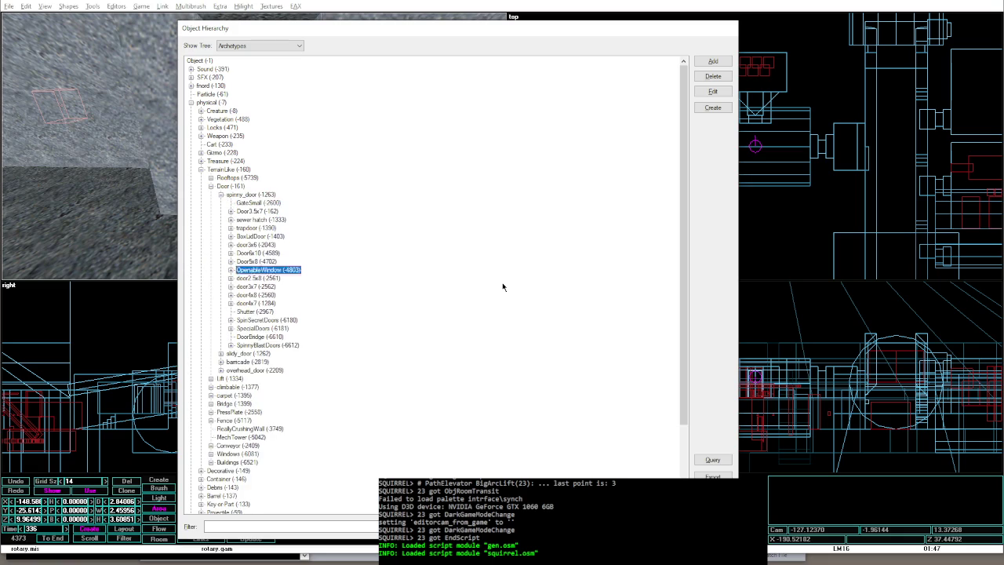
{"action": "key", "text": "Right"}
{"action": "key", "text": "Down"}
{"action": "key", "text": "Down"}
{"action": "key", "text": "Down"}
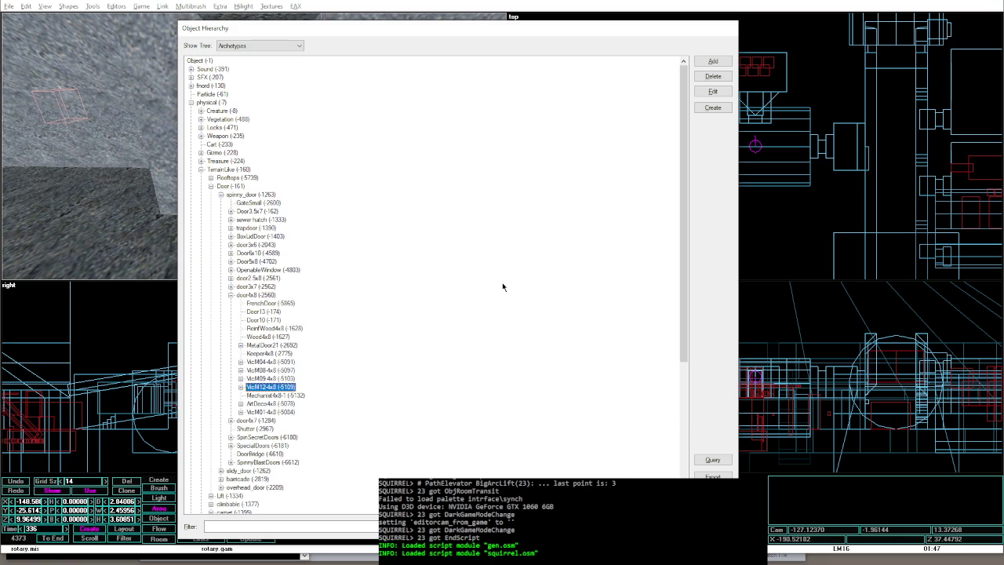
{"action": "key", "text": "Up"}
{"action": "key", "text": "Up"}
{"action": "key", "text": "Up"}
{"action": "key", "text": "Right"}
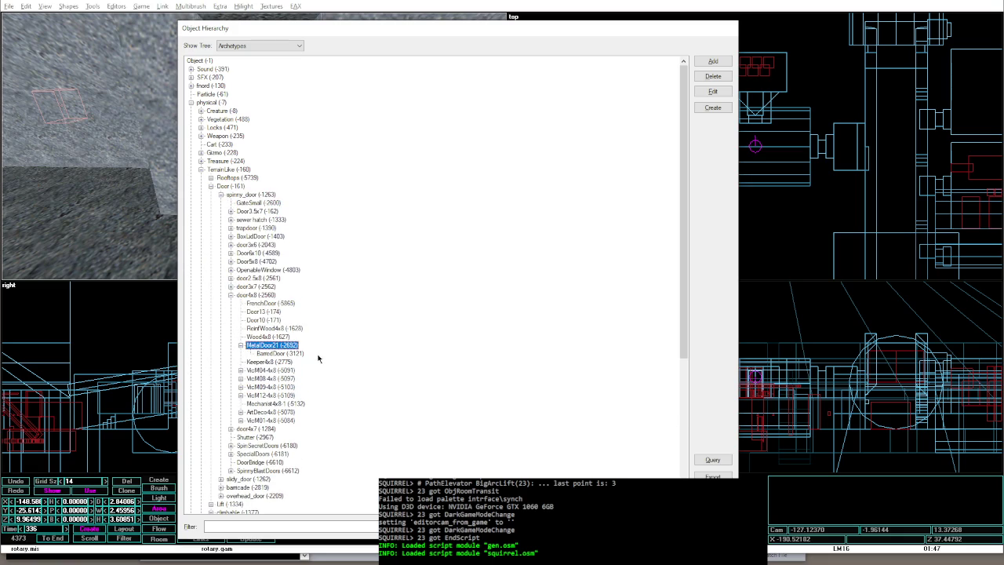
{"action": "left_click", "coordinate": [276, 355]}
Step: Place a BarredDoor in the doorway at Z 12, turned to heading 90, and slide it into the opening
{"action": "left_click", "coordinate": [713, 107]}
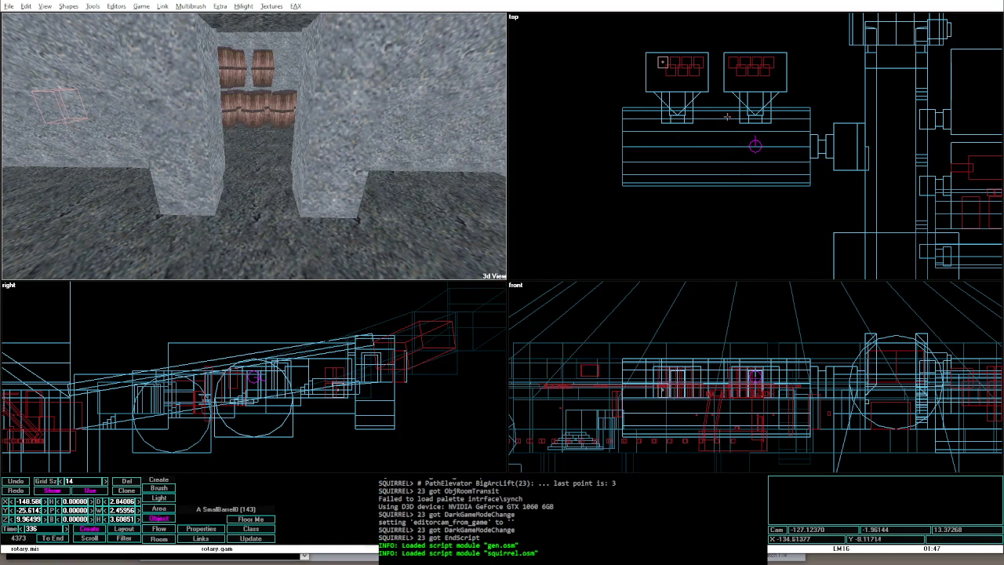
{"action": "left_click", "coordinate": [761, 135]}
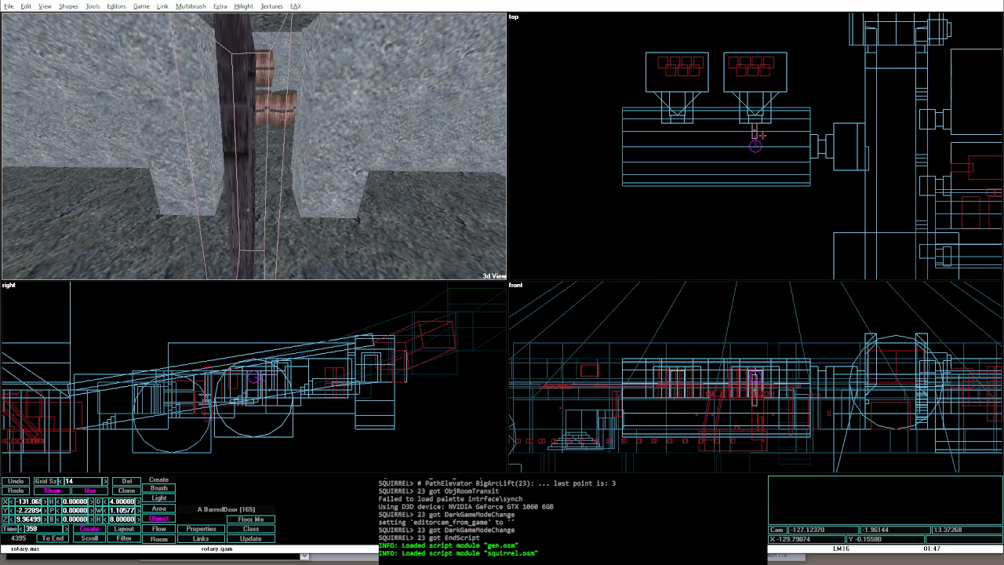
{"action": "key", "text": "Page_Up"}
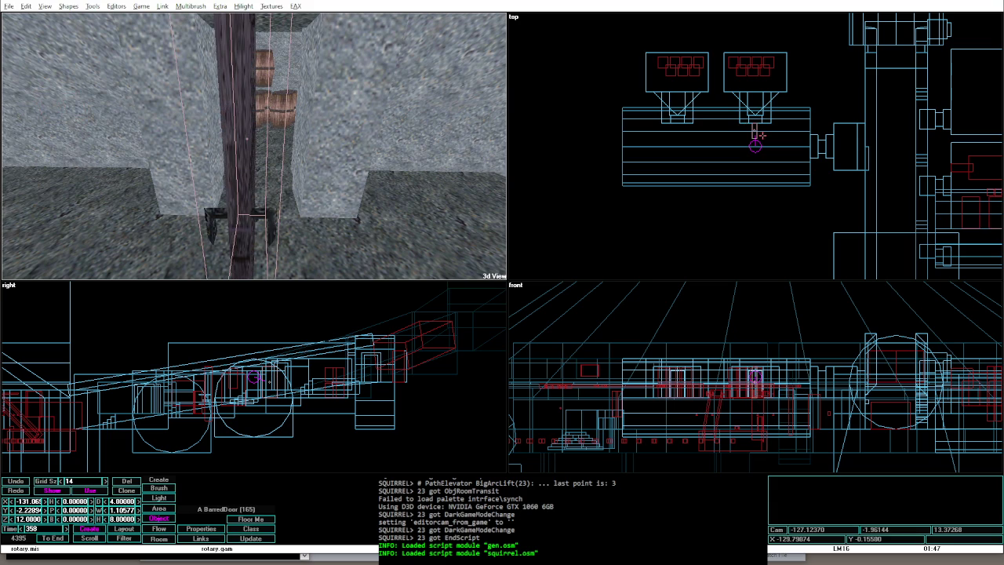
{"action": "key", "text": "ctrl+Left"}
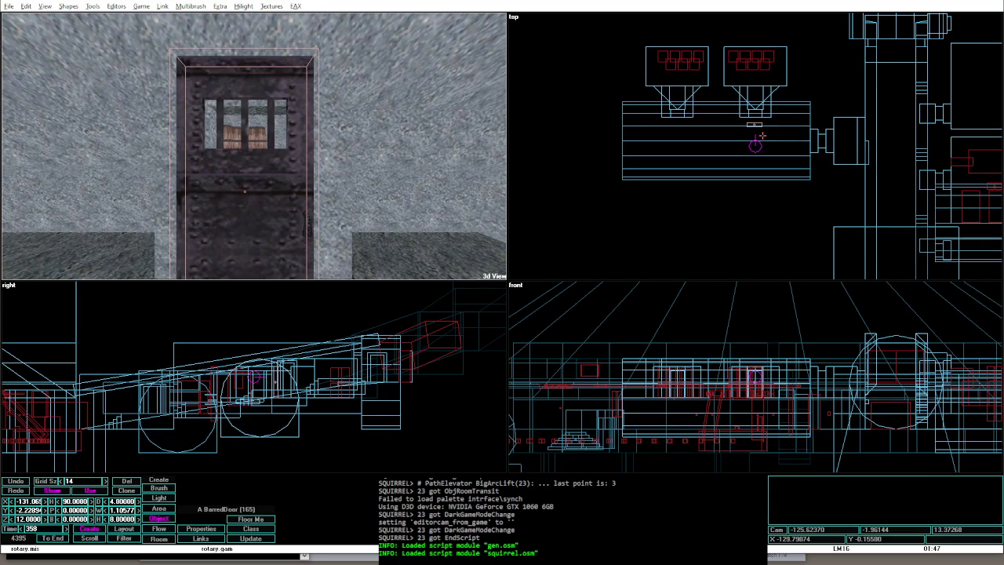
{"action": "key", "text": "Up"}
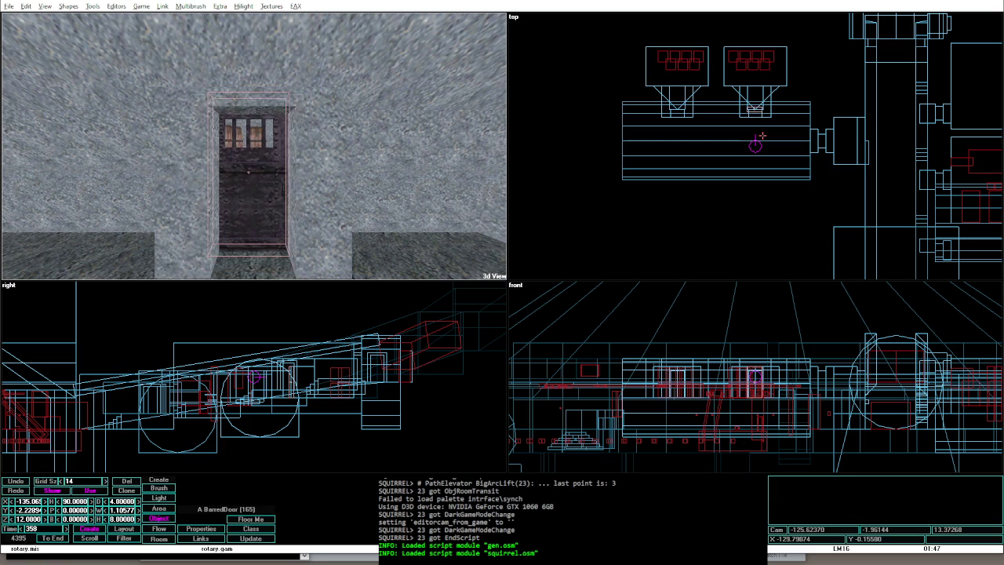
{"action": "key", "text": "Down"}
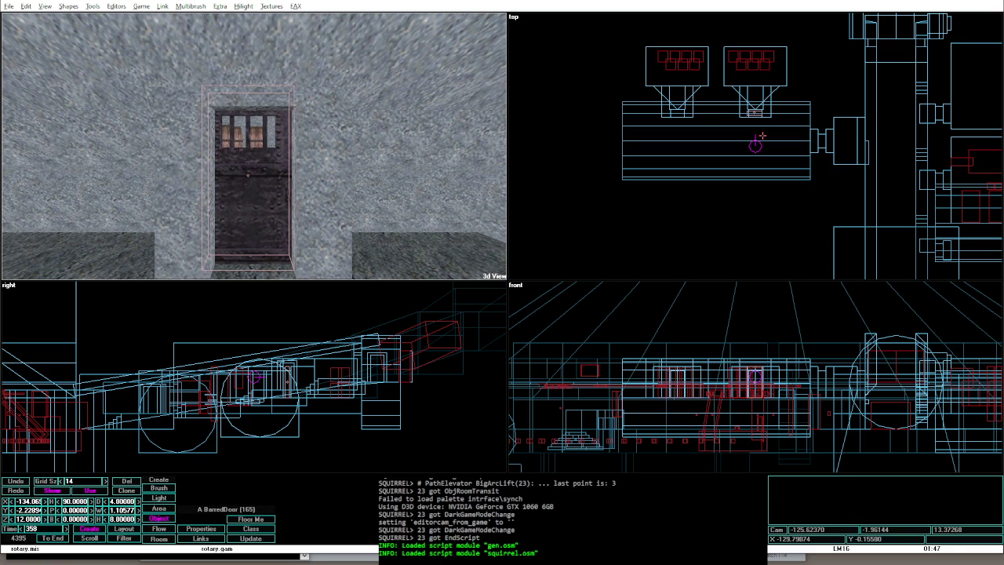
Step: Set the door's size value to 3 and its Scale to 0.875 on all axes
{"action": "double_click", "coordinate": [122, 501]}
{"action": "type", "text": "3.5"}
{"action": "key", "text": "Return"}
{"action": "left_click", "coordinate": [201, 528]}
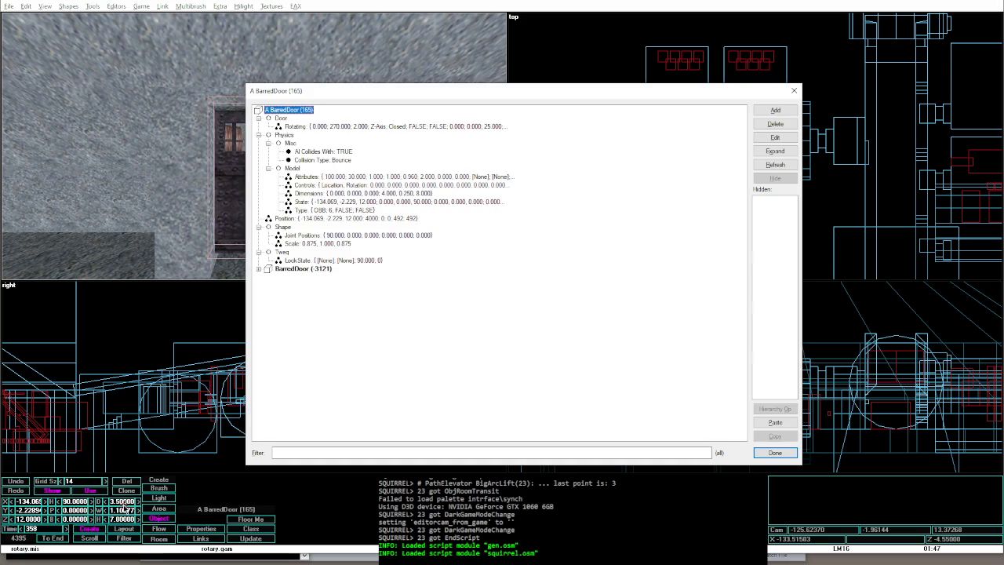
{"action": "double_click", "coordinate": [317, 244]}
{"action": "key", "text": "Tab"}
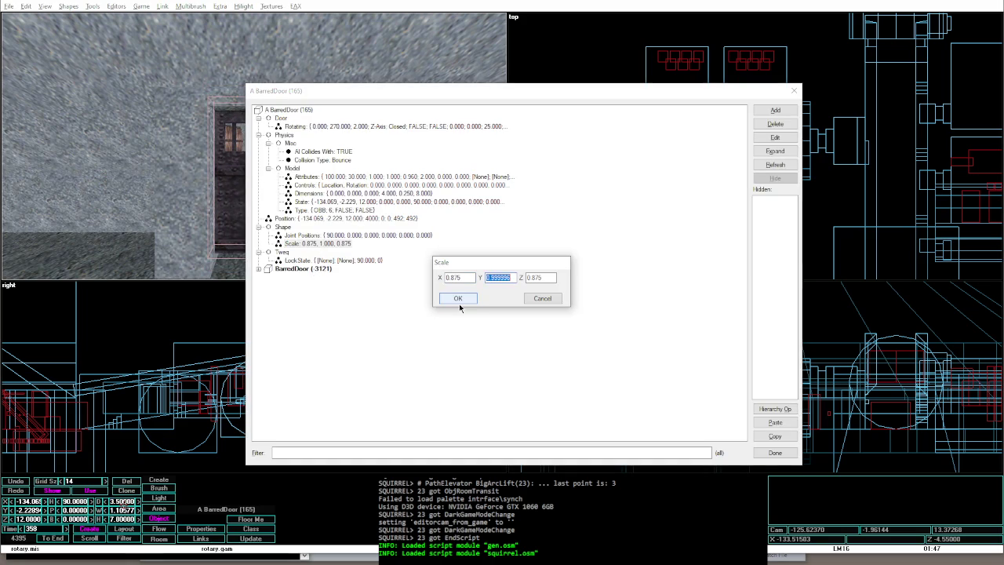
{"action": "type", "text": "75"}
{"action": "key", "text": "shift+Tab"}
{"action": "type", "text": ".875"}
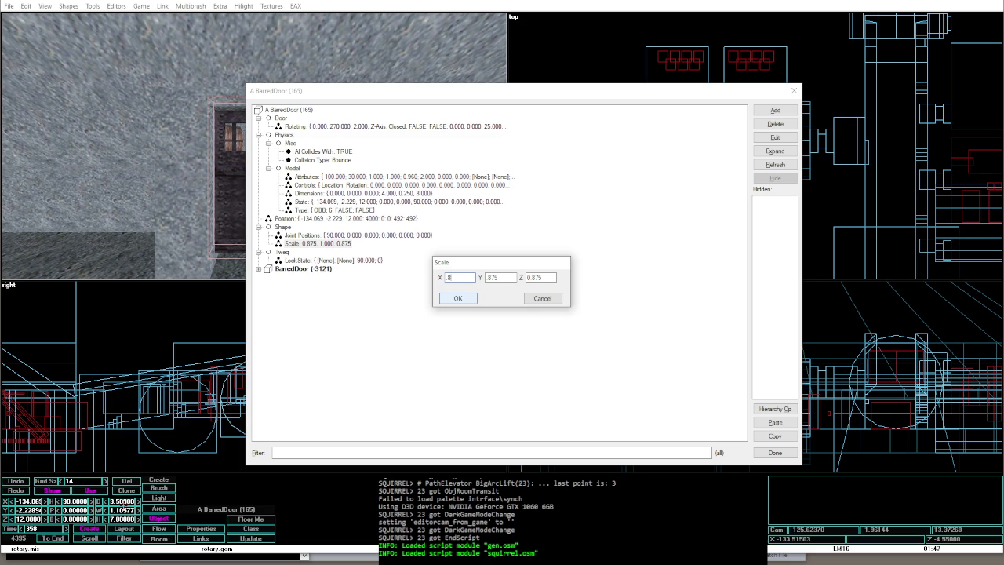
{"action": "key", "text": "Tab"}
{"action": "key", "text": "Tab"}
{"action": "type", "text": "."}
{"action": "left_click", "coordinate": [459, 298]}
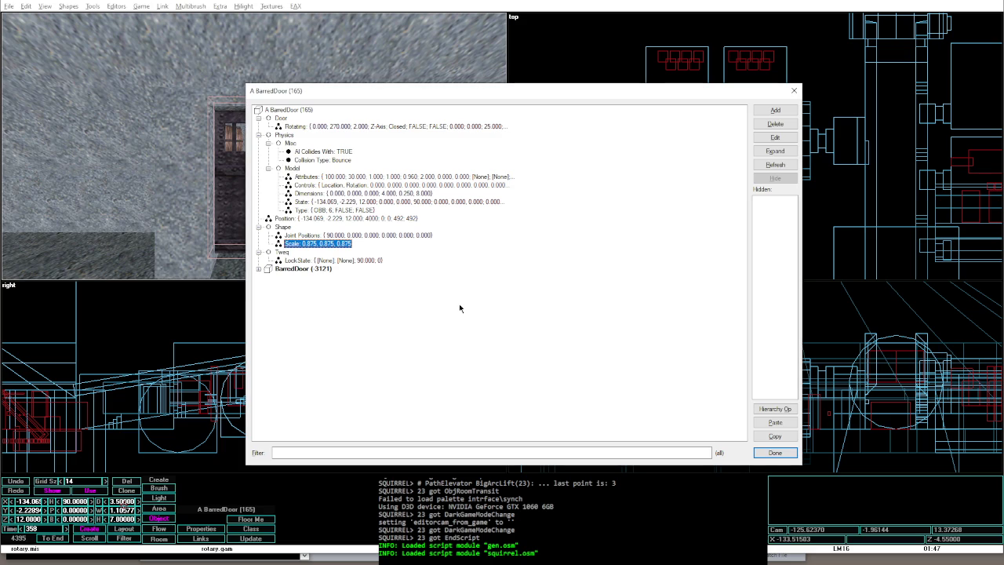
Step: Set the door's physics Dimensions to 3.5 × 0.25 × 7
{"action": "double_click", "coordinate": [343, 195]}
{"action": "type", "text": "3"}
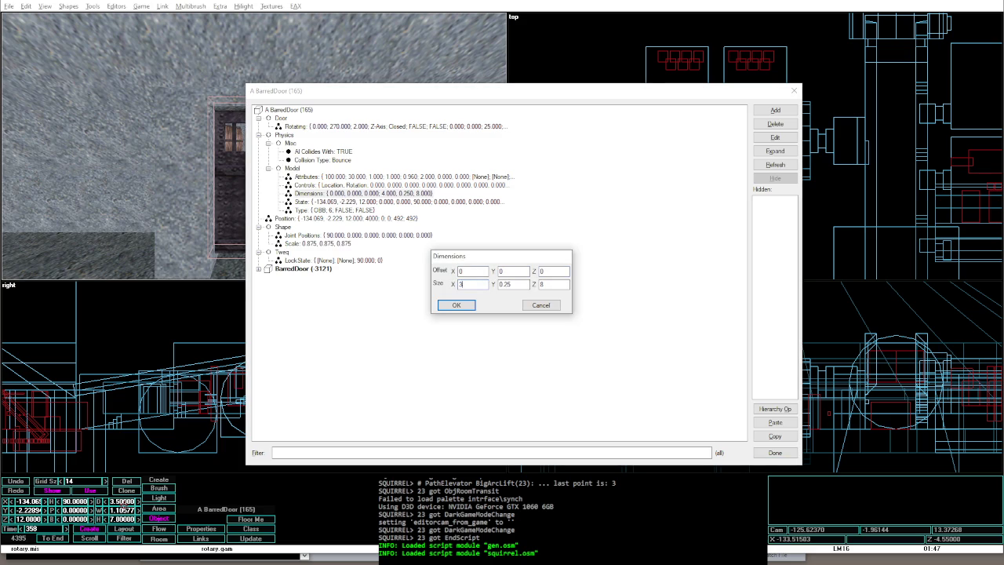
{"action": "type", "text": ".5"}
{"action": "key", "text": "Tab"}
{"action": "key", "text": "Tab"}
{"action": "type", "text": "7"}
{"action": "key", "text": "shift+Tab"}
{"action": "key", "text": "Return"}
{"action": "key", "text": "Return"}
Step: Lower the door to Z 11.5 and move it to X -124
{"action": "key", "text": "Page_Down"}
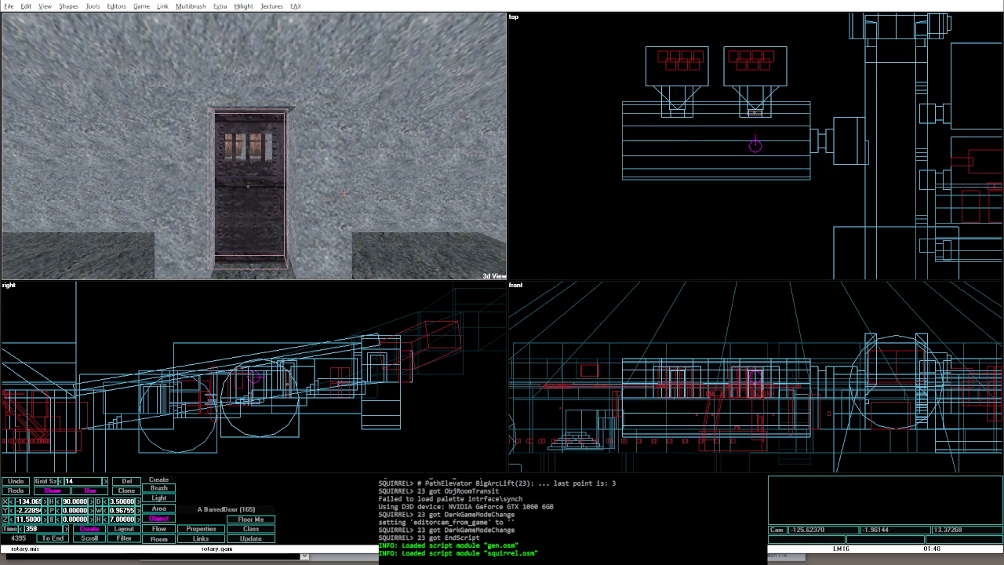
{"action": "left_click", "coordinate": [23, 501]}
{"action": "type", "text": "-124.000"}
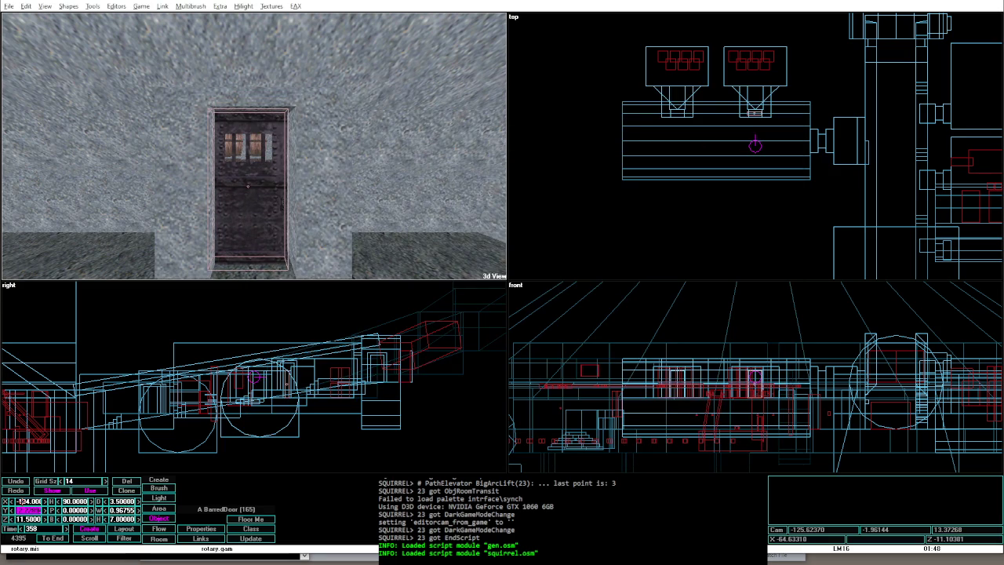
{"action": "type", "text": "4"}
{"action": "key", "text": "Return"}
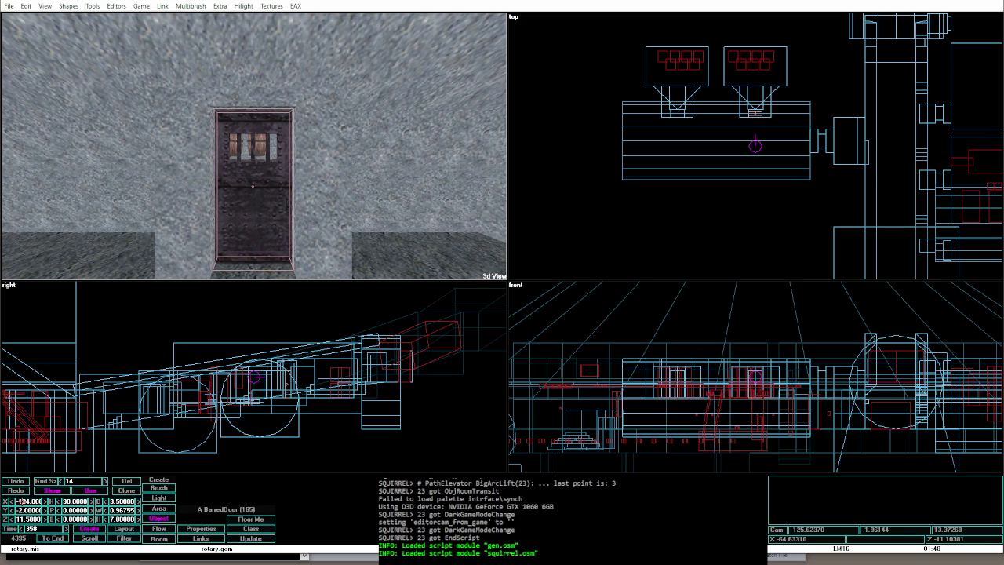
{"action": "key", "text": "alt+g"}
{"action": "key", "text": "w"}
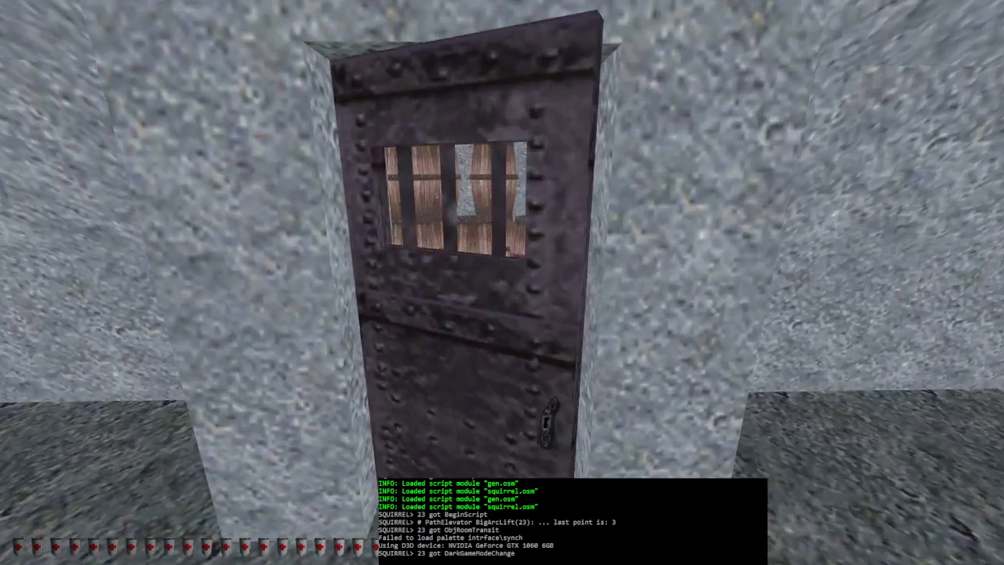
{"action": "right_click", "coordinate": [502, 283]}
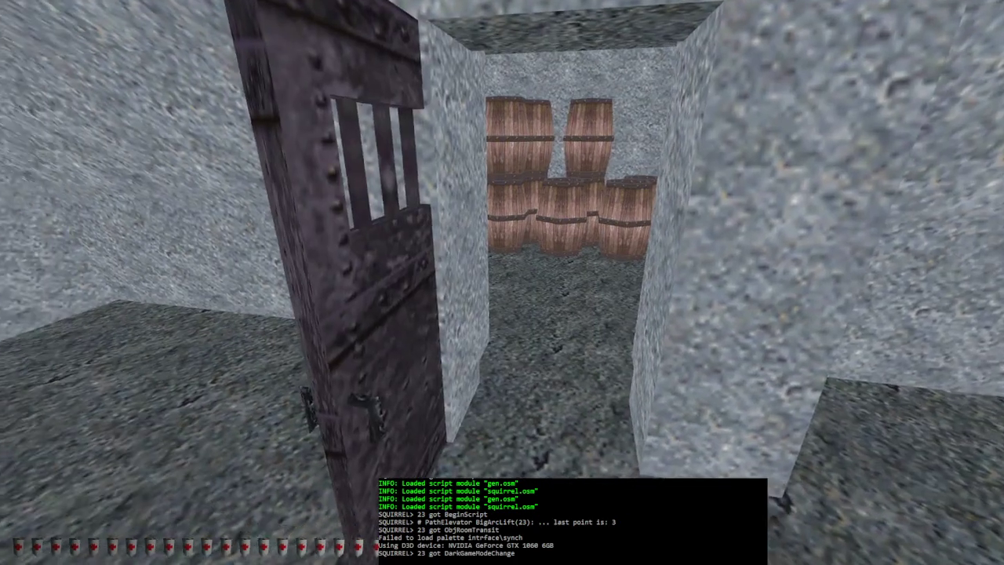
{"action": "key", "text": "alt+e"}
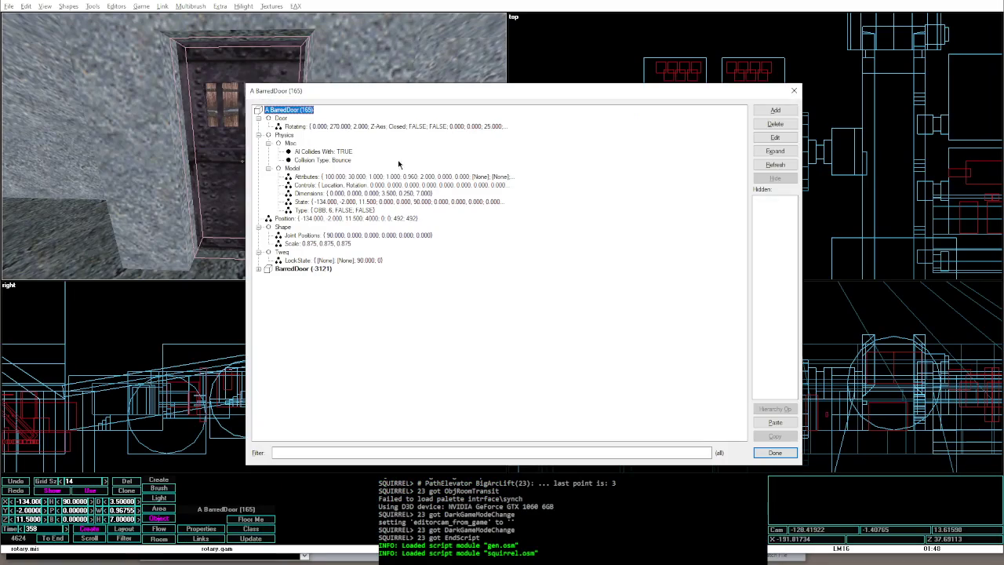
{"action": "double_click", "coordinate": [366, 176]}
{"action": "key", "text": "Tab"}
{"action": "key", "text": "Tab"}
{"action": "key", "text": "Tab"}
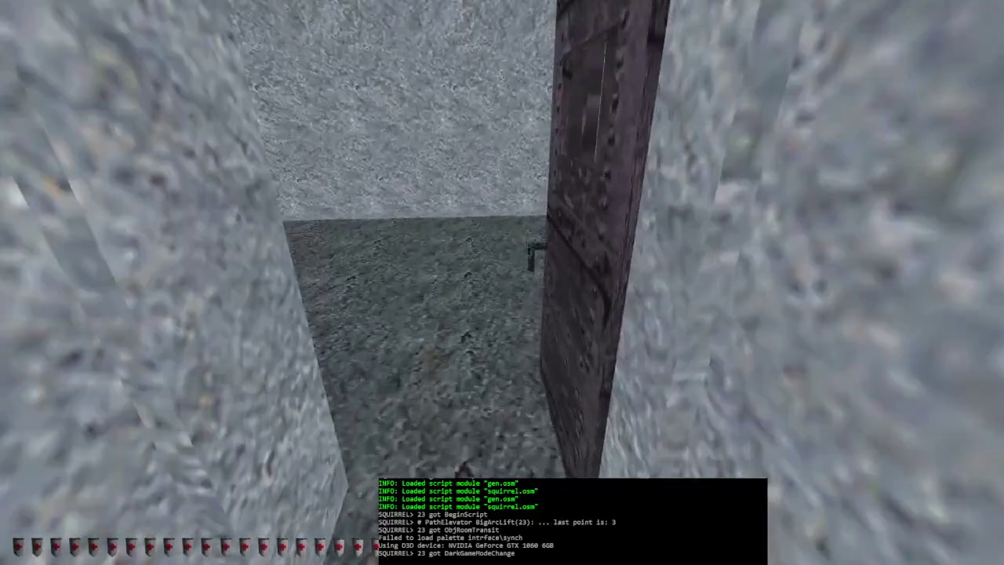
{"action": "key", "text": "alt+e"}
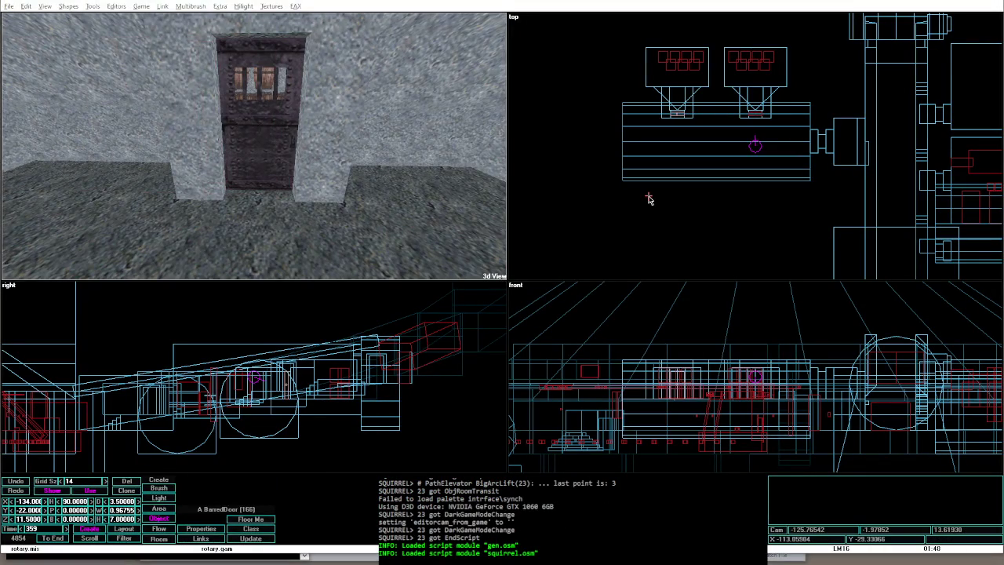
{"action": "key", "text": "alt+g"}
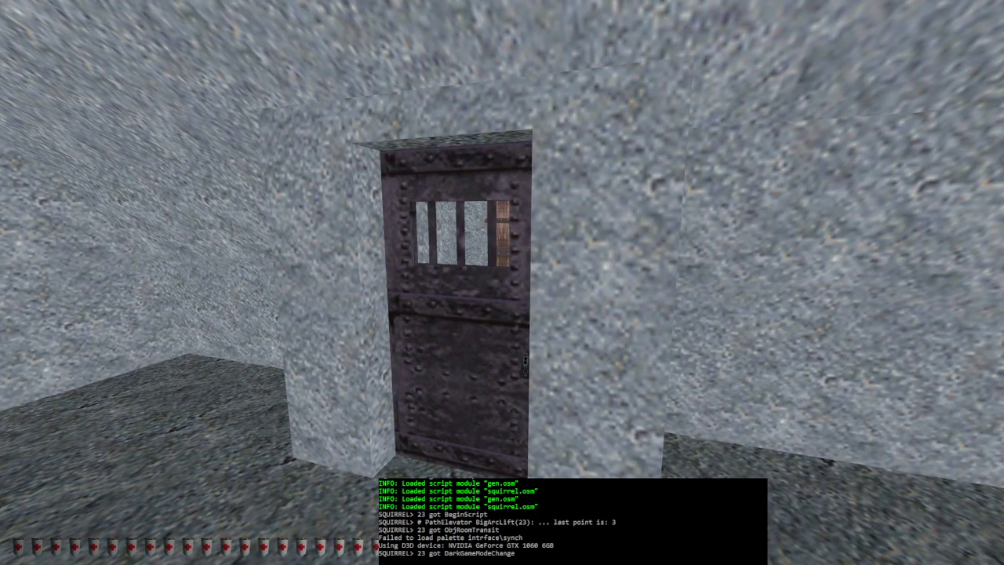
{"action": "key", "text": "s"}
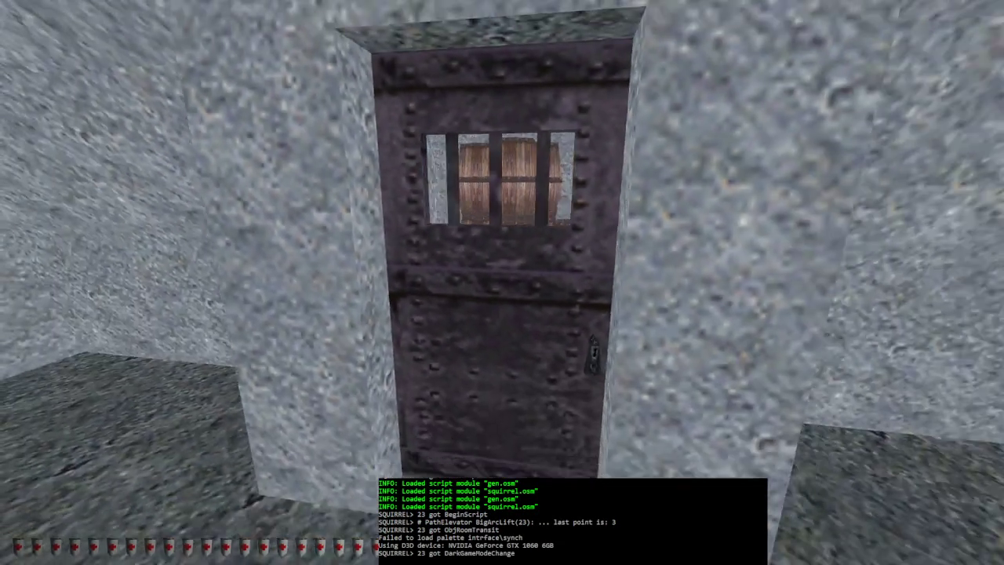
{"action": "key", "text": "w"}
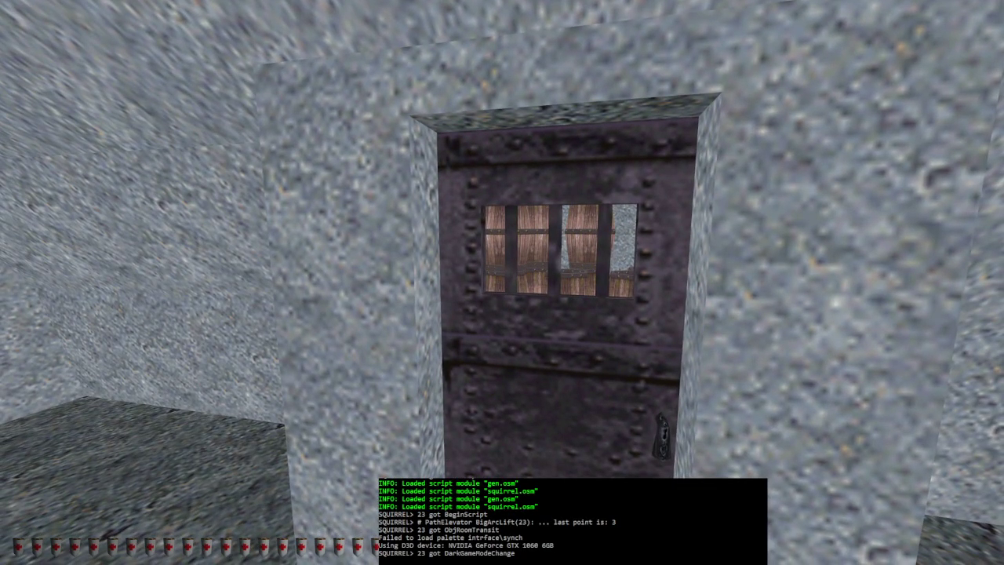
{"action": "key", "text": "Left"}
{"action": "key", "text": "Right"}
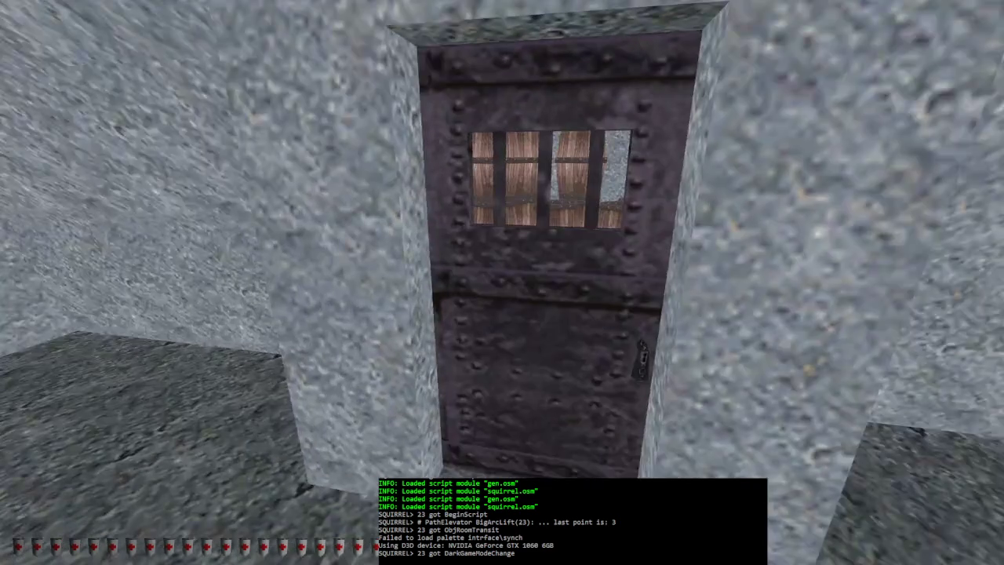
{"action": "key", "text": "Left"}
{"action": "key", "text": "Right"}
{"action": "key", "text": "alt+e"}
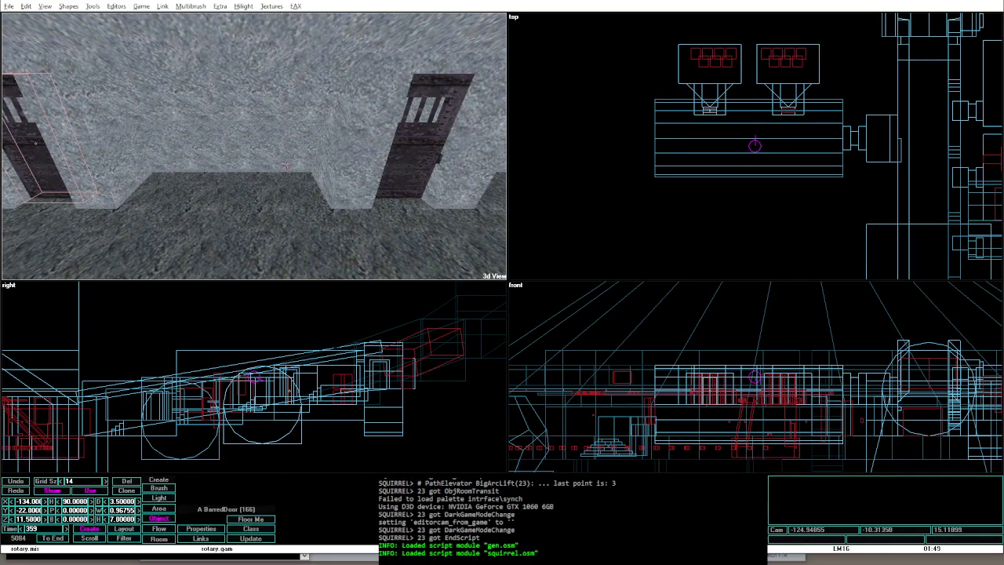
Step: Reshape the box brush between the doors to depth 3 and height 5, at Z 10.5 and Y -13
{"action": "left_click", "coordinate": [288, 166]}
{"action": "left_click", "coordinate": [345, 157]}
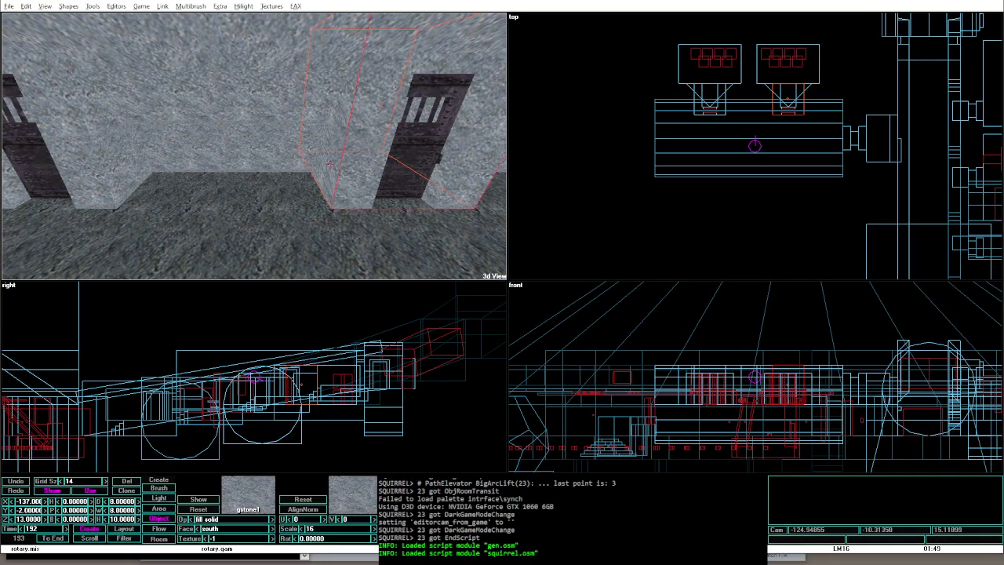
{"action": "key", "text": "Tab"}
{"action": "key", "text": "Tab"}
{"action": "key", "text": "Tab"}
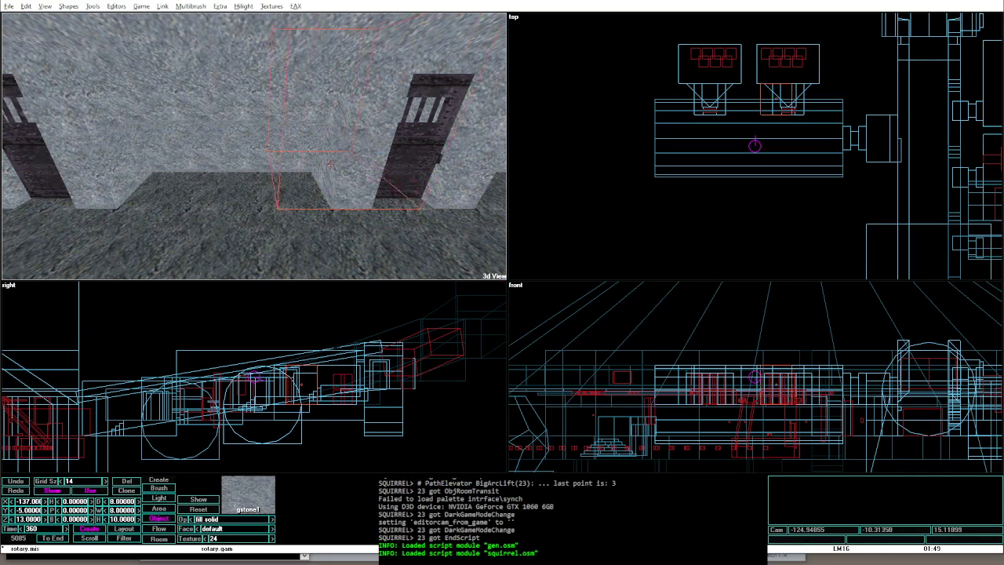
{"action": "key", "text": "Up"}
{"action": "key", "text": "Up"}
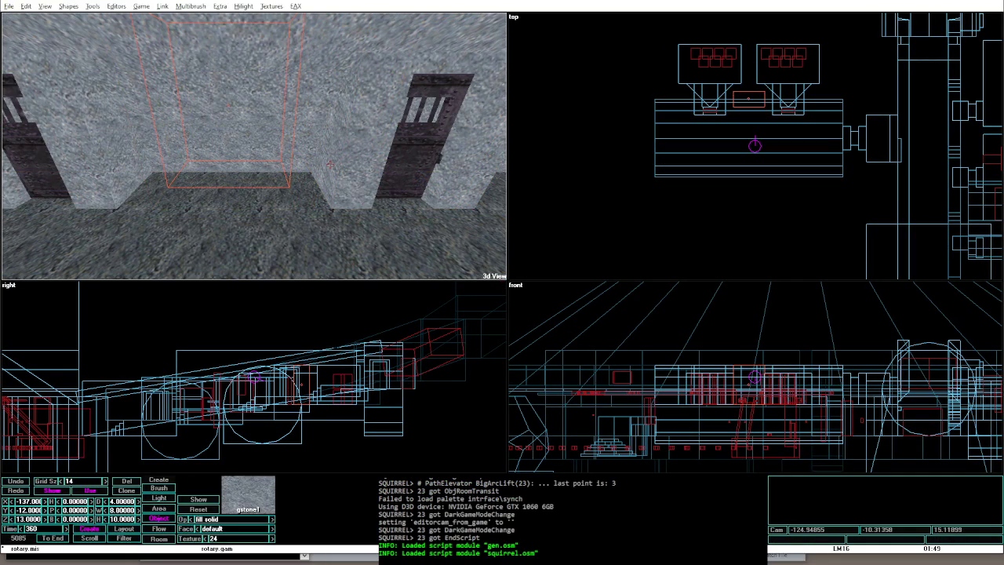
{"action": "key", "text": "Down"}
{"action": "key", "text": "Down"}
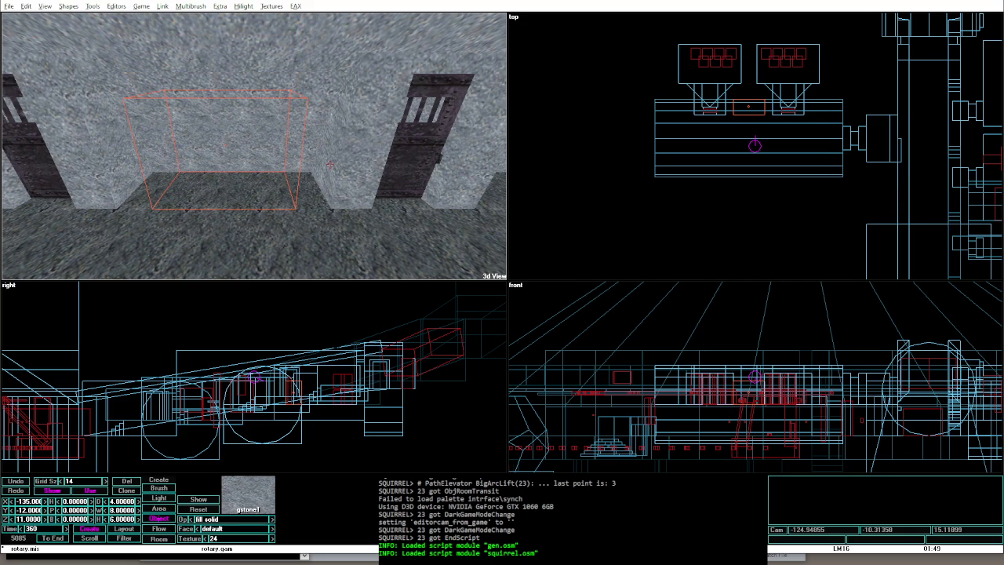
{"action": "key", "text": "Left"}
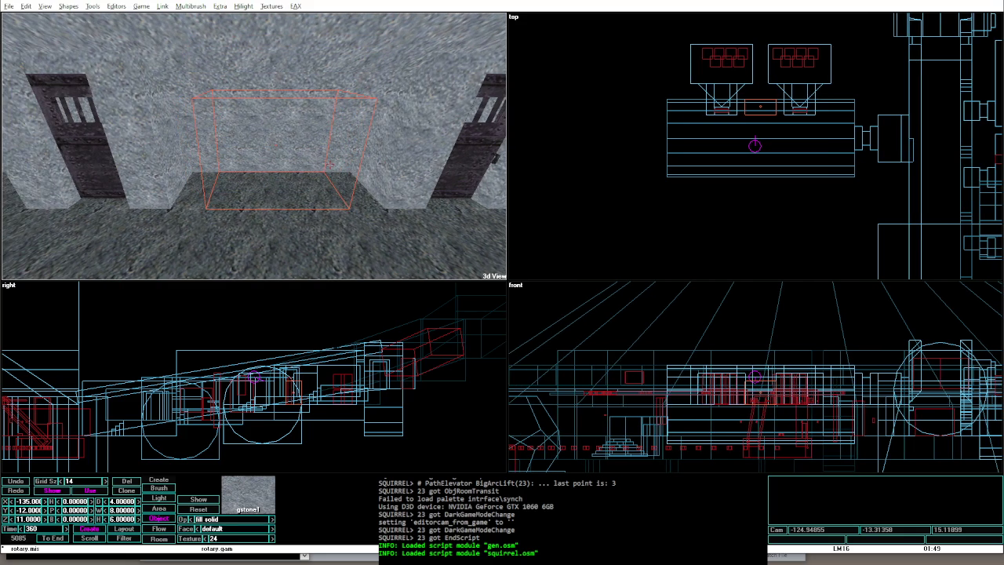
{"action": "key", "text": "Left"}
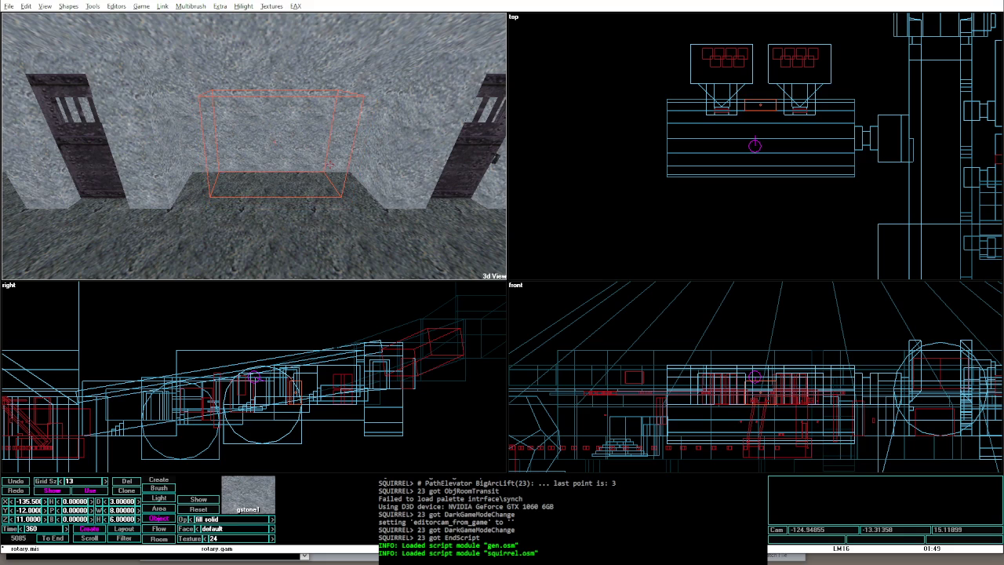
{"action": "key", "text": "Down"}
{"action": "key", "text": "Left"}
{"action": "key", "text": "Right"}
{"action": "key", "text": "Left"}
Step: Look over the Texture Palette, then open the Thief II stock textures gallery in the browser
{"action": "key", "text": "t"}
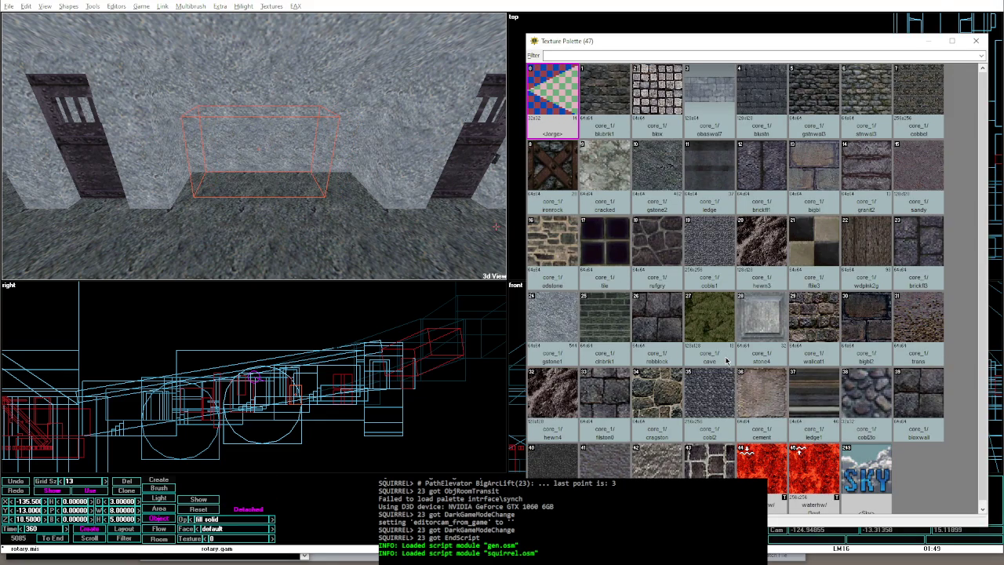
{"action": "key", "text": "Escape"}
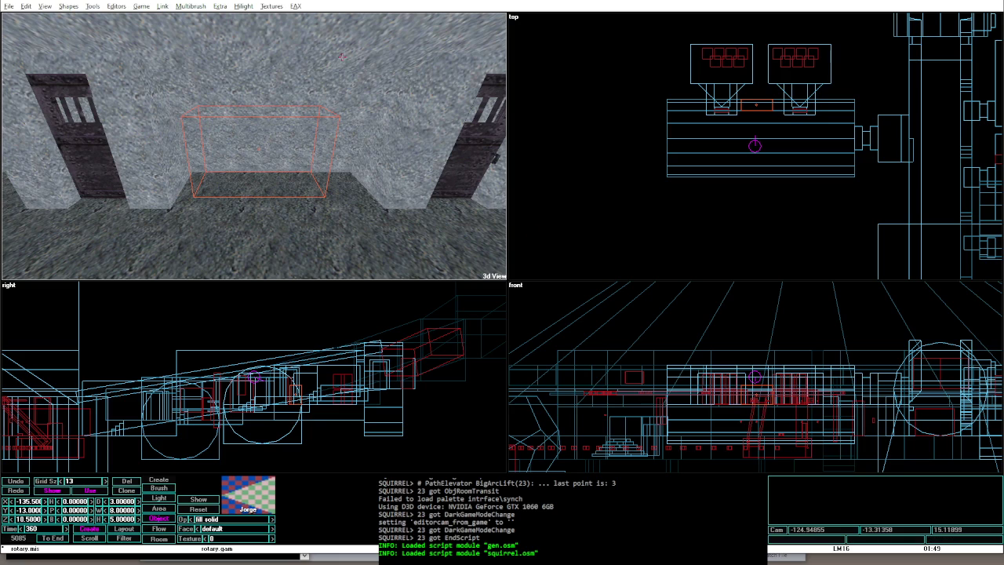
{"action": "key", "text": "alt+Tab"}
{"action": "key", "text": "Tab"}
{"action": "key", "text": "Tab"}
{"action": "key", "text": "Tab"}
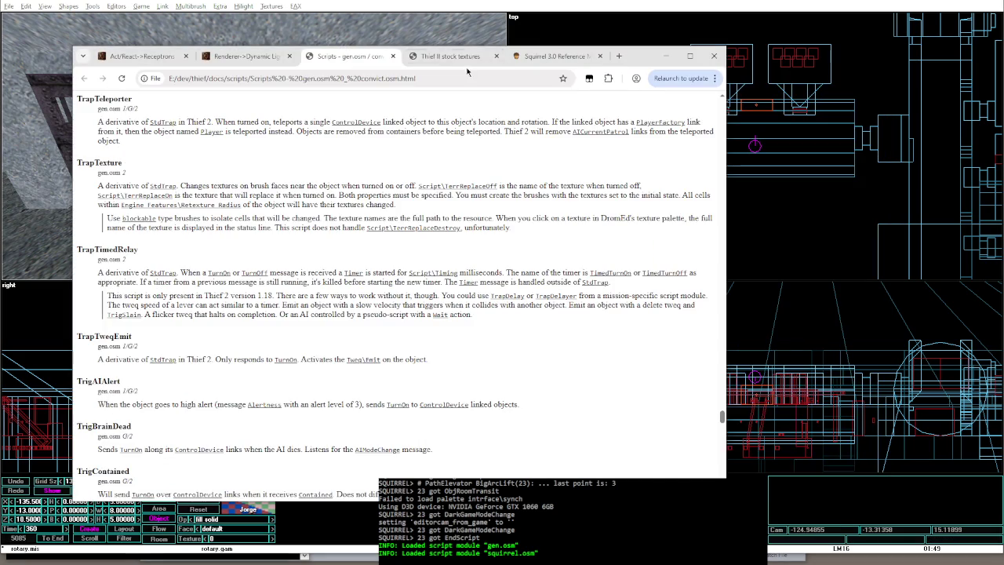
{"action": "left_click", "coordinate": [439, 57]}
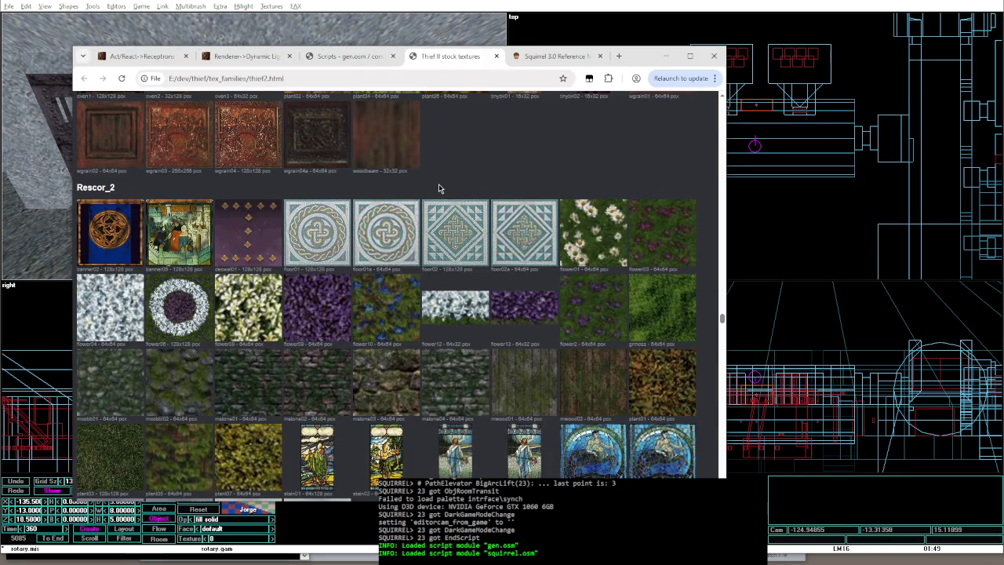
{"action": "key", "text": "Home"}
Step: Search the gallery for 'core' textures, then open DromEd's Textures menu
{"action": "key", "text": "ctrl+f"}
{"action": "type", "text": "core"}
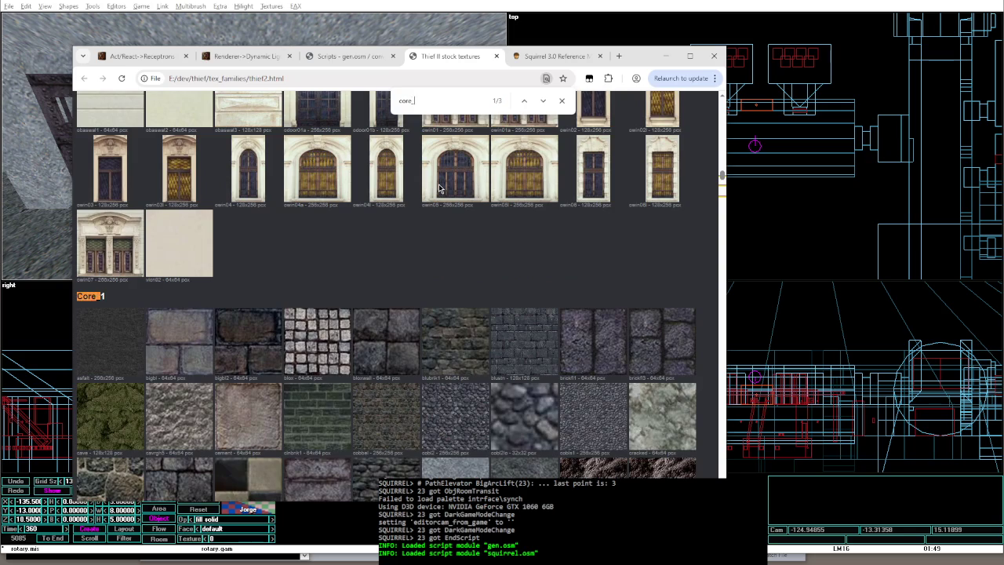
{"action": "key", "text": "Escape"}
{"action": "scroll", "coordinate": [330, 318], "scroll_direction": "down", "scroll_amount": 15}
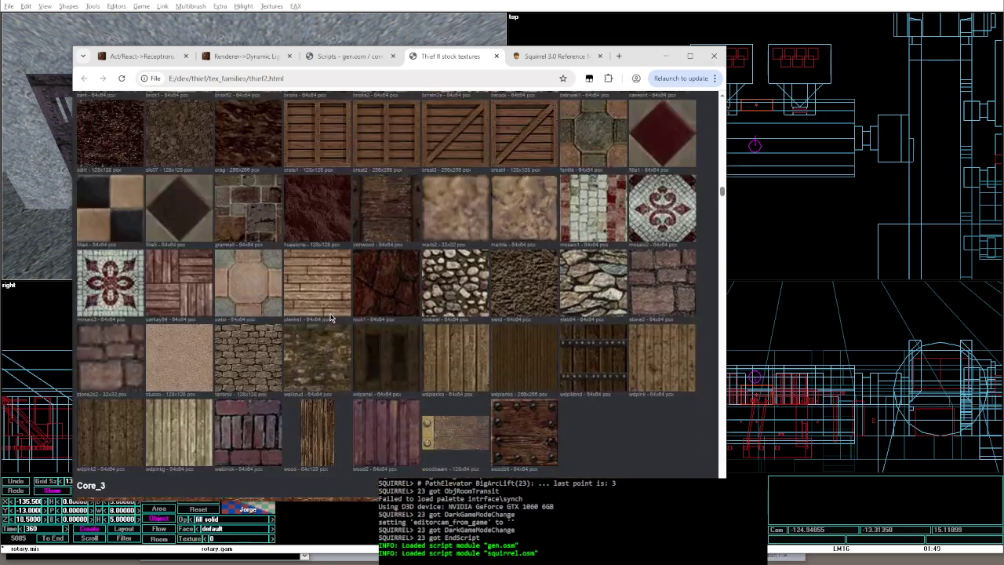
{"action": "scroll", "coordinate": [330, 318], "scroll_direction": "down", "scroll_amount": 5}
{"action": "key", "text": "alt+Tab"}
{"action": "left_click", "coordinate": [270, 5]}
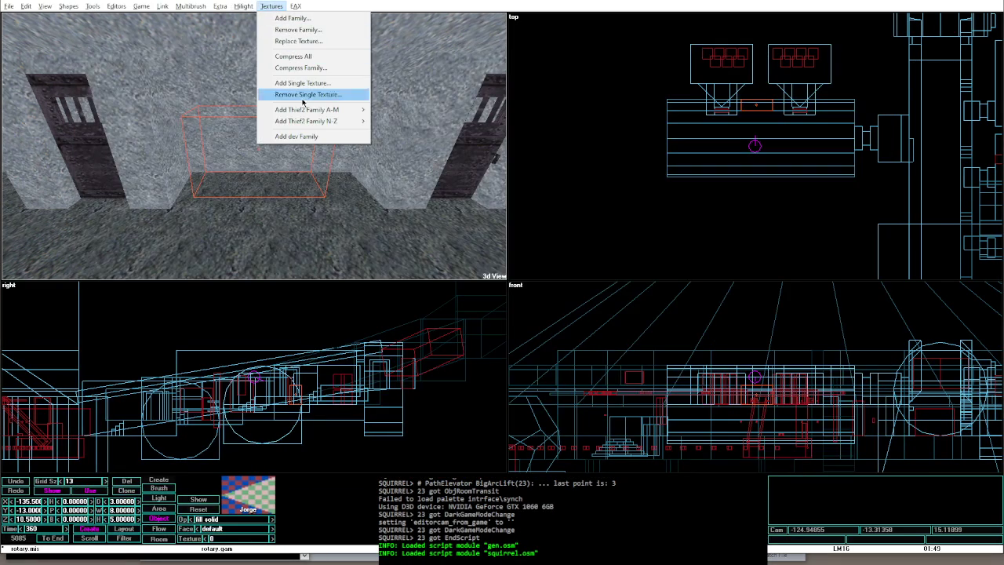
Step: Load a Thief 2 A–M texture family, apply huestone (64) to the block, and rebuild the level
{"action": "mouse_move", "coordinate": [307, 109]}
{"action": "left_click", "coordinate": [416, 259]}
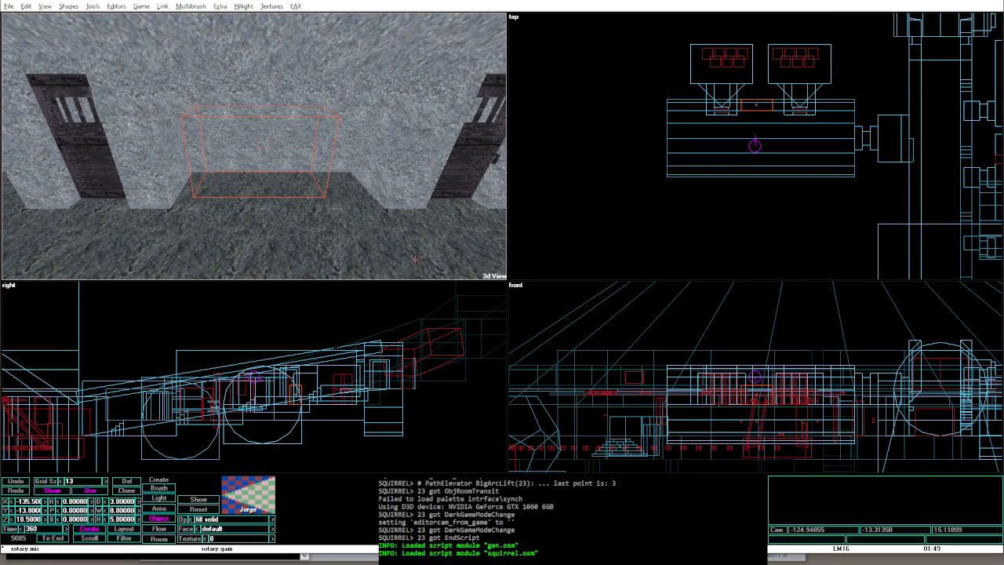
{"action": "scroll", "coordinate": [727, 302], "scroll_direction": "down", "scroll_amount": 10}
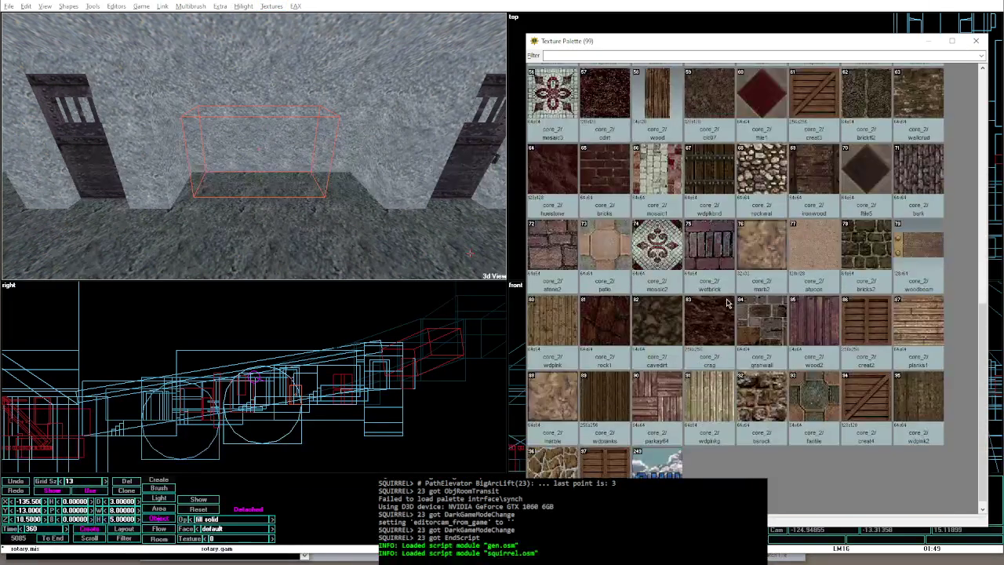
{"action": "scroll", "coordinate": [726, 303], "scroll_direction": "up", "scroll_amount": 1}
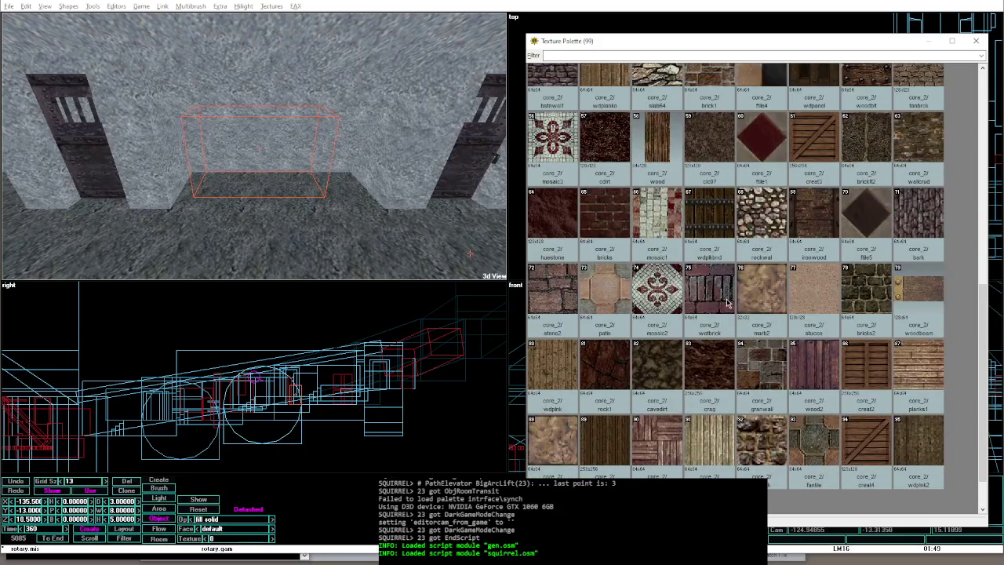
{"action": "double_click", "coordinate": [571, 215]}
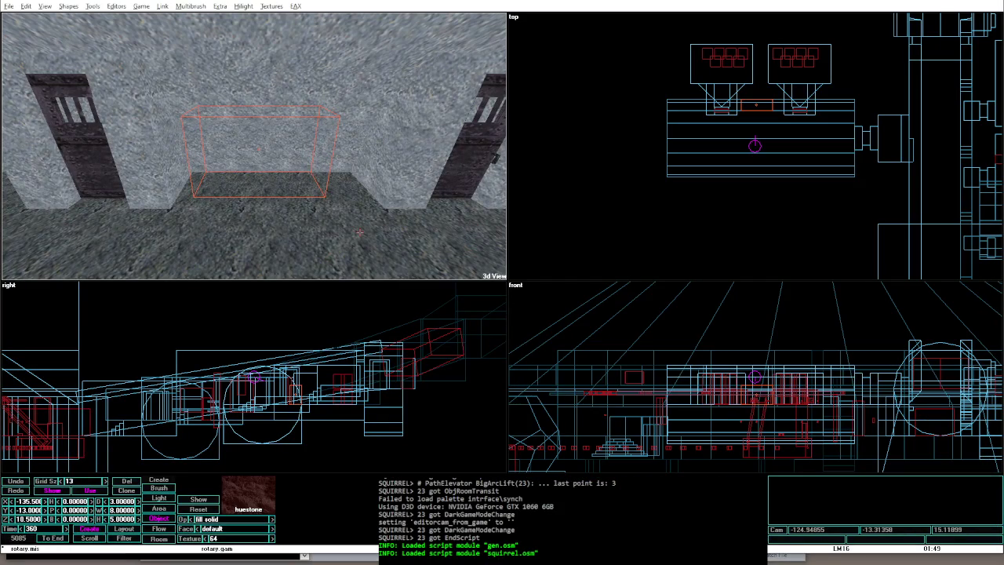
{"action": "key", "text": "alt+shift+p"}
{"action": "key", "text": "Up"}
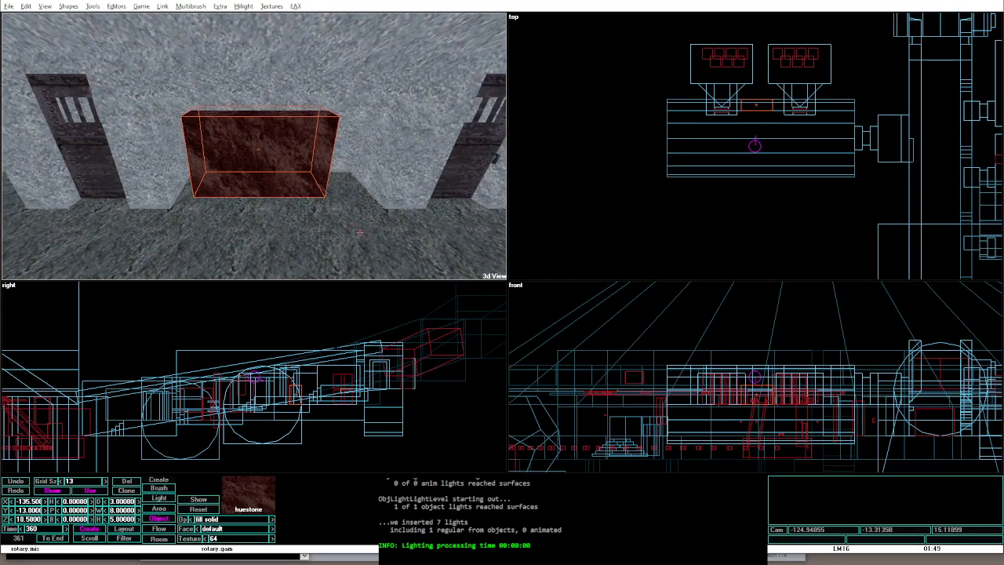
{"action": "key", "text": "alt+g"}
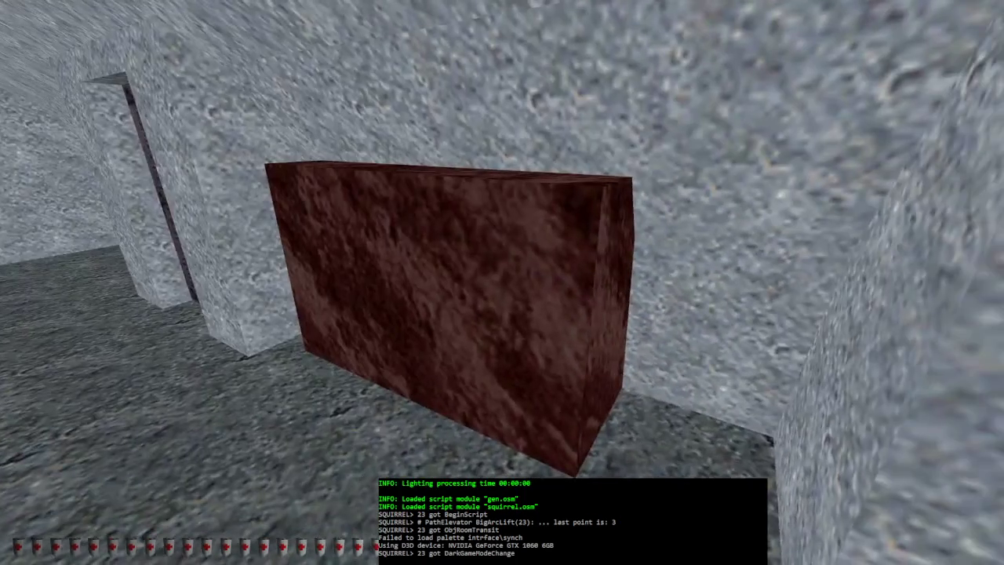
{"action": "key", "text": "alt+e"}
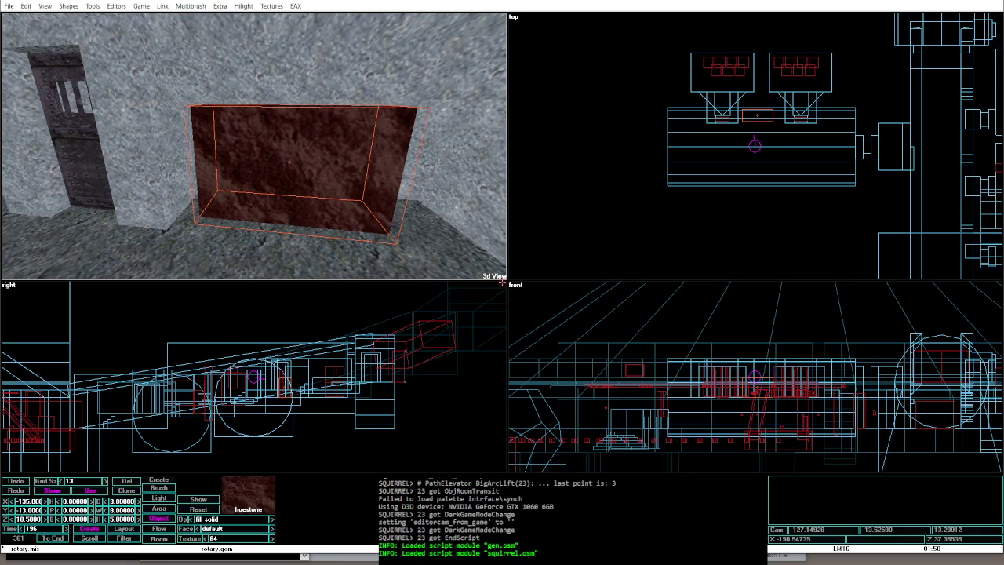
{"action": "key", "text": "alt+o"}
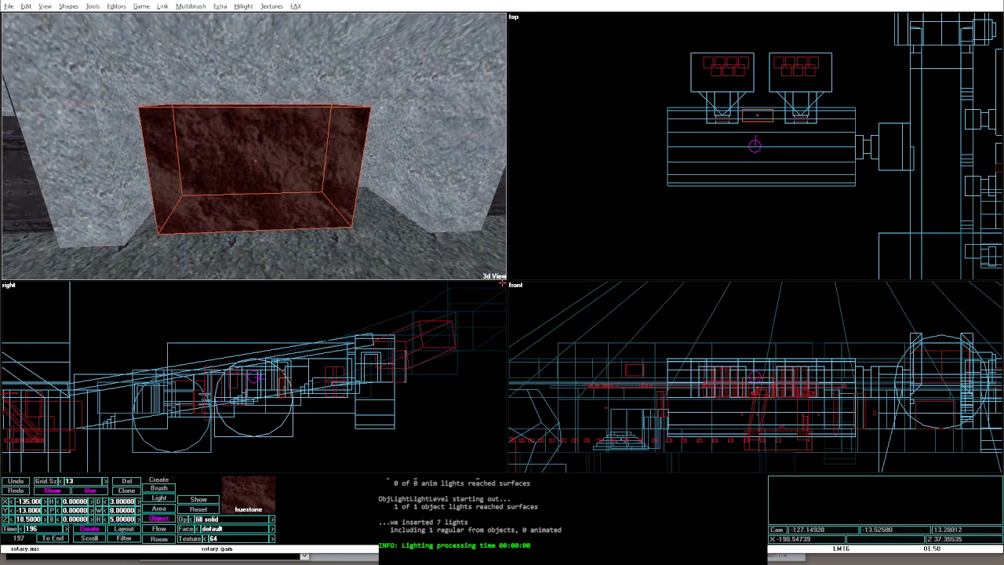
{"action": "key", "text": "alt+g"}
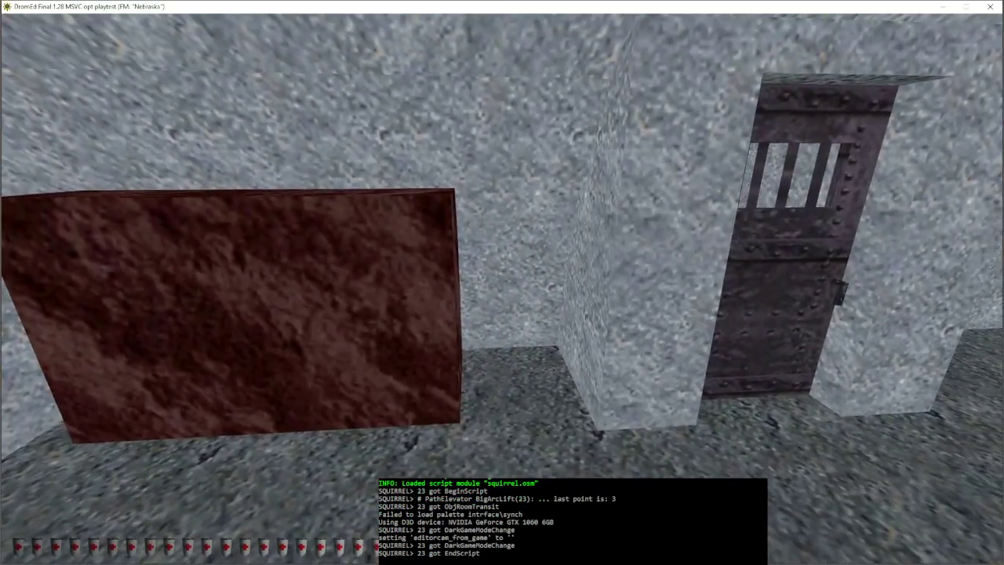
{"action": "key", "text": "alt+e"}
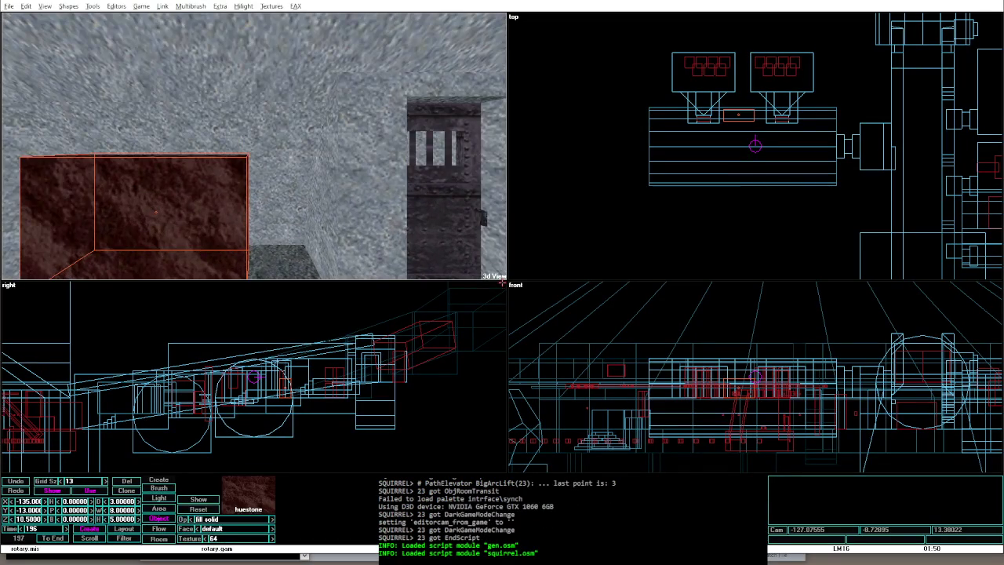
{"action": "key", "text": "a"}
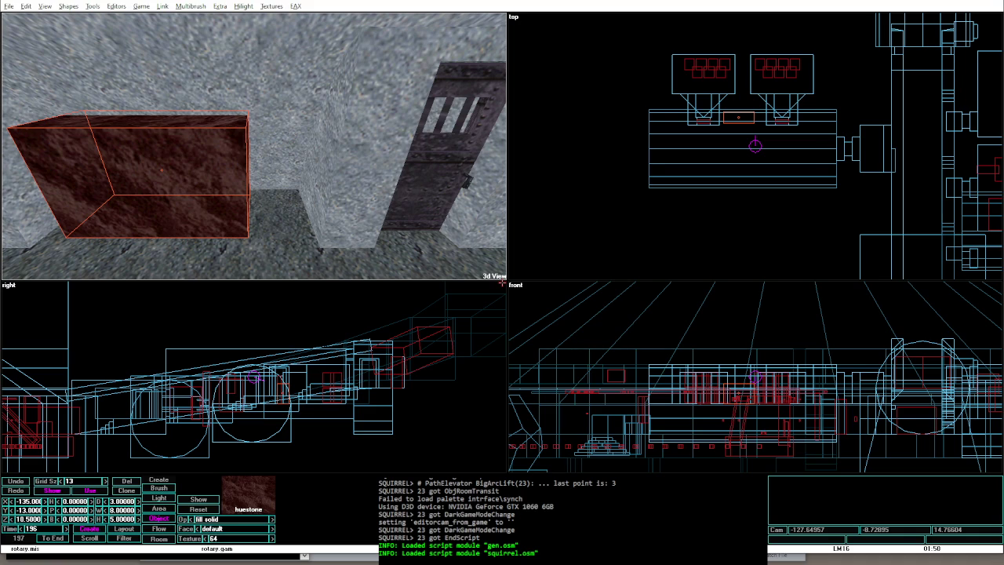
{"action": "key", "text": "Left"}
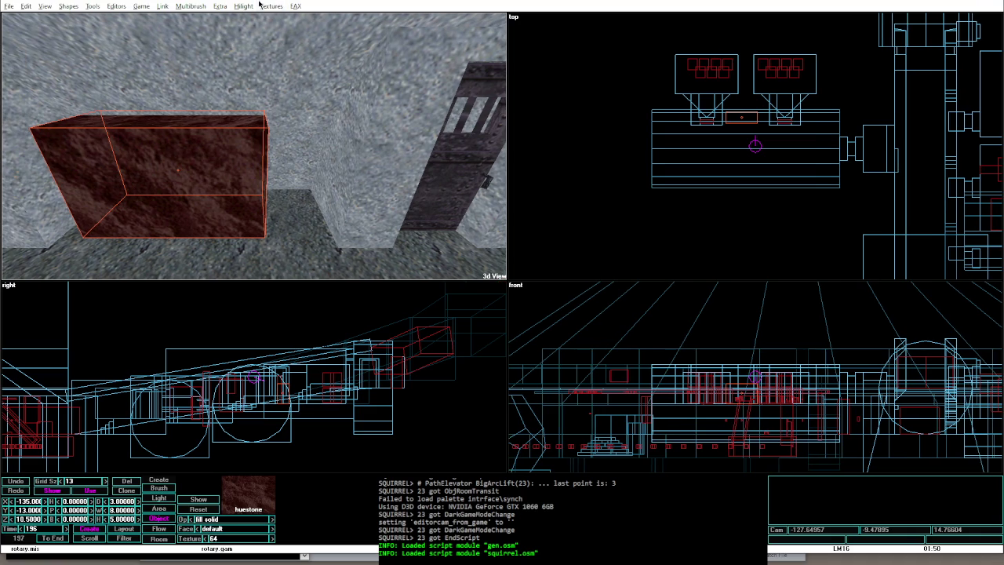
Step: Create an 8-sided cylinder brush sized 4.666 with a flat 0.5 thickness
{"action": "left_click", "coordinate": [67, 7]}
{"action": "mouse_move", "coordinate": [108, 31]}
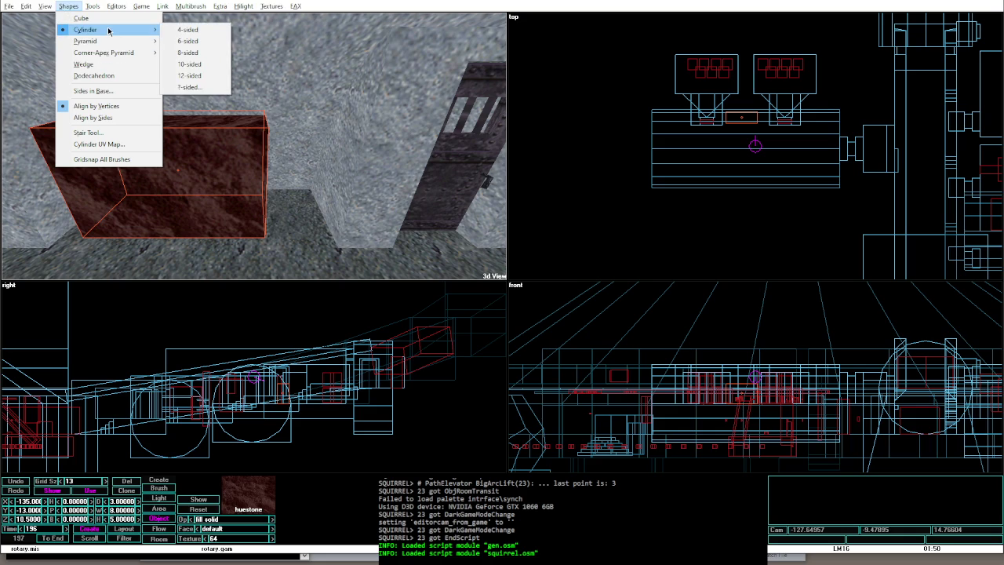
{"action": "left_click", "coordinate": [196, 52]}
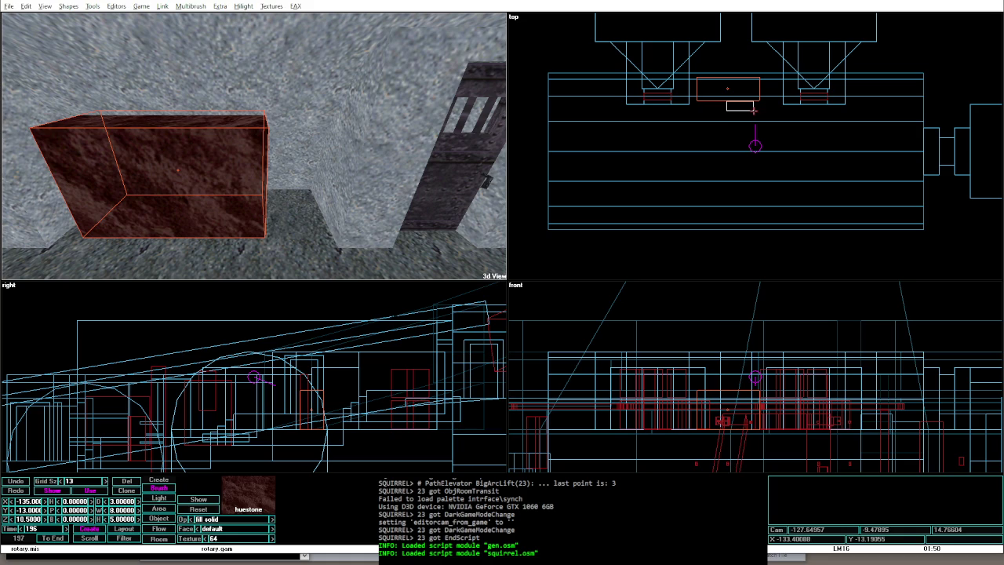
{"action": "key", "text": "Insert"}
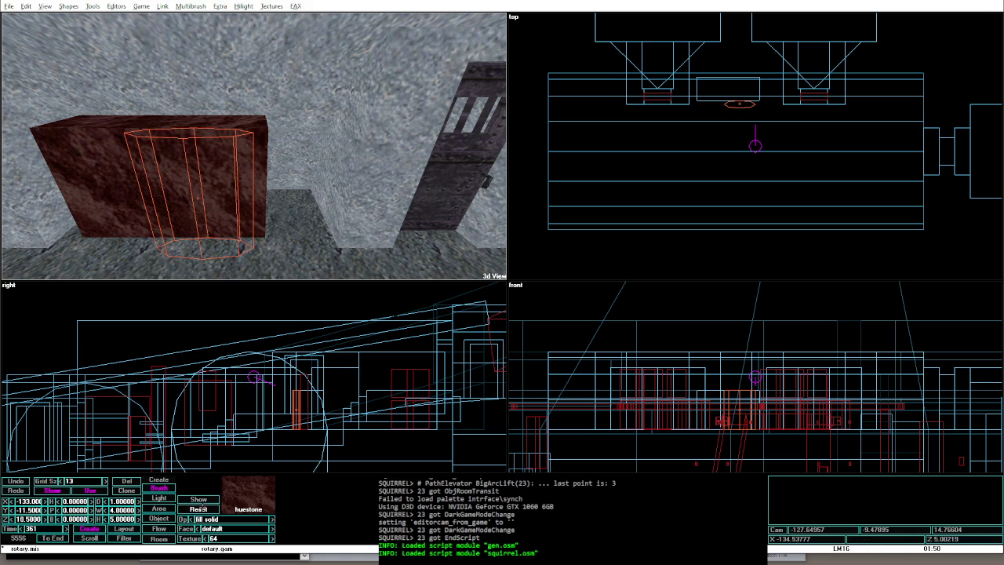
{"action": "left_click", "coordinate": [122, 500]}
{"action": "type", "text": "4.666"}
{"action": "key", "text": "Return"}
{"action": "type", "text": "0."}
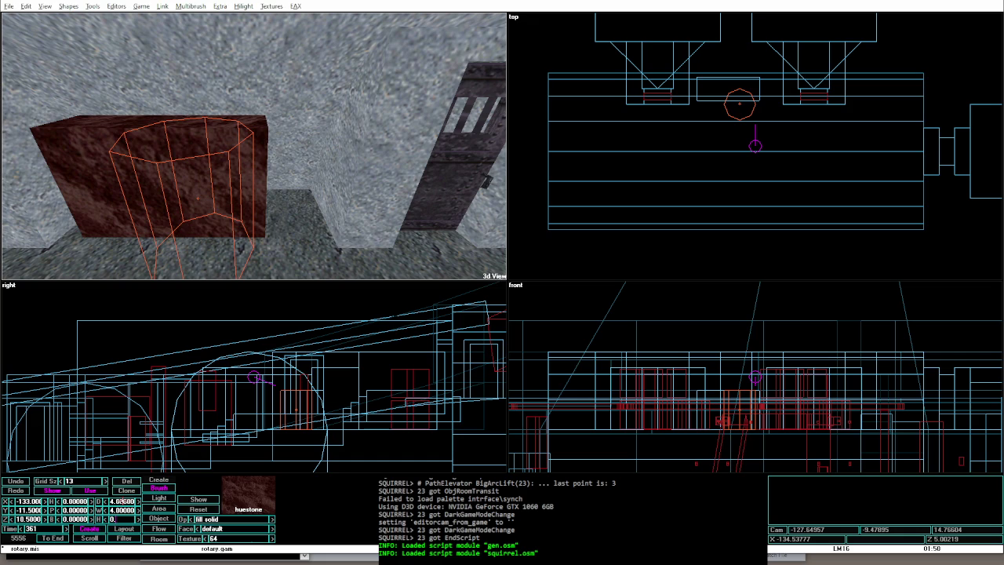
{"action": "type", "text": "5"}
{"action": "key", "text": "Return"}
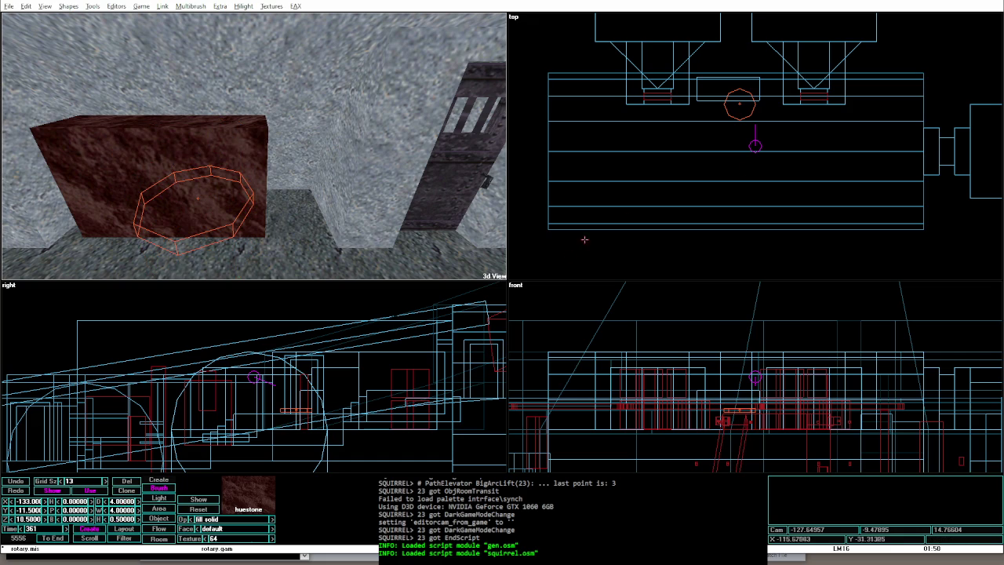
Step: Turn the octagon upright and nudge it higher onto the huestone block's front face
{"action": "key", "text": "bracketright"}
{"action": "key", "text": "bracketleft"}
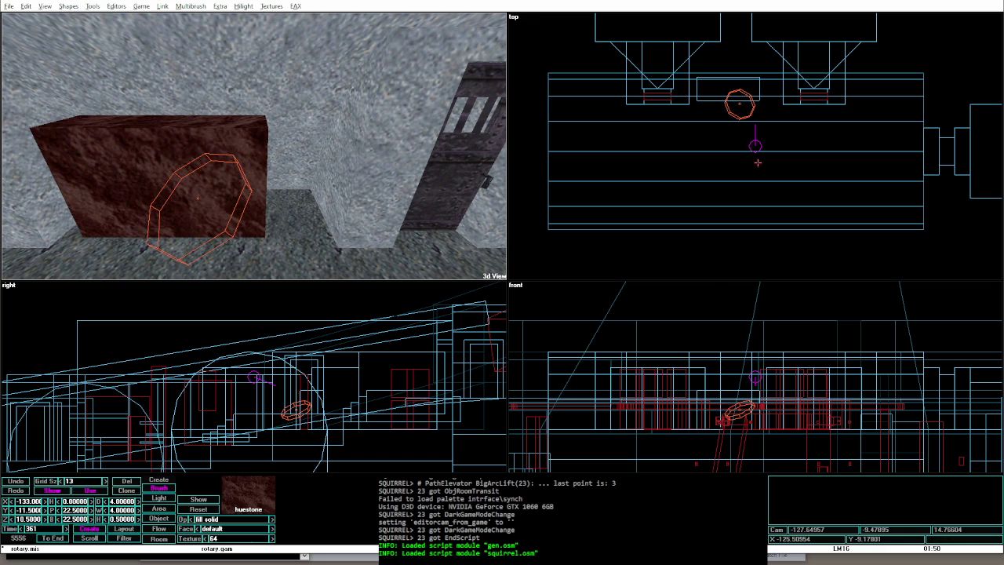
{"action": "key", "text": "bracketleft"}
{"action": "key", "text": "bracketleft"}
{"action": "key", "text": "bracketleft"}
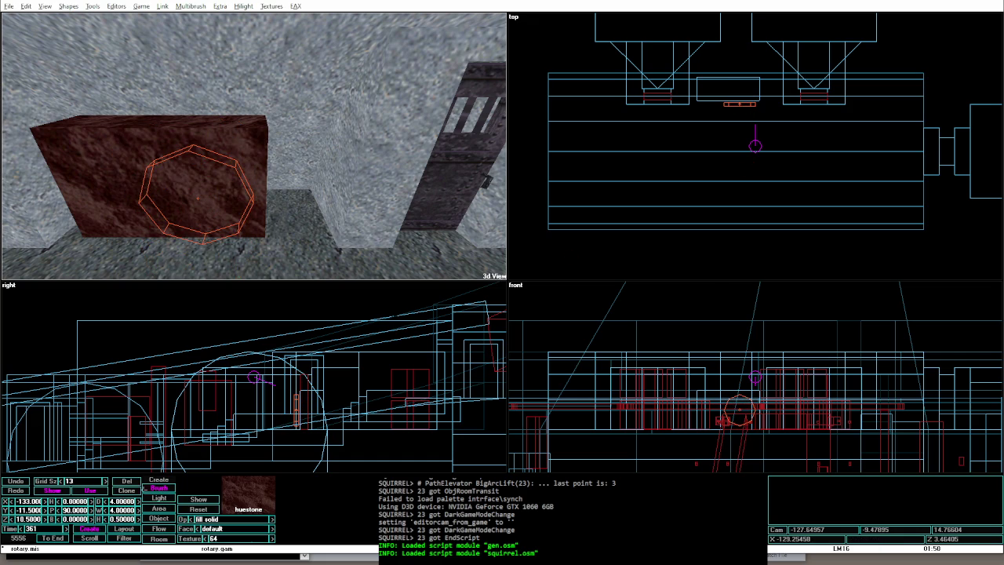
{"action": "scroll", "coordinate": [718, 133], "scroll_direction": "up", "scroll_amount": 2}
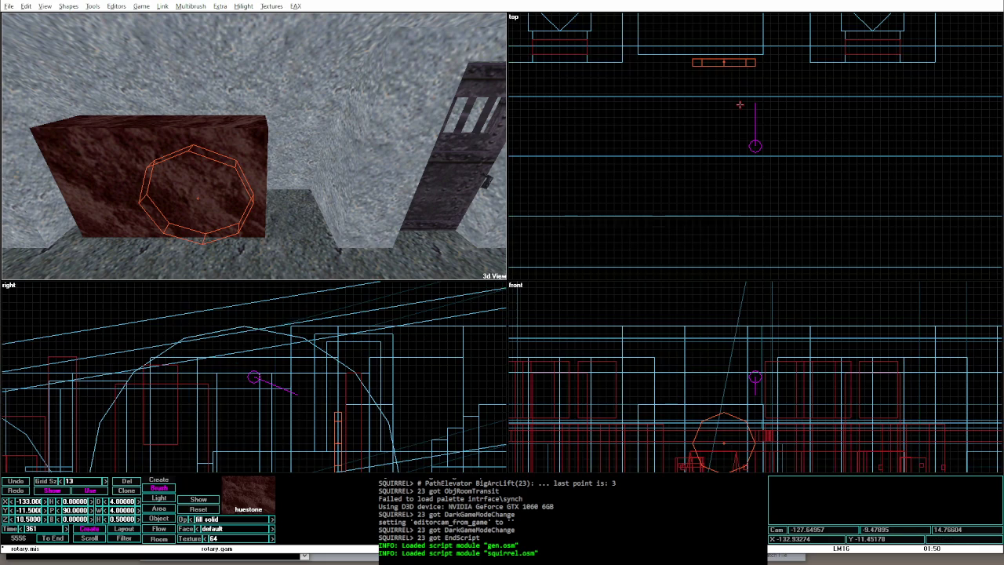
{"action": "key", "text": "bracketleft"}
{"action": "key", "text": "Right"}
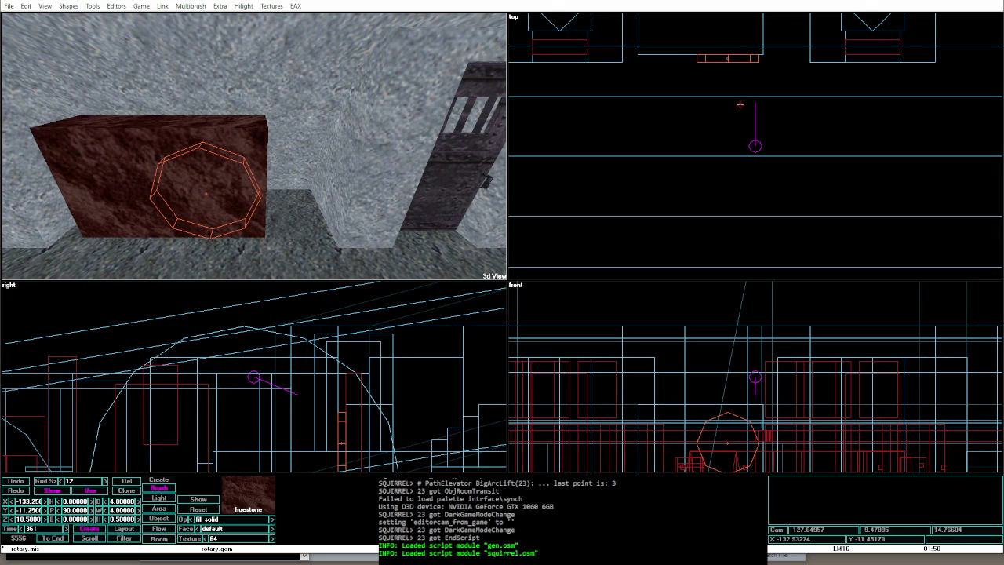
{"action": "key", "text": "Left"}
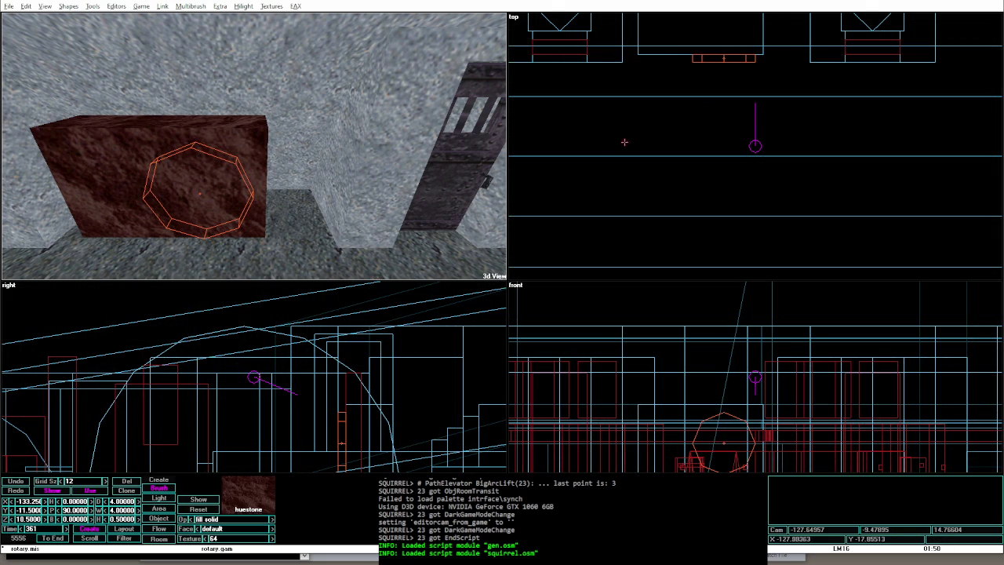
{"action": "key", "text": "z"}
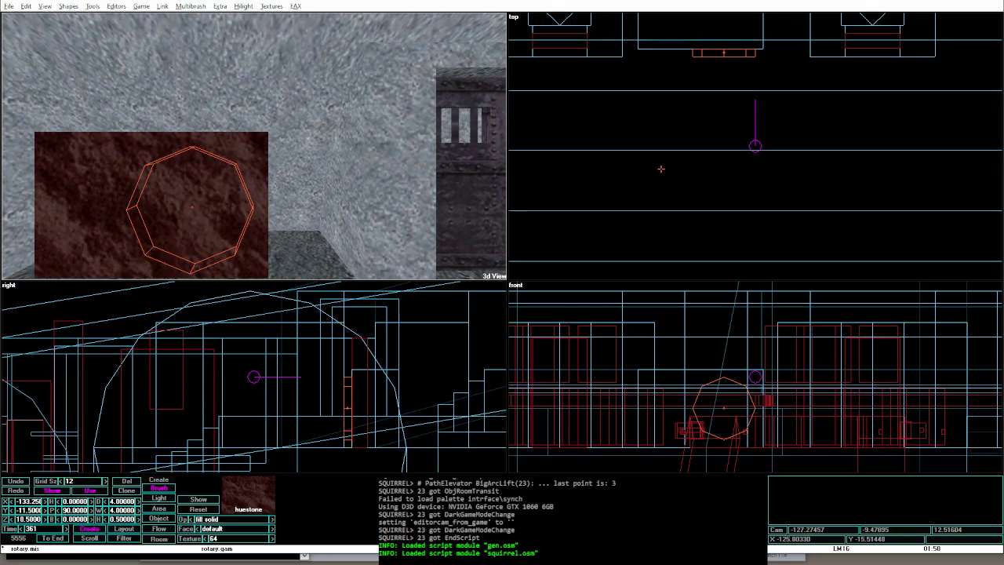
{"action": "key", "text": "Page_Up"}
{"action": "key", "text": "Page_Up"}
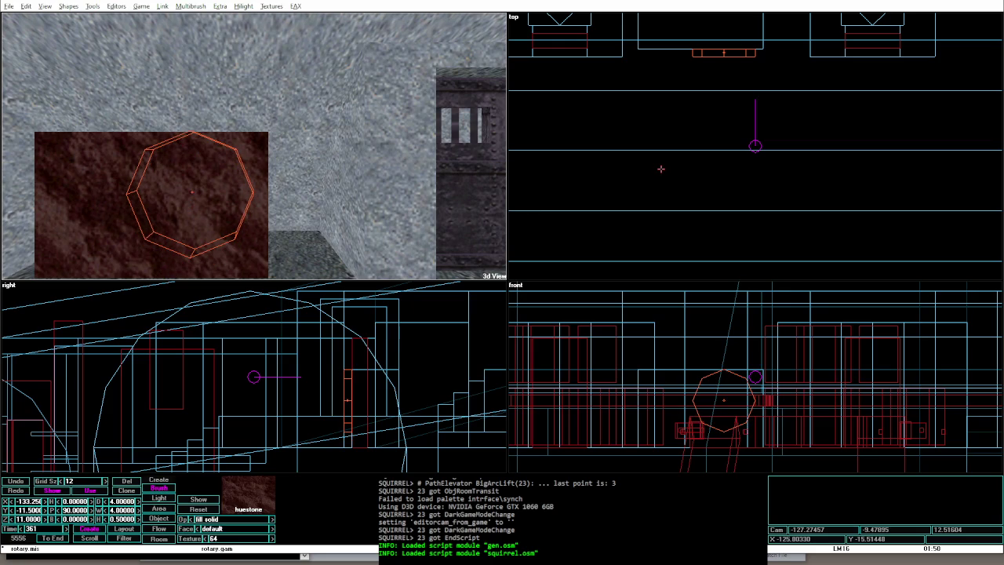
Step: Apply the wdplnk wood texture to the octagon and rebuild the level
{"action": "key", "text": "alt+t"}
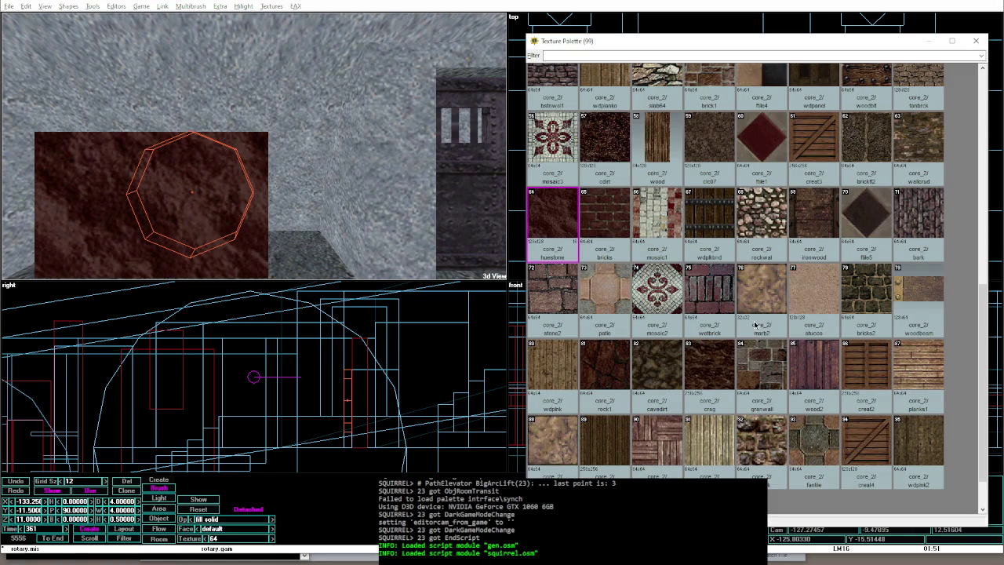
{"action": "left_click", "coordinate": [565, 367]}
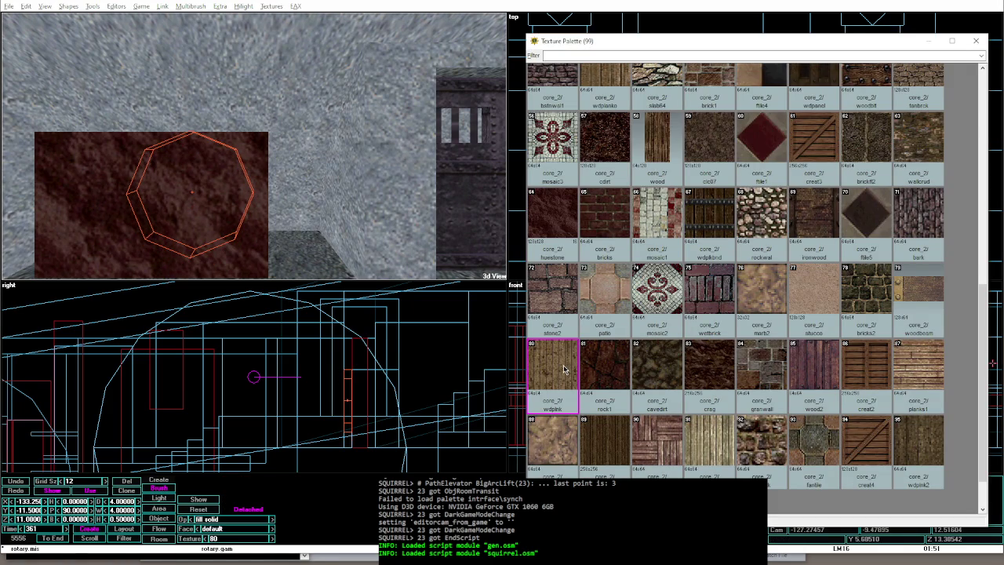
{"action": "key", "text": "alt+t"}
{"action": "key", "text": "ctrl+shift+p"}
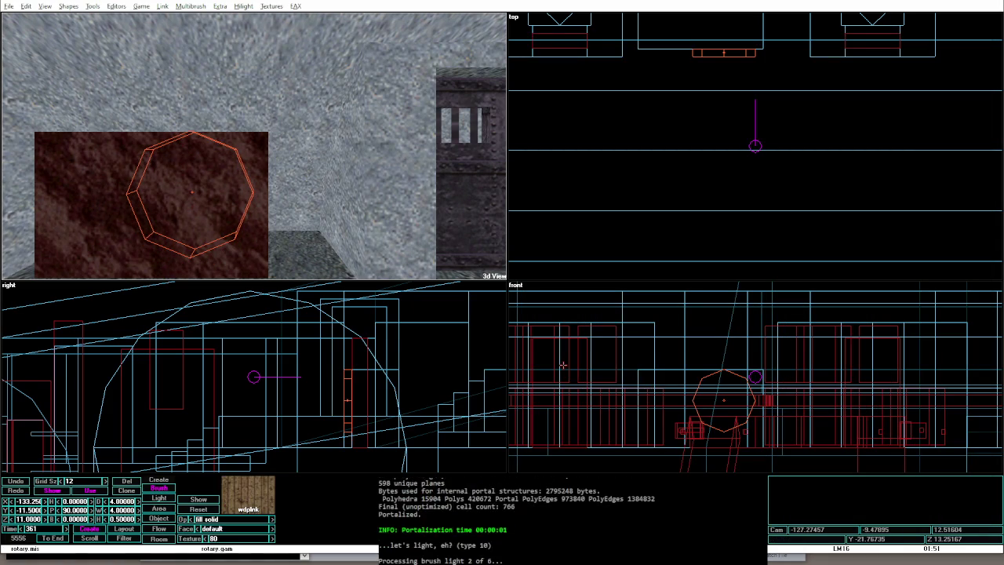
{"action": "key", "text": "a"}
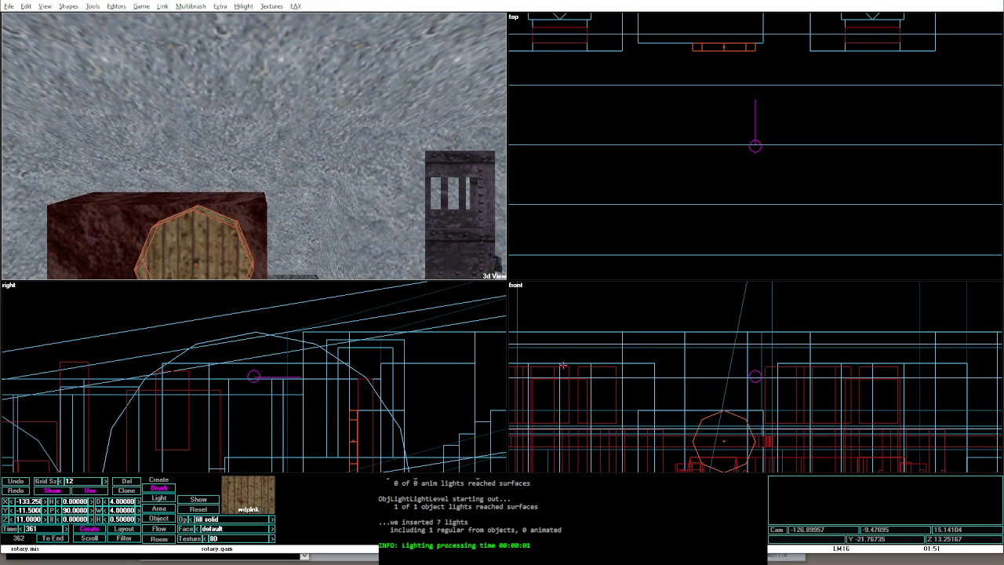
Step: Shrink the inner octagon brush from 3 to 2 and make it cut a hollow centre
{"action": "key", "text": "Up"}
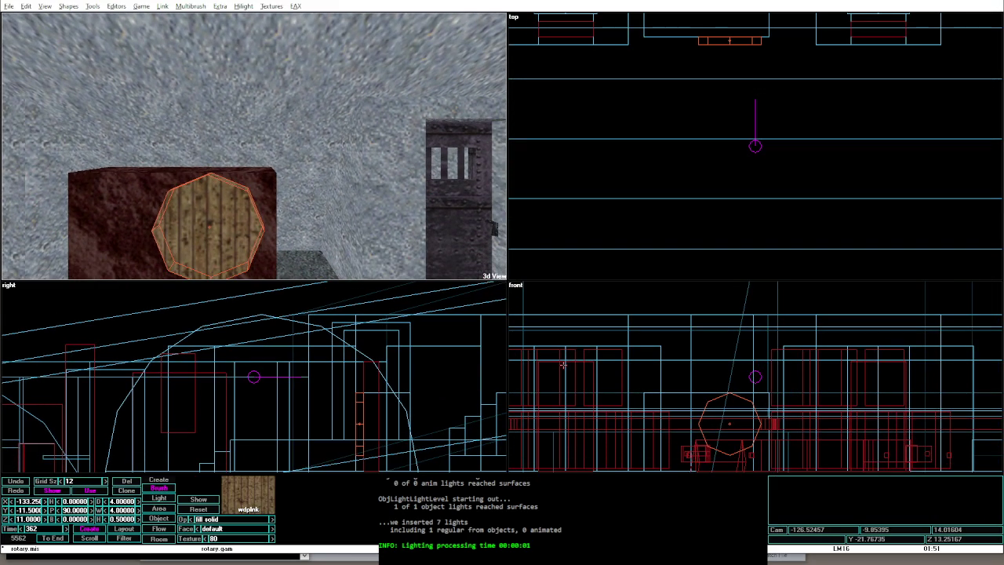
{"action": "type", "text": "3"}
{"action": "key", "text": "Return"}
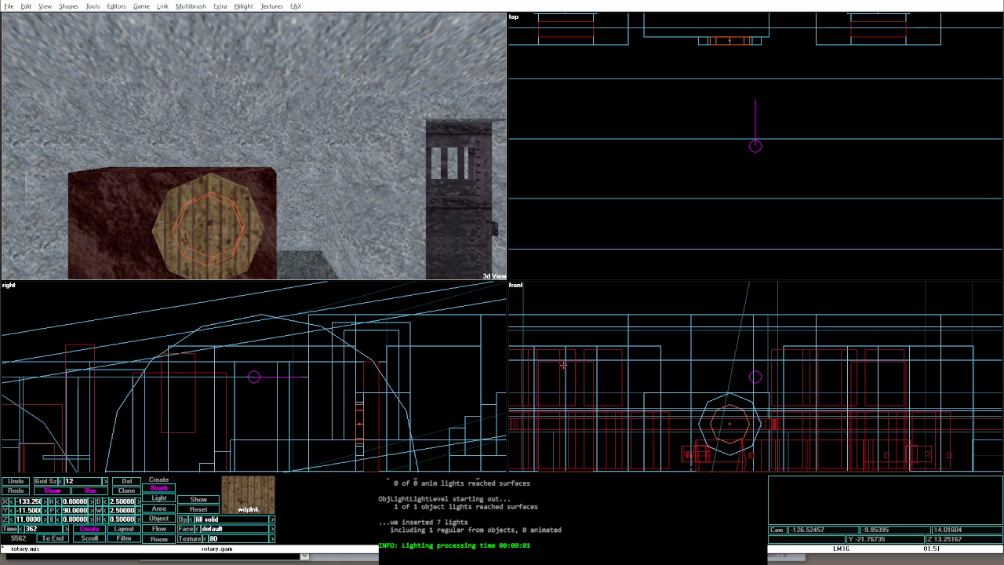
{"action": "type", "text": "2"}
{"action": "key", "text": "Return"}
{"action": "key", "text": "Right"}
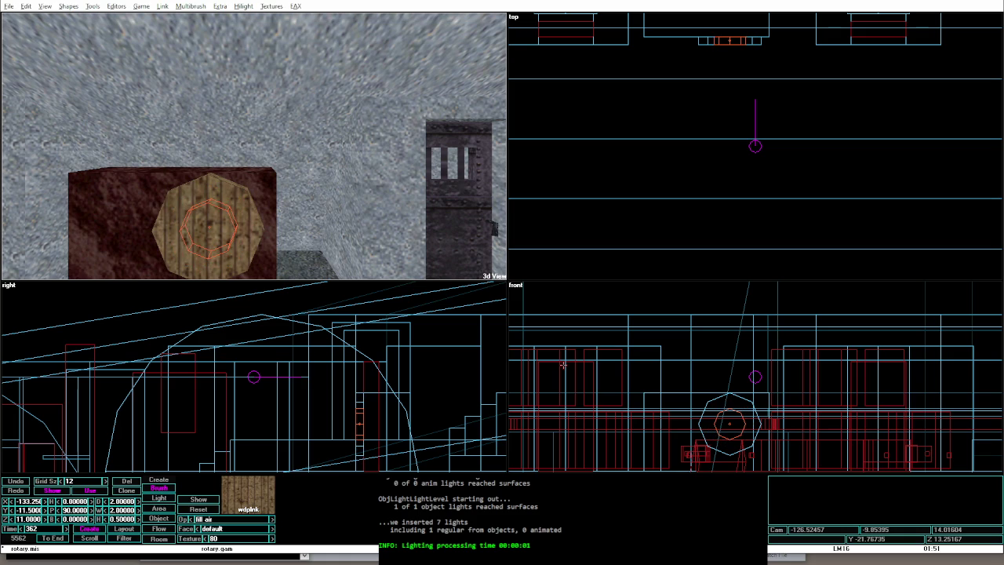
Step: Retexture the inner octagon, first huestone then ledge, and preview it in game mode
{"action": "key", "text": "alt+t"}
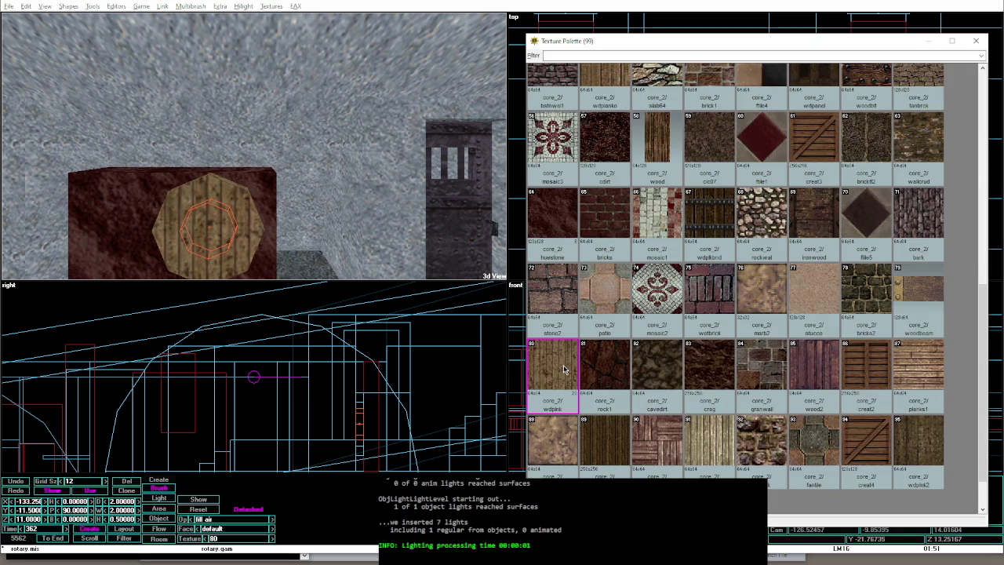
{"action": "double_click", "coordinate": [557, 225]}
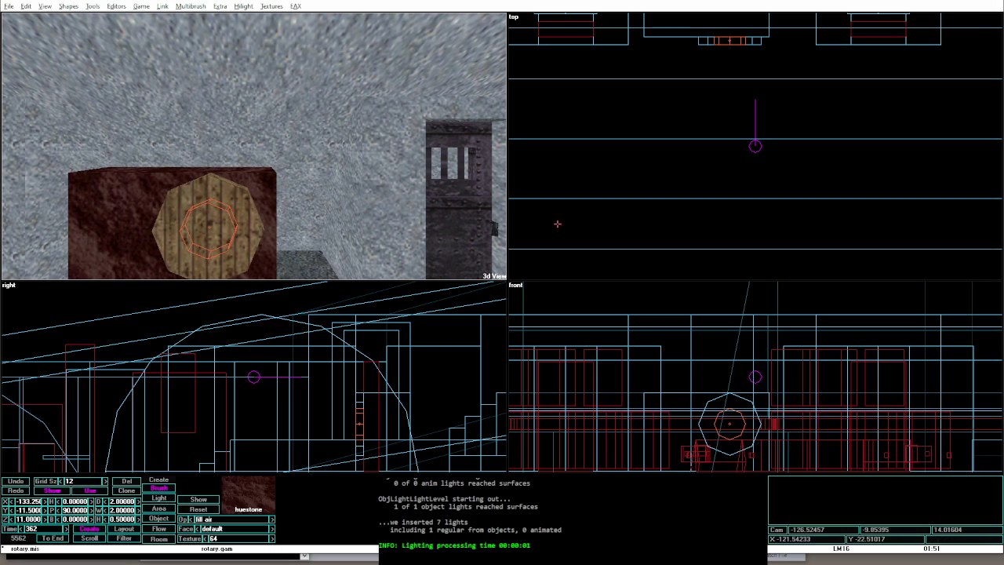
{"action": "key", "text": "alt+t"}
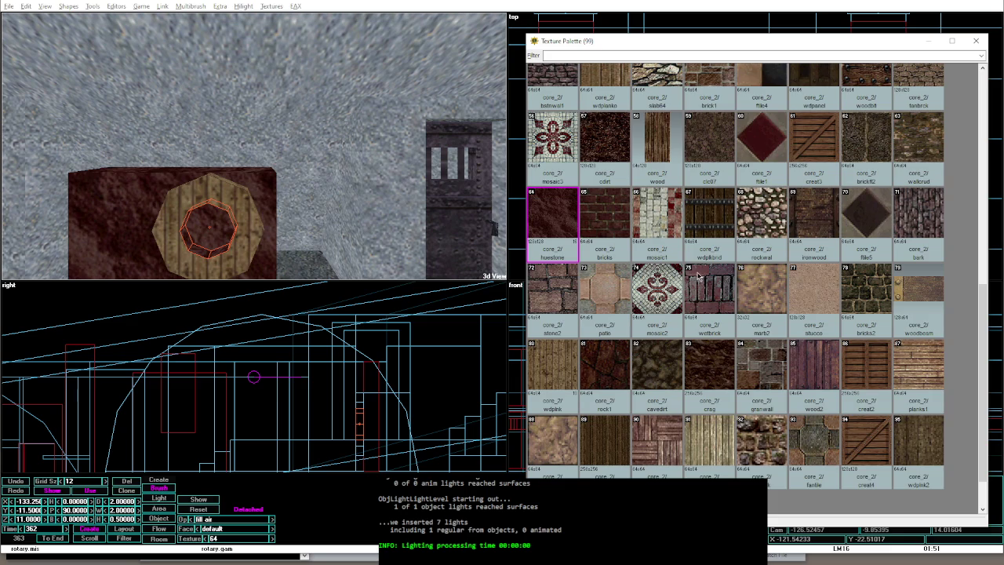
{"action": "scroll", "coordinate": [698, 276], "scroll_direction": "up", "scroll_amount": 5}
{"action": "scroll", "coordinate": [698, 276], "scroll_direction": "up", "scroll_amount": 2}
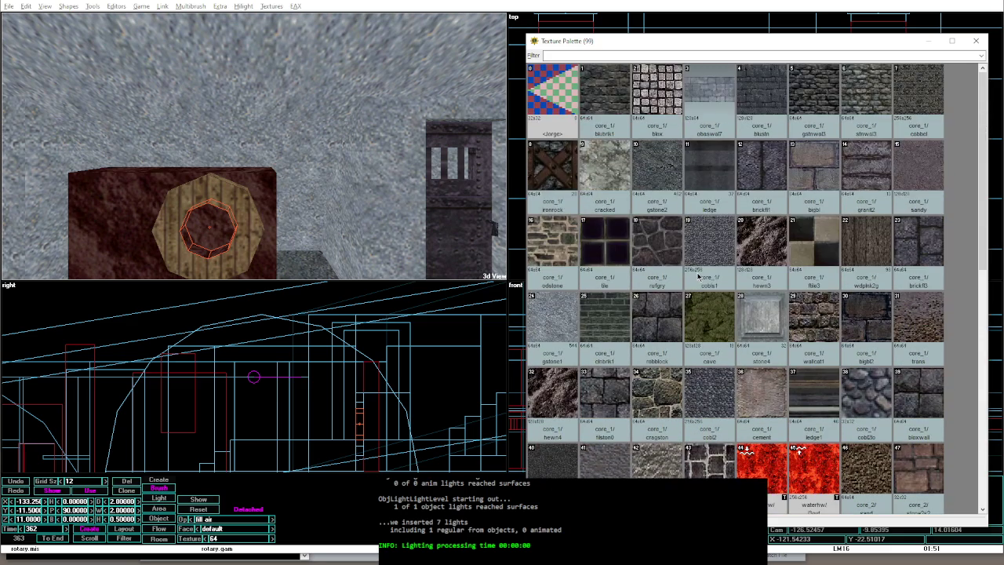
{"action": "left_click", "coordinate": [708, 173]}
{"action": "left_click", "coordinate": [708, 172]}
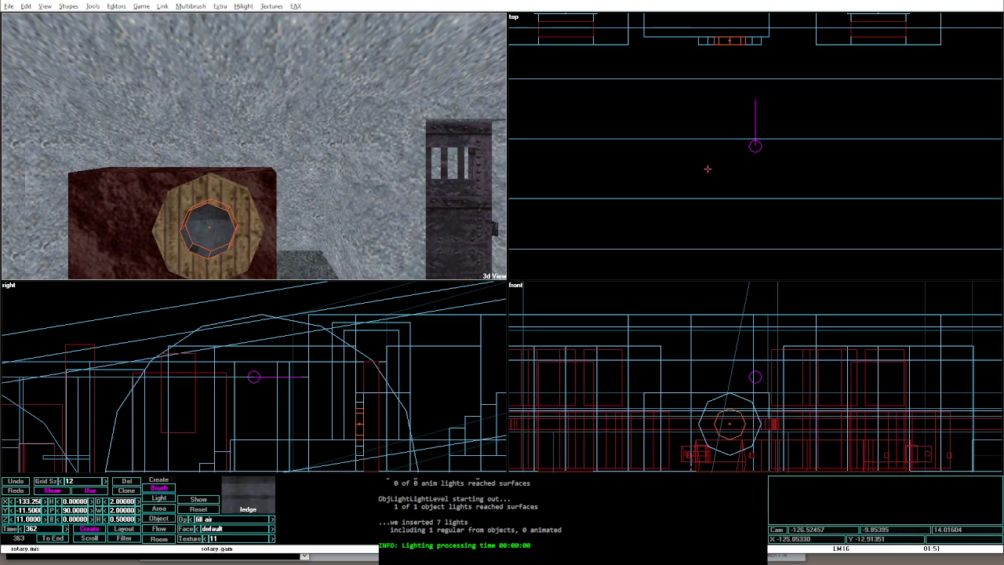
{"action": "key", "text": "alt+g"}
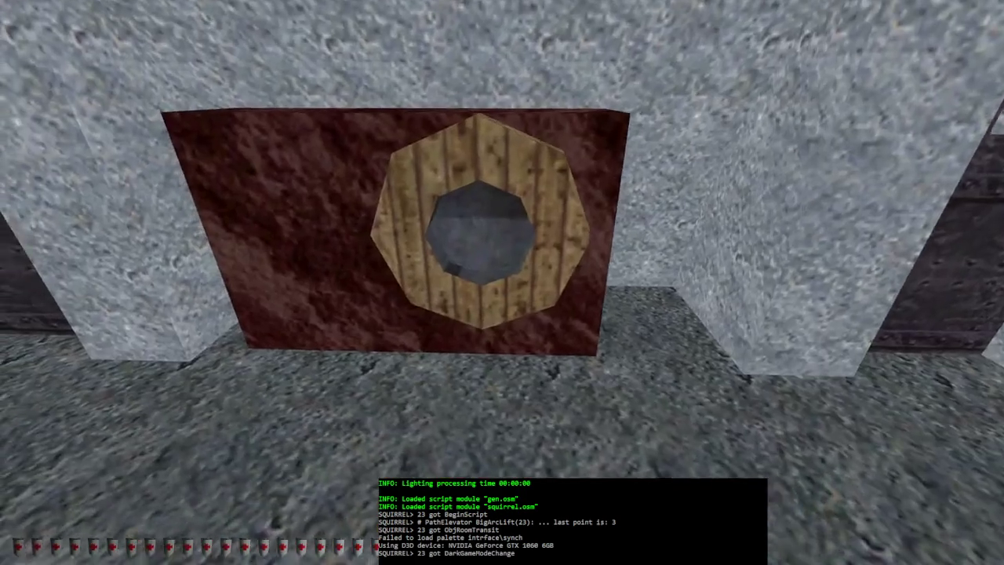
Step: Relight the level, then walk around the hollow wheel block in game before returning to the editor
{"action": "key", "text": "alt+e"}
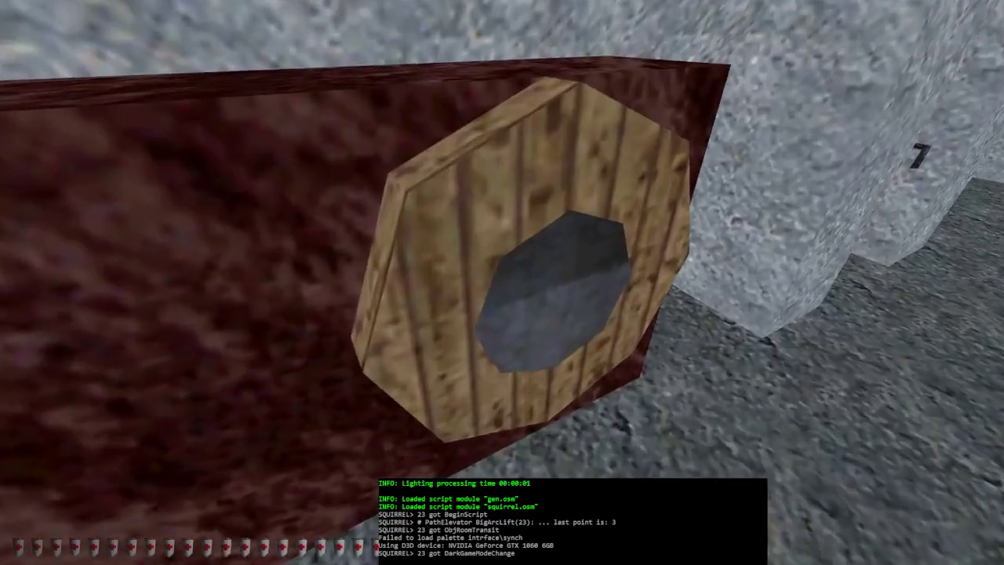
{"action": "key", "text": "alt+e"}
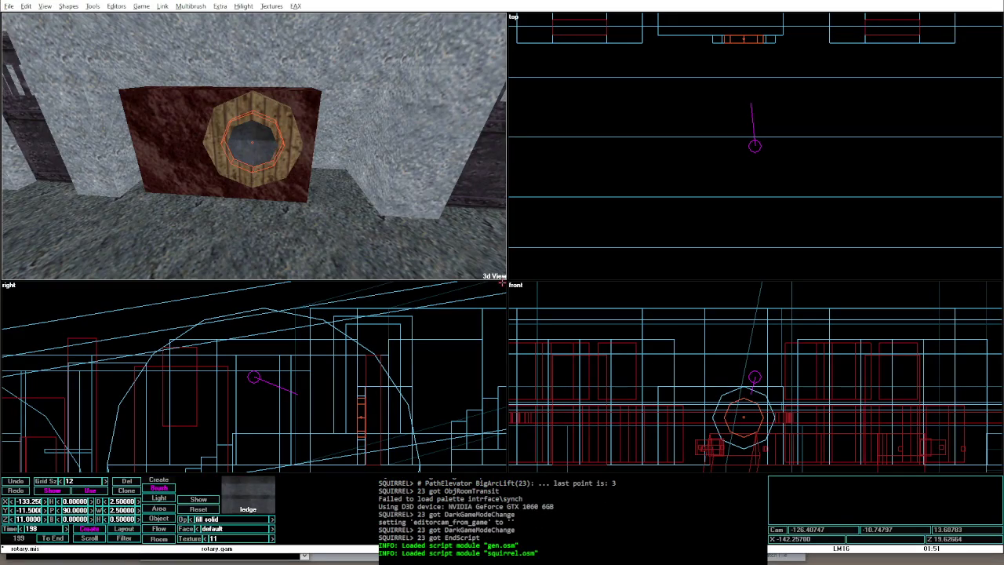
{"action": "key", "text": "ctrl+shift+l"}
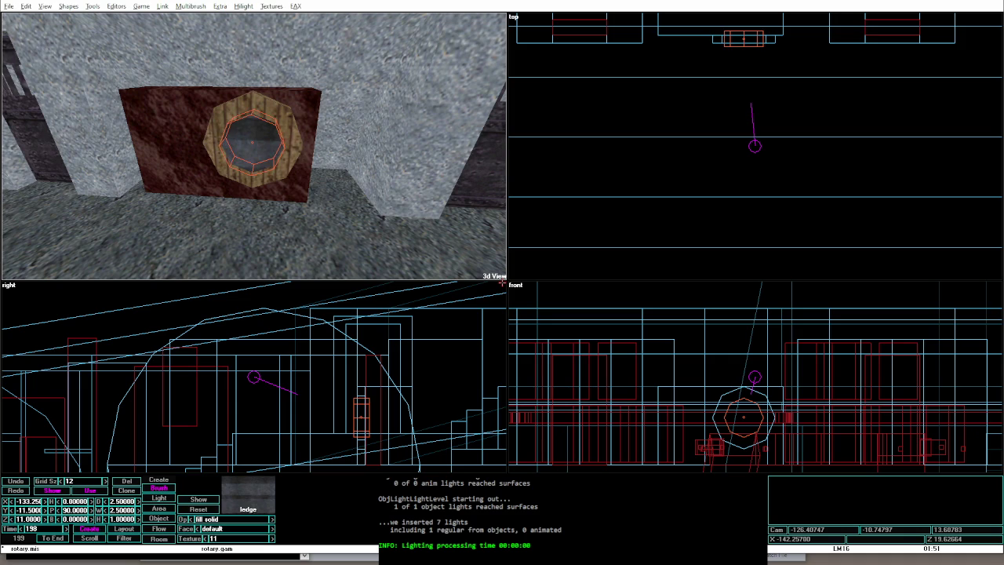
{"action": "key", "text": "ctrl+shift+l"}
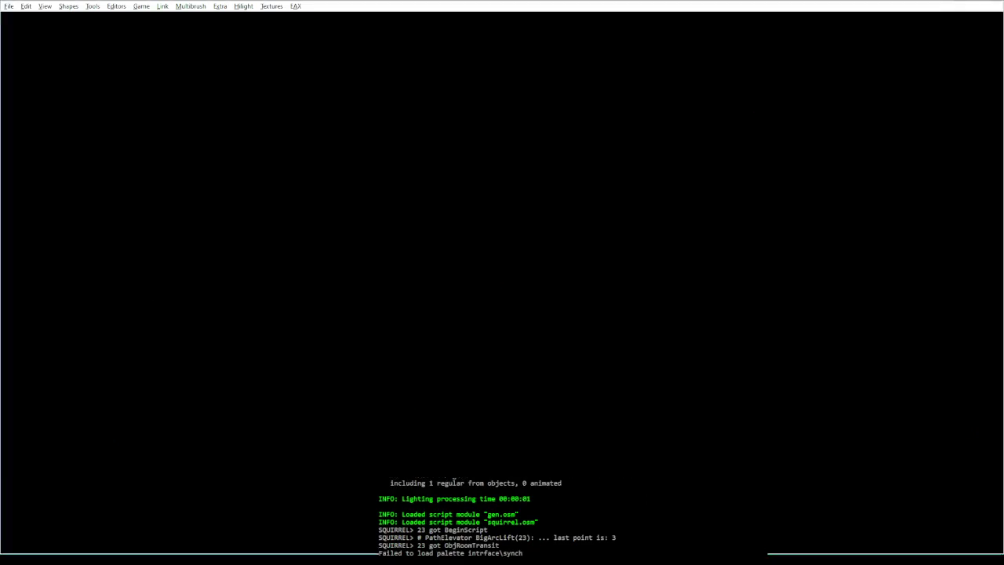
{"action": "key", "text": "d"}
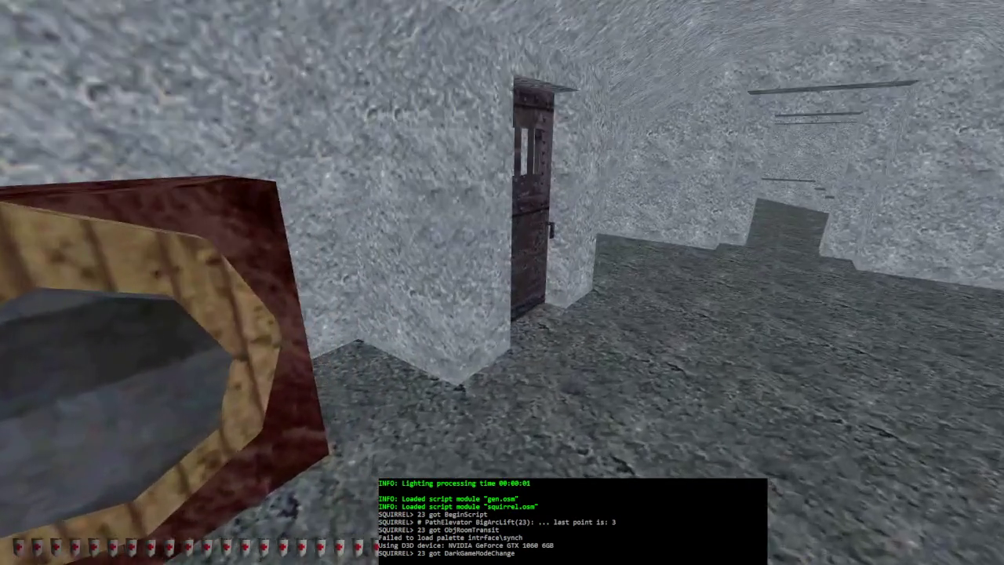
{"action": "key", "text": "alt+e"}
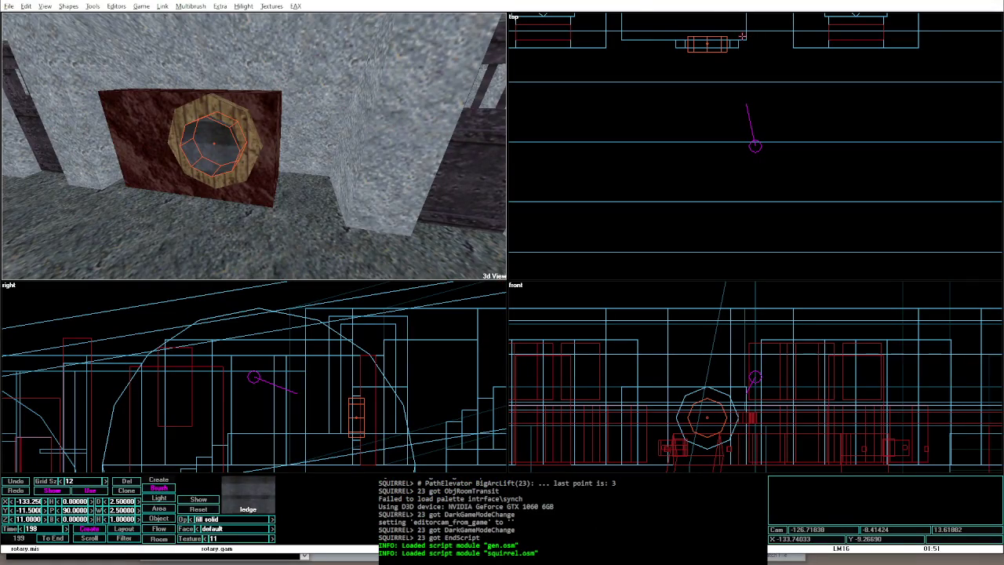
Step: Add a new small wdplnk wood brush beside the wheel for the handle bar
{"action": "left_click", "coordinate": [71, 6]}
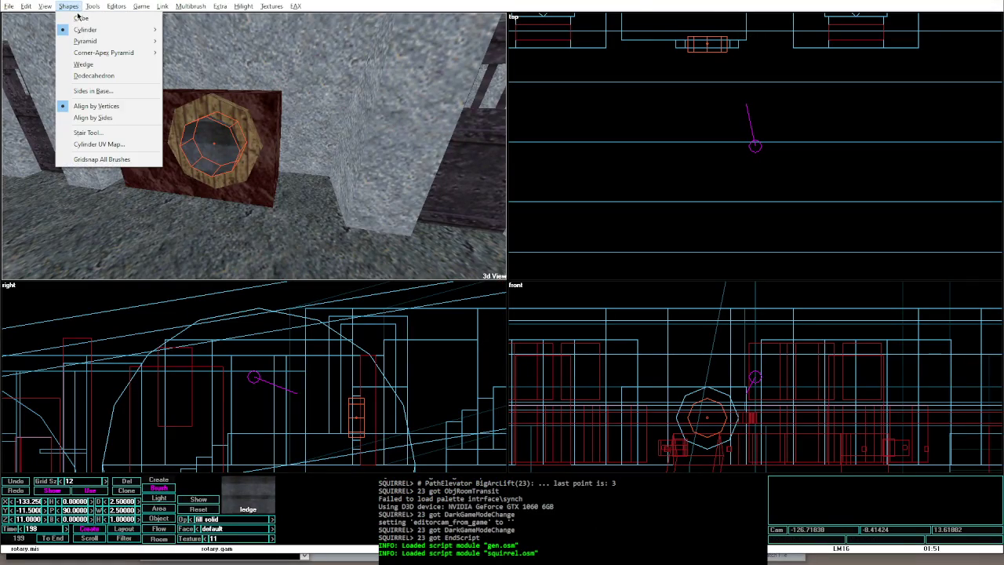
{"action": "left_click", "coordinate": [235, 114]}
{"action": "left_click", "coordinate": [236, 114]}
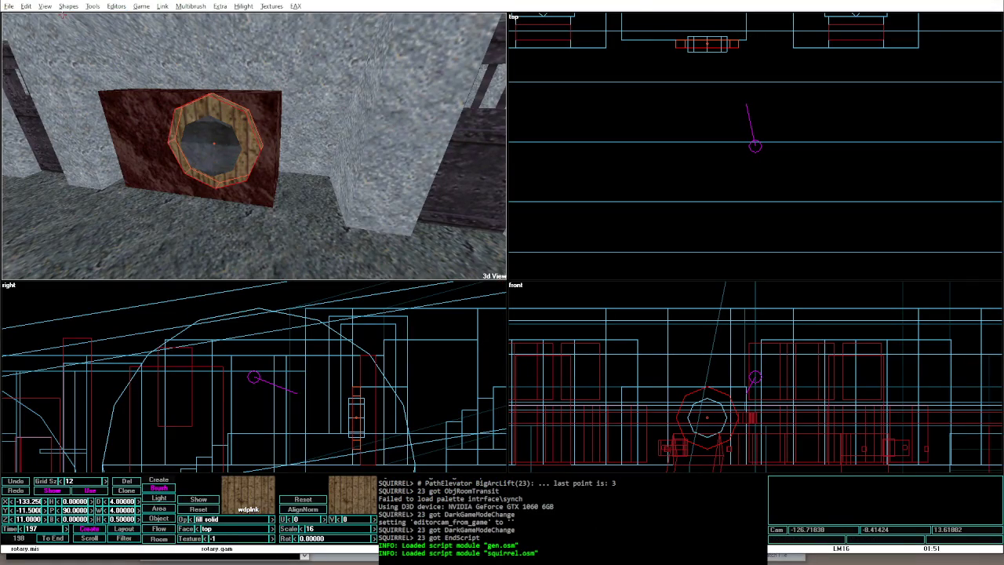
{"action": "left_click", "coordinate": [68, 7]}
{"action": "left_click", "coordinate": [665, 65]}
{"action": "left_click", "coordinate": [730, 45]}
Step: Shape it into a thin 0.5×0.25×2.5 bar on a finer grid and preview in game
{"action": "left_click_drag", "start_coordinate": [734, 41], "coordinate": [734, 38]}
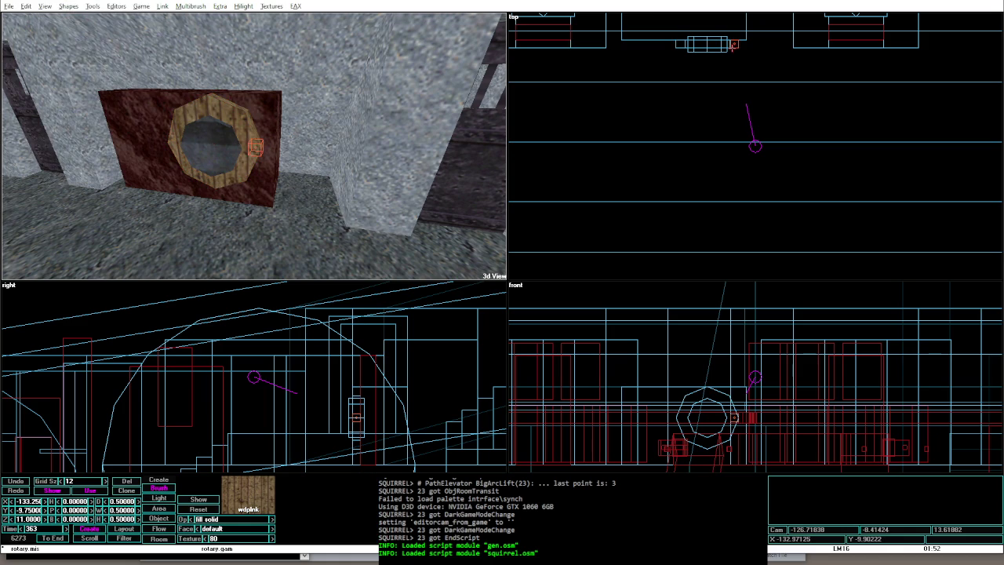
{"action": "left_click_drag", "start_coordinate": [751, 424], "coordinate": [751, 440]}
{"action": "key", "text": "bracketleft"}
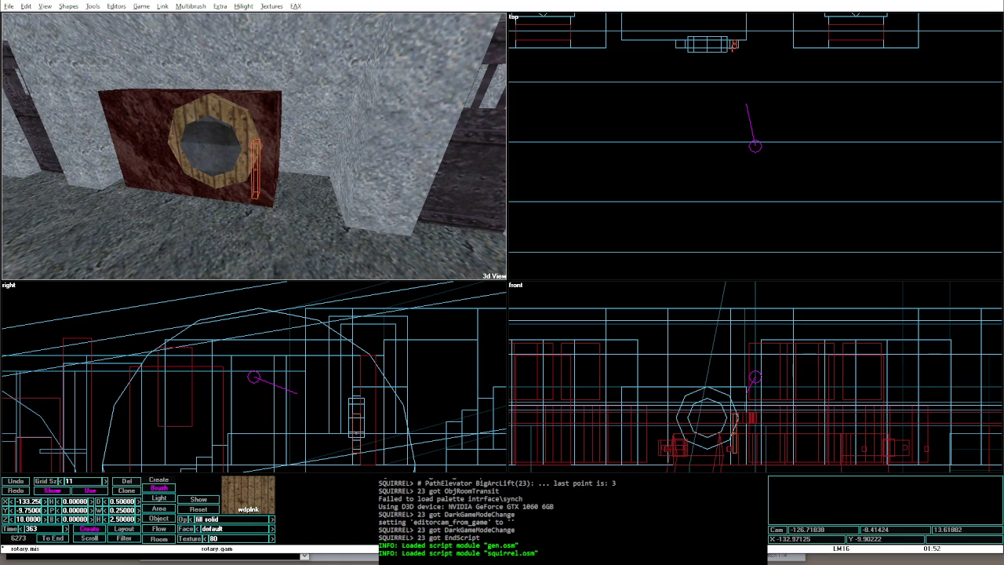
{"action": "left_click_drag", "start_coordinate": [734, 423], "coordinate": [738, 423]}
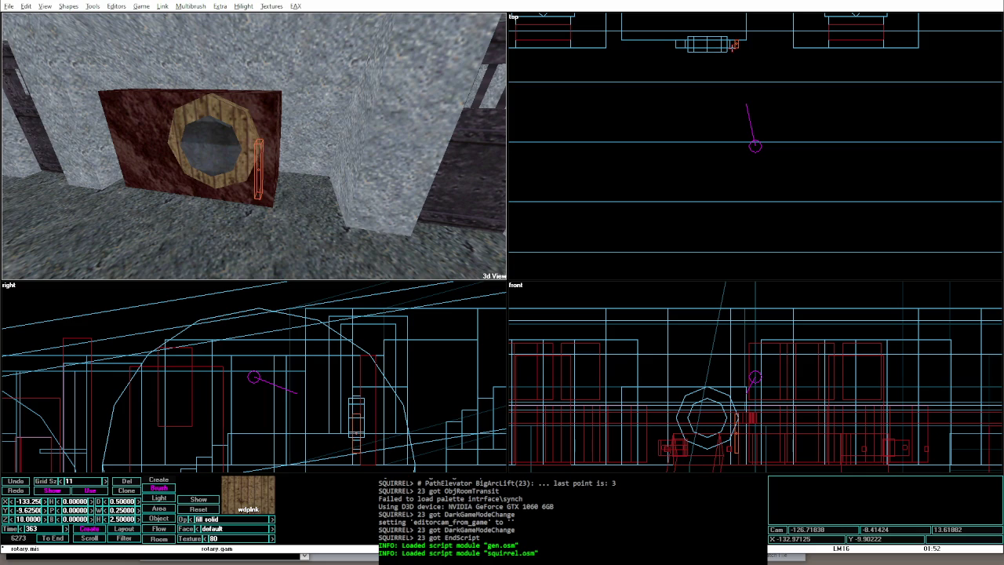
{"action": "left_click_drag", "start_coordinate": [358, 432], "coordinate": [361, 431]}
{"action": "key", "text": "alt+g"}
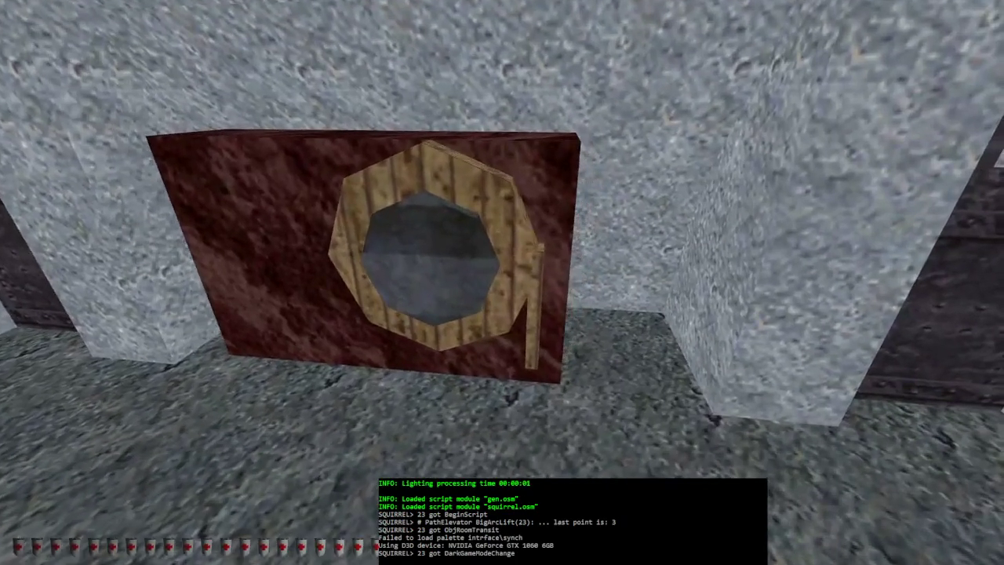
Step: Lower the handle bar slightly to Z 9.75 on a coarser grid
{"action": "key", "text": "alt+e"}
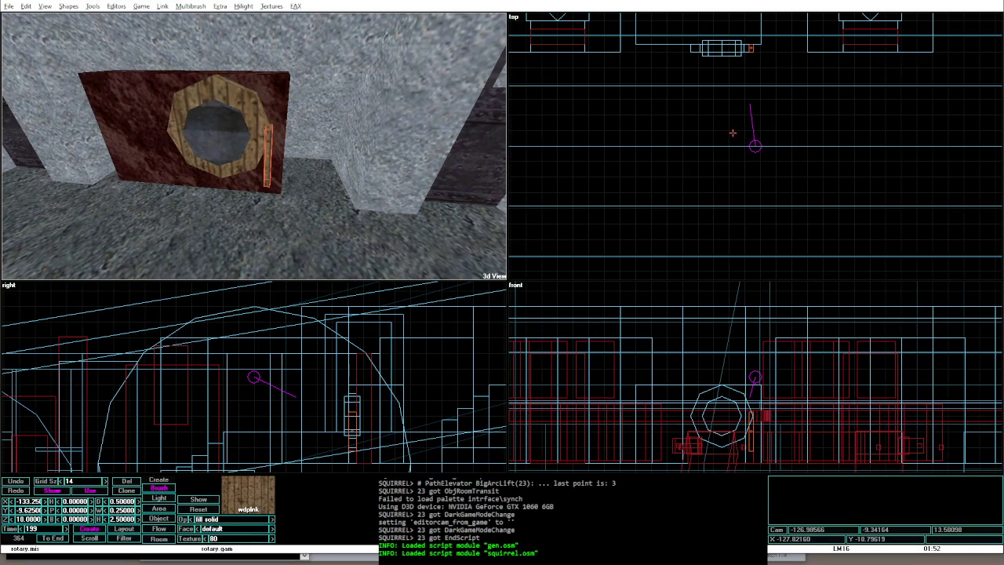
{"action": "key", "text": "bracketleft"}
{"action": "key", "text": "bracketleft"}
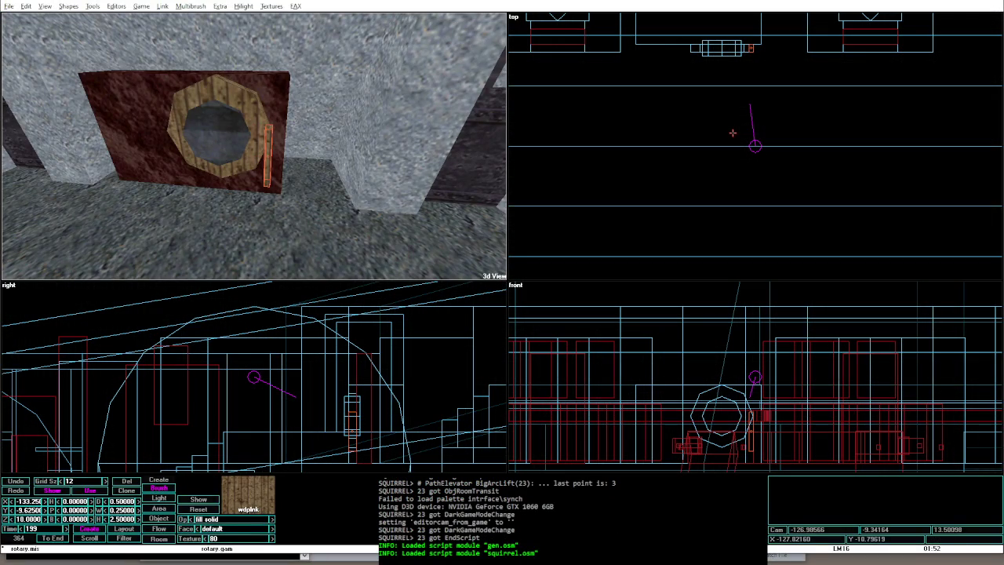
{"action": "key", "text": "Page_Down"}
Step: Check the lowered bar in game by walking up to the wheel
{"action": "key", "text": "alt+g"}
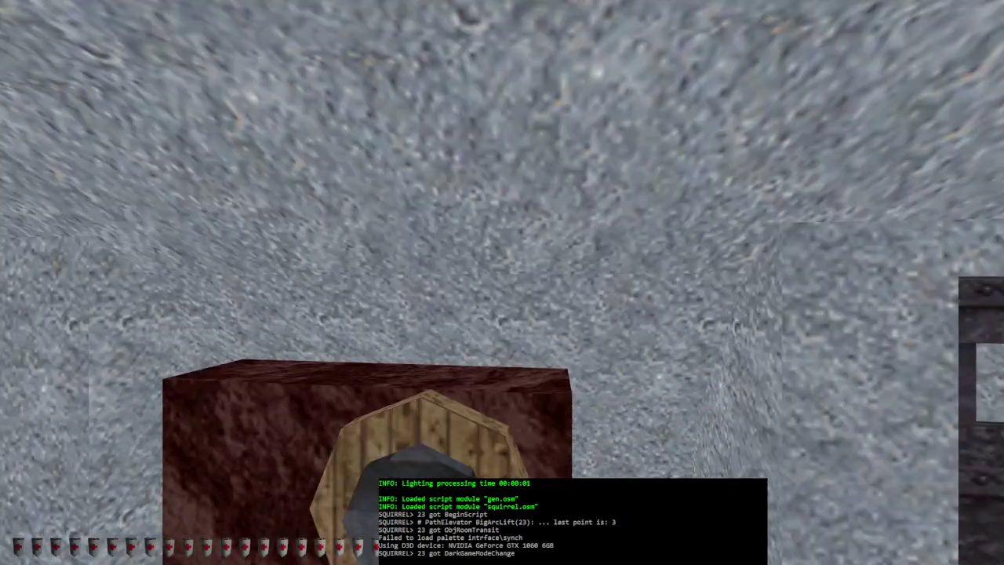
{"action": "mouse_move", "coordinate": [502, 283]}
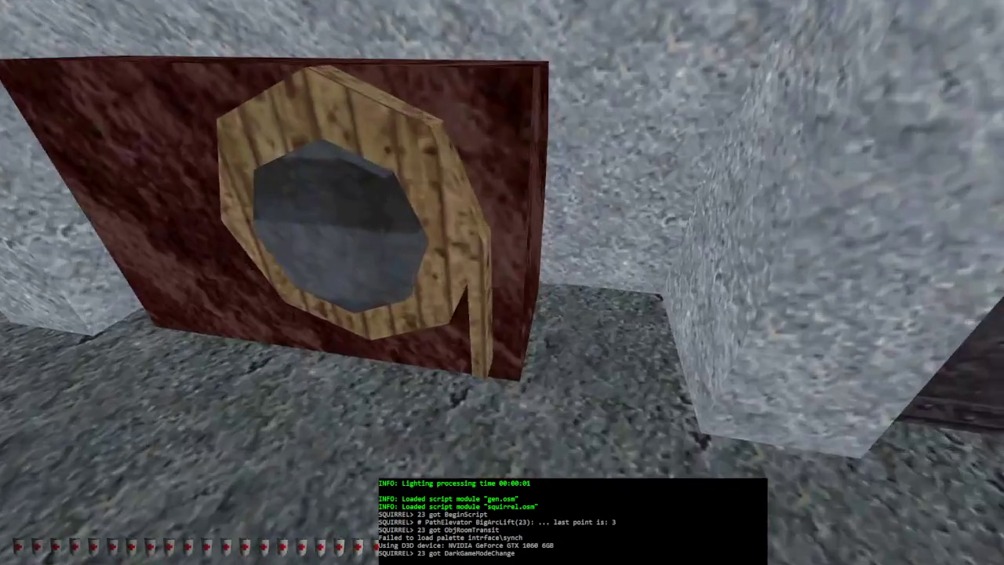
{"action": "key", "text": "d"}
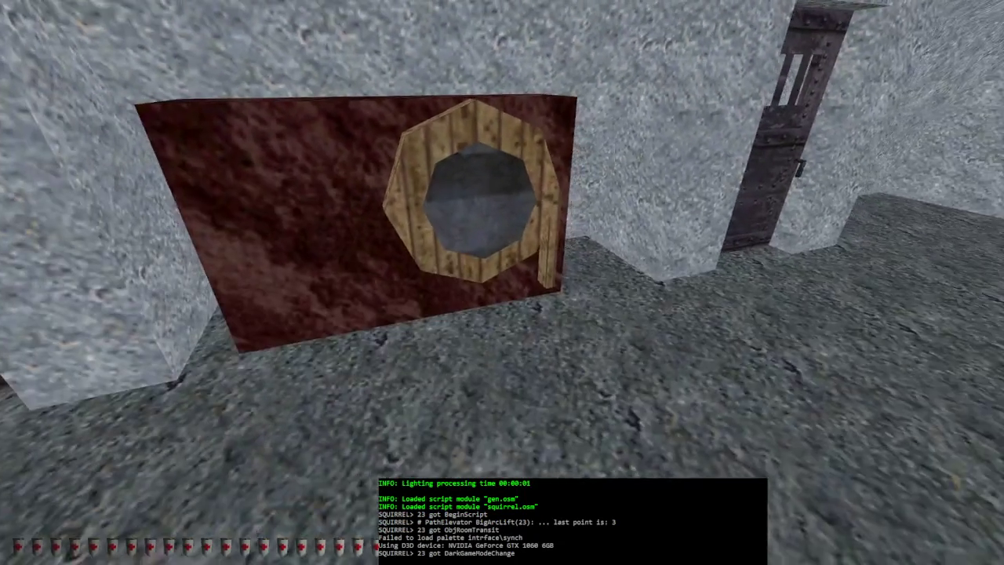
{"action": "key", "text": "w"}
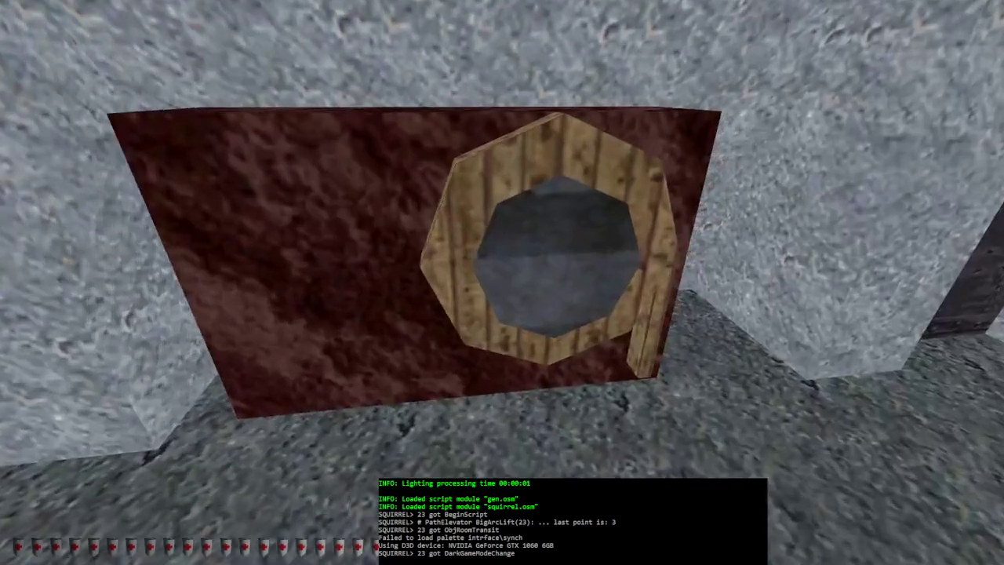
{"action": "key", "text": "alt+e"}
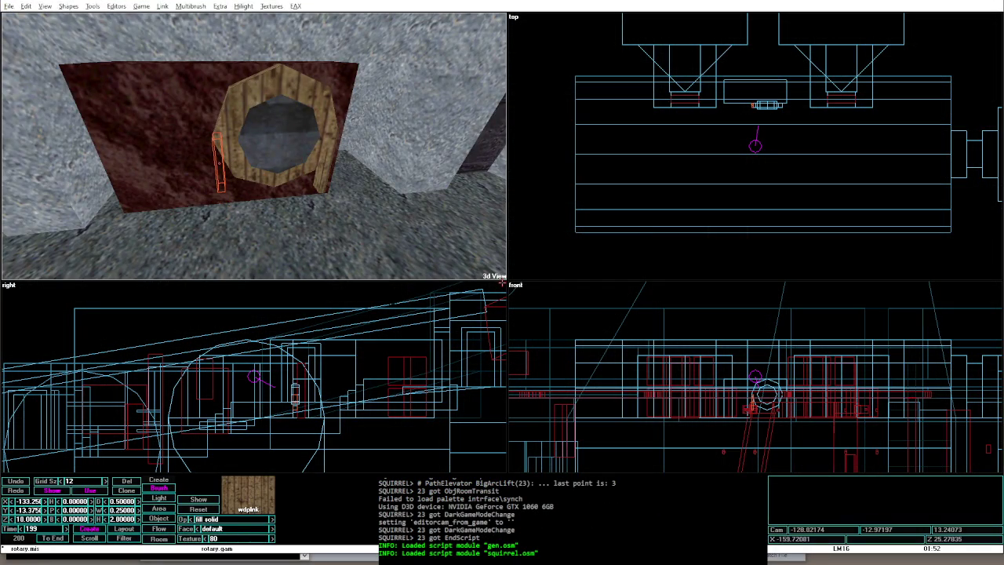
Step: Relight and enter game, return to the editor, then re-enter game to walk around the wheel
{"action": "key", "text": "alt+g"}
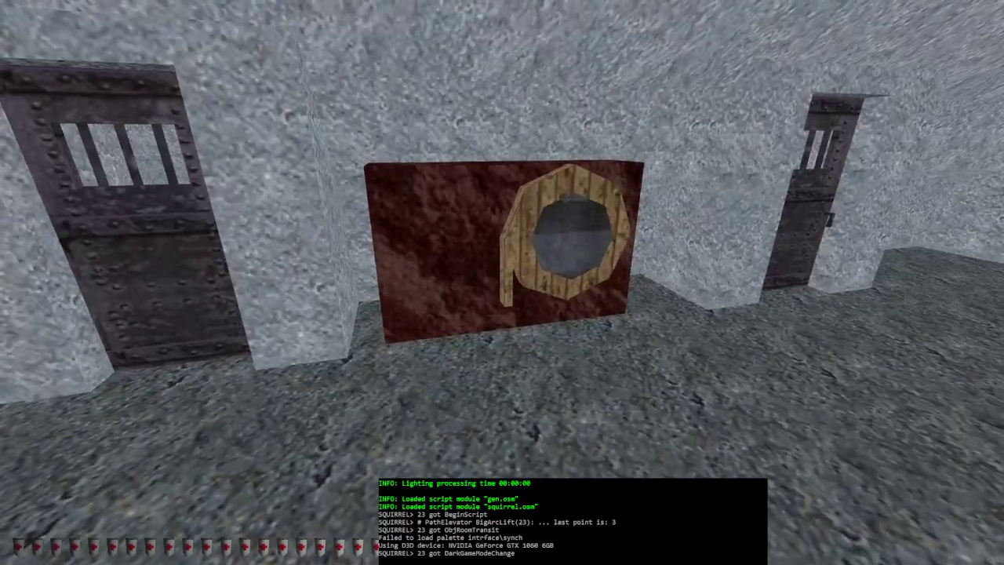
{"action": "key", "text": "alt+BackSpace"}
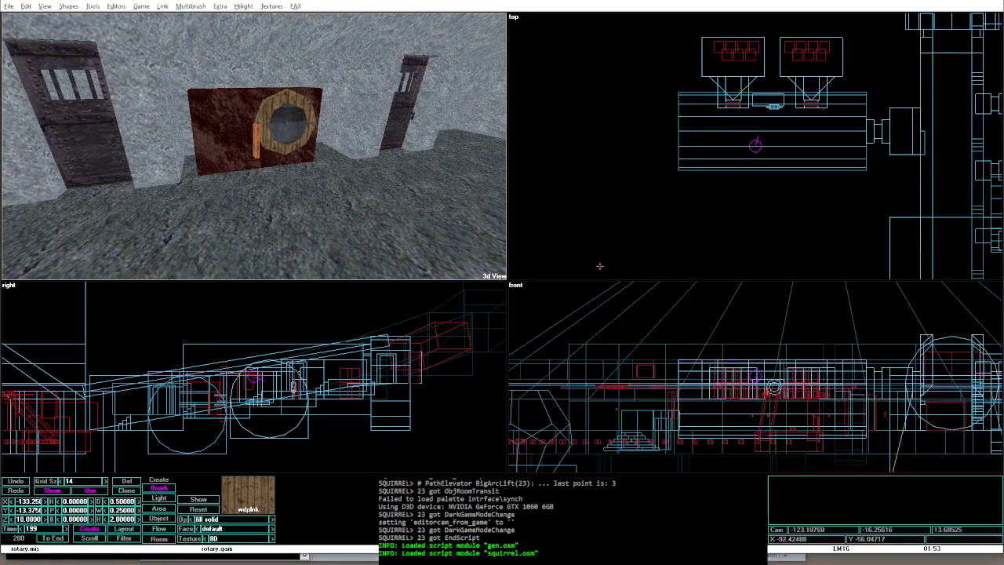
{"action": "key", "text": "alt+g"}
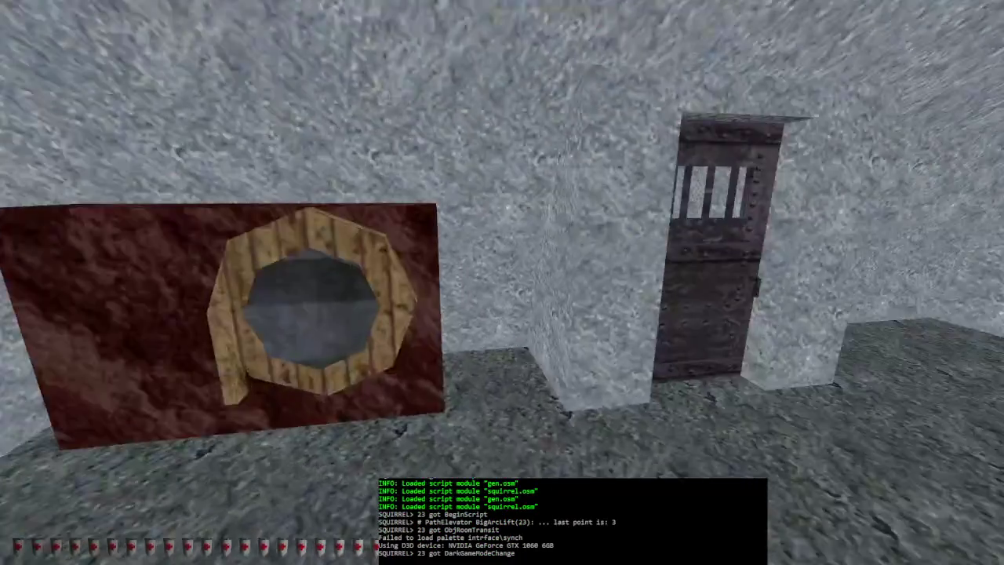
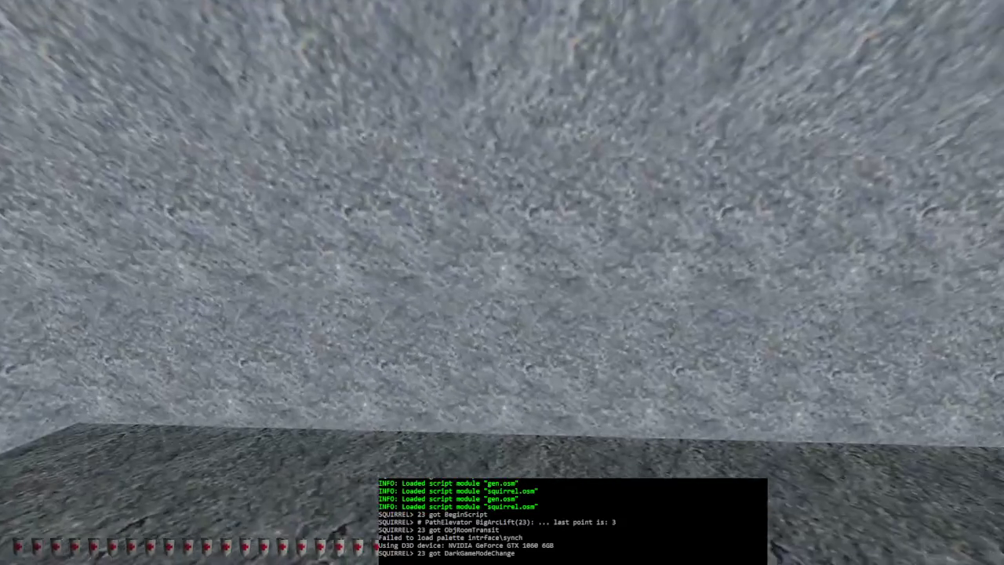
Step: Leave game mode, briefly re-test the level looking around the room, and return to the editor
{"action": "key", "text": "alt+e"}
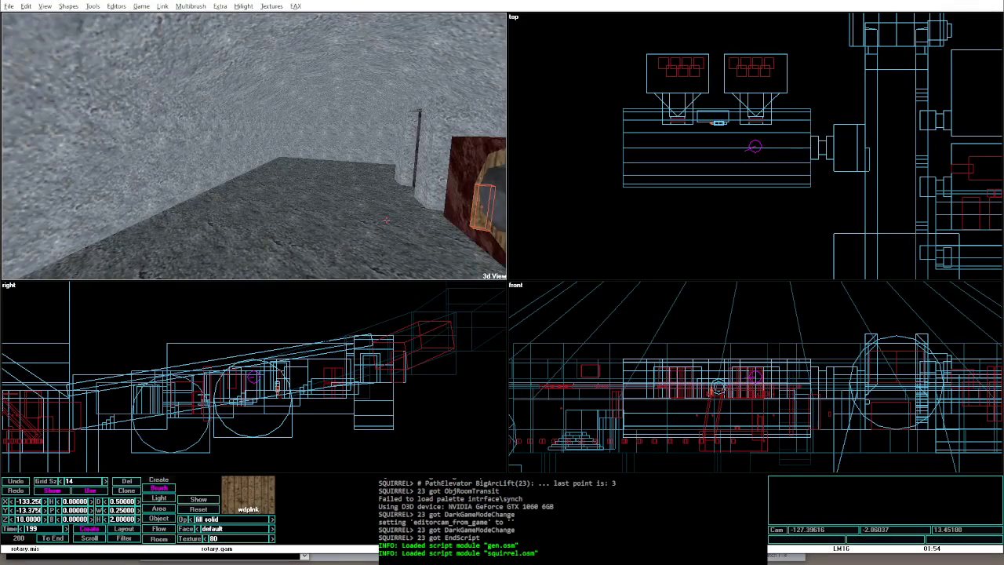
{"action": "key", "text": "alt+g"}
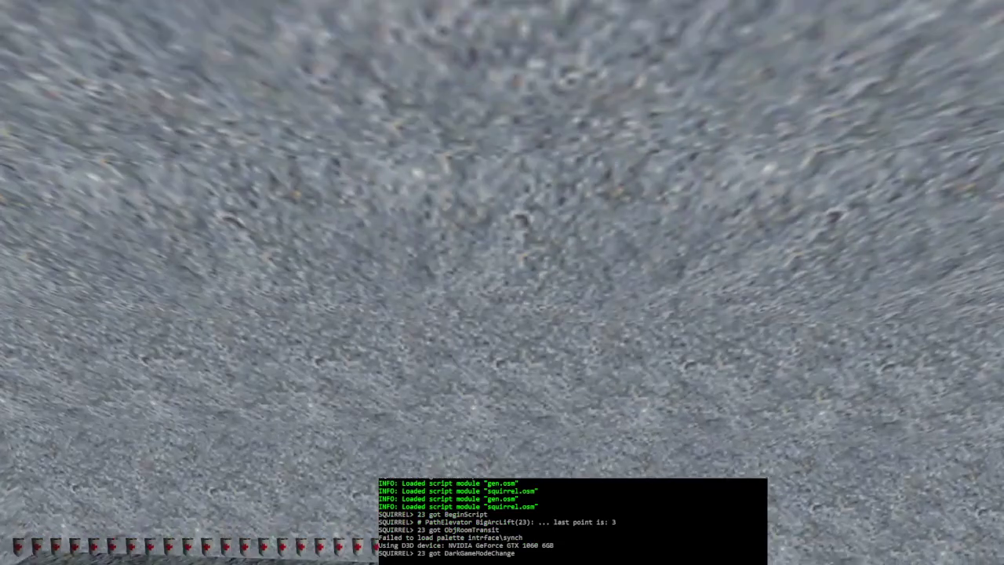
{"action": "key", "text": "Left"}
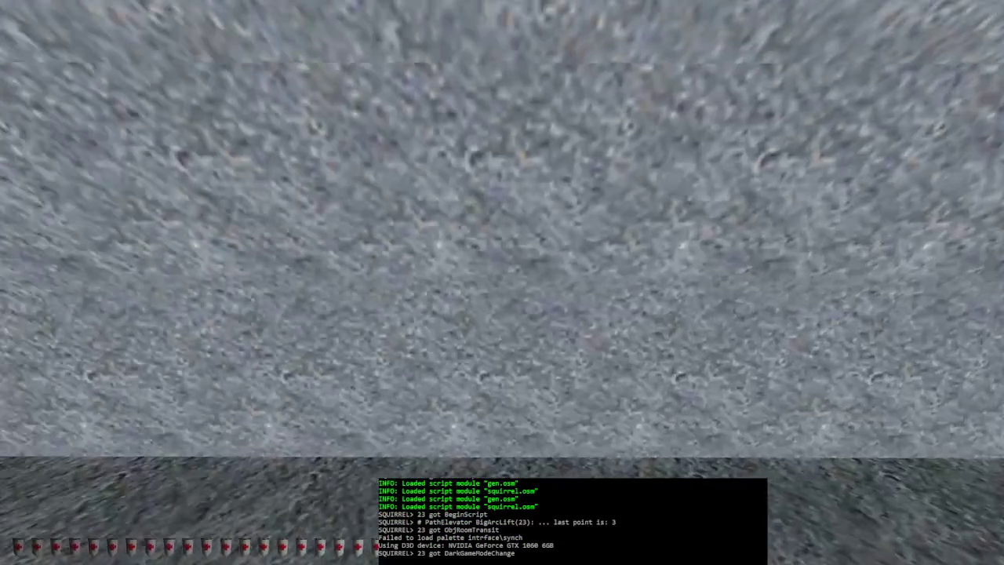
{"action": "key", "text": "alt+e"}
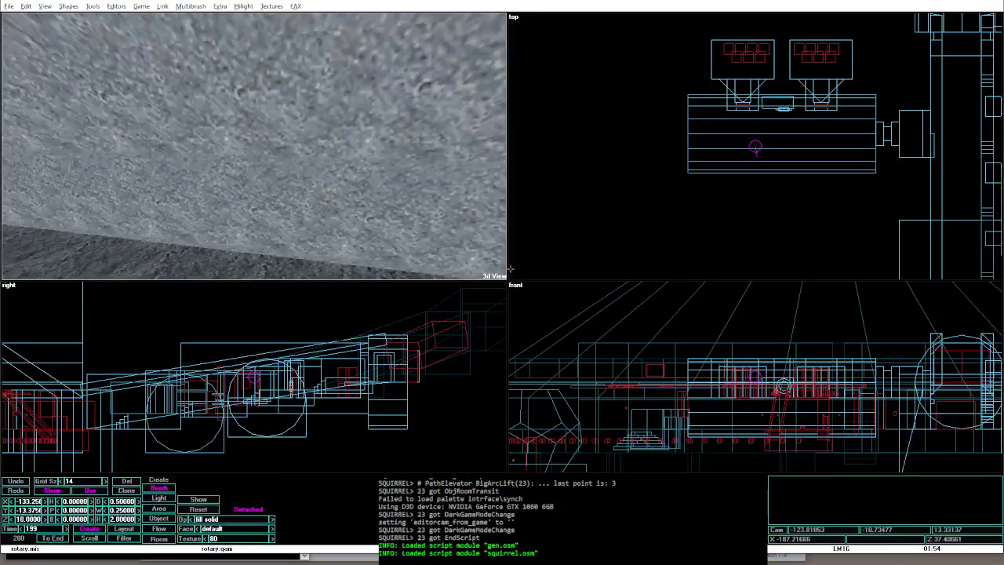
Step: Turn the 3D view left toward the red box and hide objects with toggle_object_render
{"action": "key", "text": "Left"}
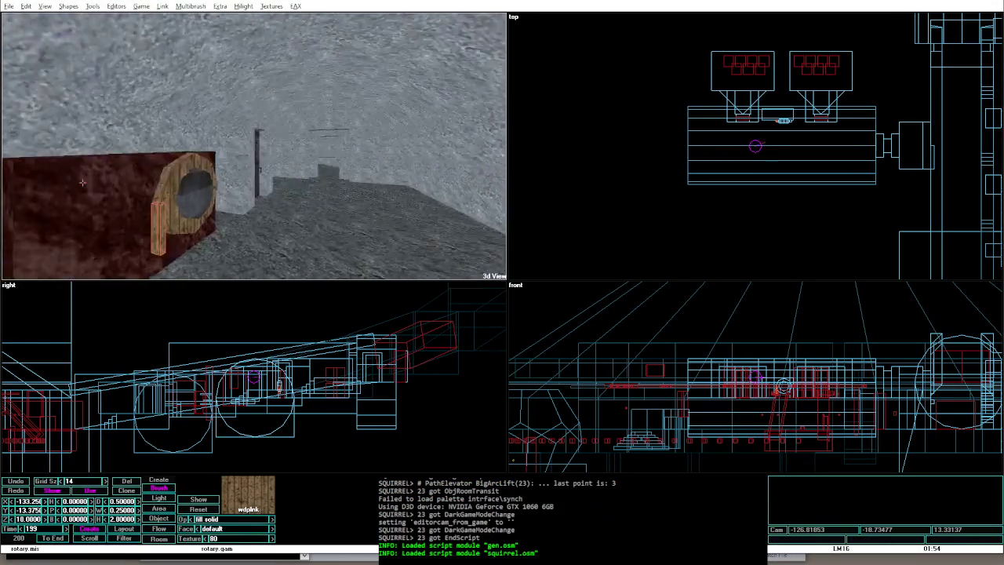
{"action": "key", "text": "Left"}
{"action": "key", "text": "ctrl+o"}
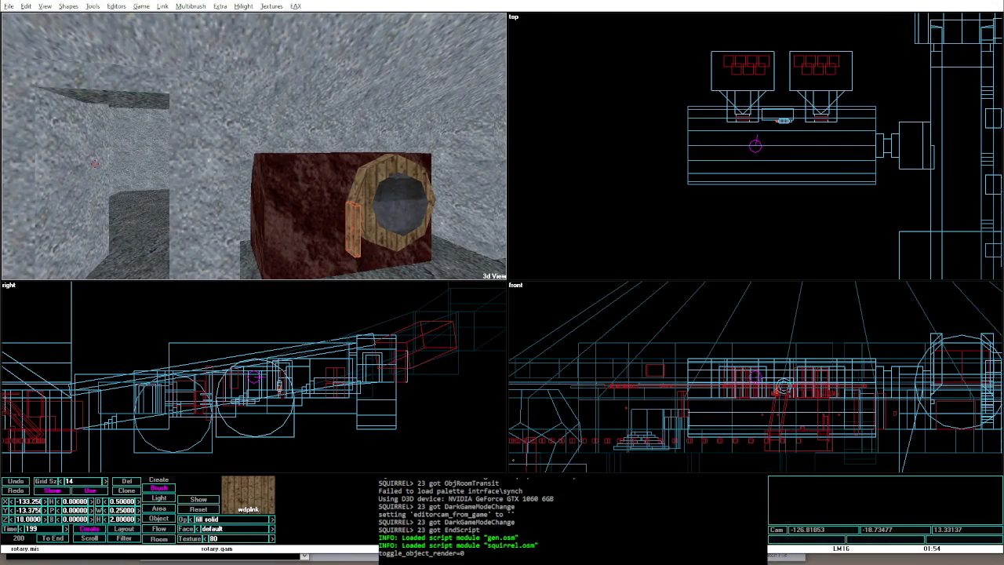
Step: Select the large gstone1 brush, rebuild the level, and turn the view to center the brush
{"action": "left_click", "coordinate": [94, 164]}
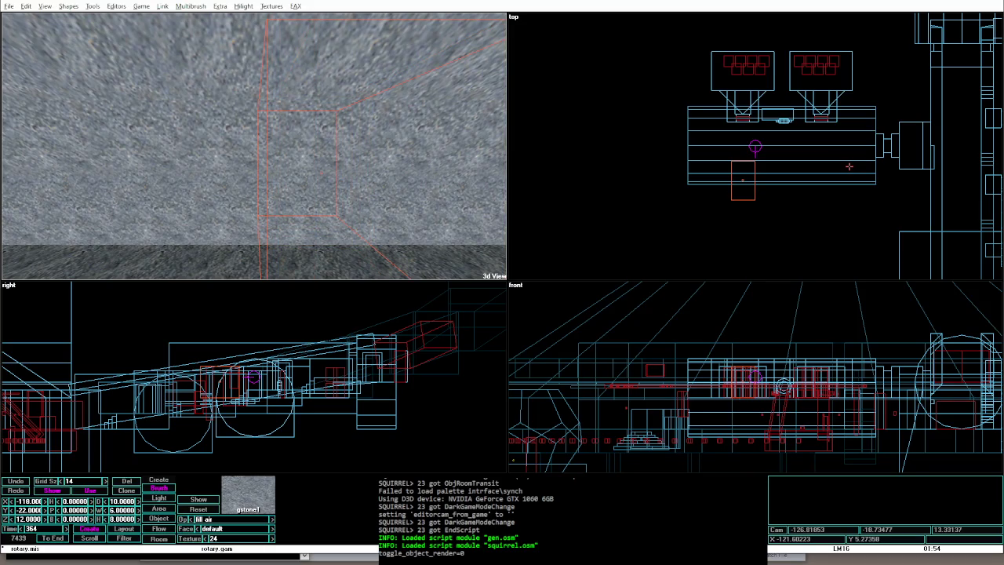
{"action": "key", "text": "ctrl+shift+o"}
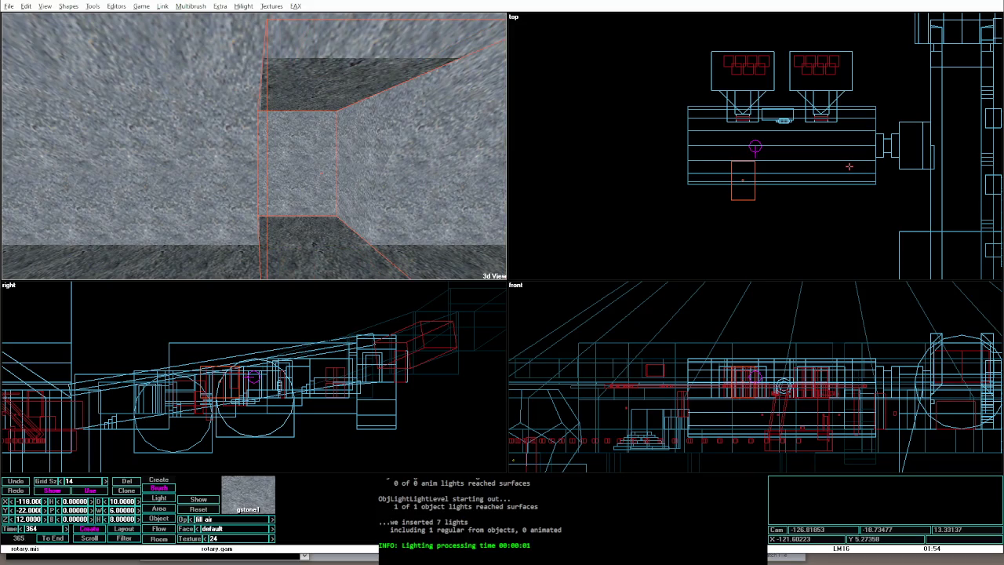
{"action": "key", "text": "Down"}
{"action": "key", "text": "Up"}
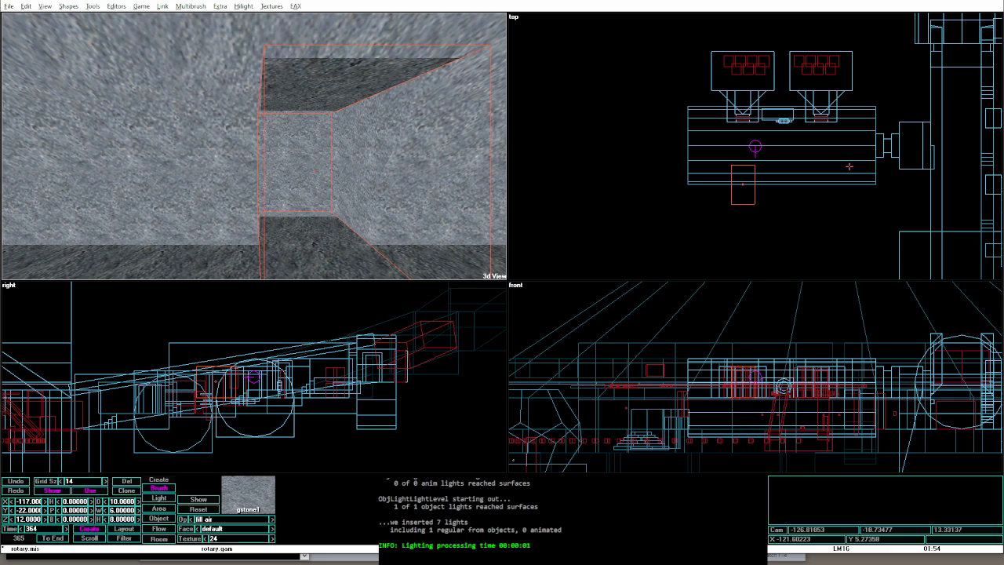
{"action": "key", "text": "Left"}
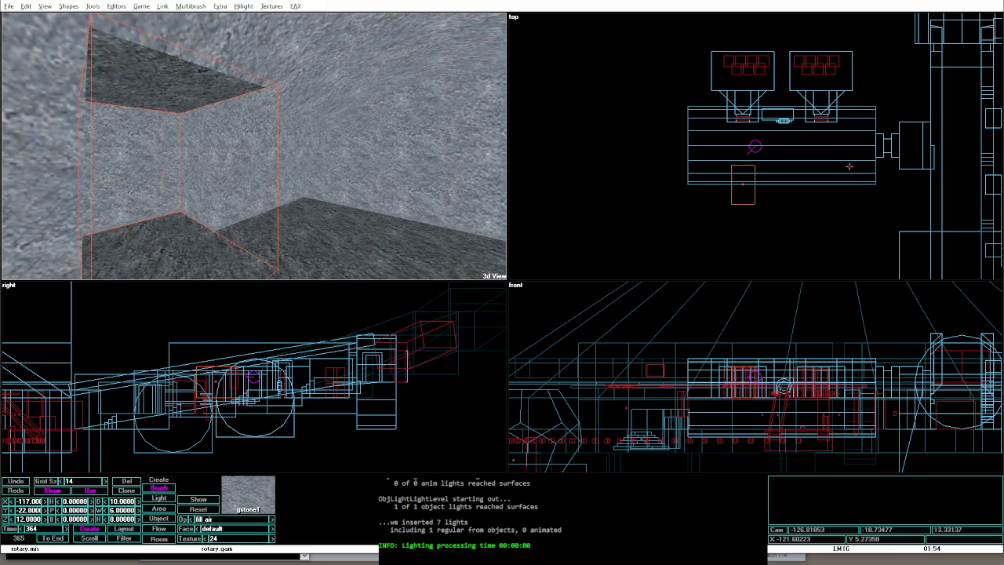
{"action": "key", "text": "Left"}
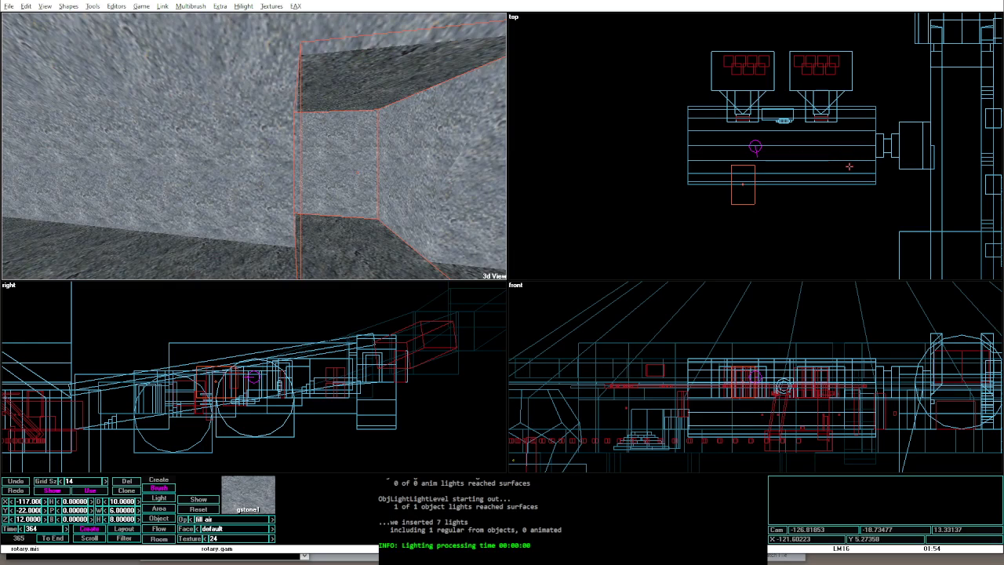
Step: Enlarge and reposition the new air brush to roughly 20 by 30 by 8 units
{"action": "key", "text": "shift+Right"}
{"action": "key", "text": "shift+Right"}
{"action": "key", "text": "shift+Right"}
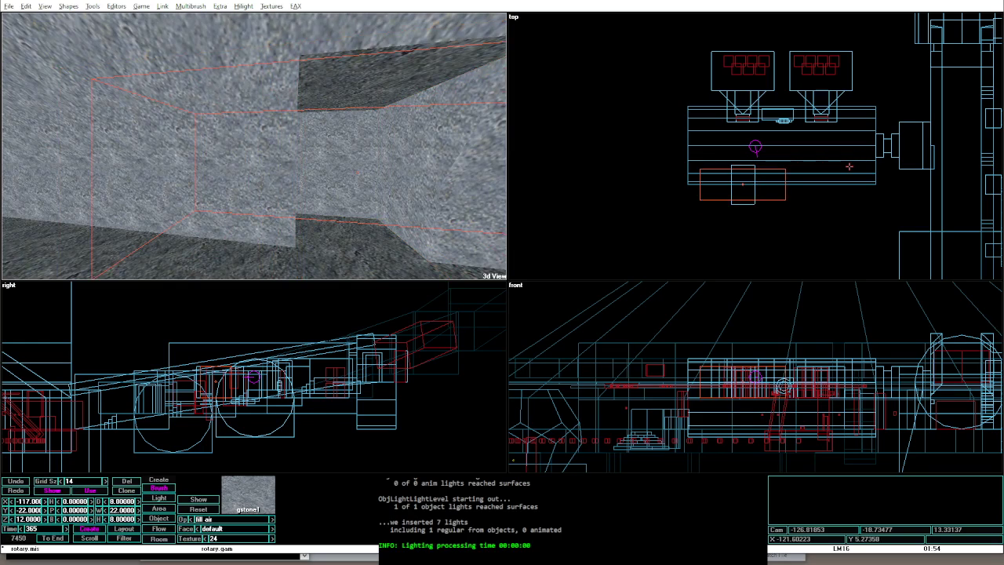
{"action": "key", "text": "shift+Up"}
{"action": "key", "text": "shift+Up"}
{"action": "key", "text": "shift+Up"}
{"action": "key", "text": "Down"}
{"action": "key", "text": "Down"}
{"action": "key", "text": "shift+Right"}
{"action": "key", "text": "shift+Right"}
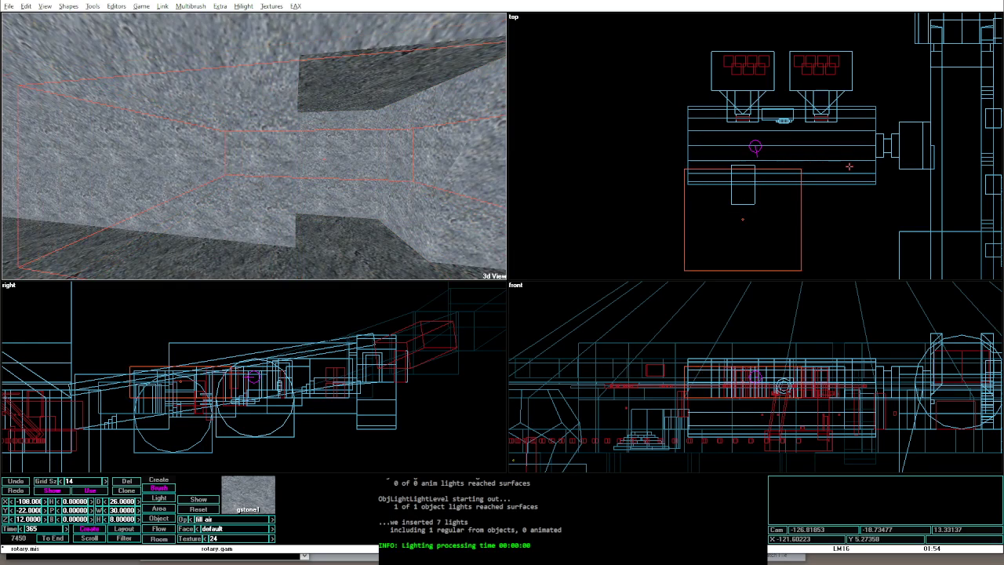
{"action": "key", "text": "shift+Down"}
{"action": "key", "text": "shift+Down"}
{"action": "key", "text": "Right"}
{"action": "key", "text": "Right"}
{"action": "key", "text": "Right"}
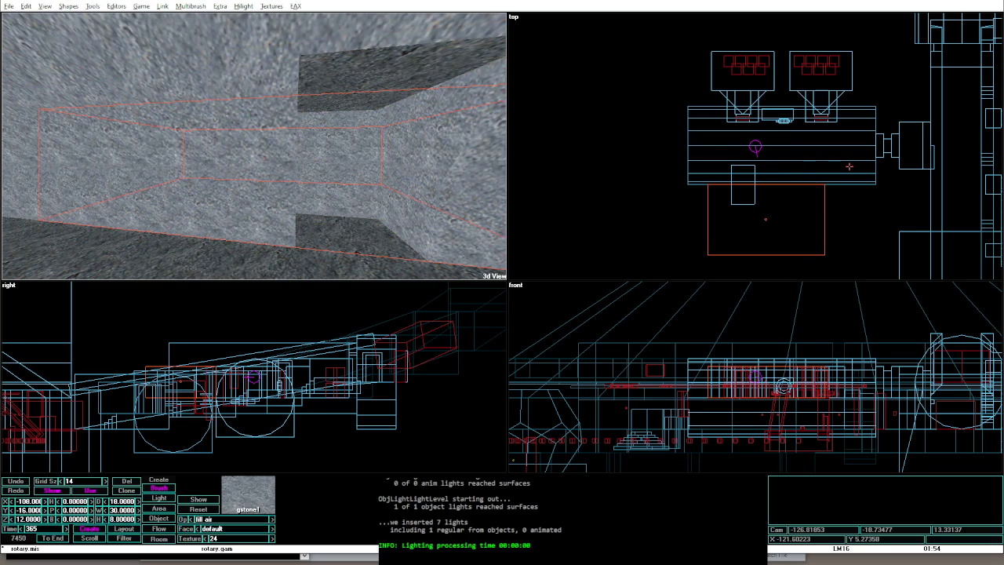
{"action": "key", "text": "Down"}
{"action": "key", "text": "Down"}
{"action": "key", "text": "Down"}
{"action": "key", "text": "shift+Up"}
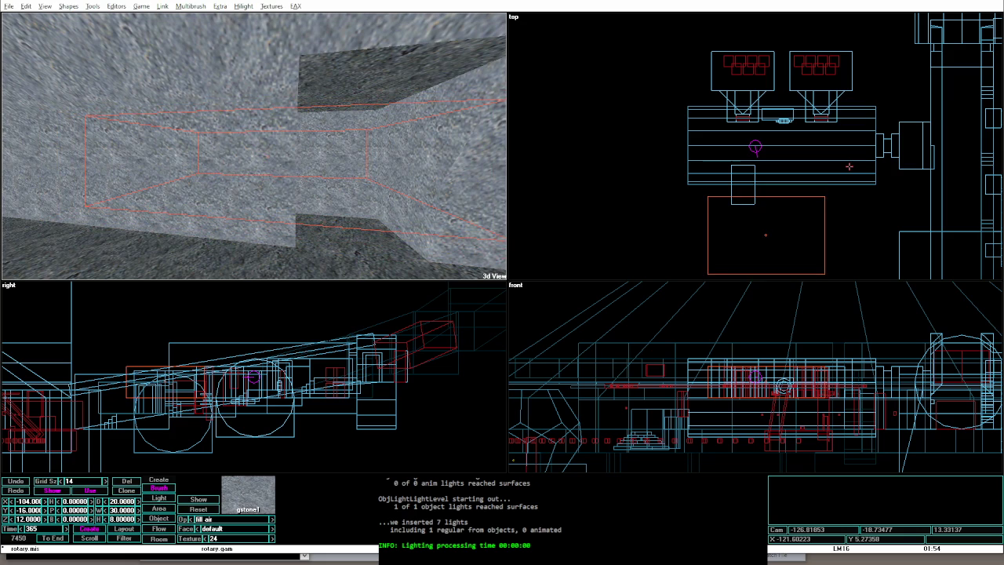
{"action": "key", "text": "shift+Tab"}
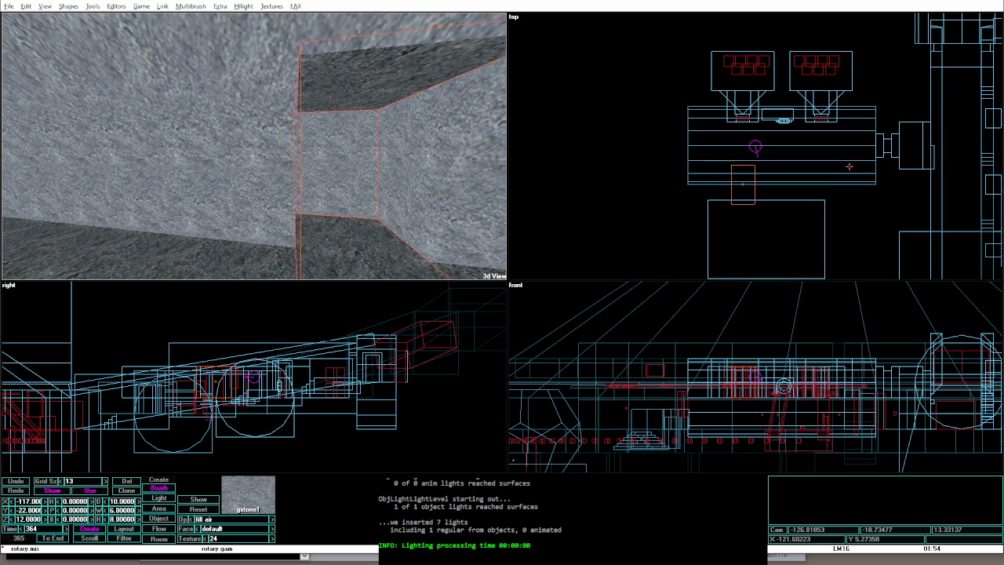
Step: Shrink the small passage brush, then move the large room brush and reshape it into a thin slab
{"action": "key", "text": "shift+Down"}
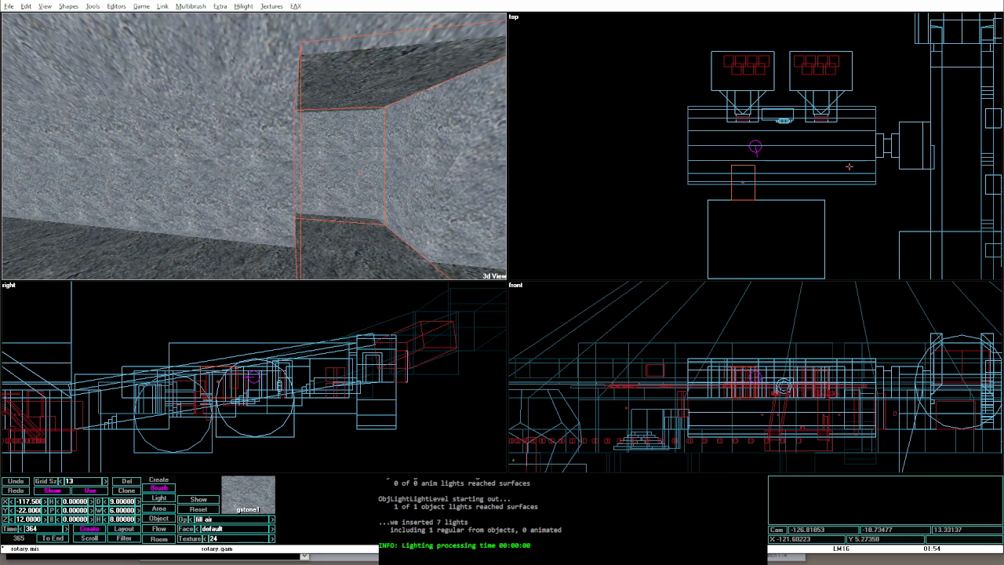
{"action": "key", "text": "Tab"}
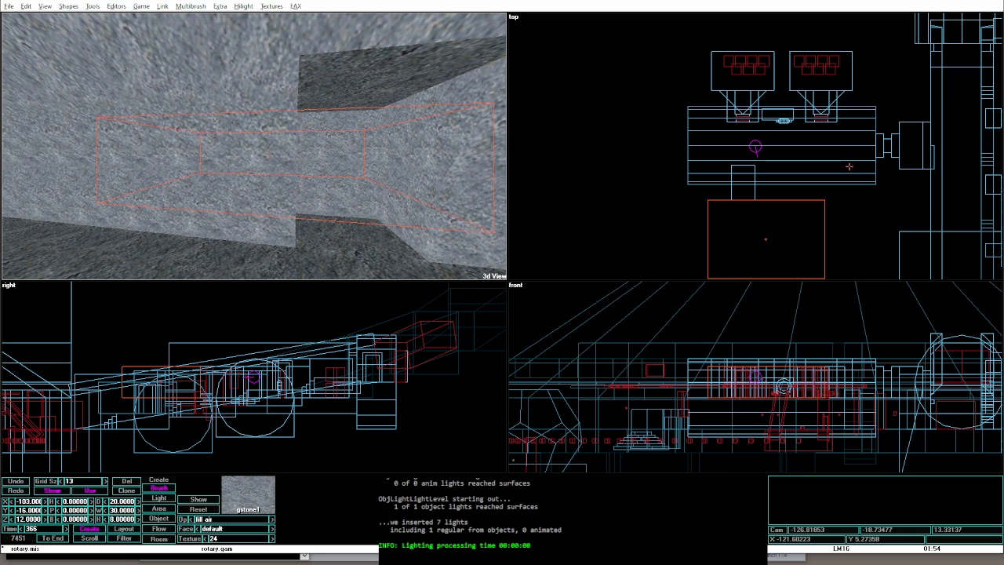
{"action": "key", "text": "Up"}
{"action": "key", "text": "Up"}
{"action": "key", "text": "Up"}
{"action": "key", "text": "Left"}
{"action": "key", "text": "Left"}
{"action": "key", "text": "Left"}
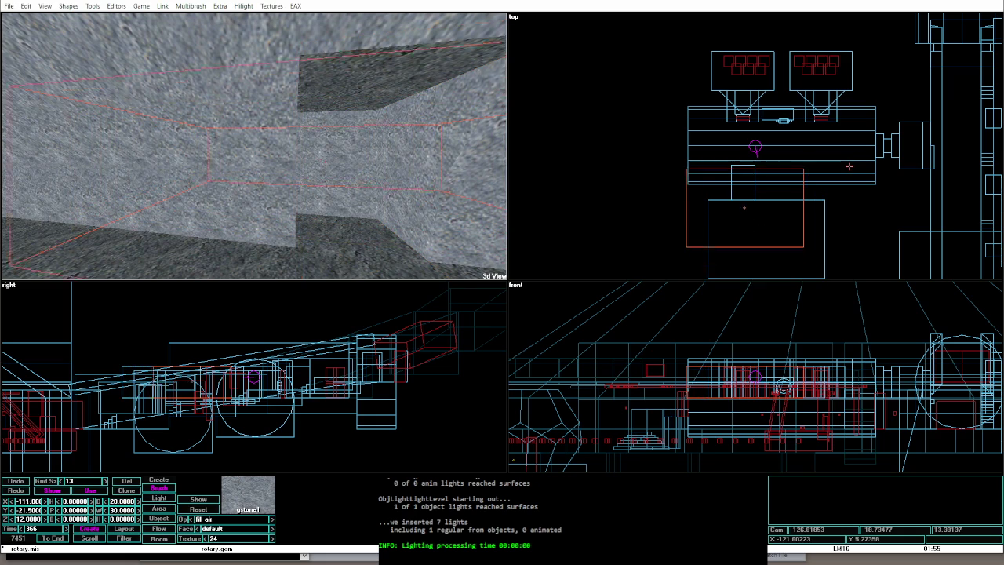
{"action": "key", "text": "ctrl+Down"}
{"action": "key", "text": "ctrl+Down"}
{"action": "key", "text": "ctrl+Down"}
{"action": "key", "text": "ctrl+Left"}
{"action": "key", "text": "ctrl+Left"}
{"action": "key", "text": "ctrl+Left"}
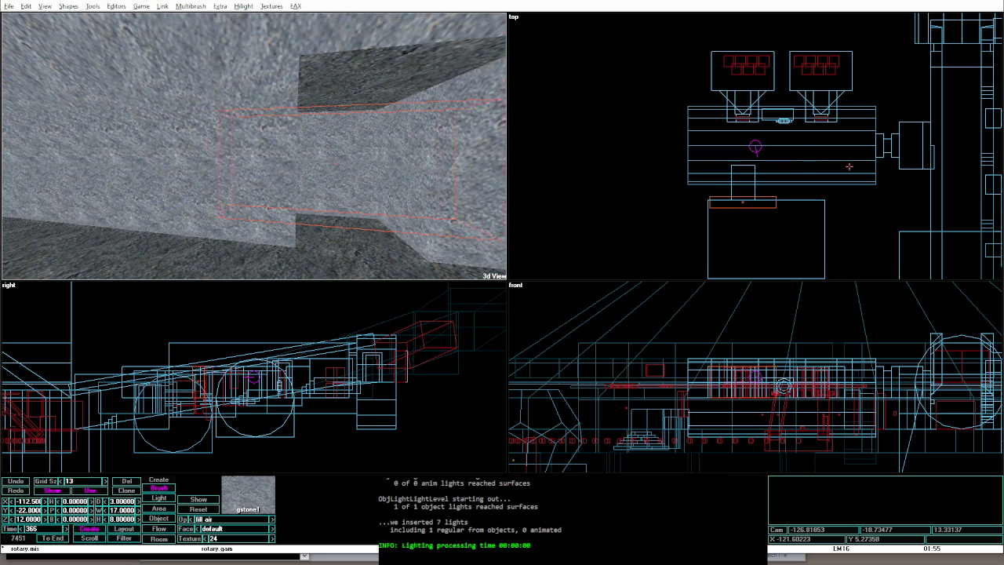
{"action": "key", "text": "ctrl+Left"}
{"action": "key", "text": "ctrl+Left"}
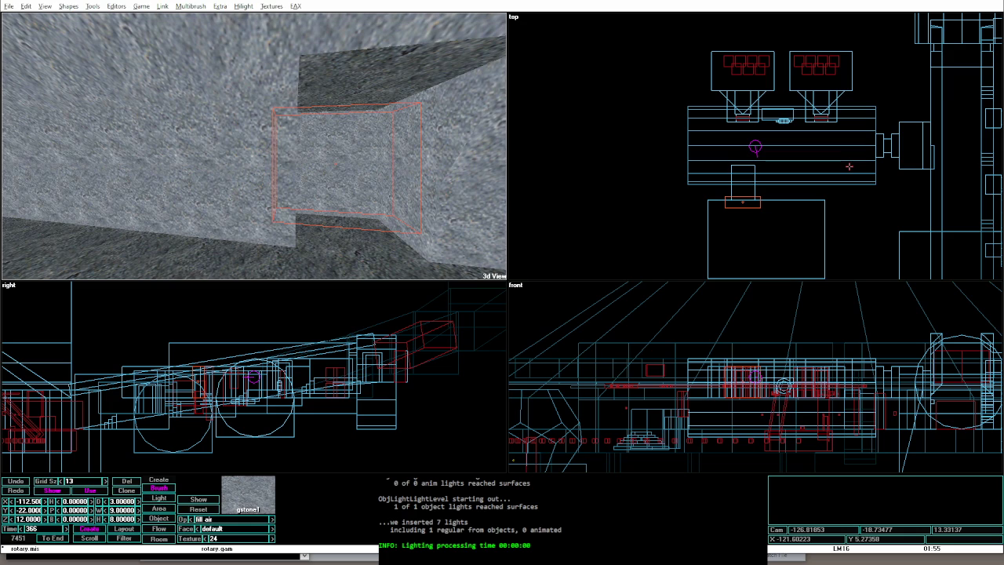
{"action": "key", "text": "Down"}
{"action": "key", "text": "Down"}
{"action": "key", "text": "ctrl+Page_Up"}
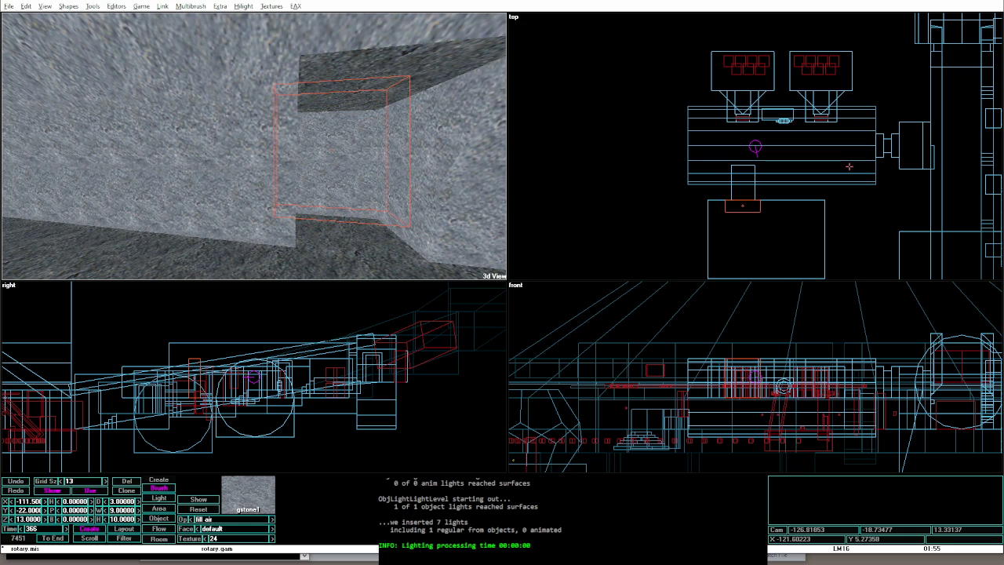
{"action": "key", "text": "Down"}
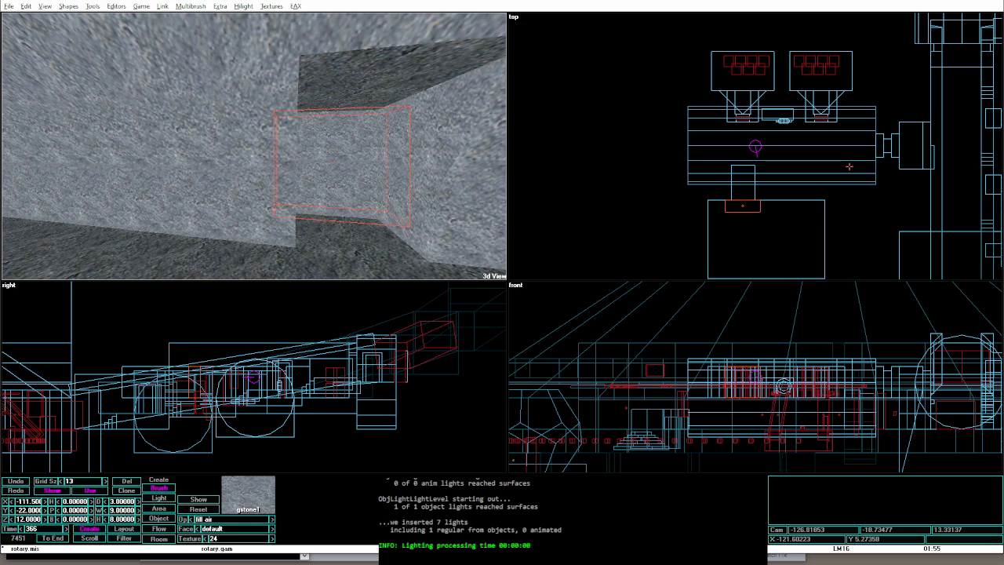
Step: Shift the stone box brush slightly to the right and rebuild the level
{"action": "left_click", "coordinate": [274, 188]}
{"action": "left_click", "coordinate": [283, 165]}
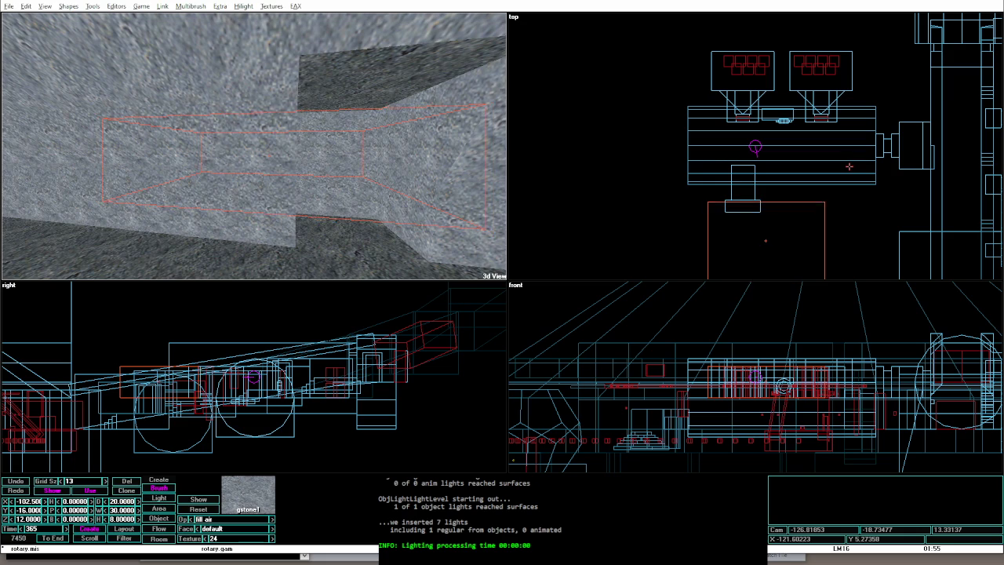
{"action": "key", "text": "Right"}
{"action": "key", "text": "Right"}
{"action": "key", "text": "Right"}
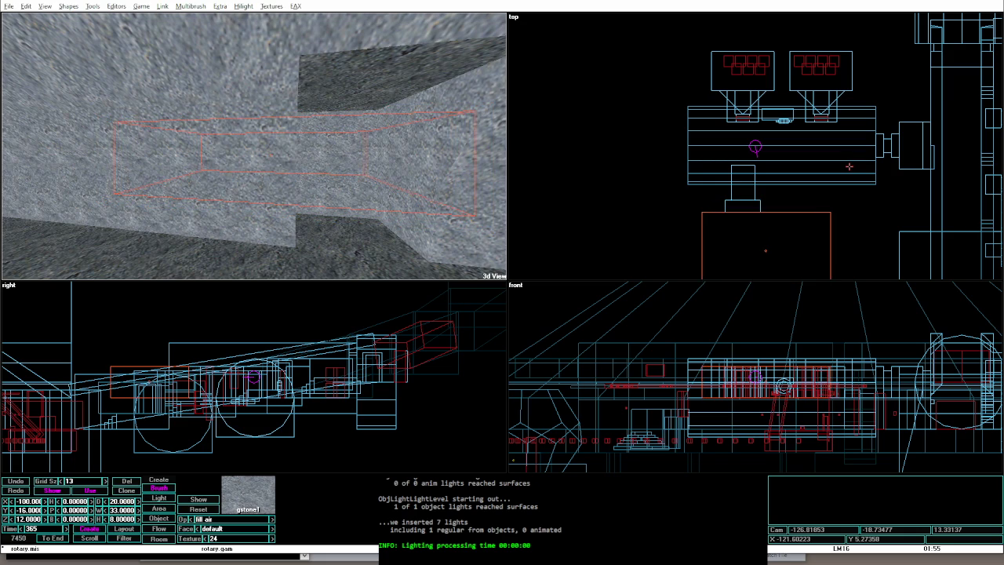
{"action": "key", "text": "Right"}
{"action": "key", "text": "Right"}
{"action": "key", "text": "Right"}
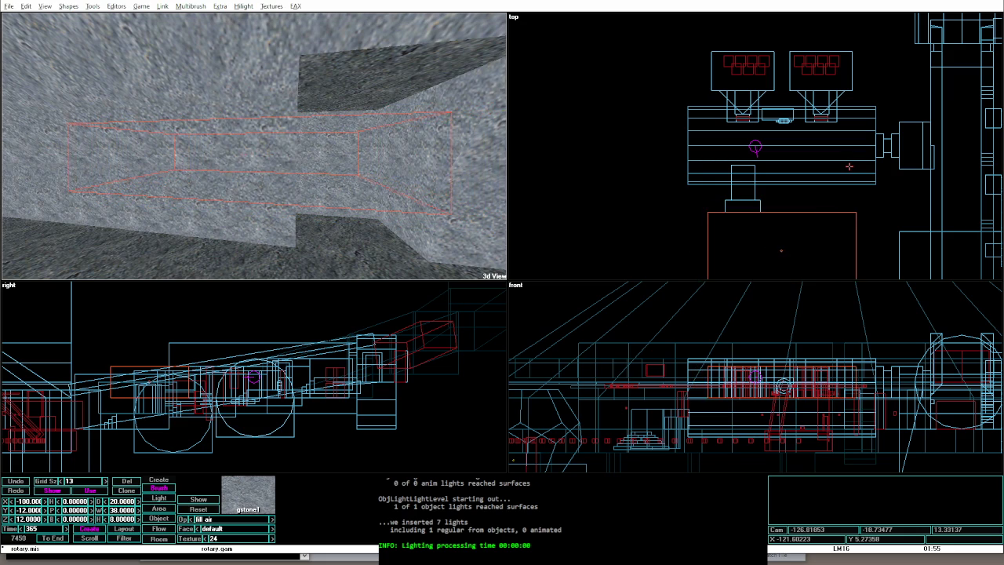
{"action": "key", "text": "Right"}
{"action": "key", "text": "Right"}
{"action": "key", "text": "Right"}
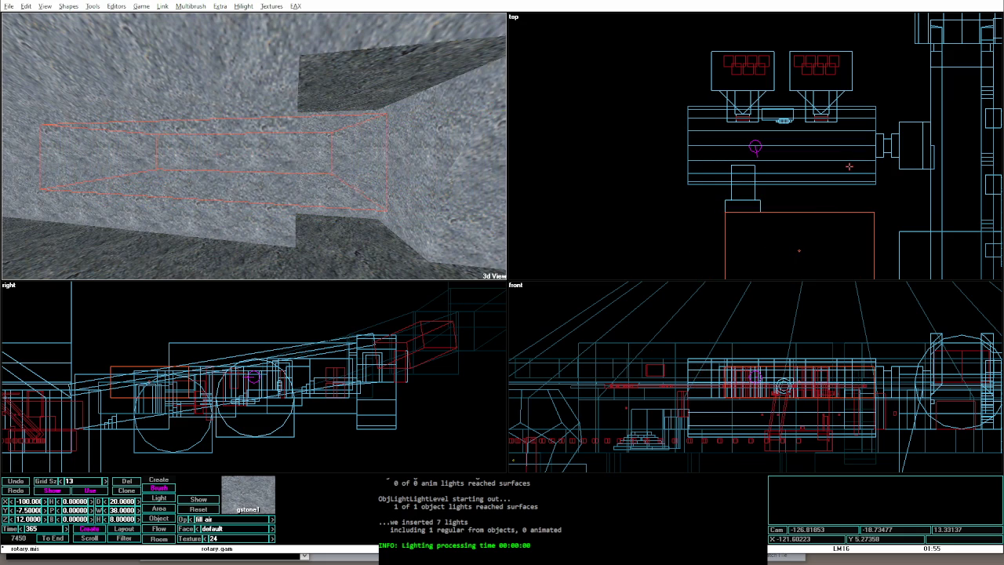
{"action": "key", "text": "Left"}
{"action": "key", "text": "Left"}
{"action": "key", "text": "Left"}
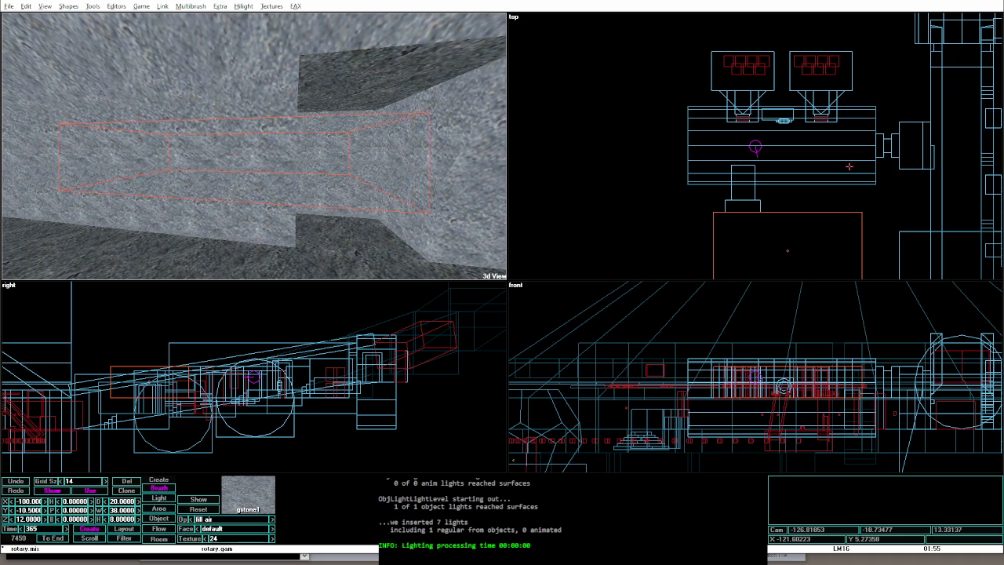
{"action": "key", "text": "ctrl+shift+o"}
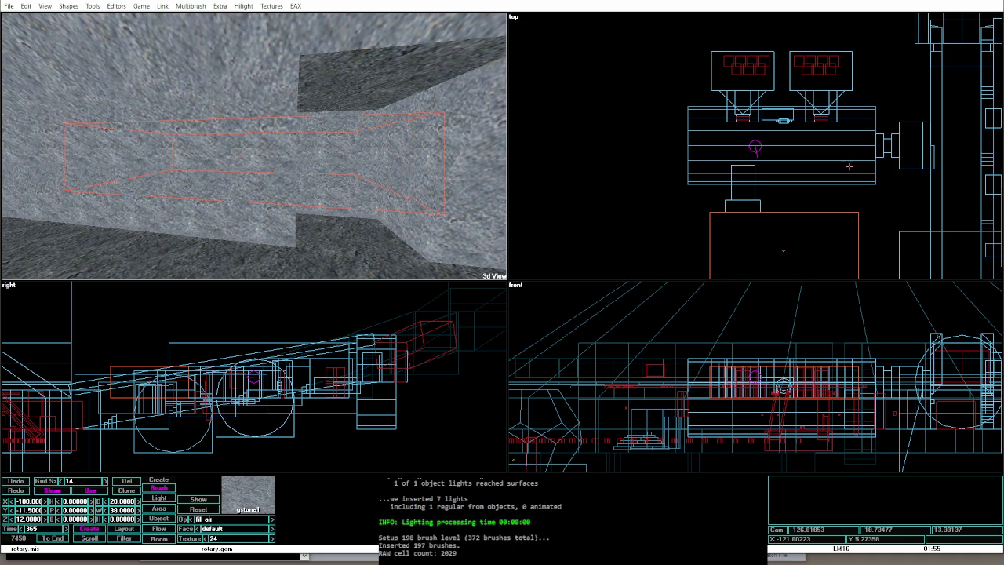
Step: Raise the corridor brush height from 8 to 10 and launch the level in game mode
{"action": "key", "text": "Right"}
{"action": "key", "text": "Right"}
{"action": "key", "text": "Right"}
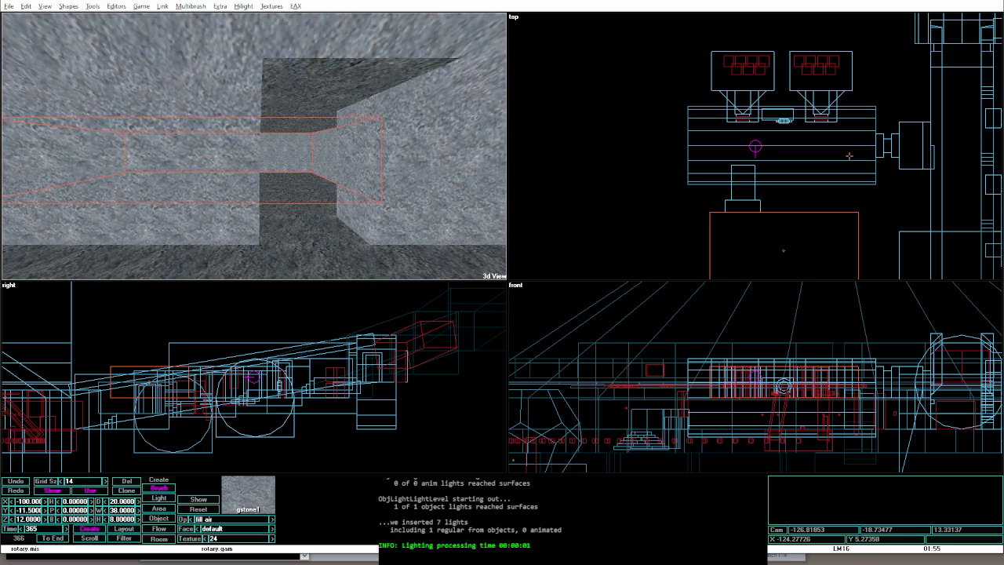
{"action": "key", "text": "shift+Page_Up"}
{"action": "key", "text": "shift+Page_Up"}
{"action": "key", "text": "shift+Page_Up"}
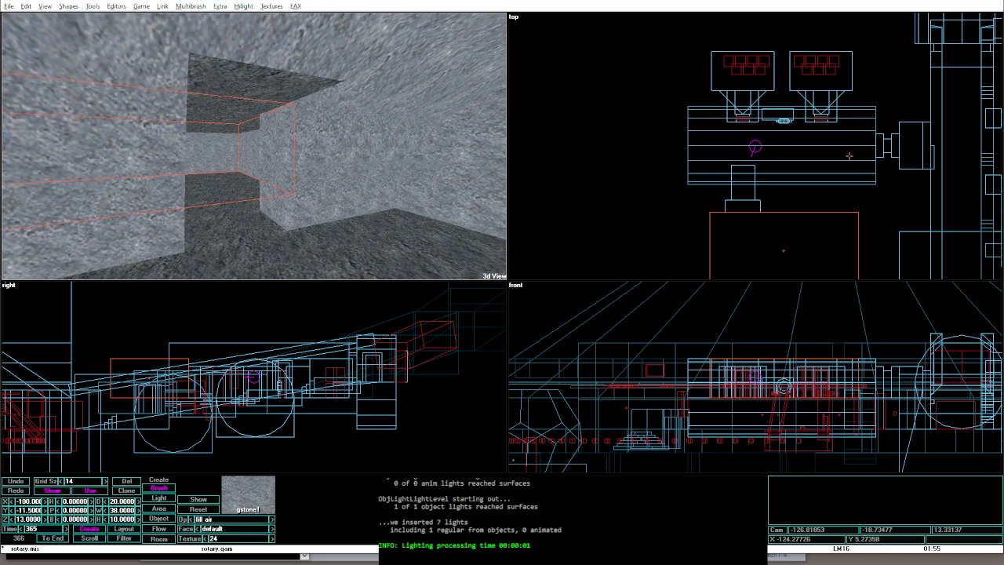
{"action": "key", "text": "Tab"}
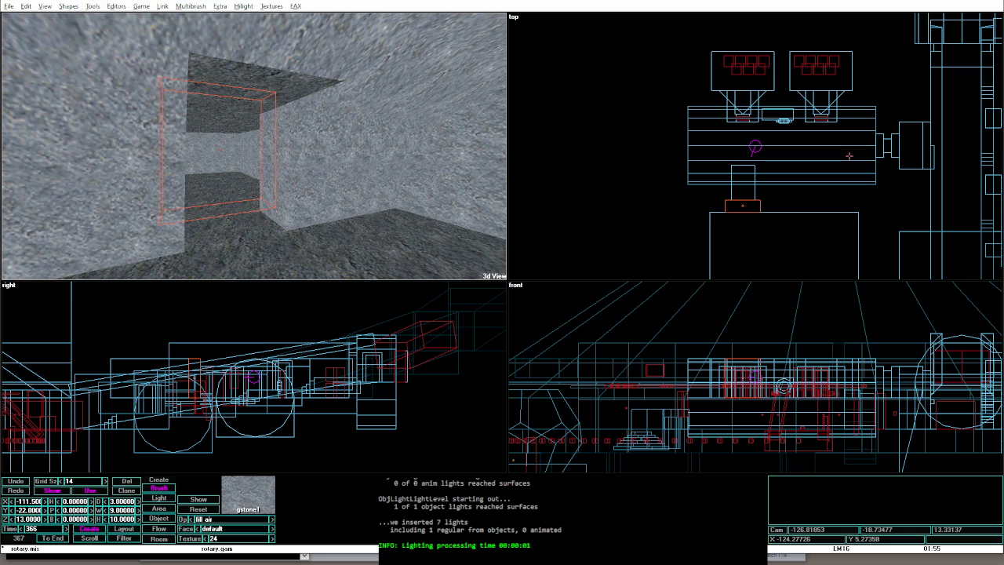
{"action": "key", "text": "alt+g"}
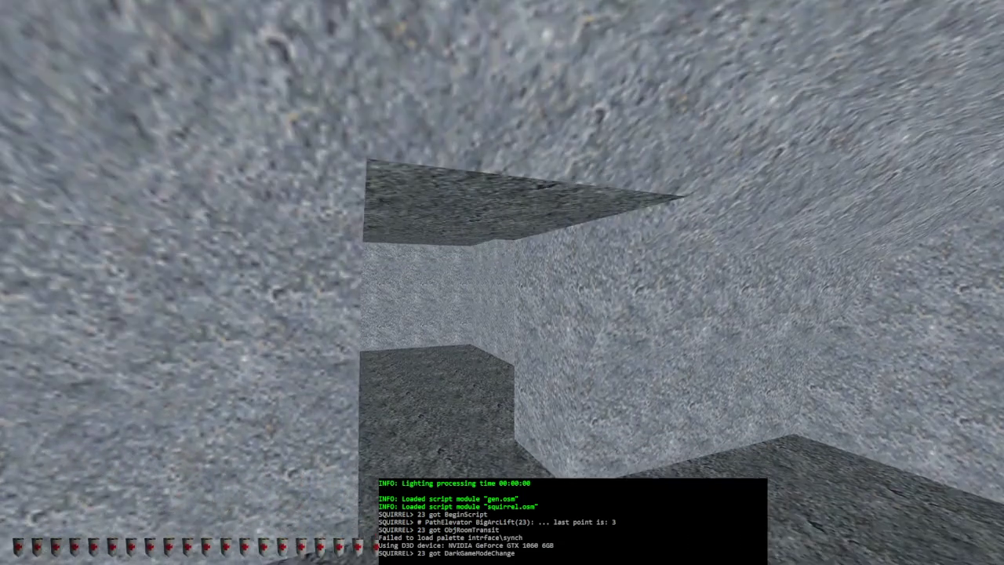
Step: Walk through the stone corridors and side passage past the red door, then exit to the editor
{"action": "key", "text": "w"}
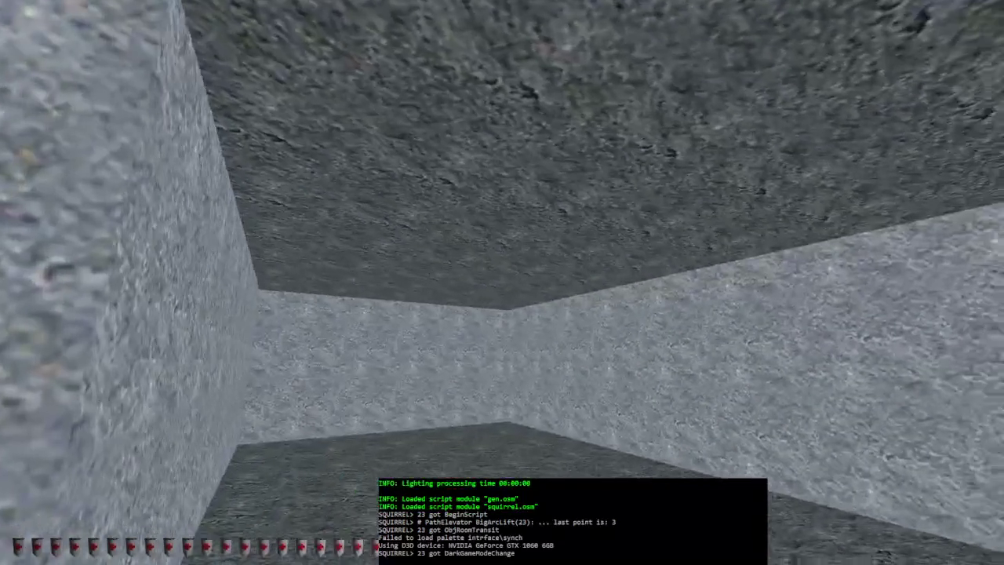
{"action": "key", "text": "w"}
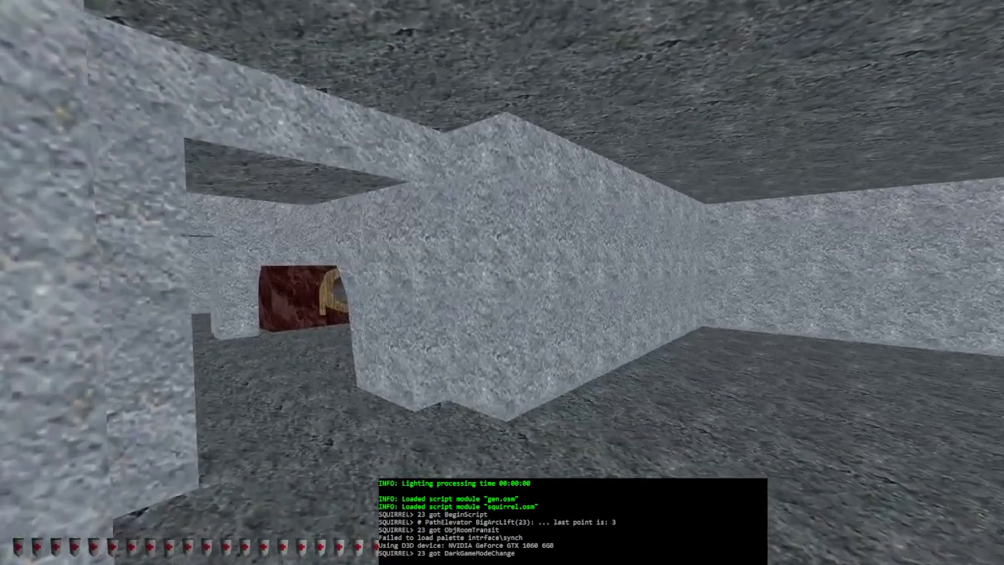
{"action": "key", "text": "w"}
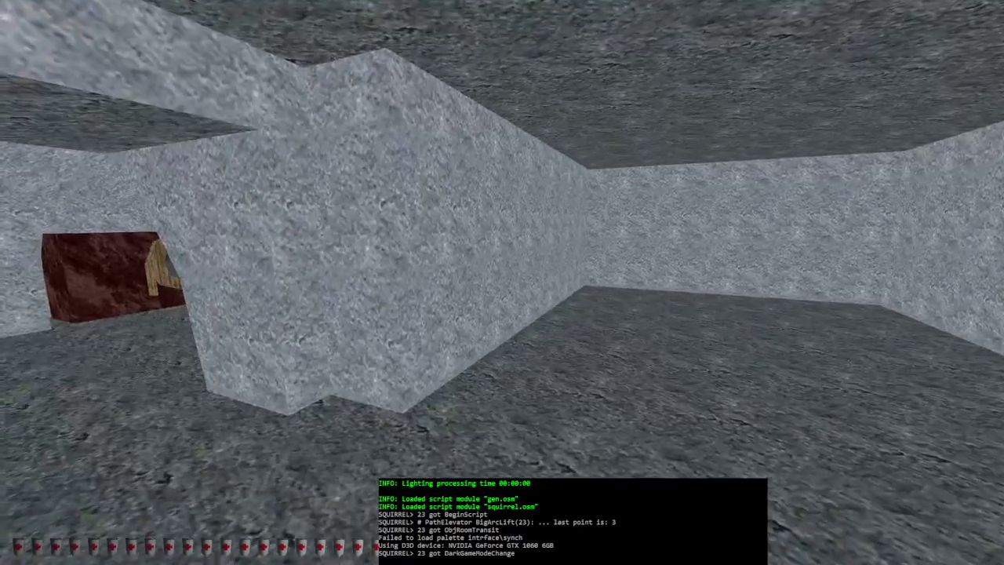
{"action": "key", "text": "w"}
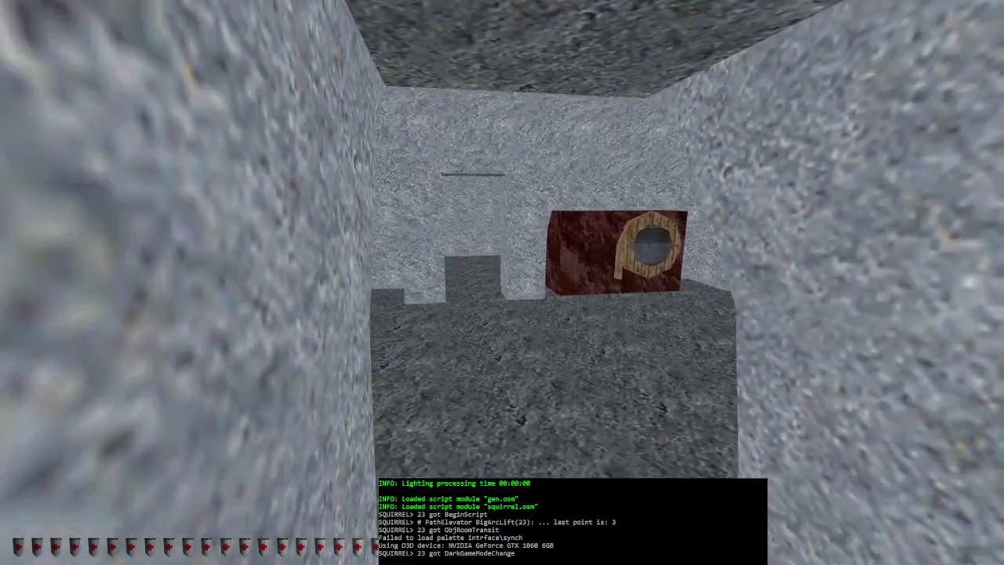
{"action": "key", "text": "w"}
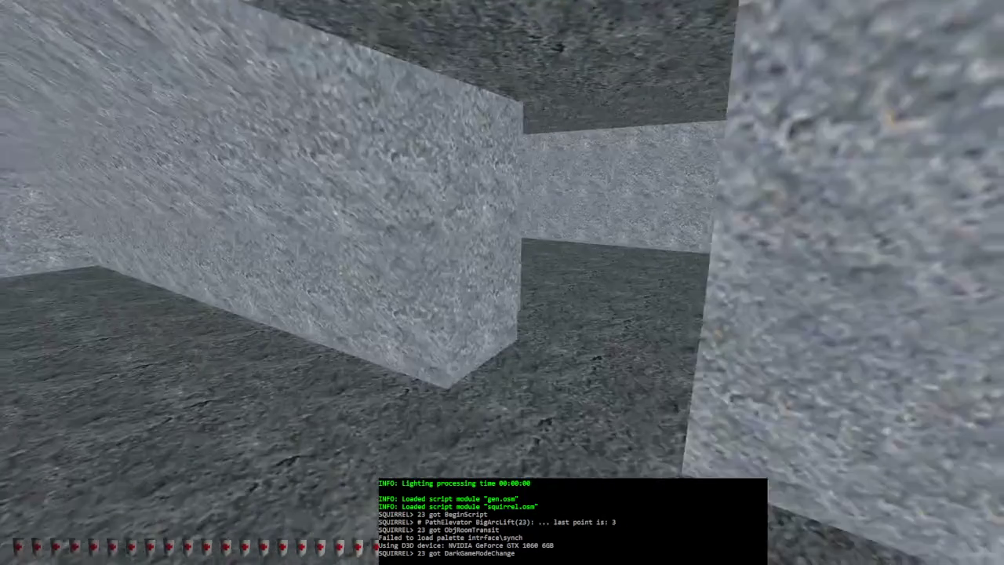
{"action": "key", "text": "w"}
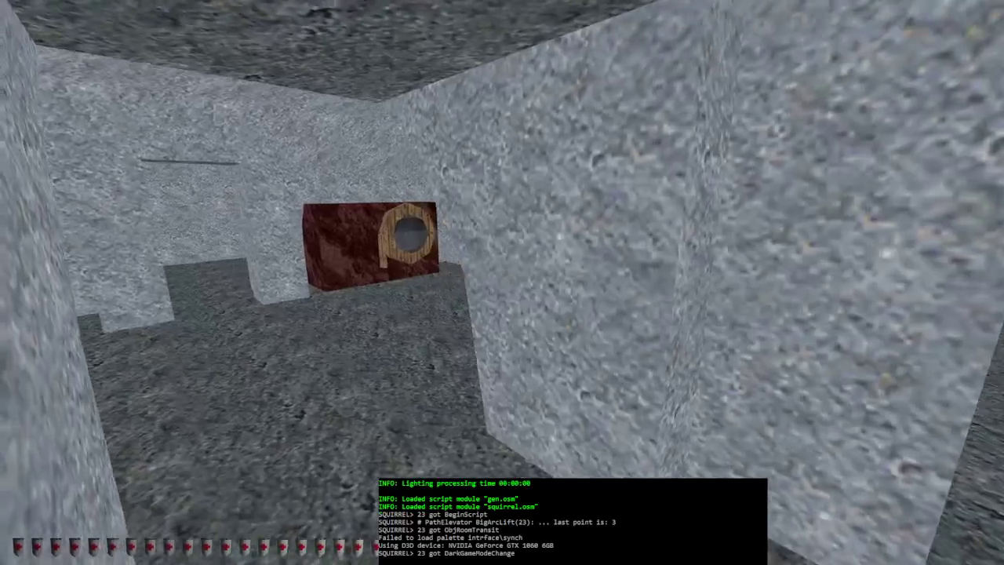
{"action": "key", "text": "w"}
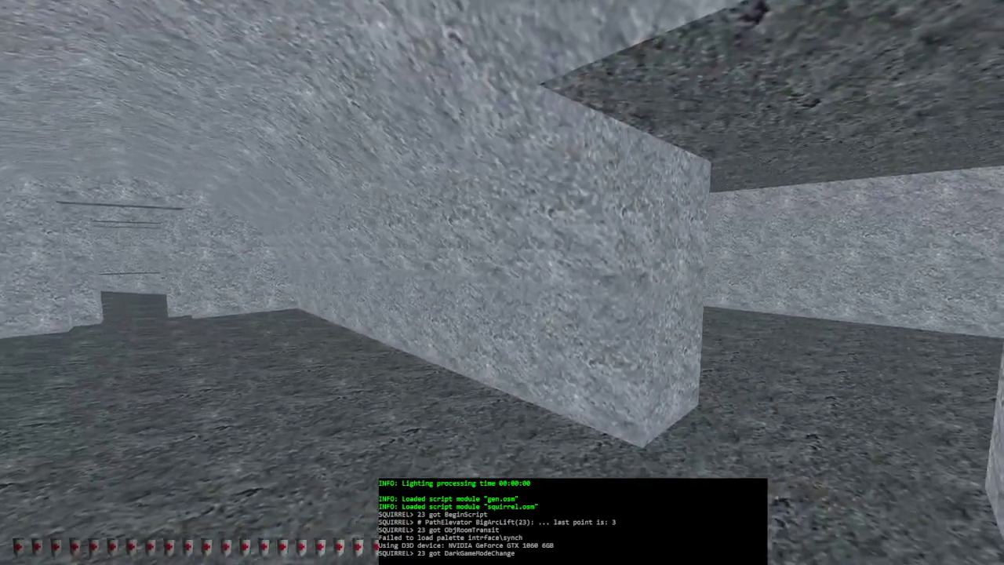
{"action": "key", "text": "alt+e"}
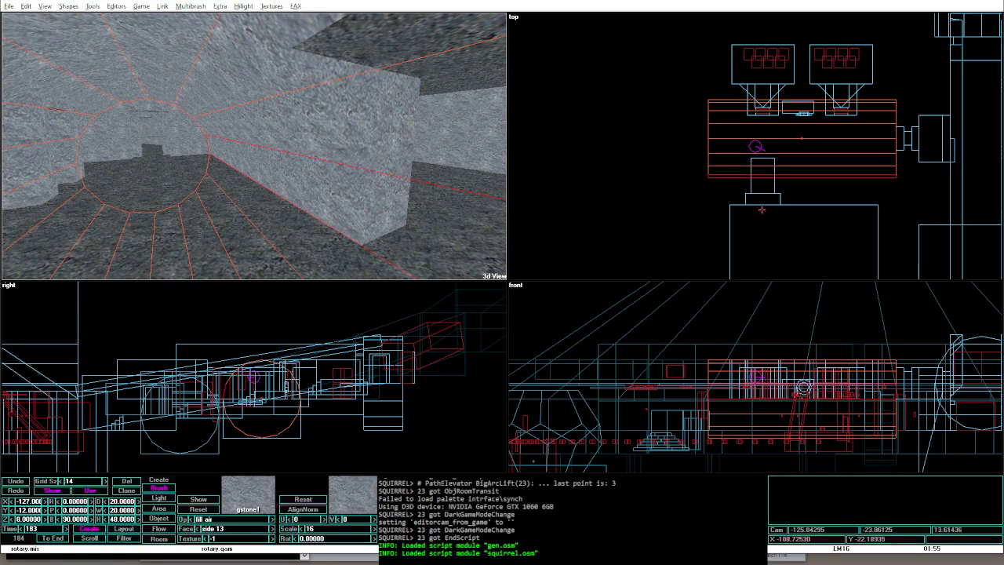
Step: Nudge the lower room brush and turn the 3D view to face the corridor head-on
{"action": "left_click", "coordinate": [760, 209]}
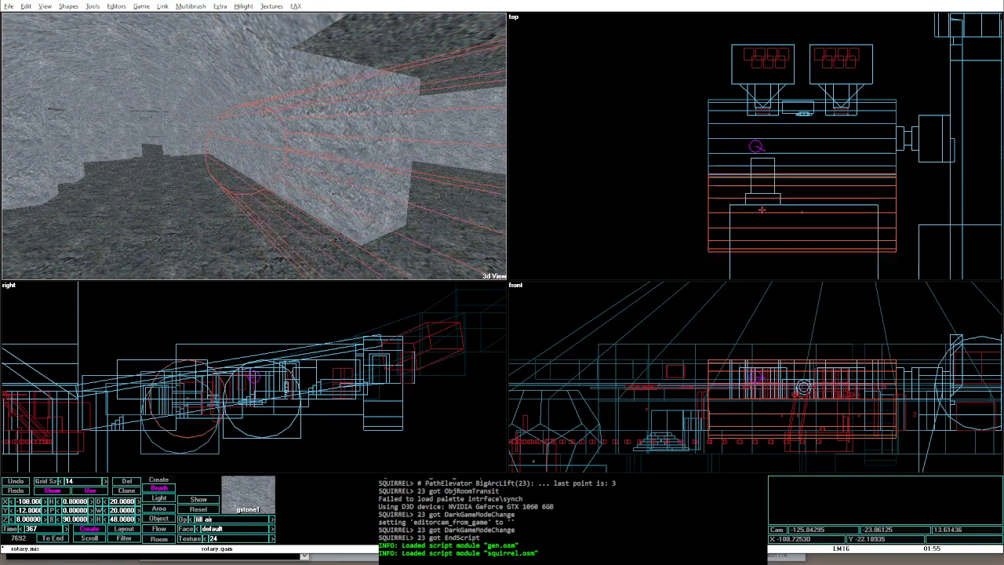
{"action": "key", "text": "Down"}
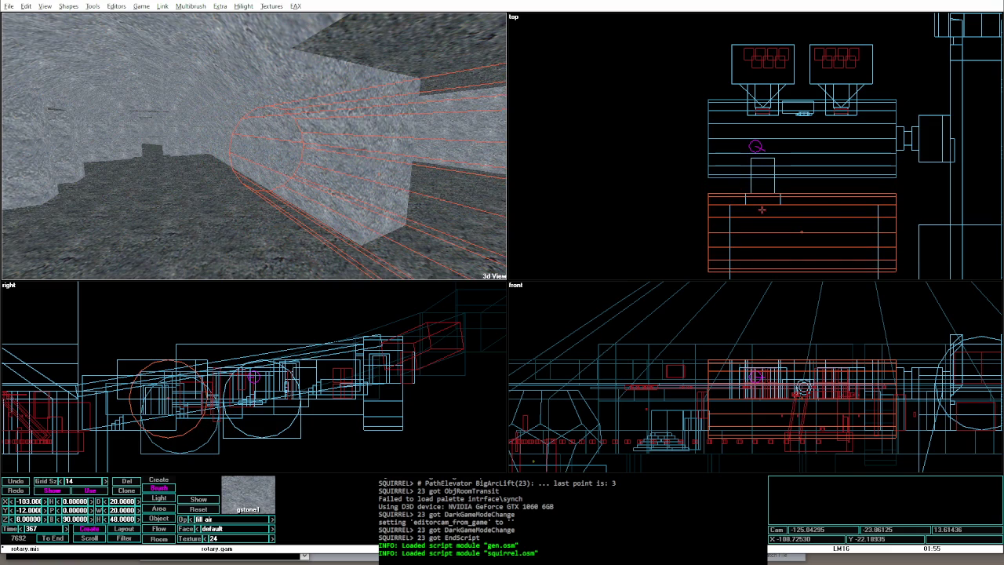
{"action": "left_click", "coordinate": [226, 222]}
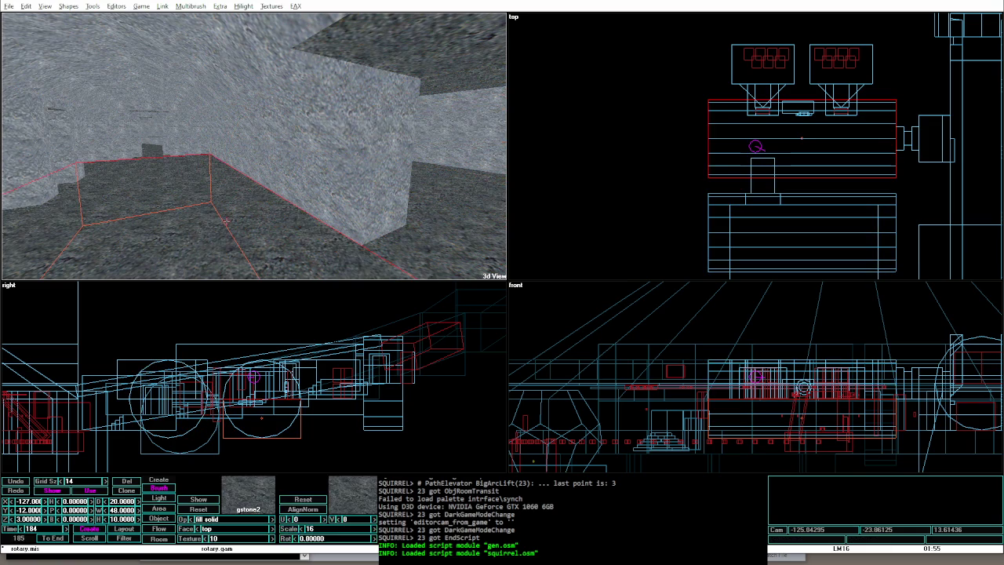
{"action": "left_click", "coordinate": [226, 221]}
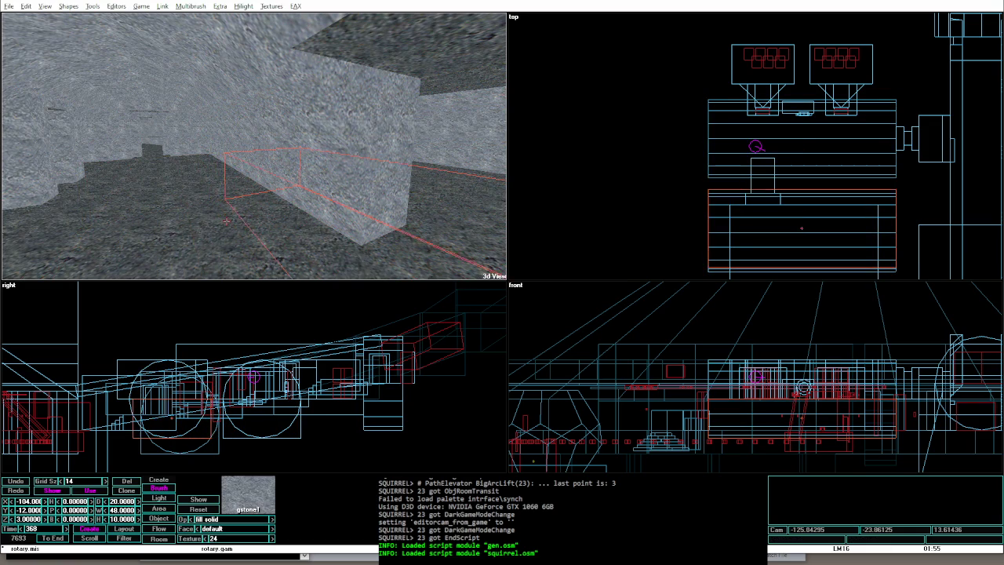
{"action": "left_click_drag", "start_coordinate": [390, 180], "coordinate": [442, 233]}
{"action": "scroll", "coordinate": [672, 219], "scroll_direction": "down", "scroll_amount": 1}
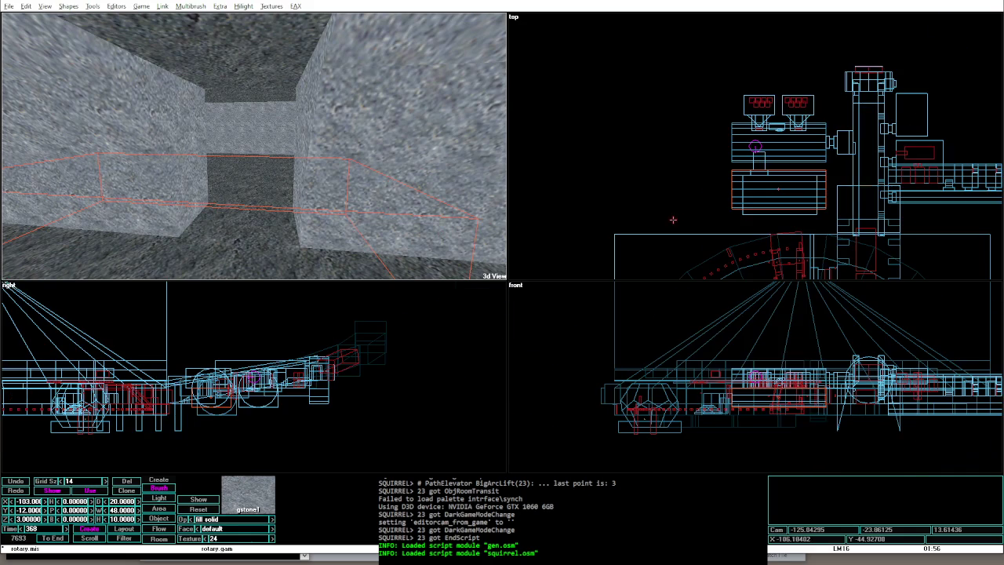
Step: Reposition the small doorway brush along the corridor and resize it to 7 by 5
{"action": "left_click", "coordinate": [787, 215]}
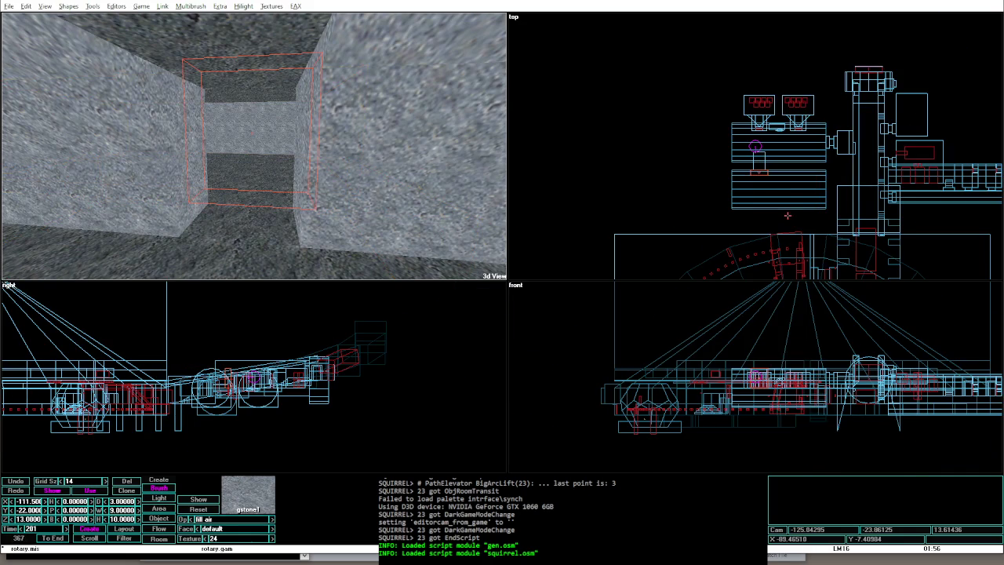
{"action": "scroll", "coordinate": [794, 184], "scroll_direction": "up", "scroll_amount": 1}
{"action": "key", "text": "Up"}
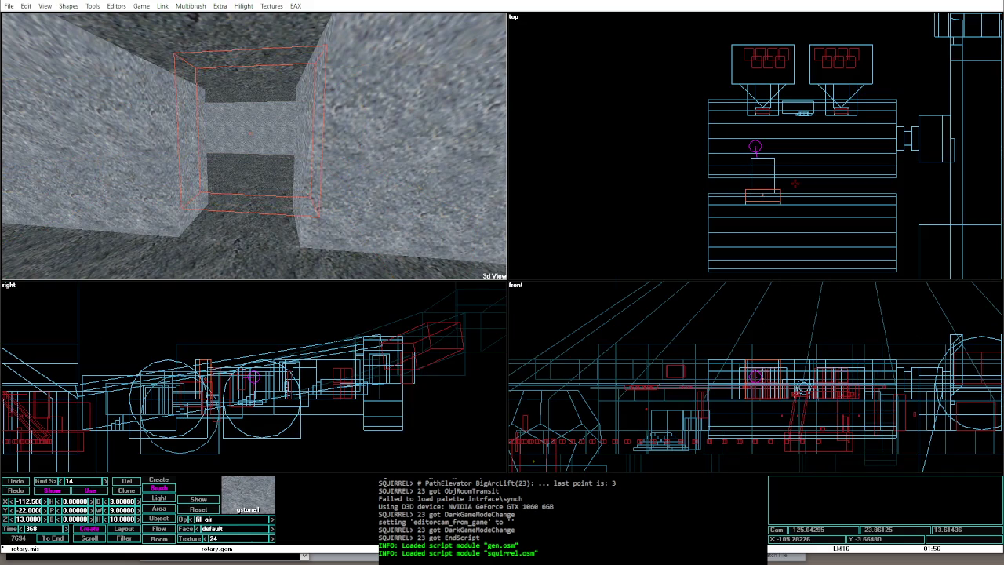
{"action": "key", "text": "Down"}
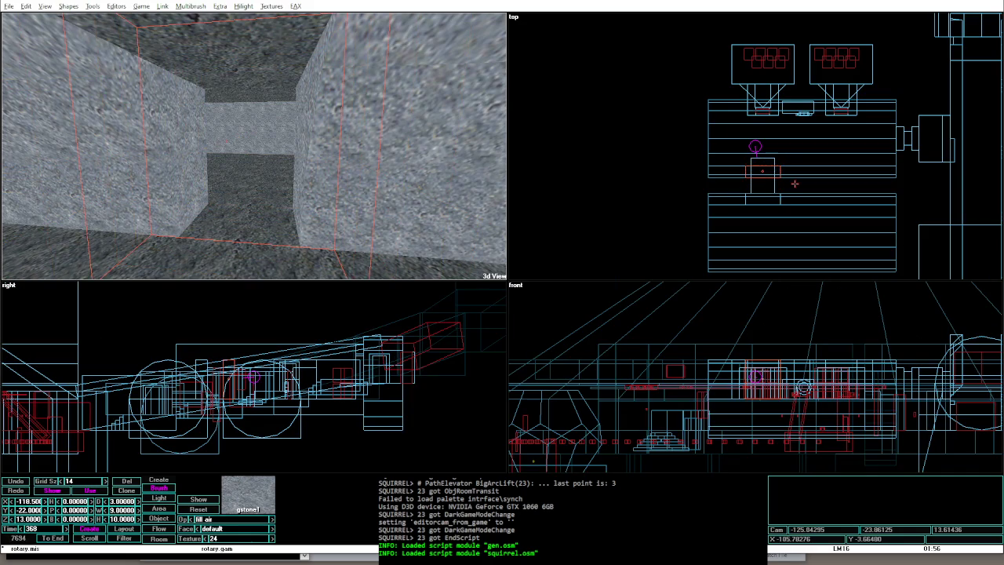
{"action": "key", "text": "ctrl+Up"}
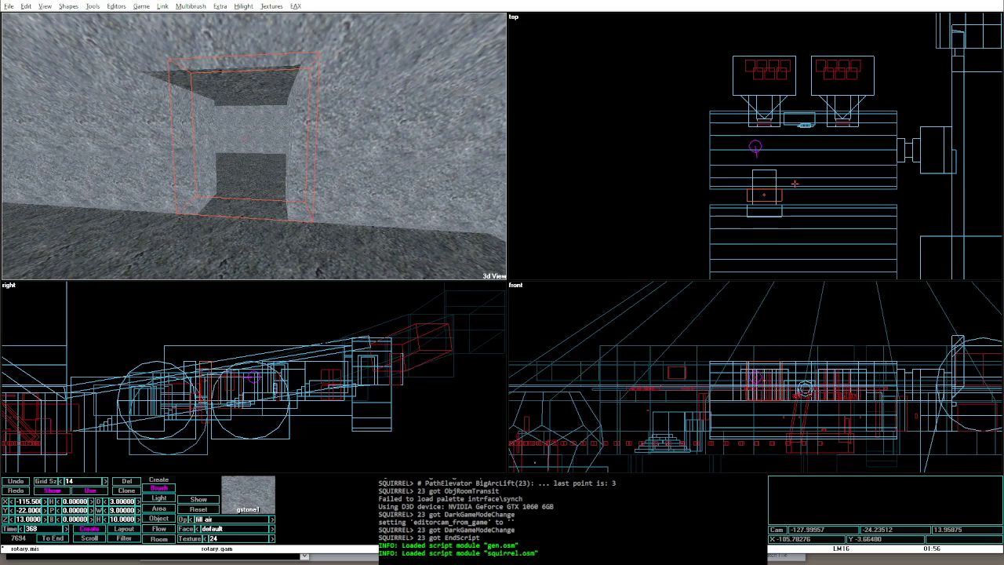
{"action": "key", "text": "Up"}
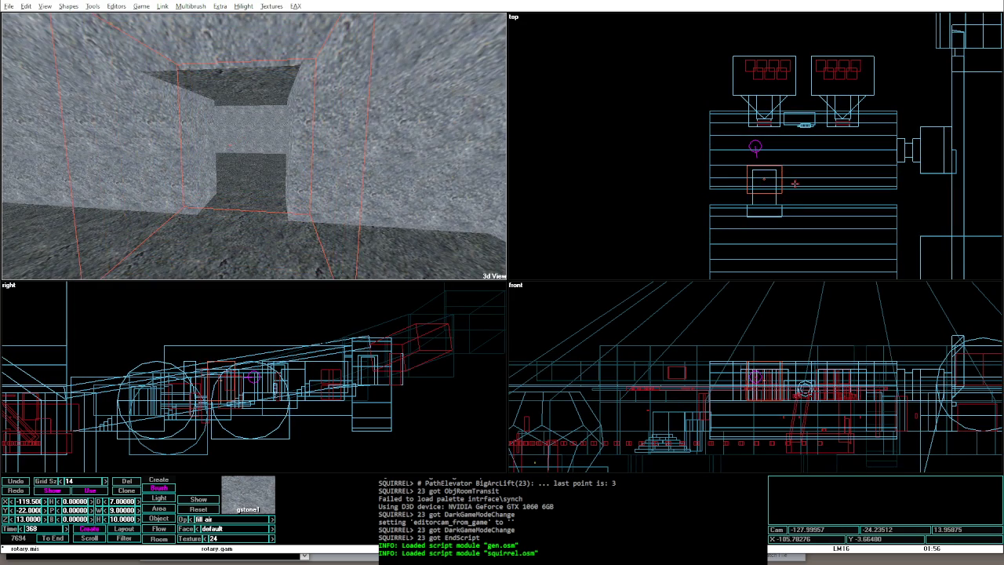
{"action": "key", "text": "Up"}
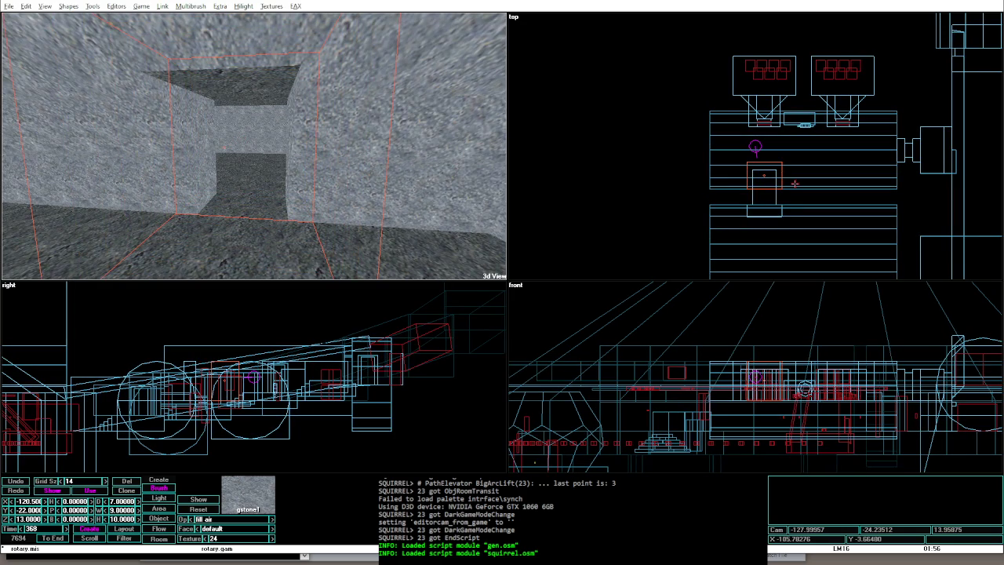
{"action": "key", "text": "ctrl+Down"}
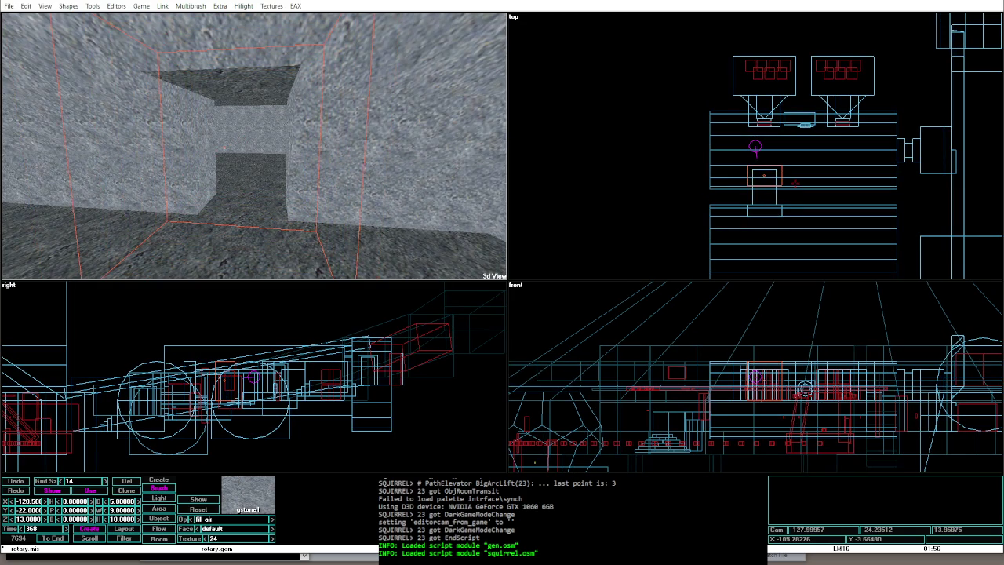
{"action": "key", "text": "ctrl+Up"}
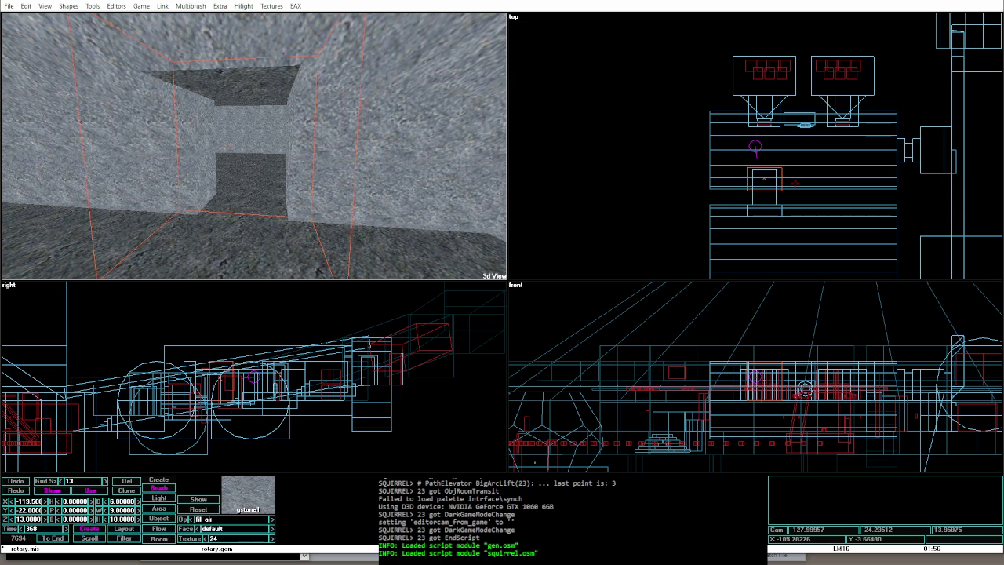
{"action": "key", "text": "ctrl+Down"}
{"action": "key", "text": "shift+Tab"}
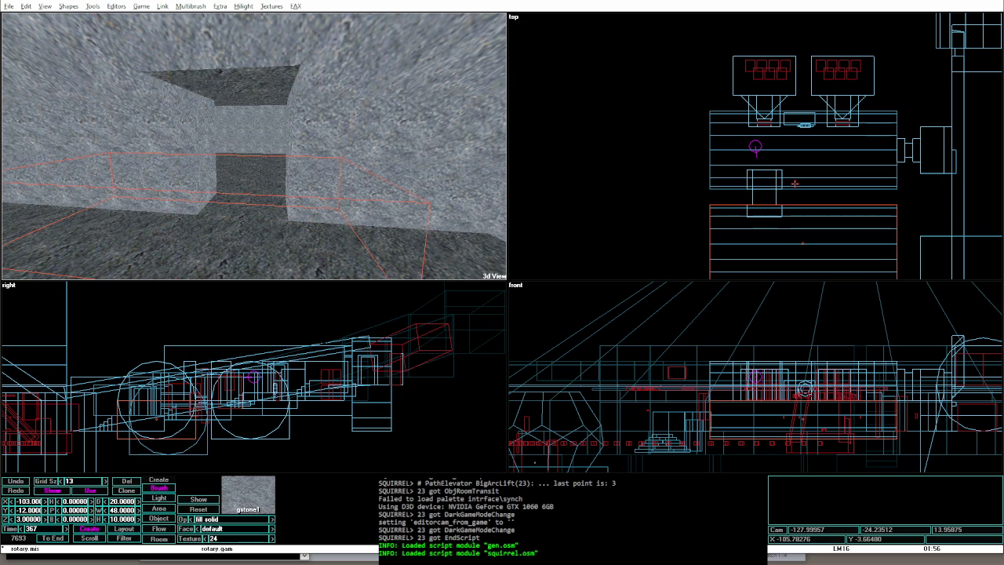
{"action": "key", "text": "Tab"}
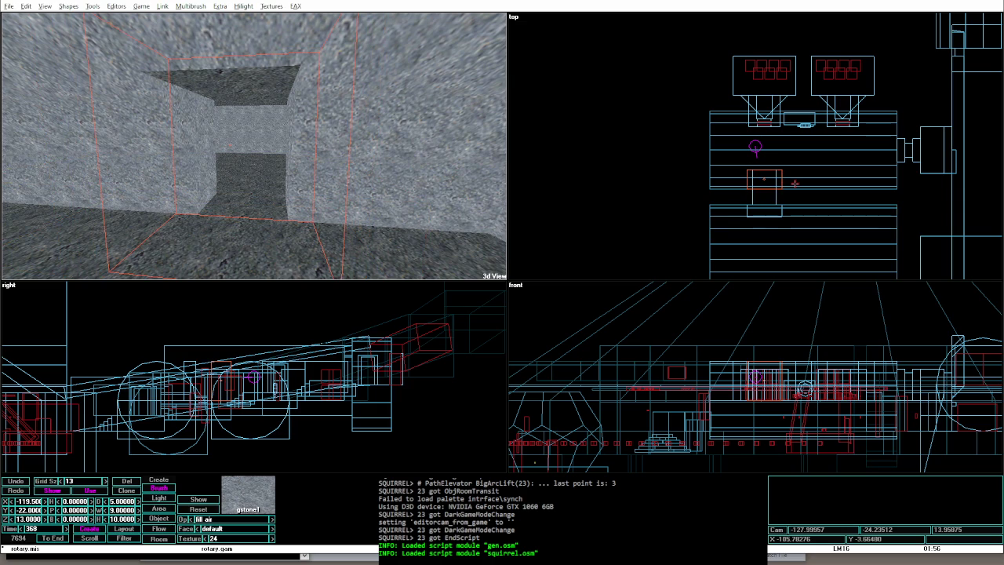
Step: Extend the other doorway brush from 3 to 5 and the taller brush from 12 to 14, then rebuild
{"action": "left_click", "coordinate": [780, 213]}
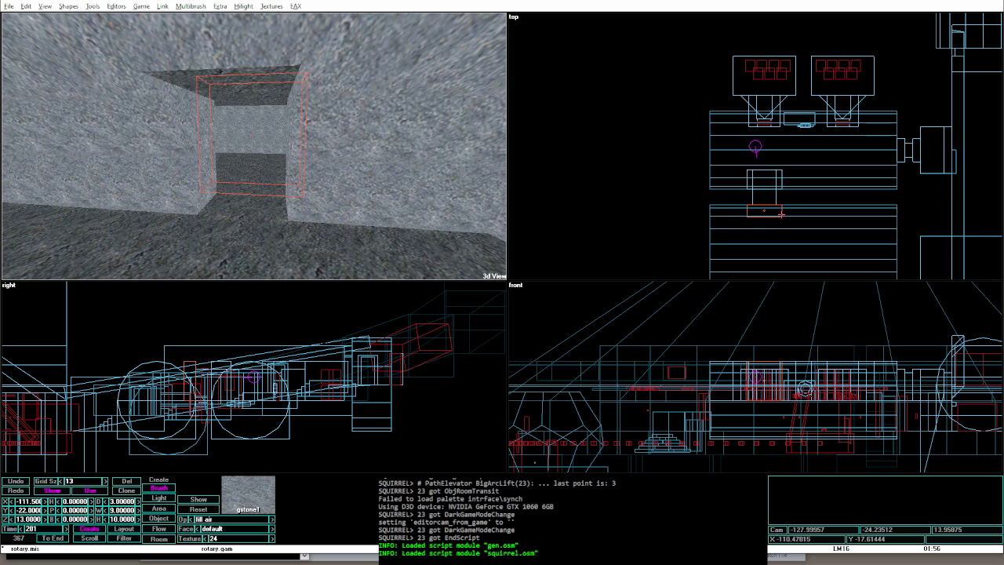
{"action": "key", "text": "ctrl+Down"}
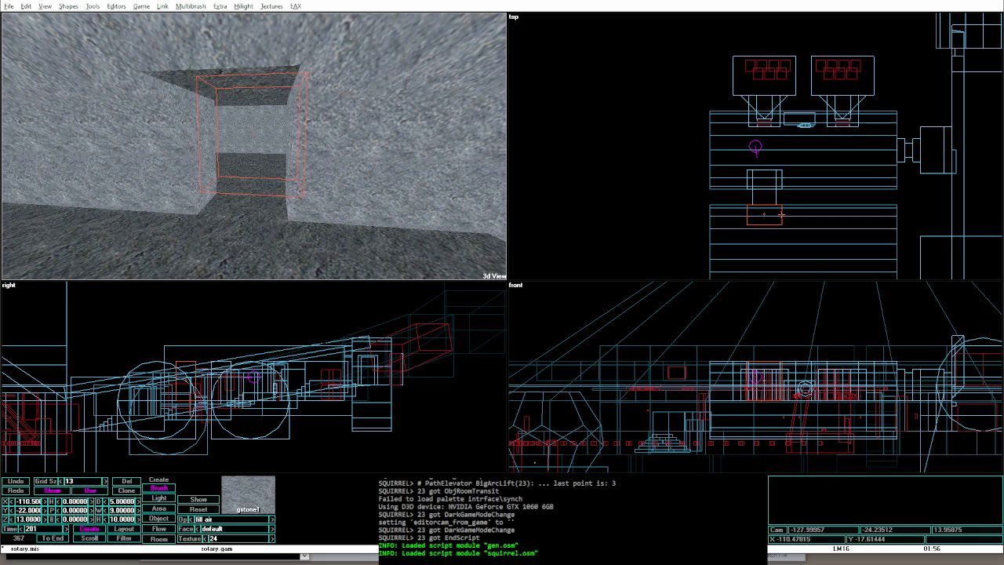
{"action": "key", "text": "shift+Tab"}
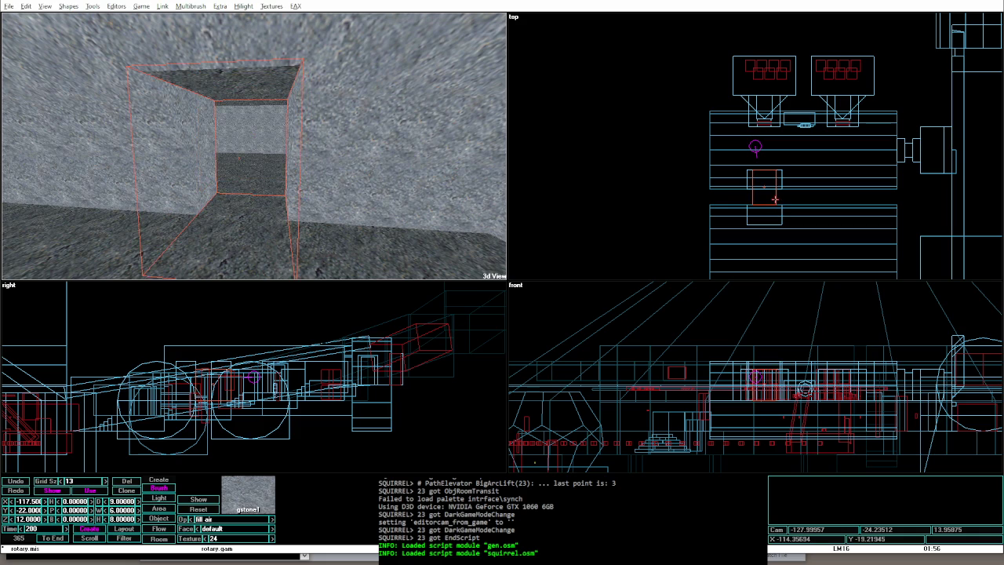
{"action": "key", "text": "ctrl+Down"}
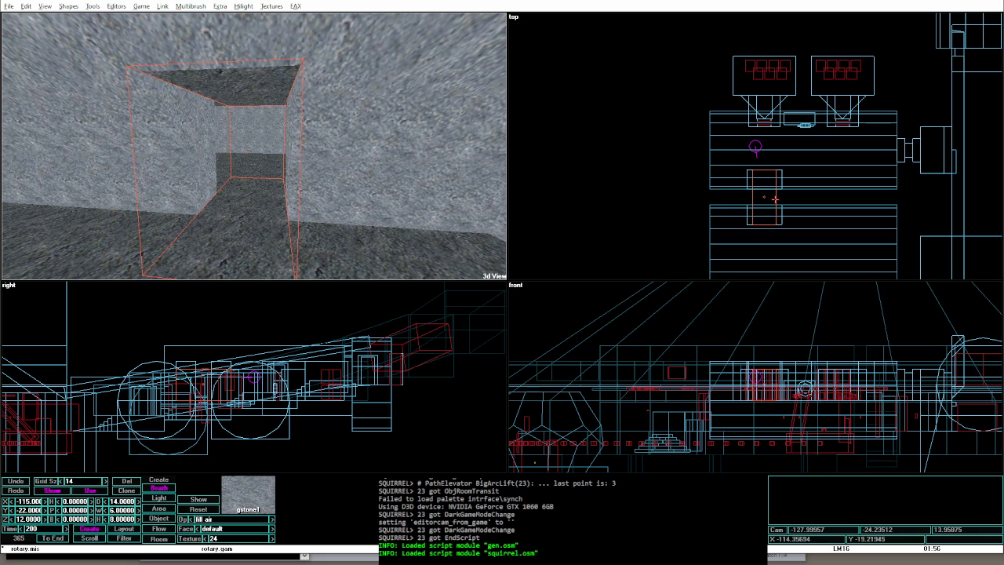
{"action": "key", "text": "ctrl+shift+o"}
Step: Playtest once, lengthen the small connecting room brush by two units, and playtest again
{"action": "key", "text": "alt+g"}
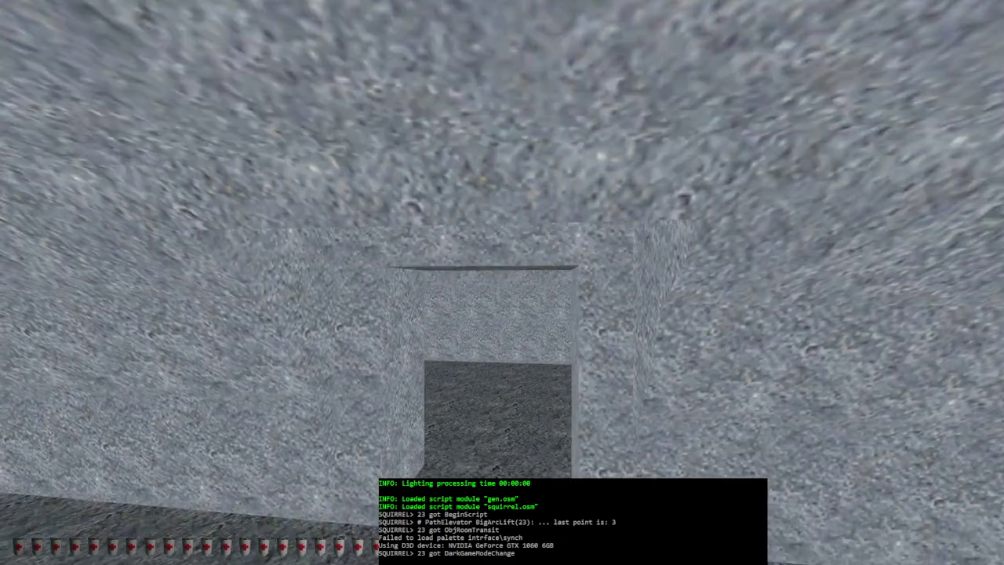
{"action": "key", "text": "alt+e"}
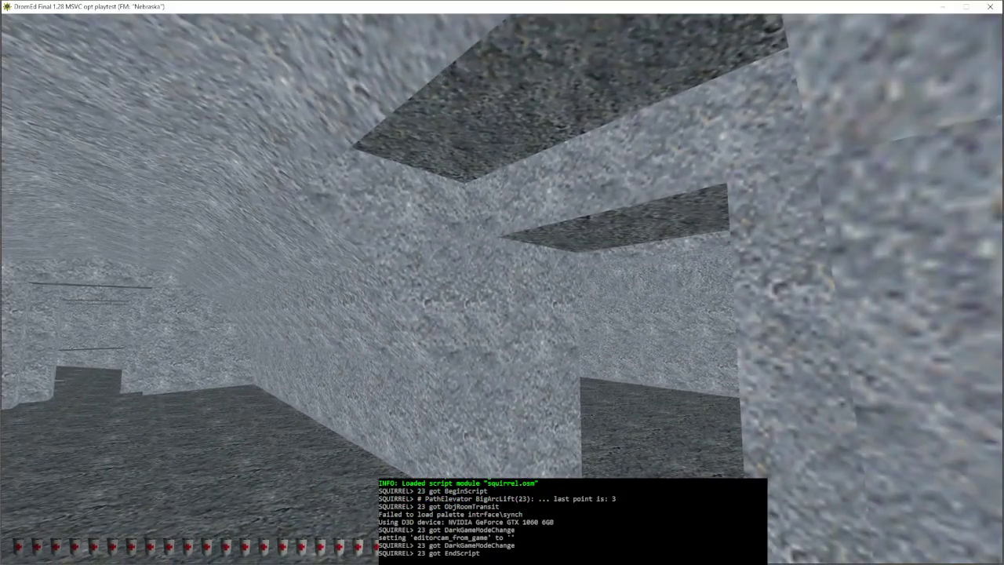
{"action": "left_click", "coordinate": [274, 92]}
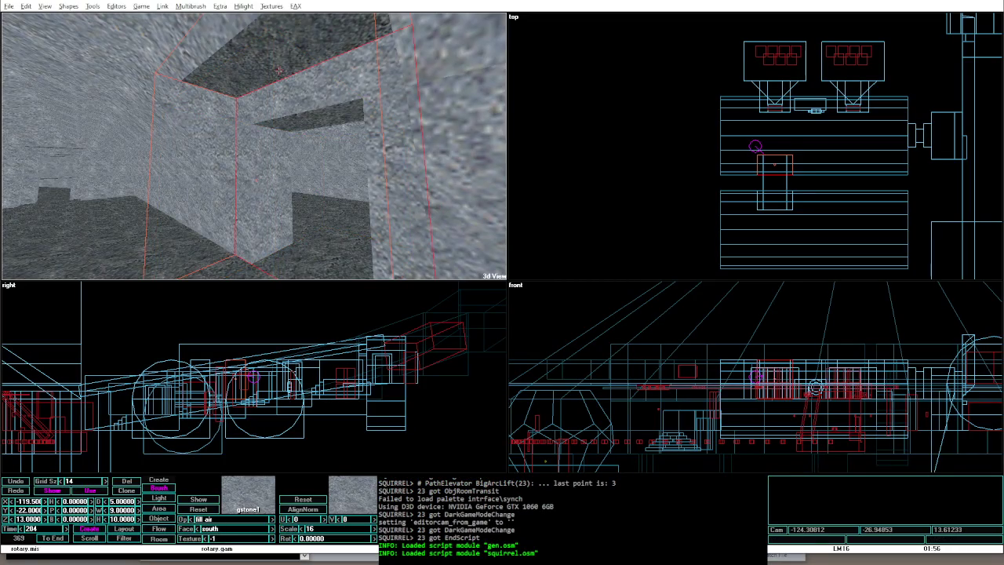
{"action": "key", "text": "shift+KP_4"}
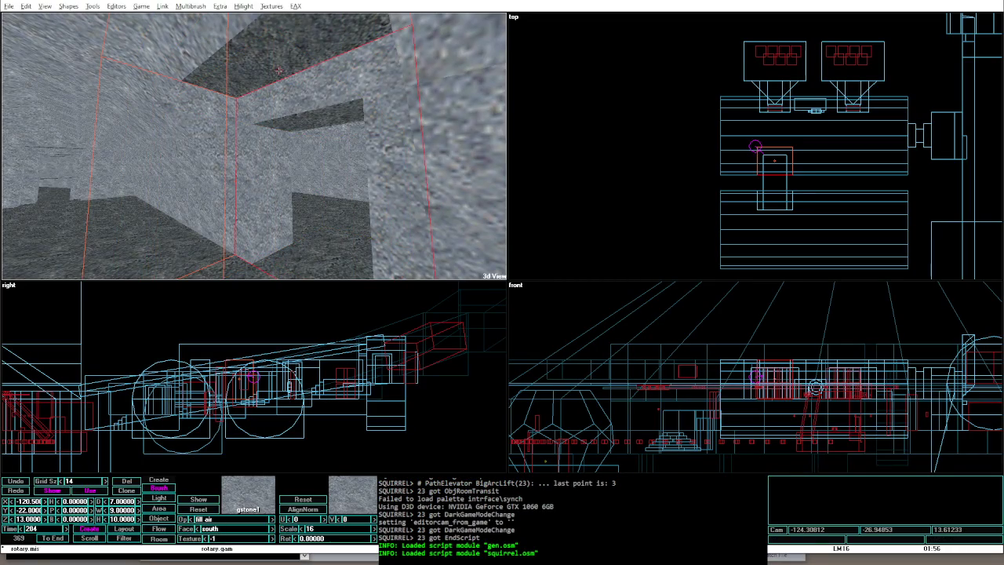
{"action": "key", "text": "alt+g"}
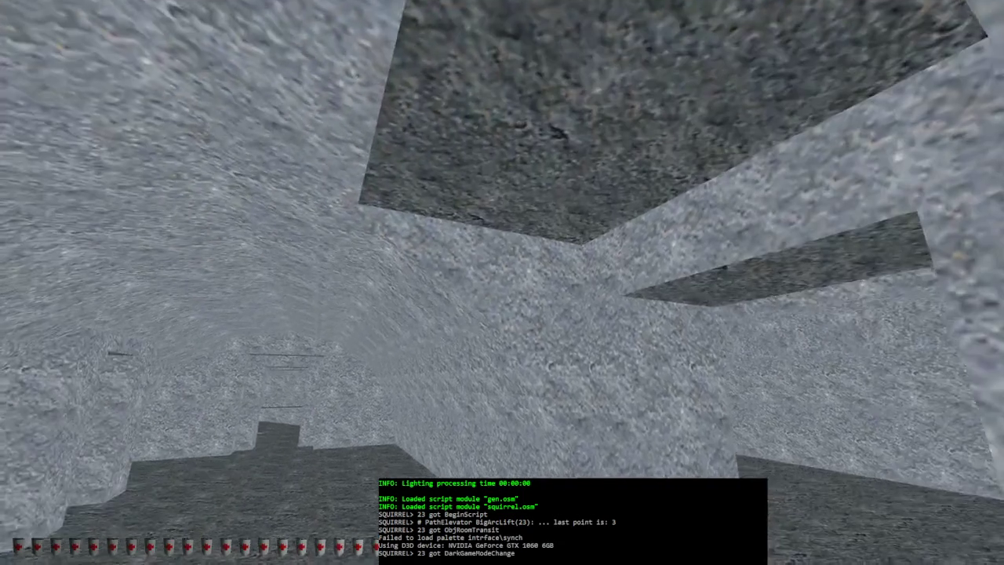
{"action": "key", "text": "alt+e"}
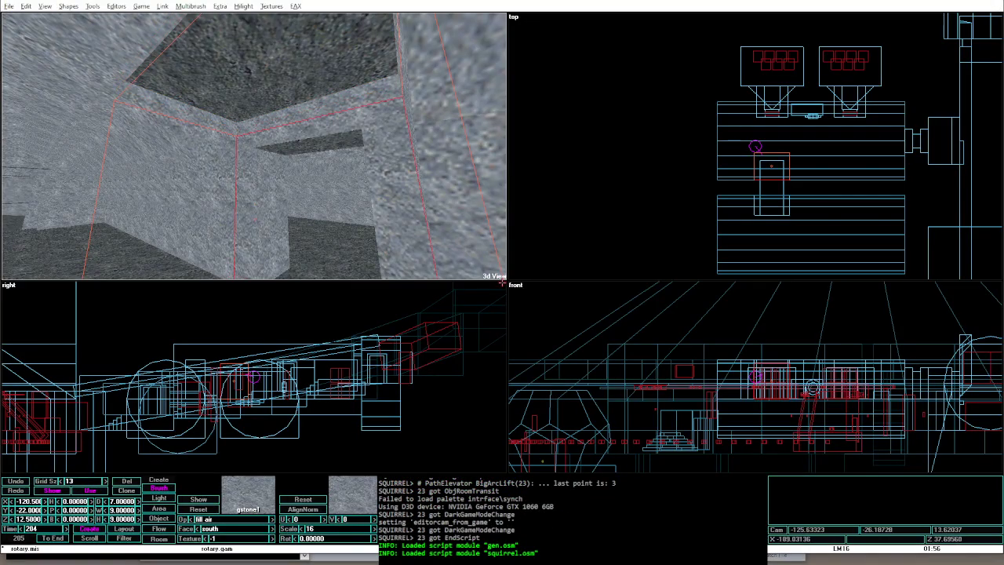
Step: Run two more playtests, looking down the other corridor, returning to the editor each time
{"action": "key", "text": "alt+g"}
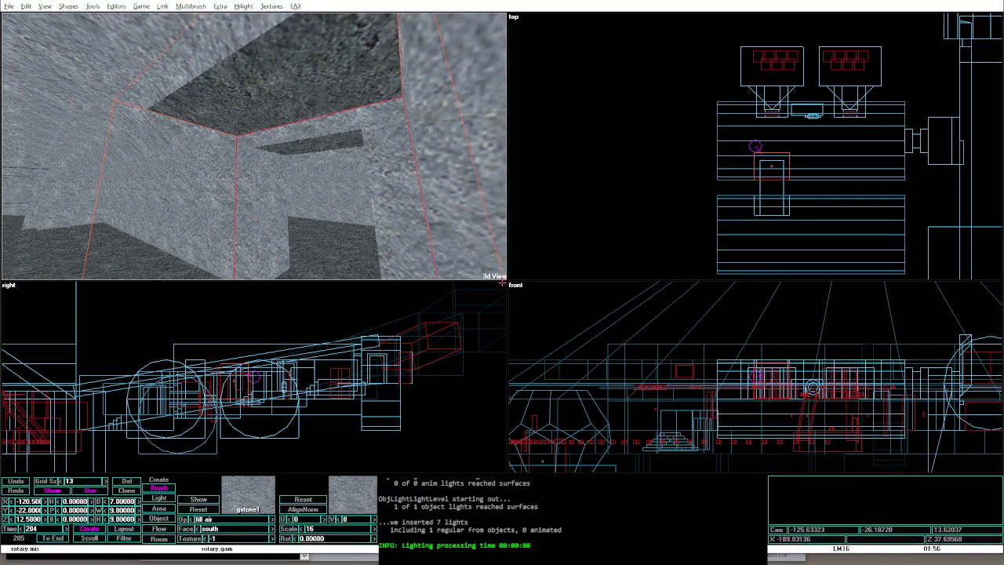
{"action": "key", "text": "Right"}
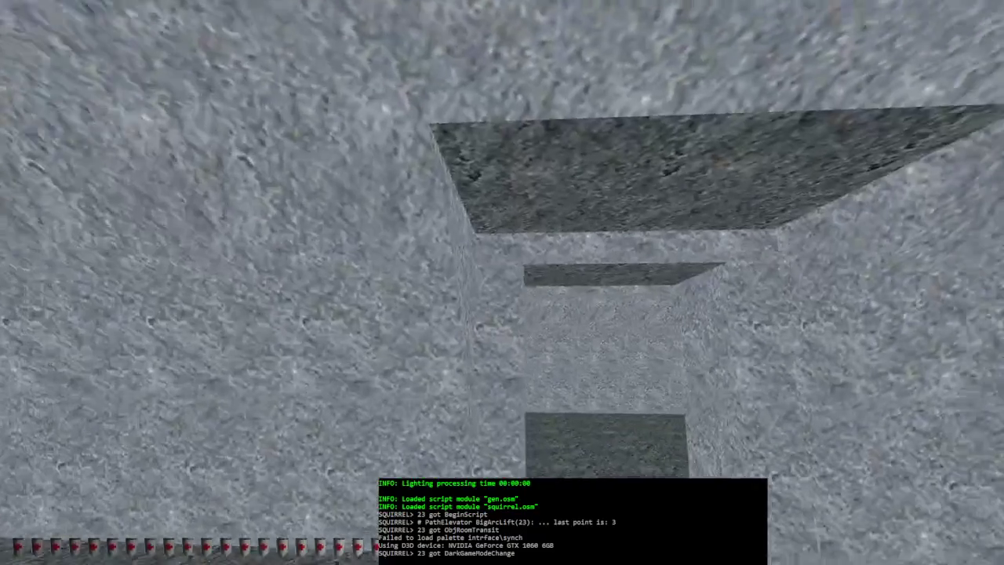
{"action": "key", "text": "alt+e"}
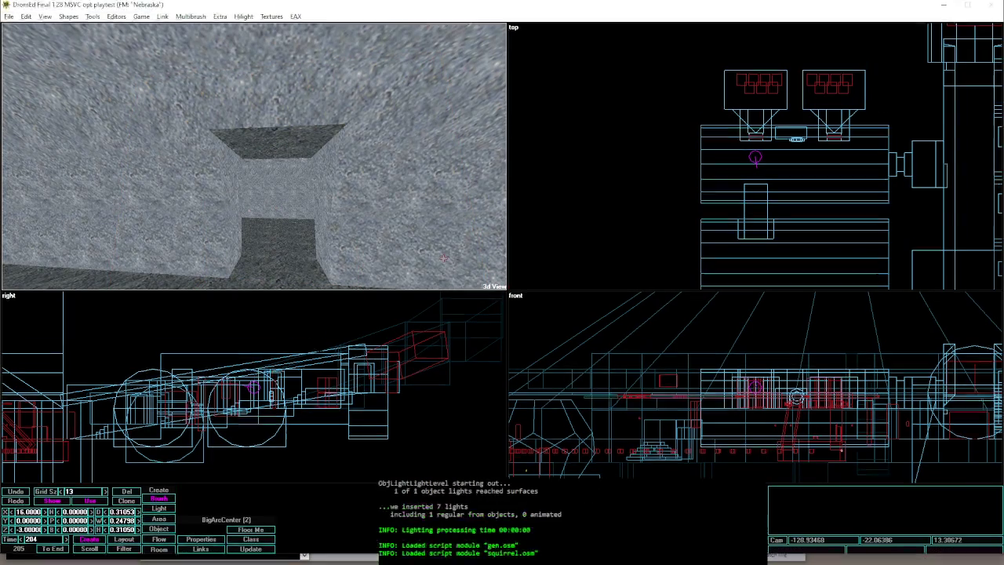
{"action": "key", "text": "alt+g"}
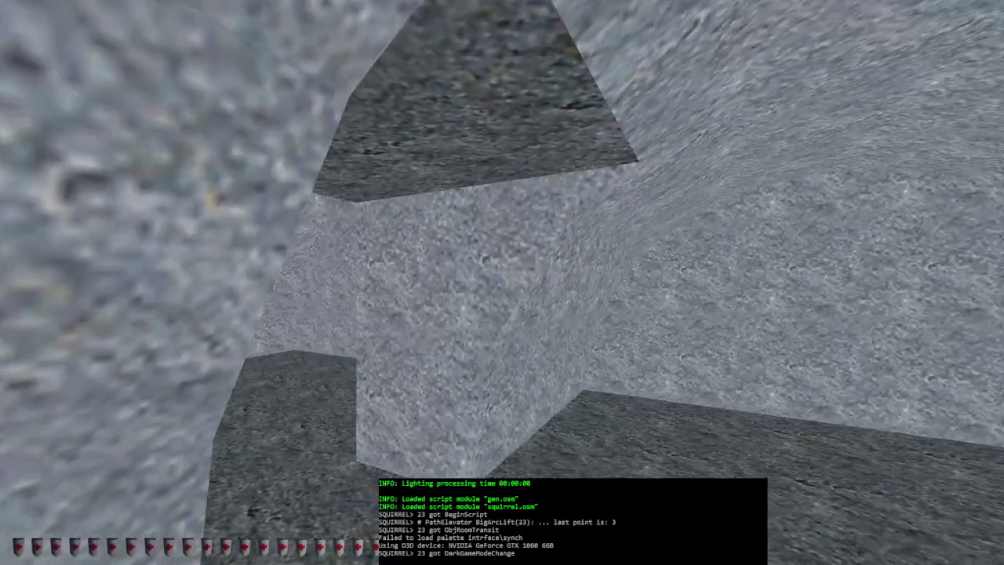
{"action": "key", "text": "alt+e"}
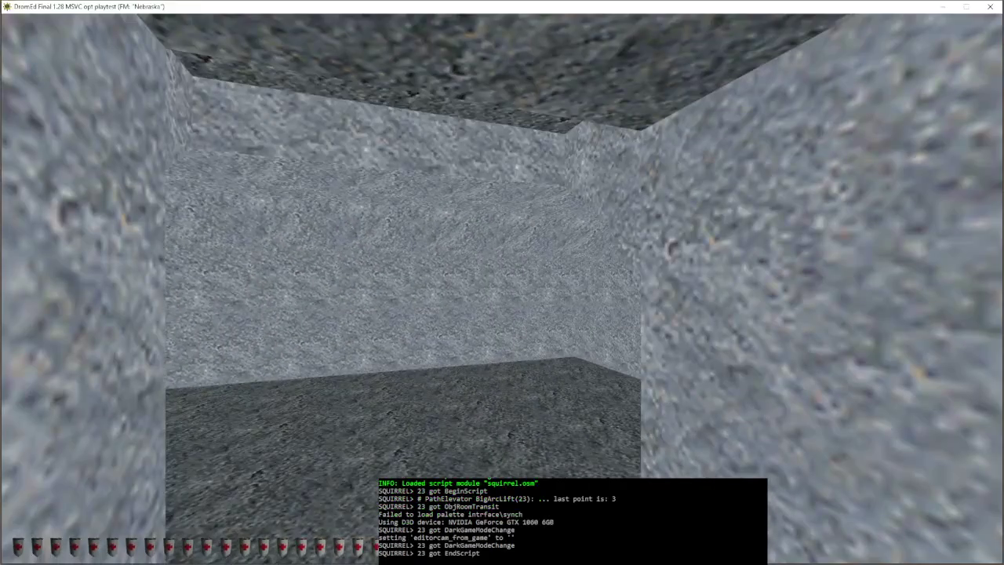
Step: Select the larger corridor brush and run another playtest of the level
{"action": "left_click", "coordinate": [273, 86]}
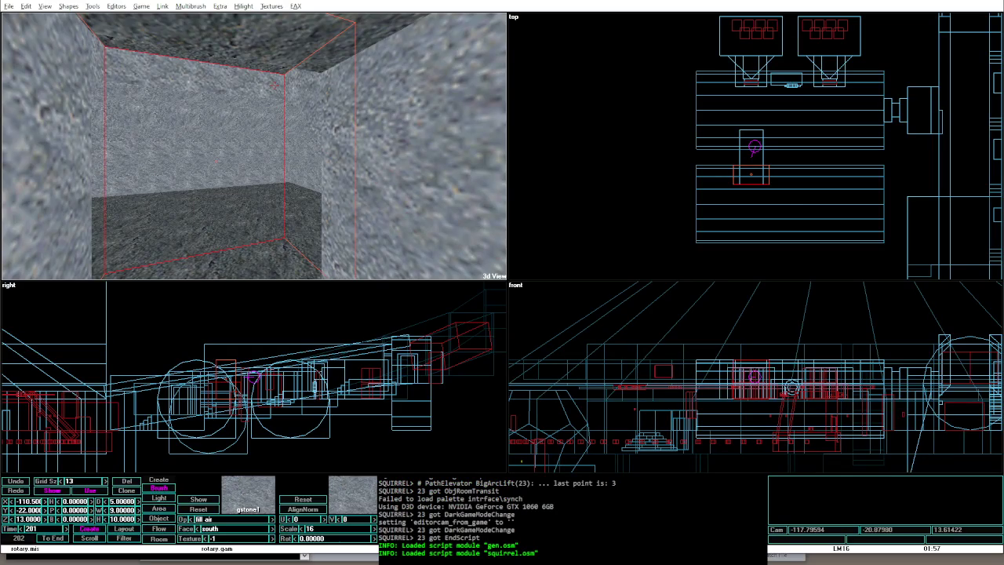
{"action": "left_click", "coordinate": [274, 86]}
{"action": "key", "text": "alt+g"}
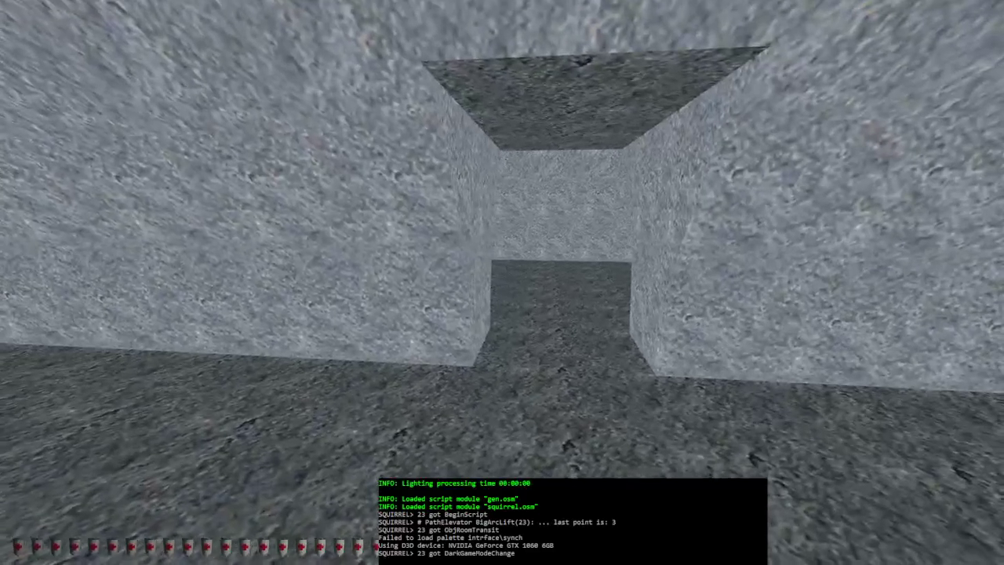
{"action": "key", "text": "alt+e"}
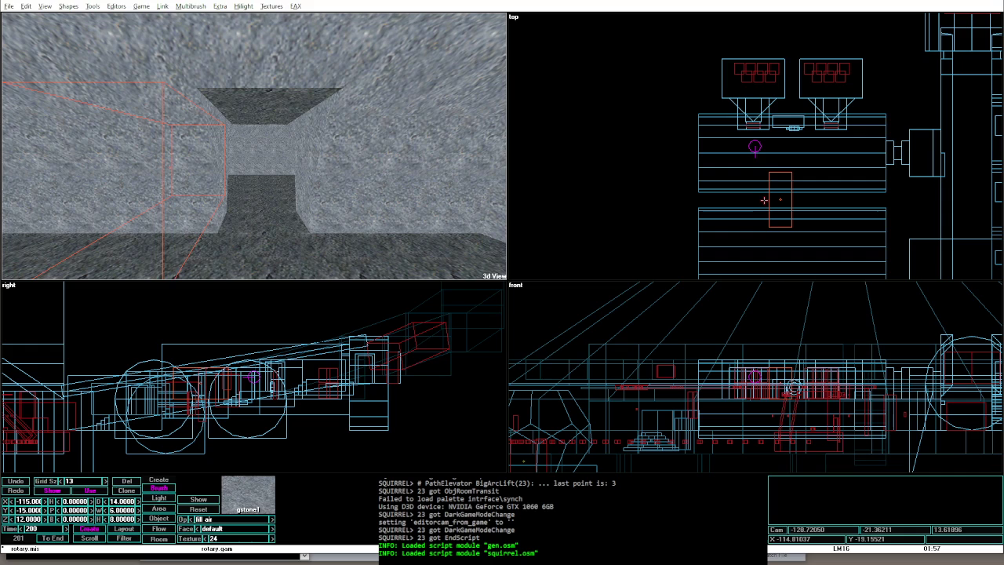
Step: Playtest the level walking down the stone corridor, inspecting walls and floor, then return to the editor
{"action": "key", "text": "alt+g"}
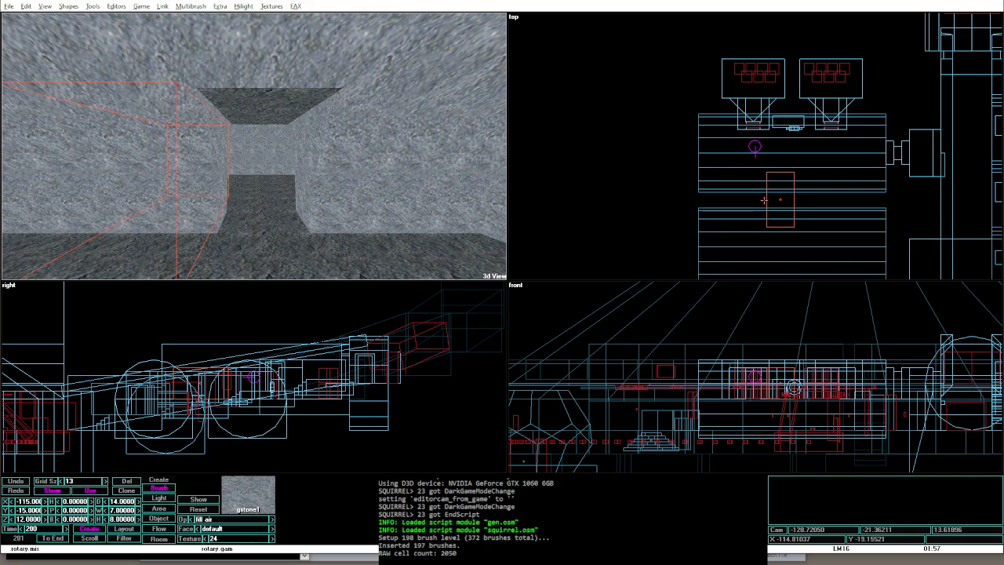
{"action": "key", "text": "w"}
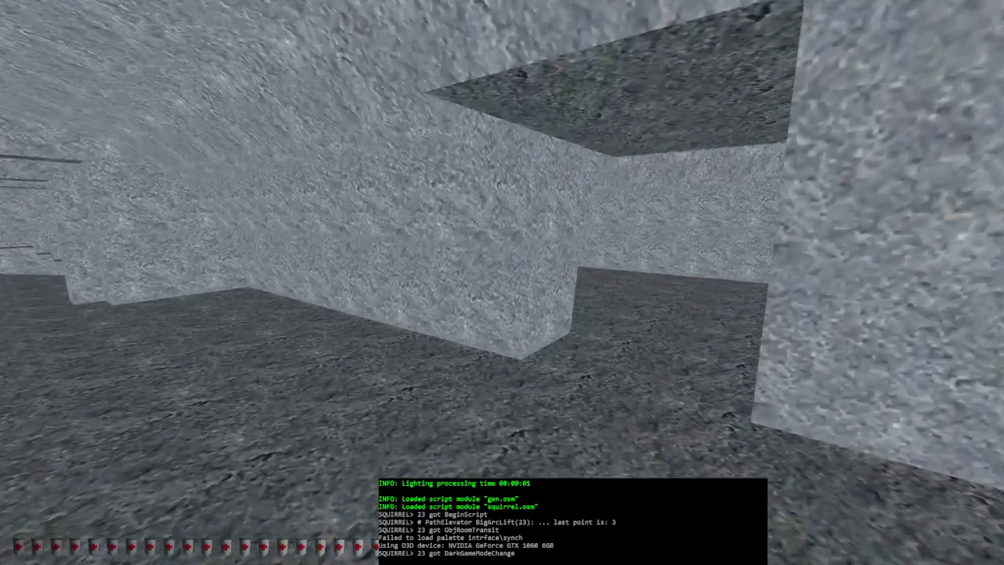
{"action": "key", "text": "w"}
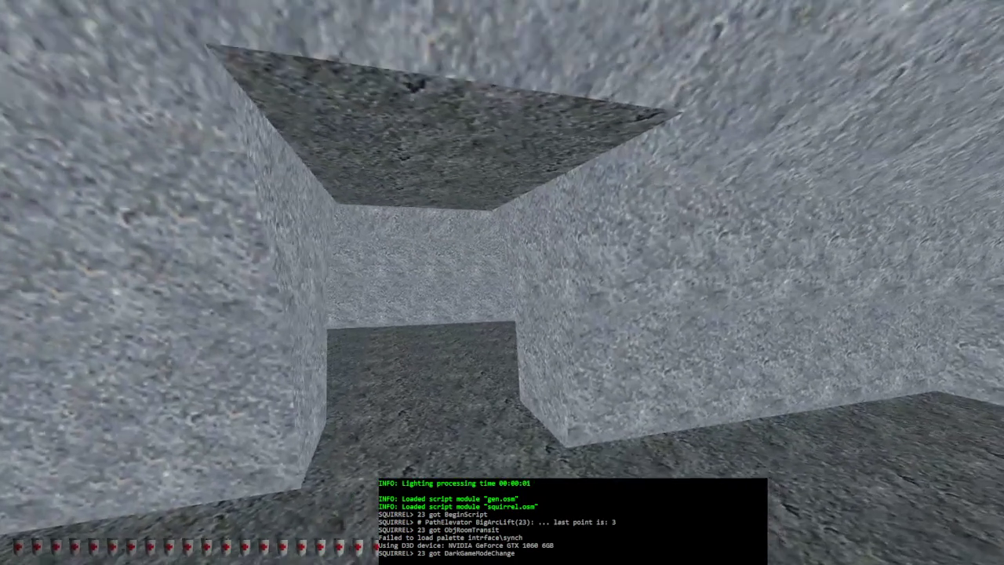
{"action": "key", "text": "w"}
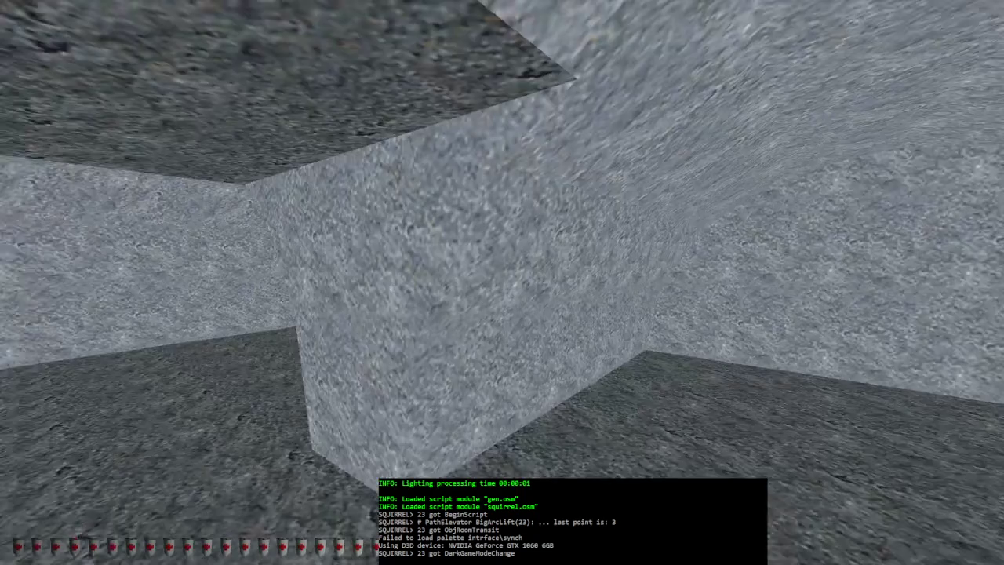
{"action": "key", "text": "w"}
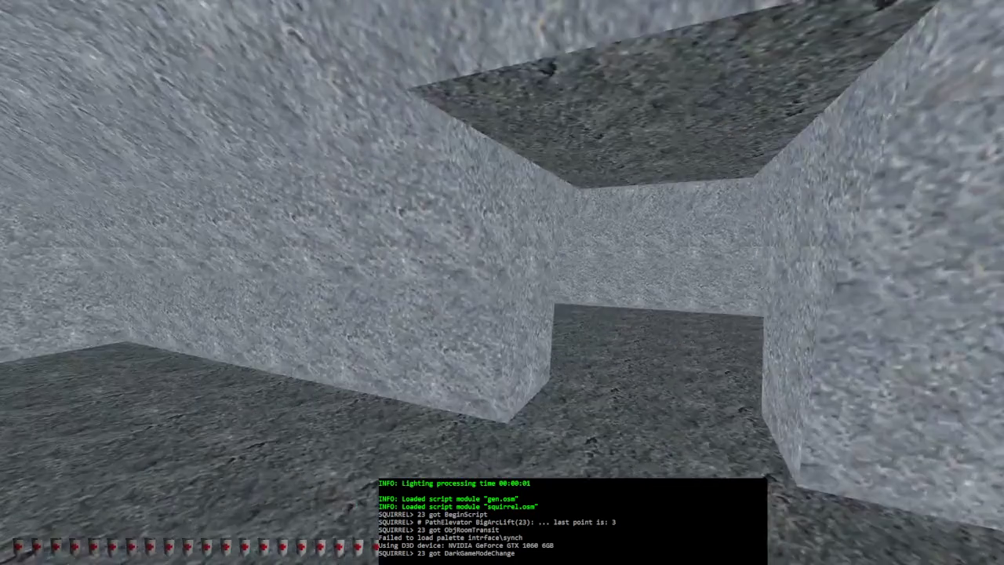
{"action": "key", "text": "w"}
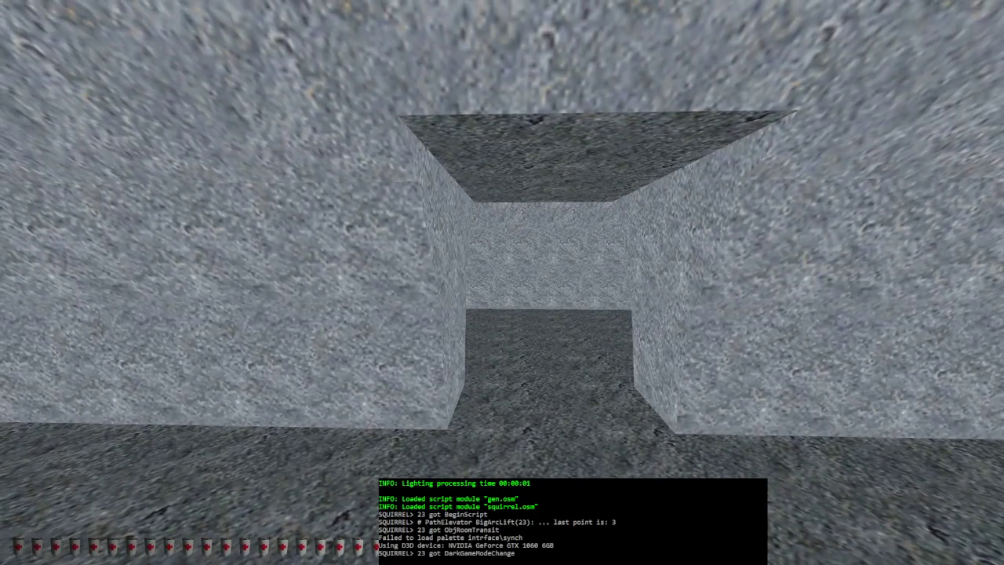
{"action": "key", "text": "alt+e"}
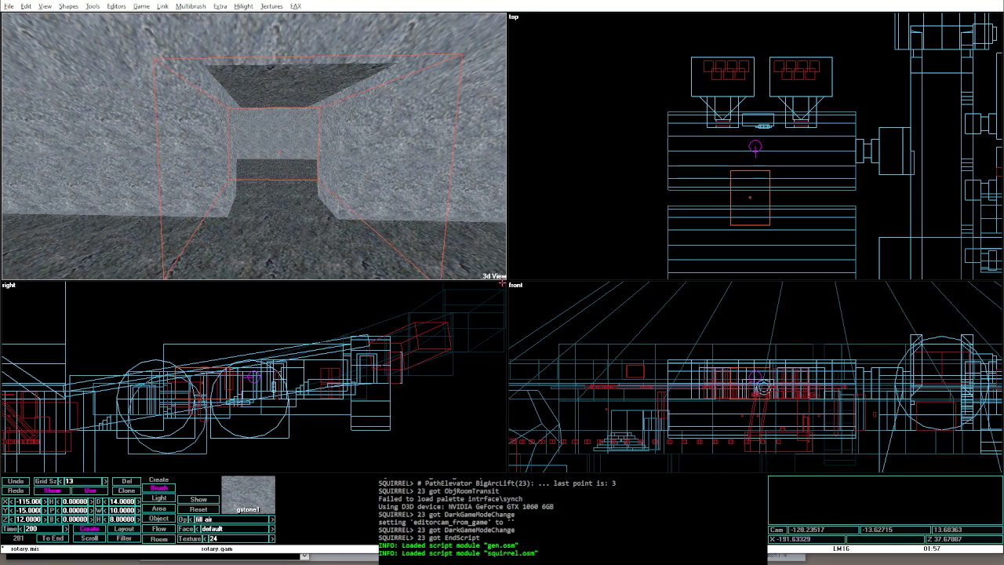
Step: Nudge the corridor brush sideways until its Y position reads -17
{"action": "key", "text": "Right"}
{"action": "key", "text": "Right"}
{"action": "key", "text": "Right"}
{"action": "key", "text": "Left"}
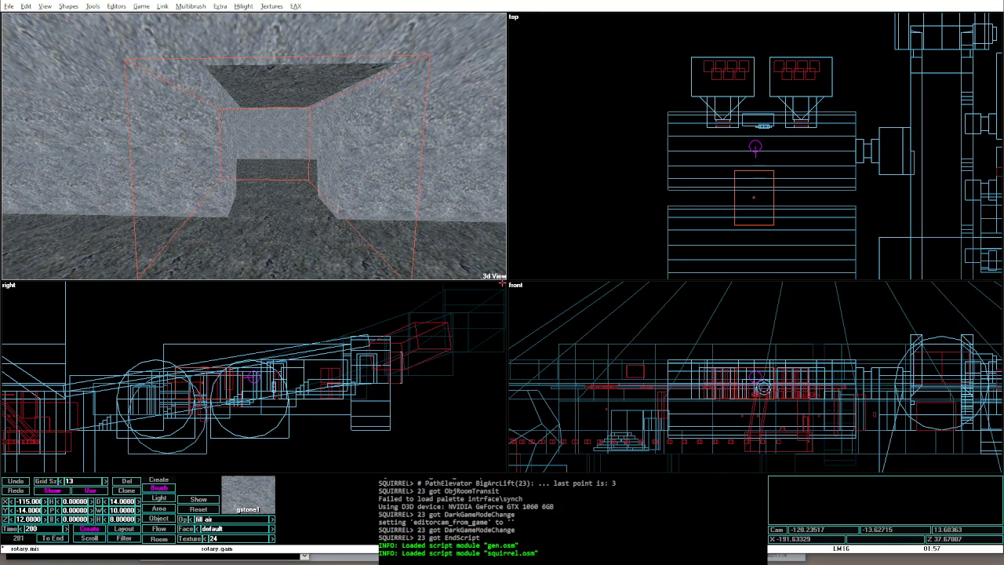
{"action": "key", "text": "Left"}
{"action": "key", "text": "Left"}
{"action": "key", "text": "Left"}
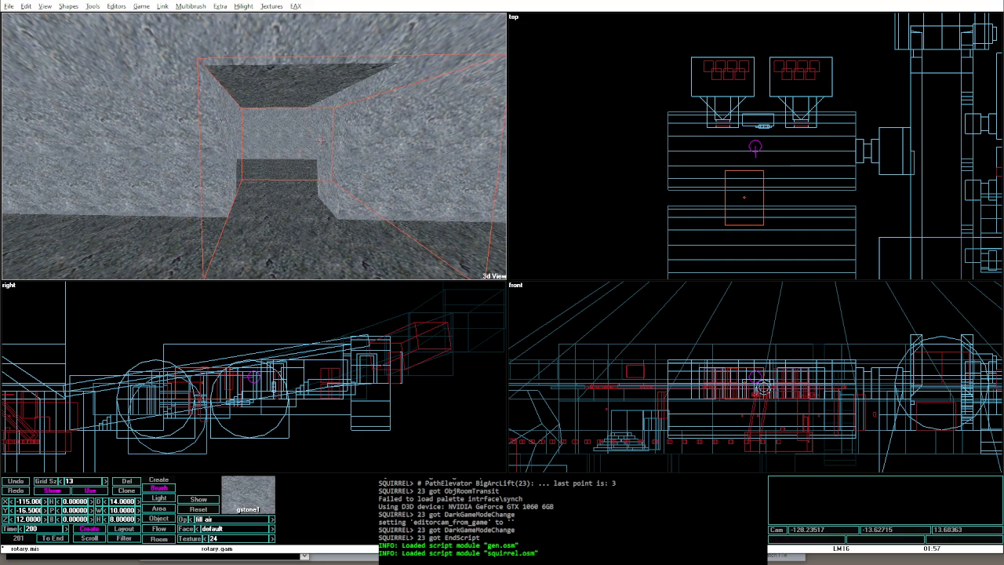
{"action": "key", "text": "Left"}
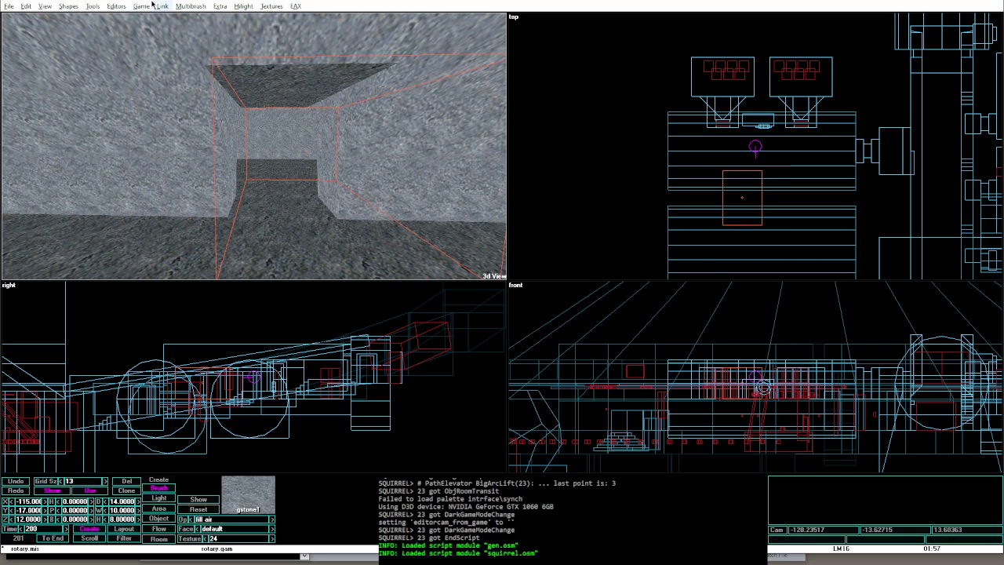
{"action": "left_click", "coordinate": [61, 6]}
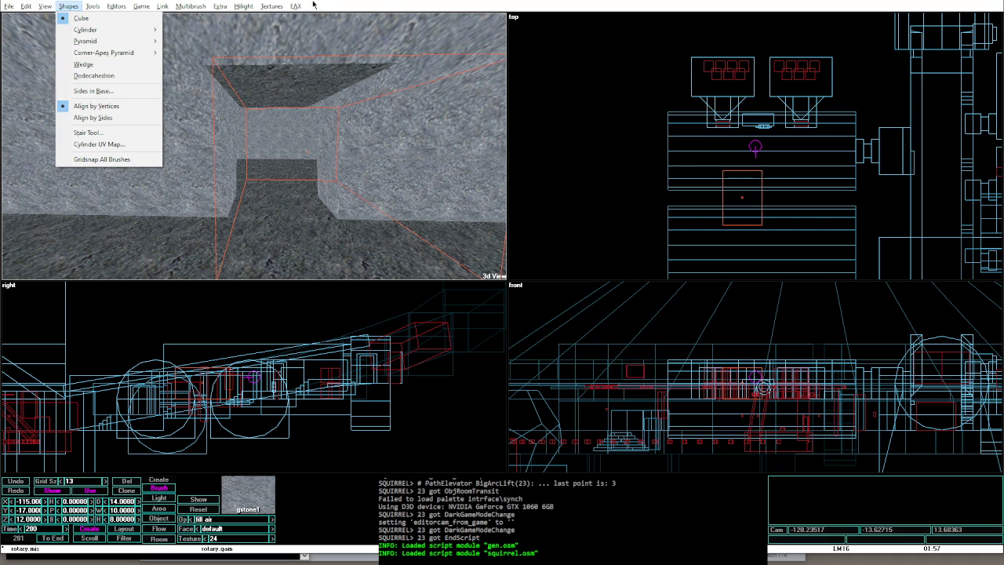
Step: Drag a small brush up and left, and try a depth of 5 before setting it back to 3
{"action": "left_click", "coordinate": [806, 210]}
{"action": "scroll", "coordinate": [805, 210], "scroll_direction": "down", "scroll_amount": 5}
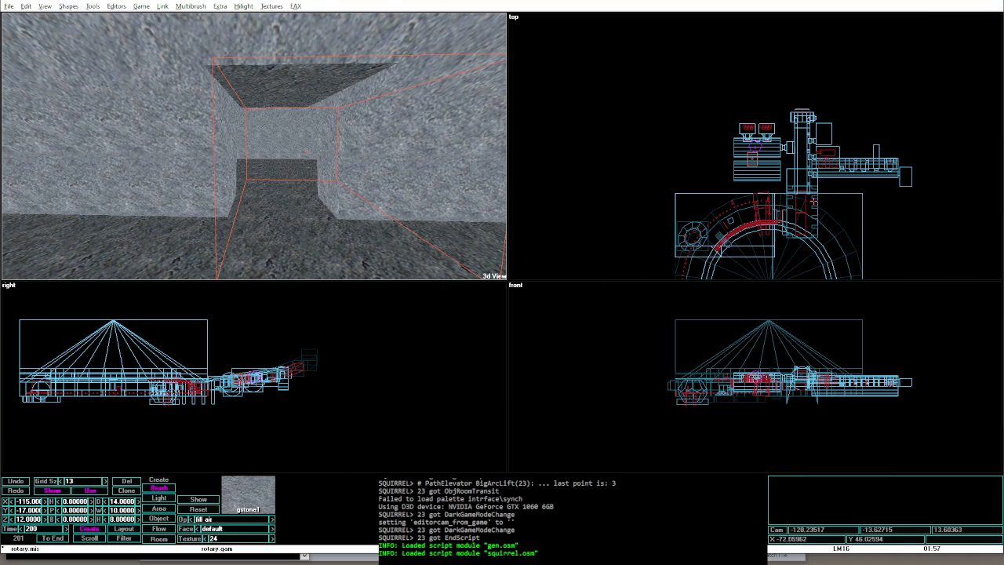
{"action": "left_click", "coordinate": [813, 199]}
{"action": "left_click_drag", "start_coordinate": [813, 199], "coordinate": [761, 153]}
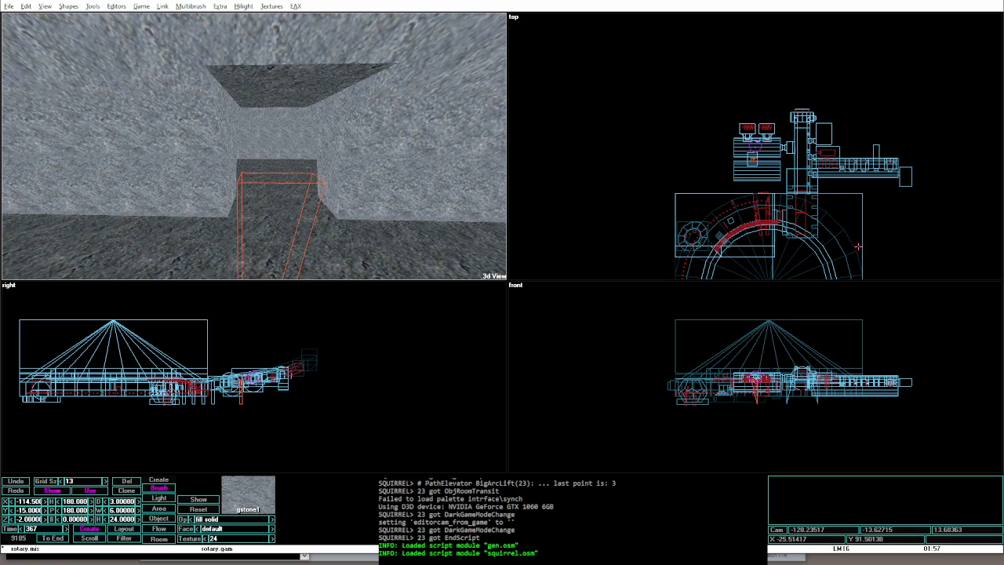
{"action": "scroll", "coordinate": [857, 246], "scroll_direction": "up", "scroll_amount": 5}
{"action": "type", "text": "5"}
{"action": "key", "text": "Return"}
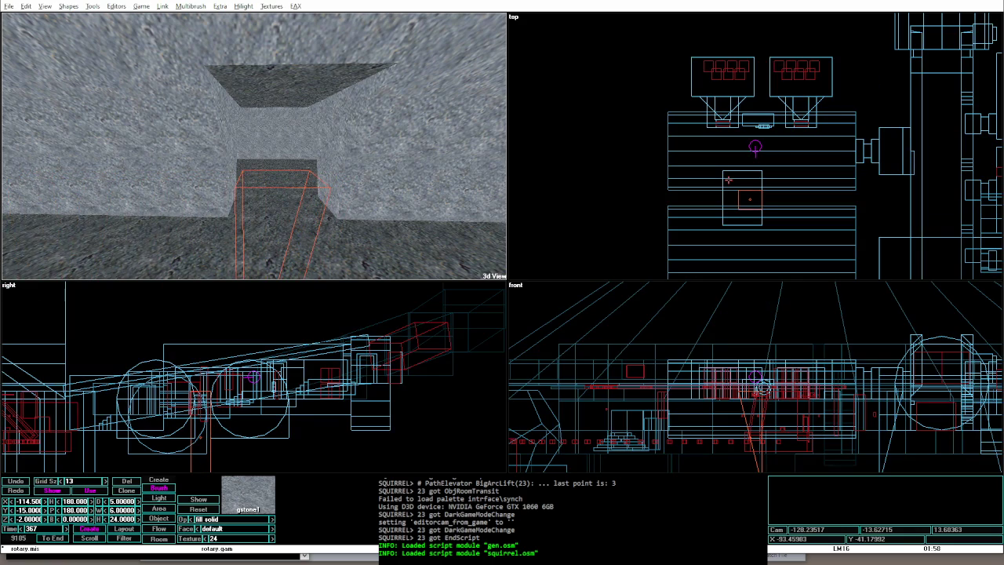
{"action": "type", "text": "3"}
{"action": "key", "text": "Return"}
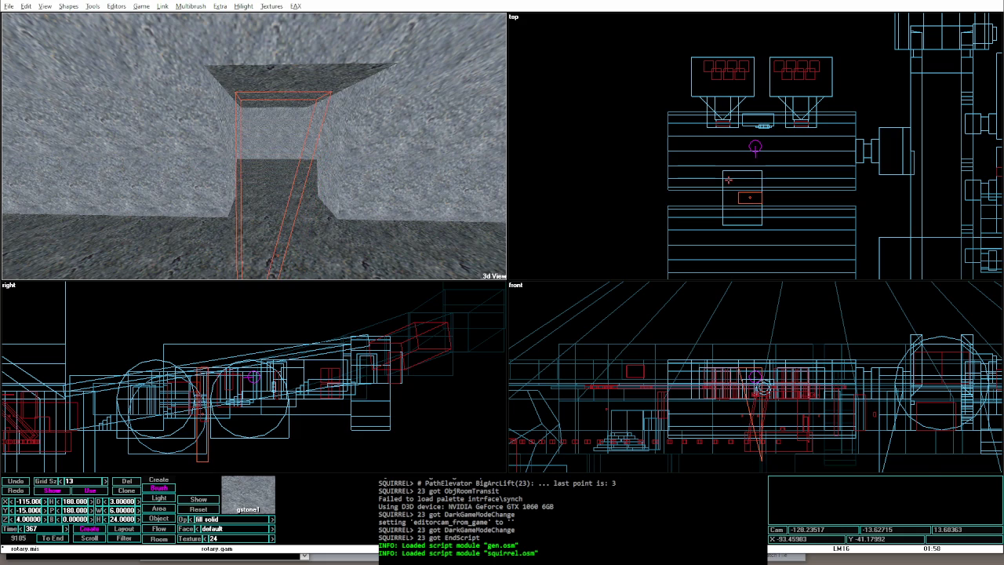
Step: Shrink the small solid stone brush to 4 by 2 by 12 and raise it off the corridor floor
{"action": "key", "text": "KP_Add"}
{"action": "left_click", "coordinate": [727, 209]}
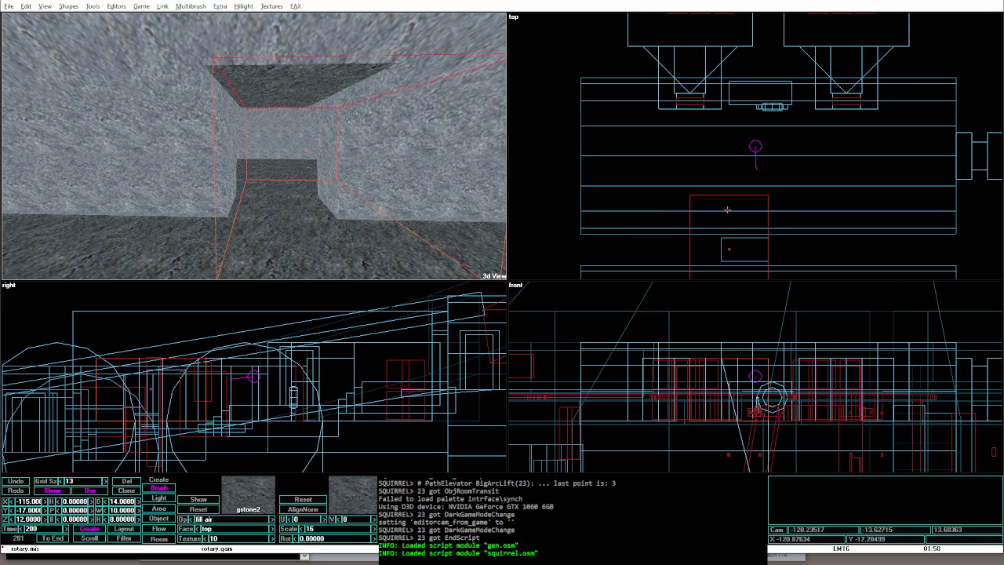
{"action": "left_click", "coordinate": [721, 243]}
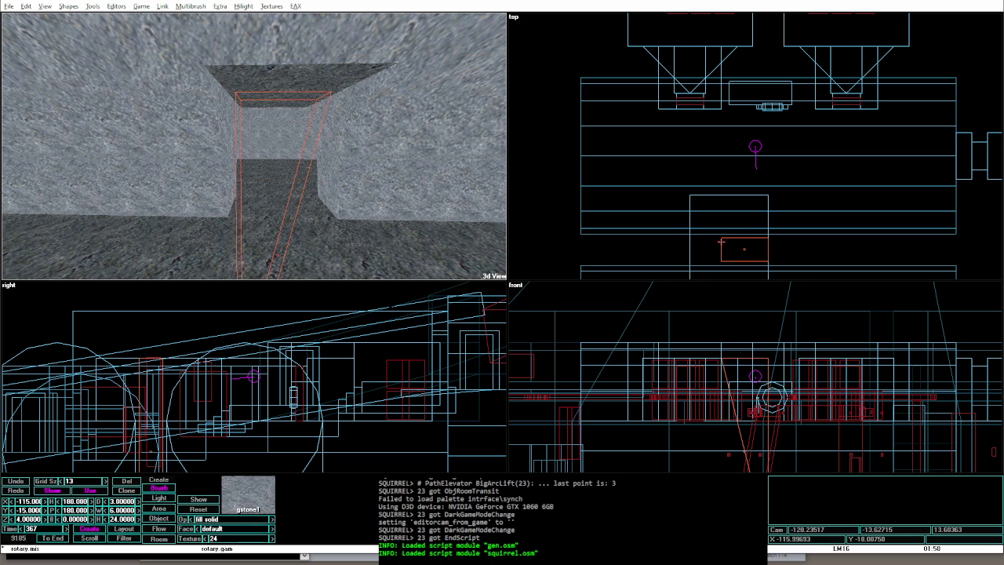
{"action": "key", "text": "minus"}
{"action": "key", "text": "minus"}
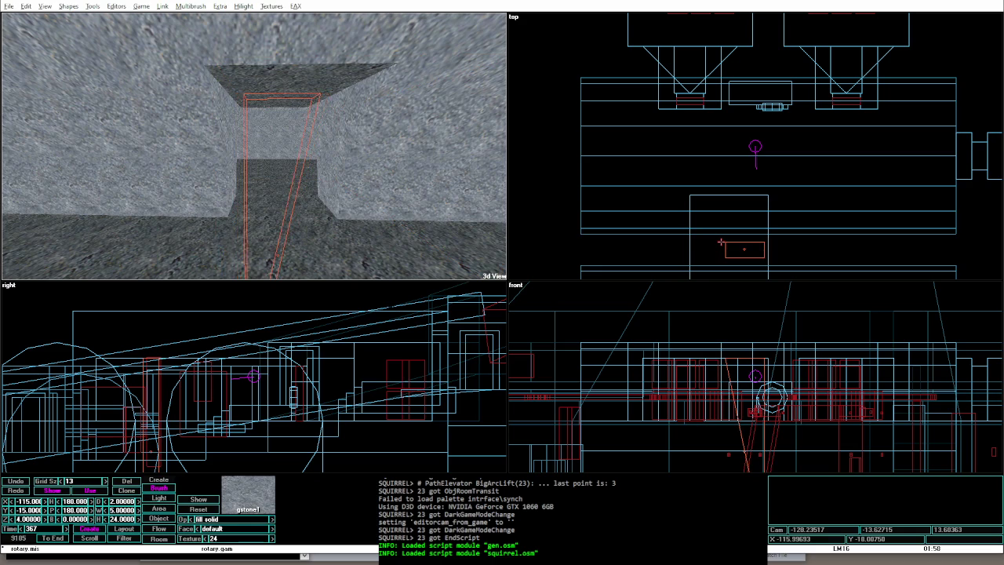
{"action": "key", "text": "minus"}
{"action": "key", "text": "minus"}
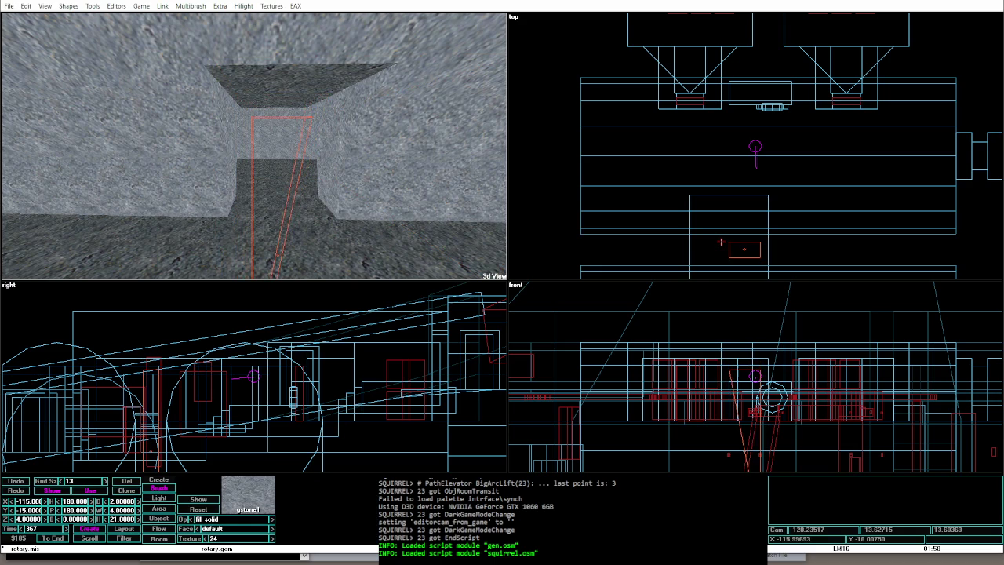
{"action": "key", "text": "minus"}
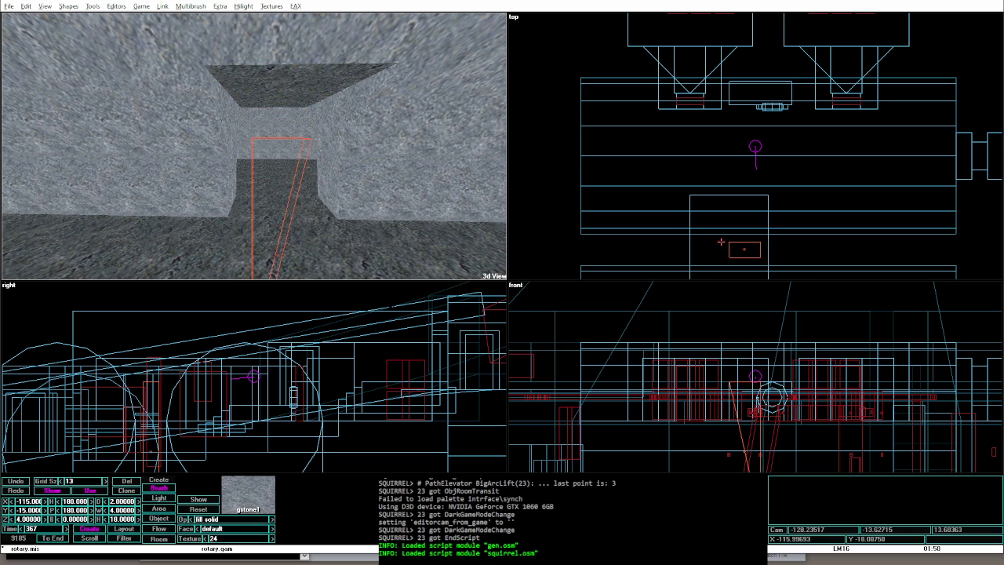
{"action": "key", "text": "Right"}
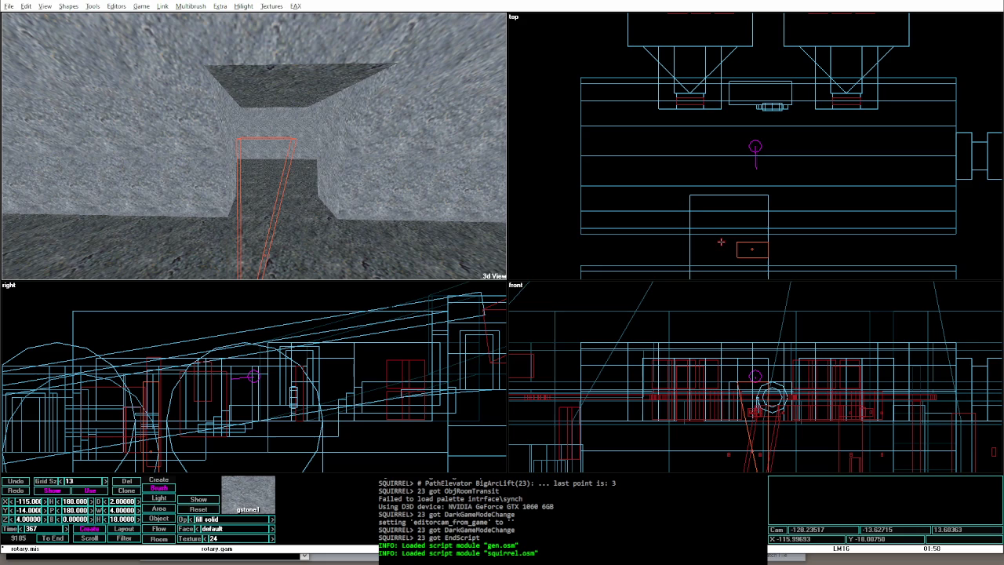
{"action": "key", "text": "Page_Up"}
{"action": "key", "text": "Page_Up"}
{"action": "key", "text": "Page_Up"}
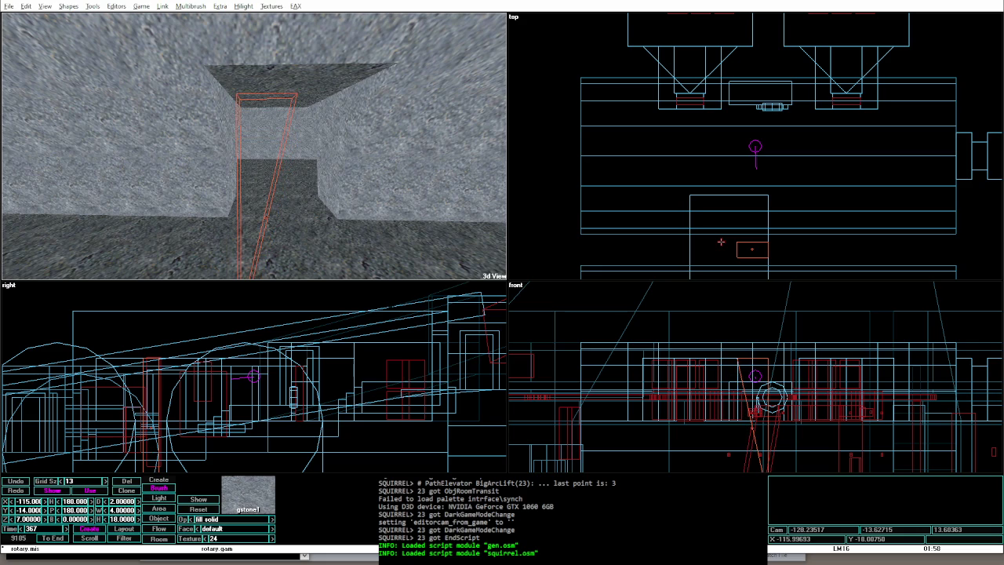
{"action": "key", "text": "shift+Left"}
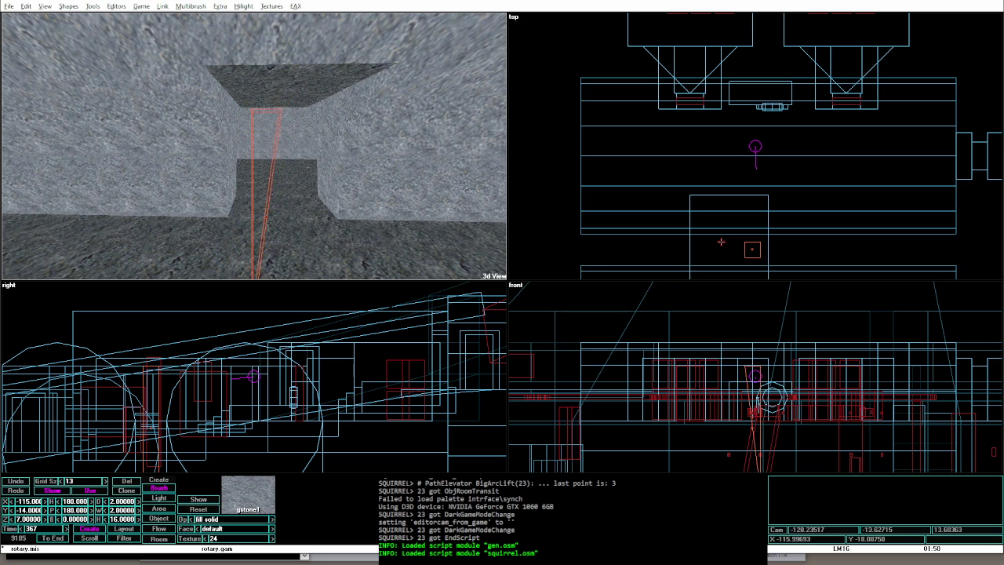
{"action": "key", "text": "shift+Page_Down"}
{"action": "key", "text": "shift+Page_Down"}
{"action": "key", "text": "Page_Up"}
{"action": "key", "text": "Page_Up"}
{"action": "key", "text": "Page_Up"}
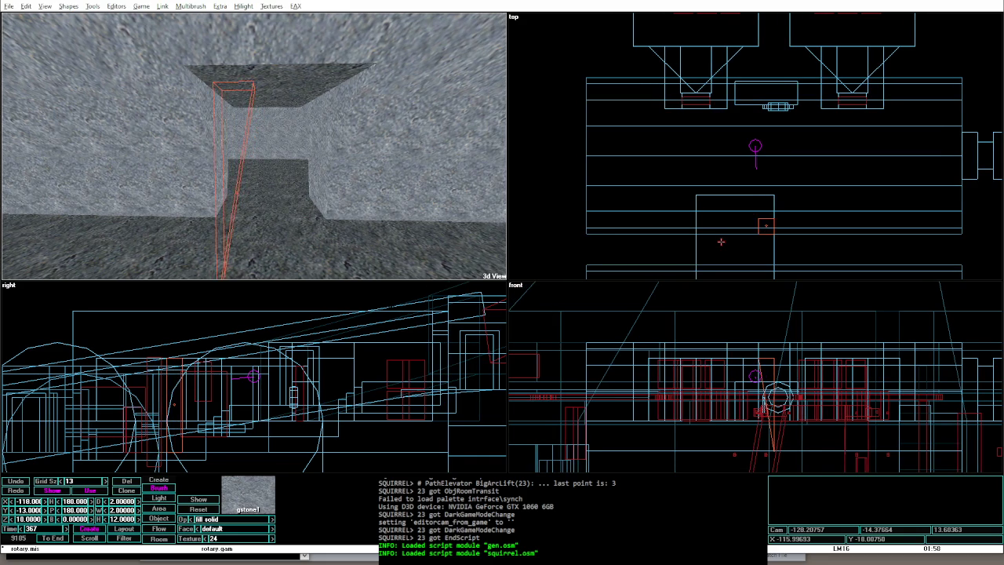
{"action": "key", "text": "Left"}
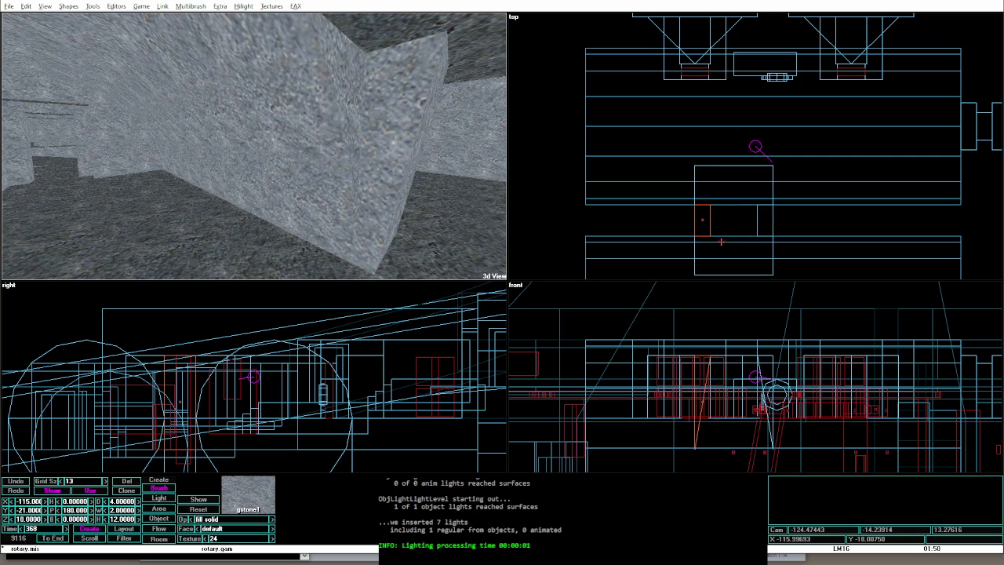
{"action": "key", "text": "alt+g"}
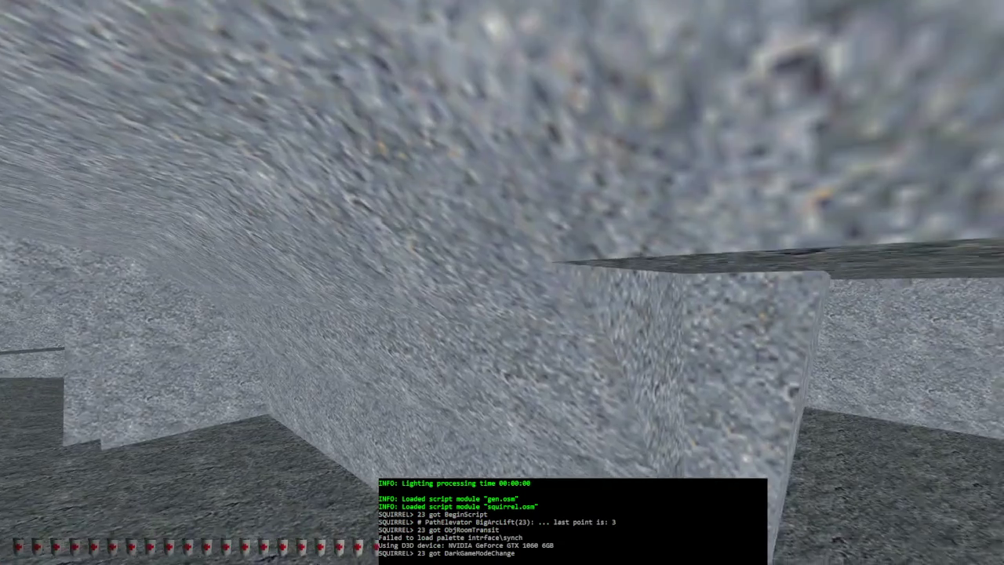
{"action": "key", "text": "w"}
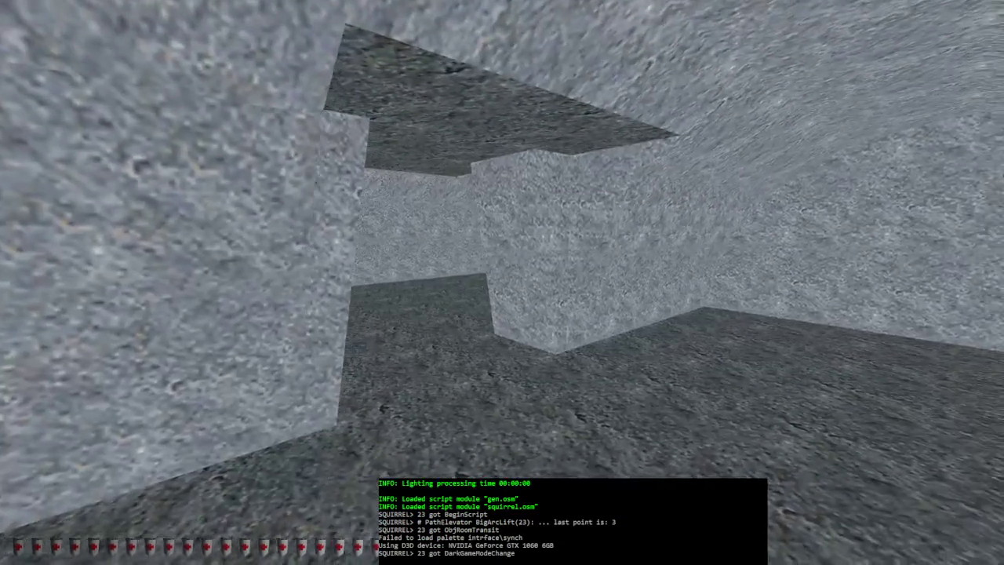
{"action": "key", "text": "w"}
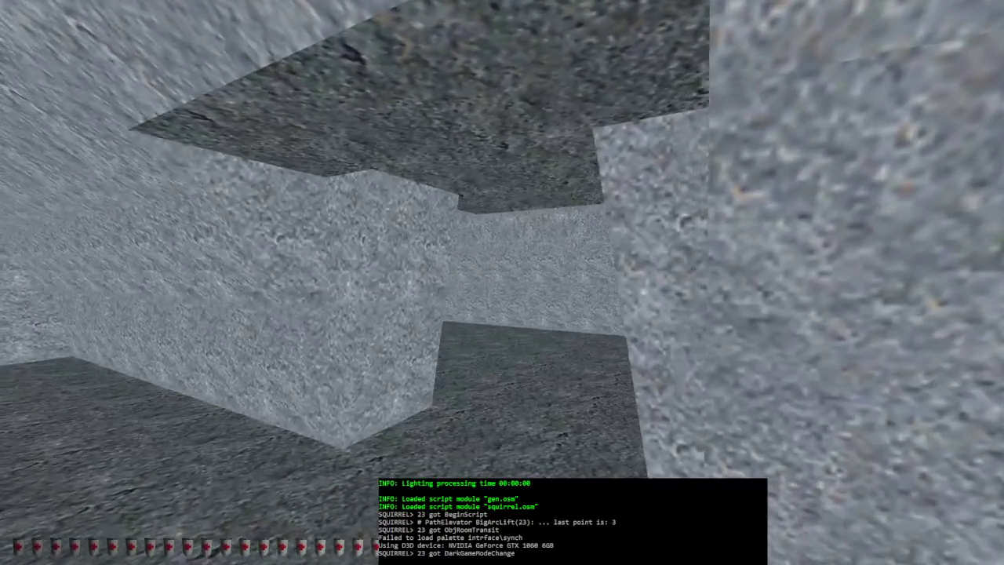
{"action": "key", "text": "w"}
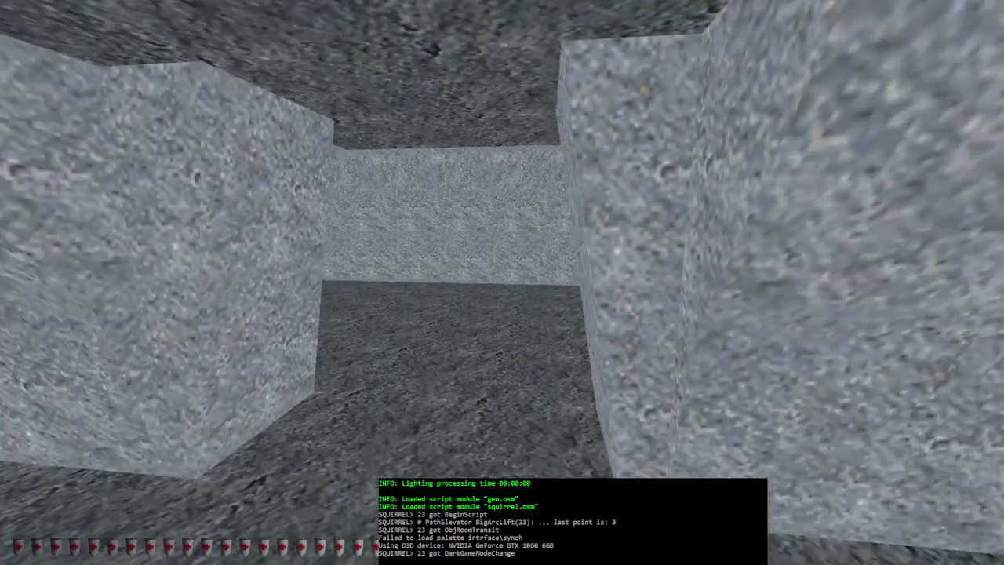
{"action": "key", "text": "w"}
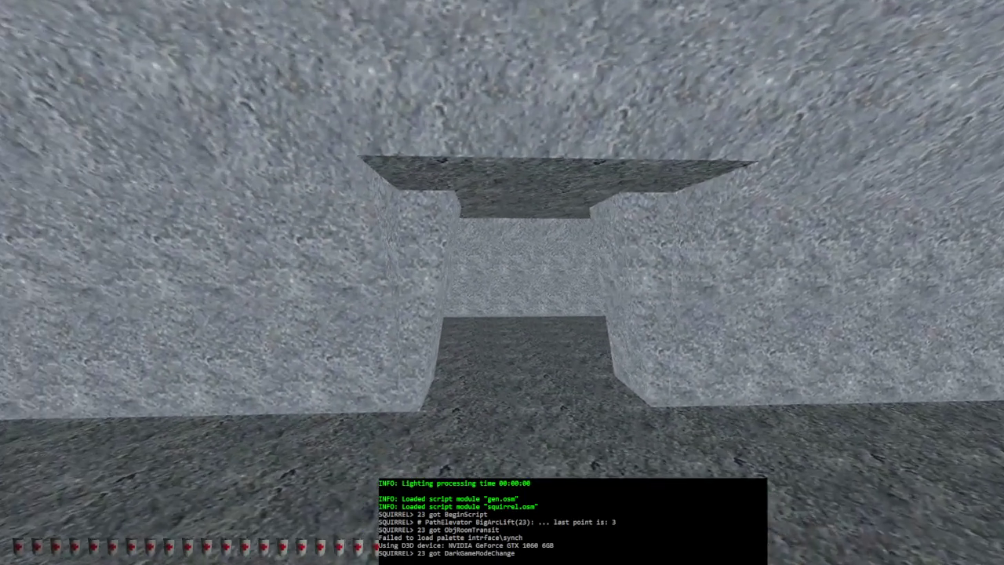
{"action": "key", "text": "alt+e"}
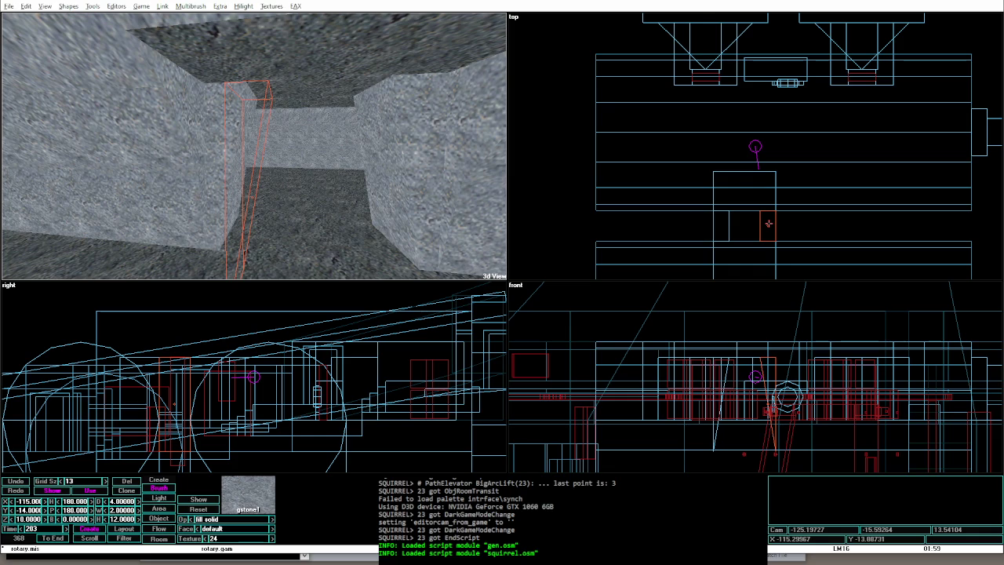
Step: Playtest the level, return to the editor, then relaunch game mode to view the new block pillars
{"action": "key", "text": "alt+g"}
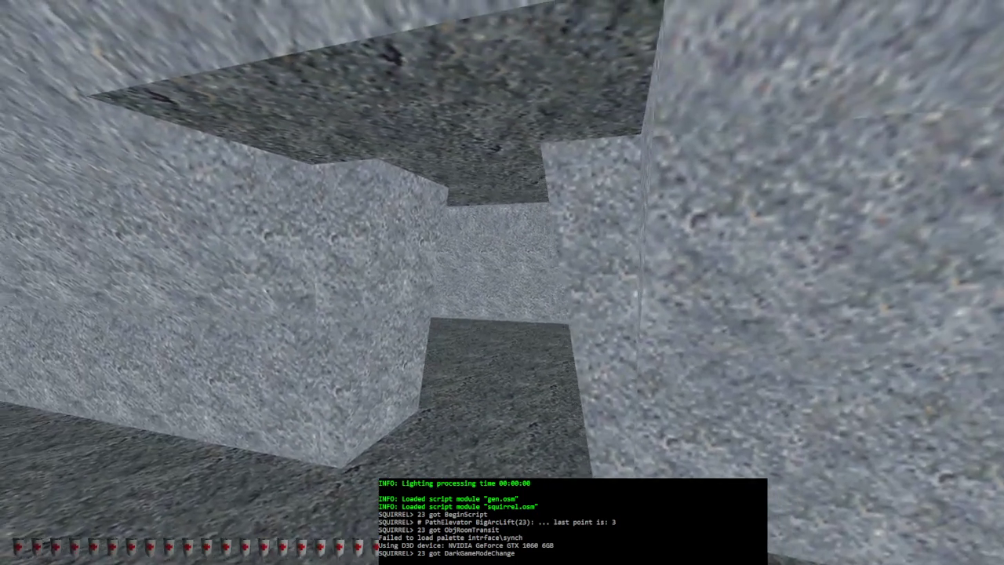
{"action": "key", "text": "alt+e"}
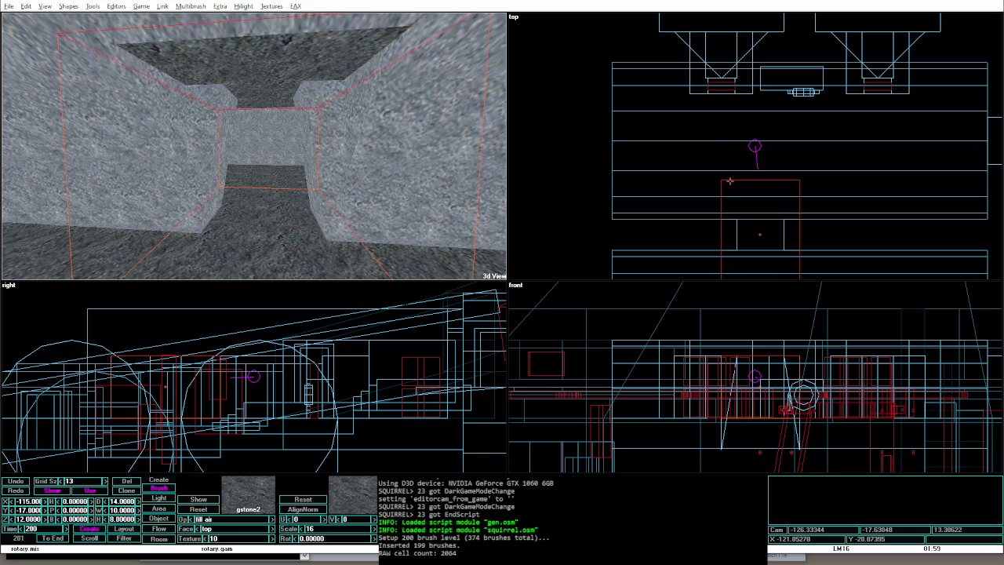
{"action": "key", "text": "alt+g"}
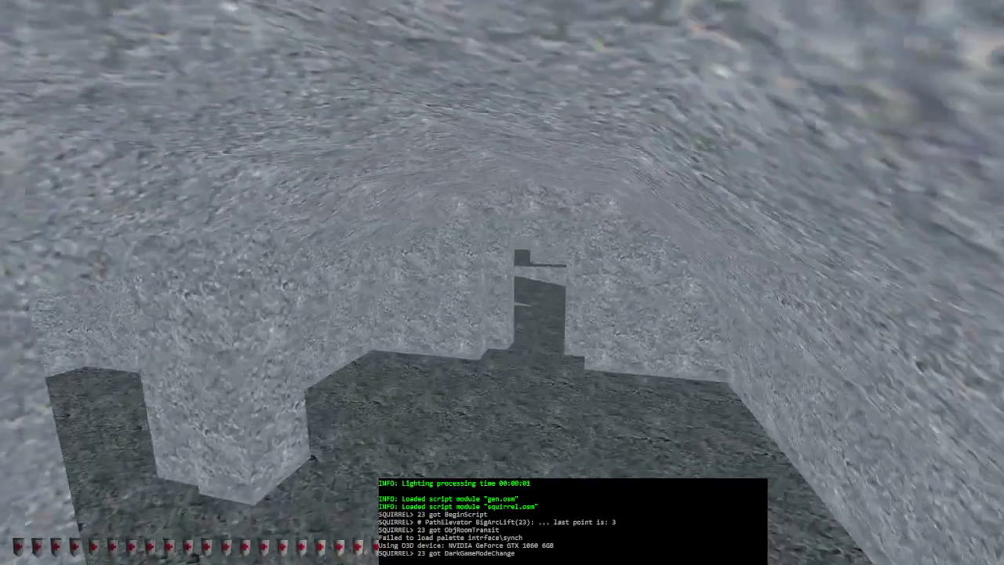
Step: Walk the narrow corridor, climb onto the ledge by the wall switch, then exit to the editor
{"action": "key", "text": "w"}
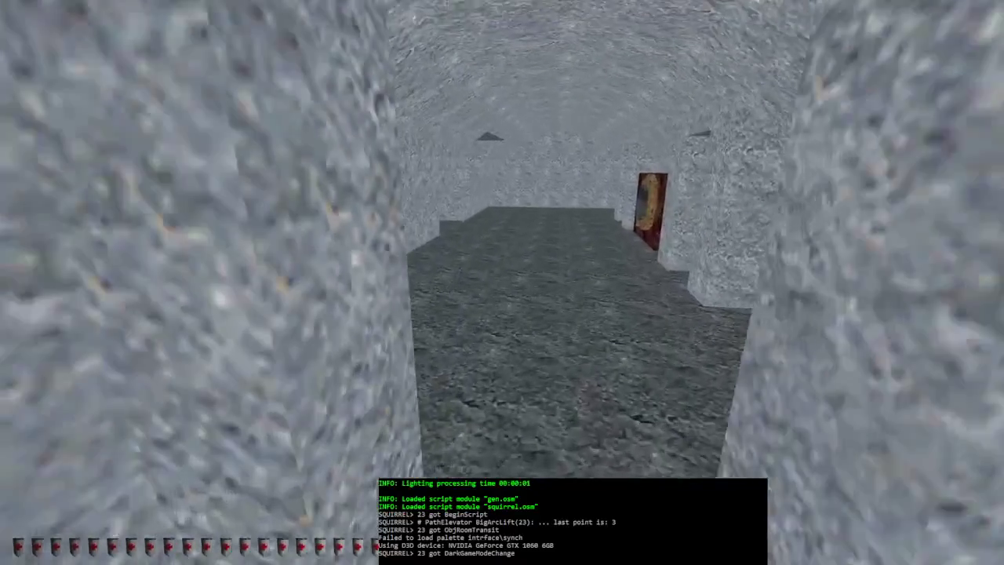
{"action": "key", "text": "w"}
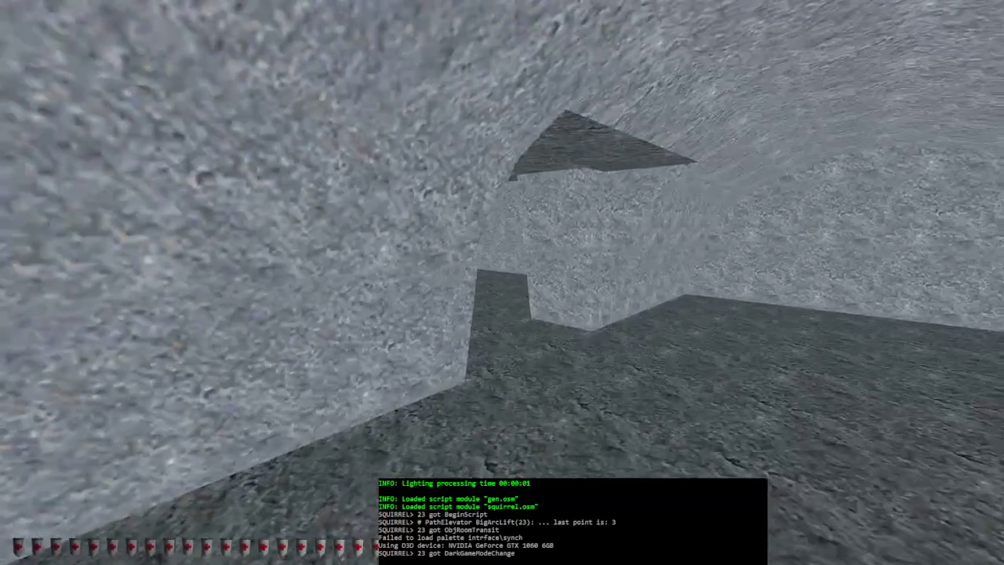
{"action": "key", "text": "w"}
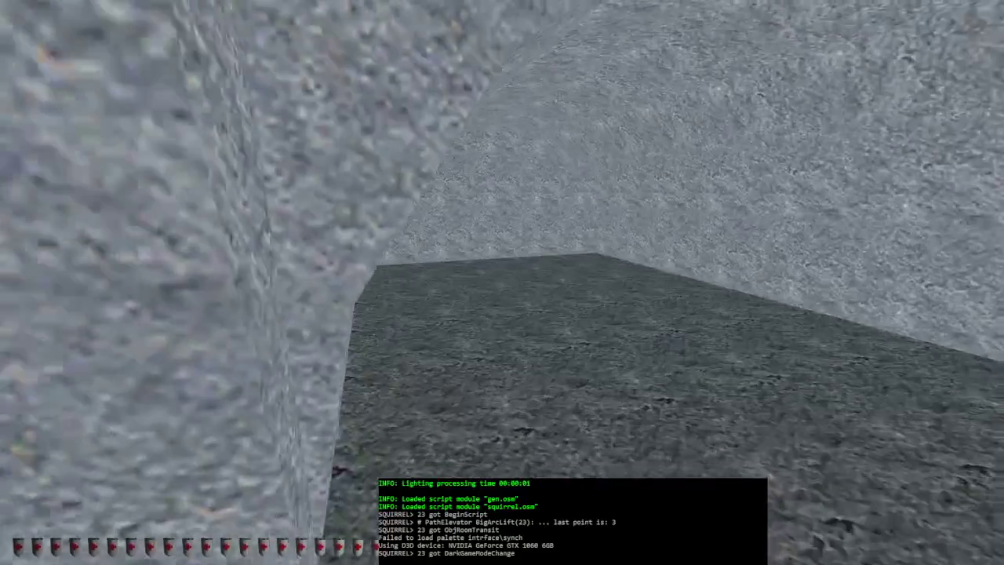
{"action": "key", "text": "space"}
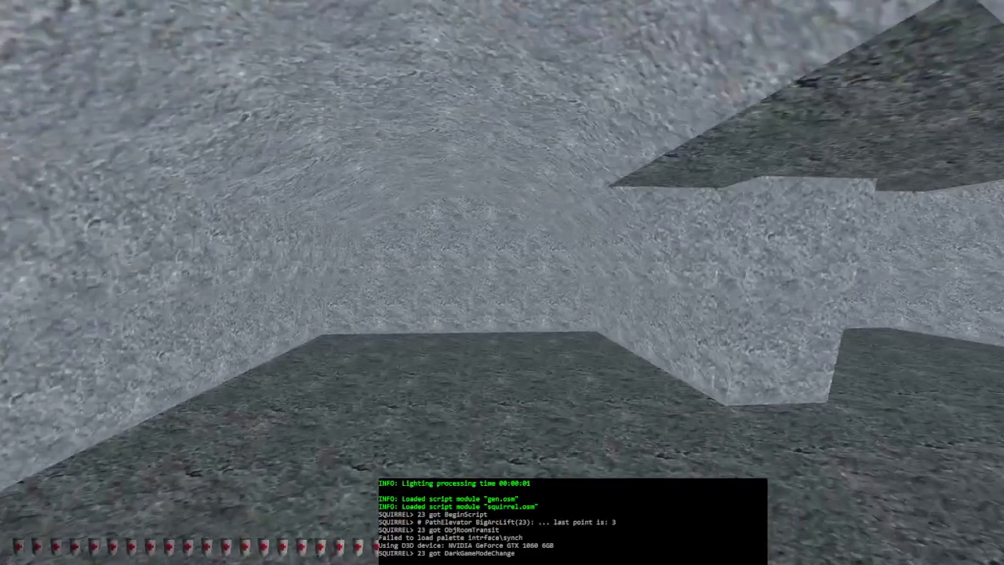
{"action": "key", "text": "w"}
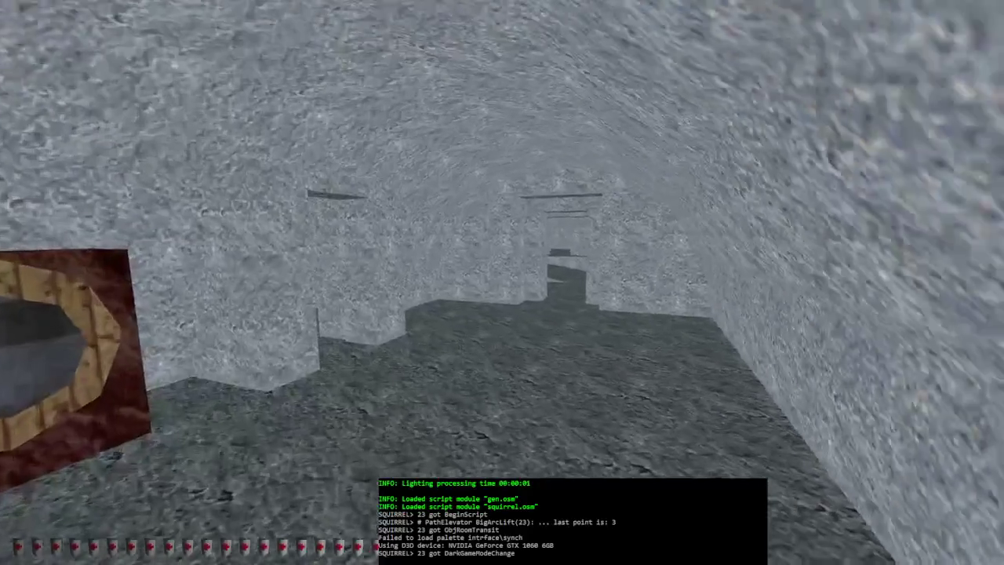
{"action": "key", "text": "w"}
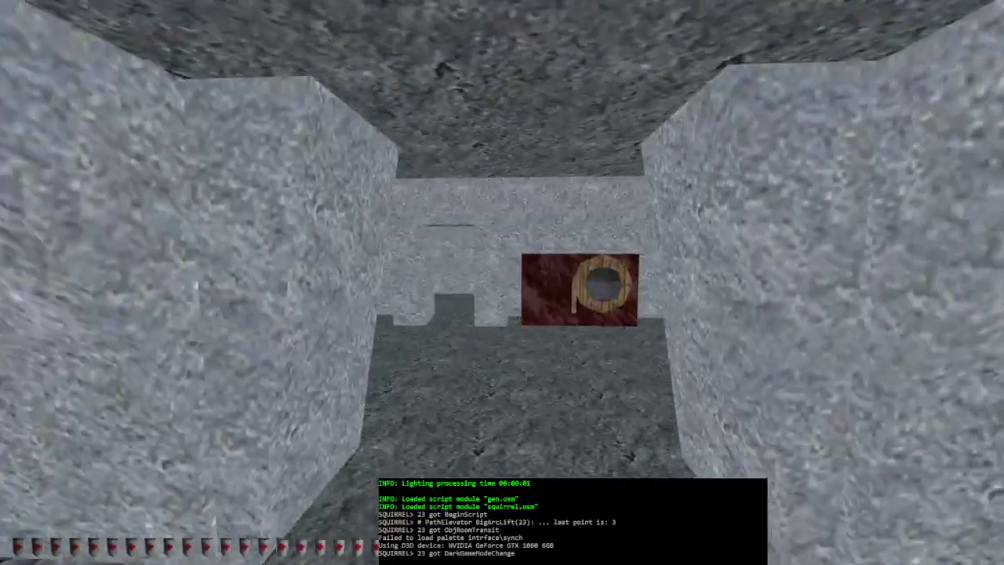
{"action": "key", "text": "alt+e"}
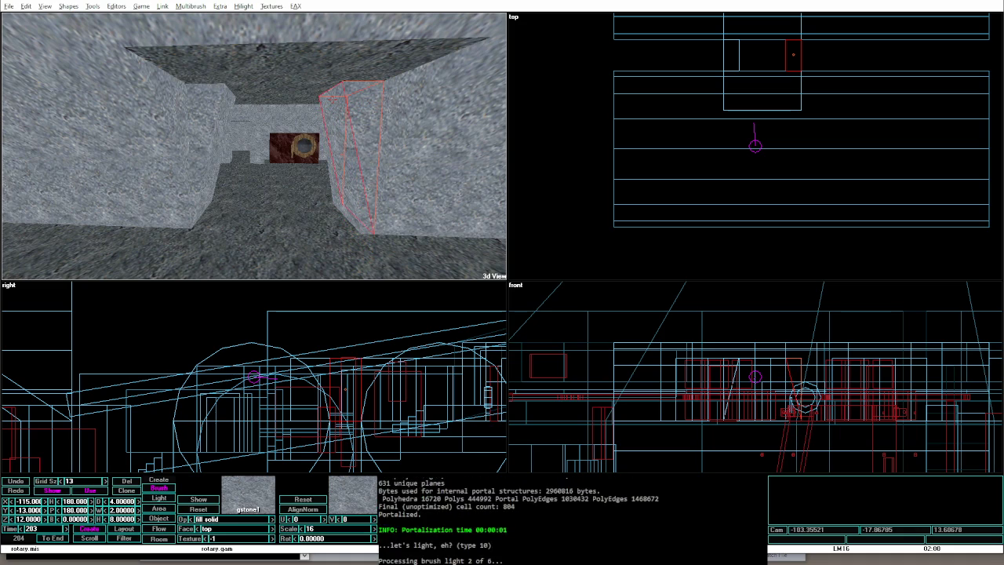
Step: Play the level and walk the stone corridor past the ledge, pillar wall and red plaque, then exit
{"action": "key", "text": "alt+g"}
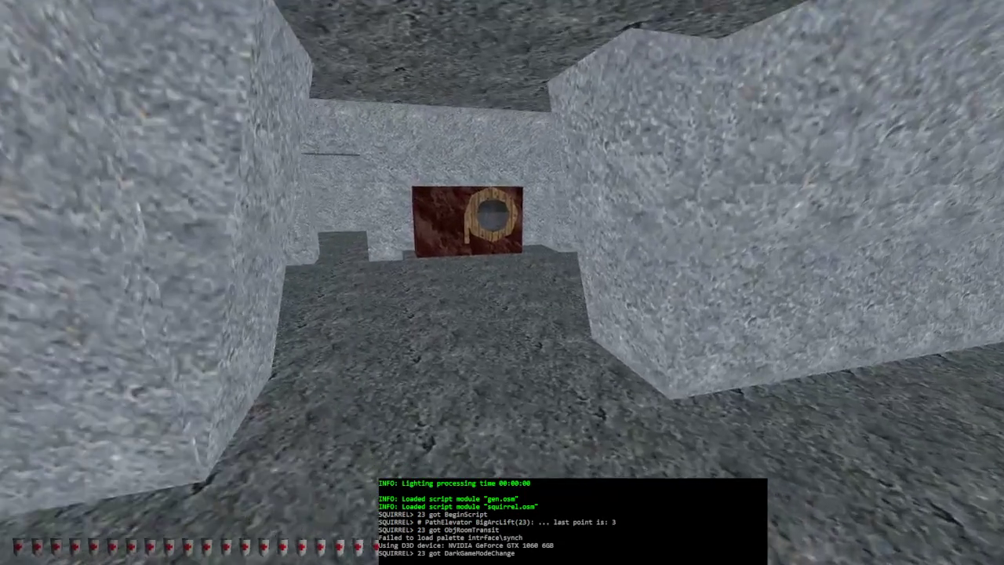
{"action": "key", "text": "w"}
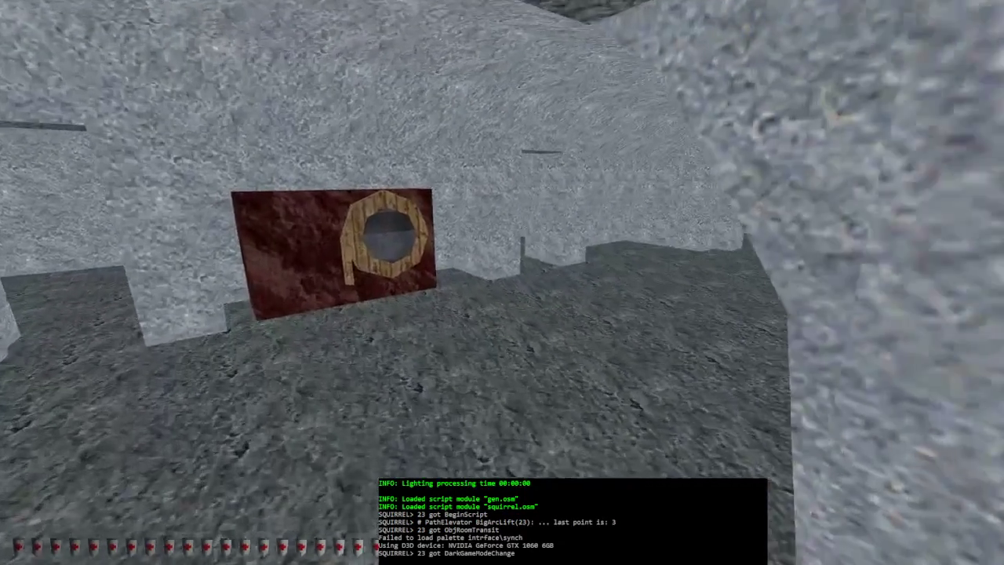
{"action": "key", "text": "w"}
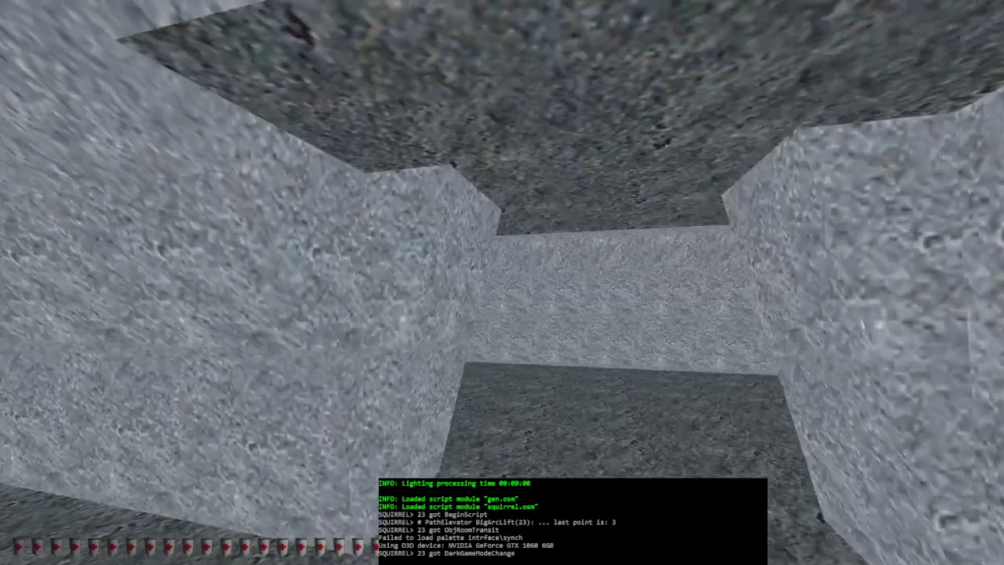
{"action": "key", "text": "w"}
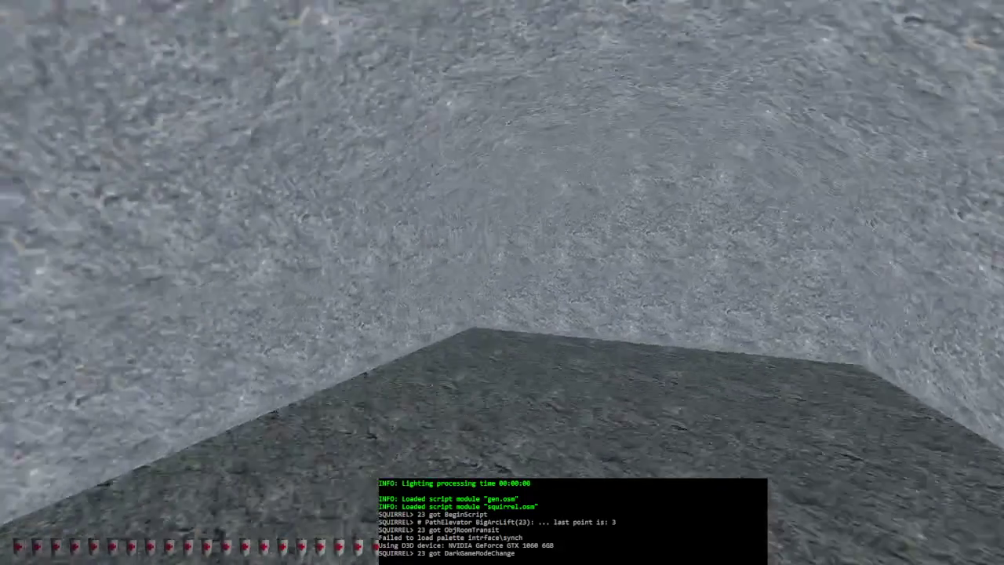
{"action": "key", "text": "w"}
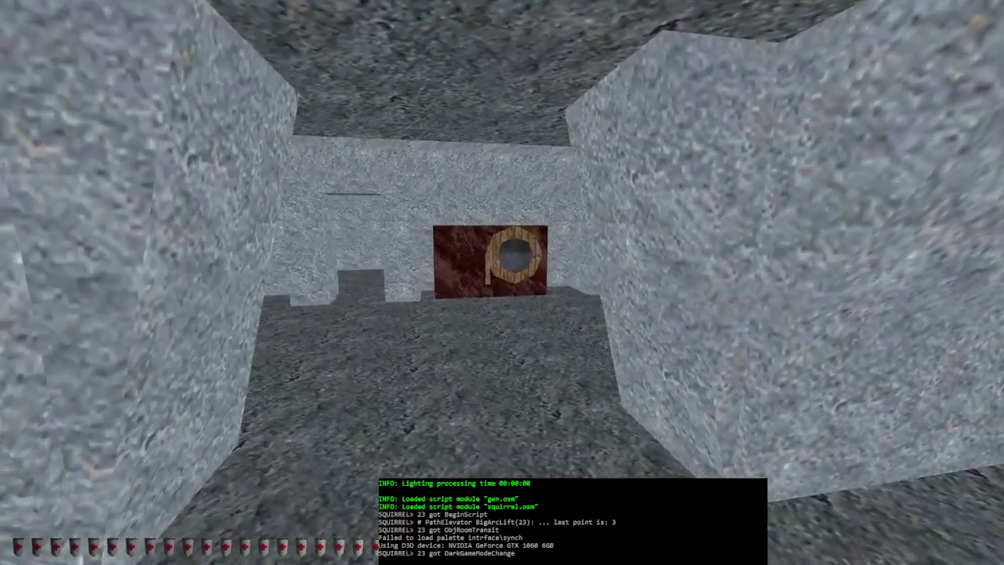
{"action": "key", "text": "w"}
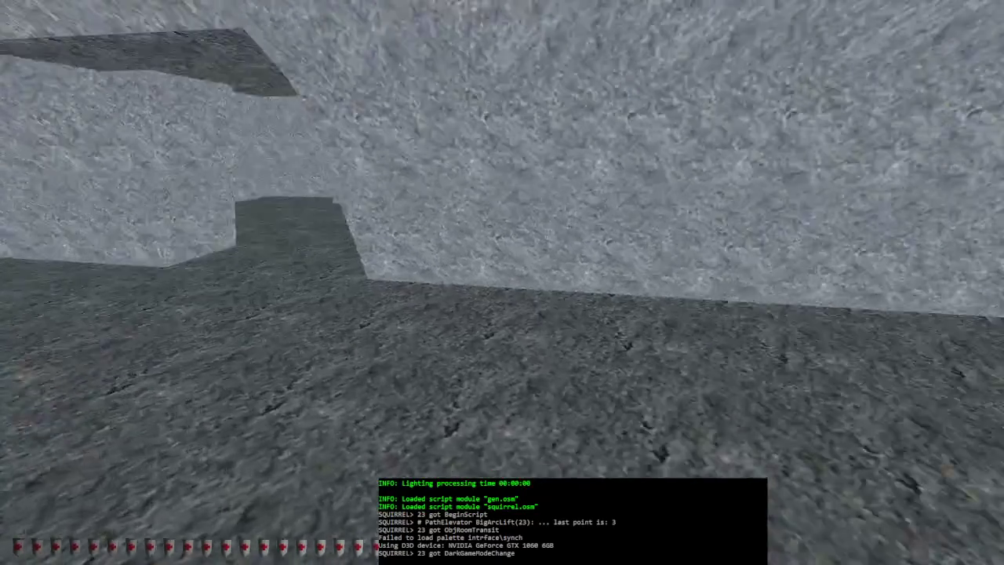
{"action": "key", "text": "w"}
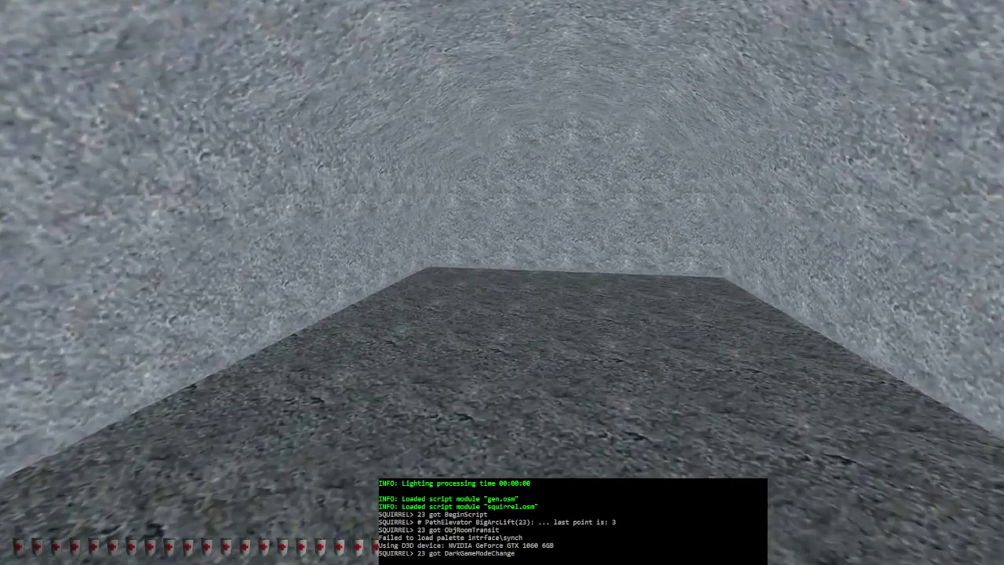
{"action": "key", "text": "w"}
{"action": "key", "text": "w"}
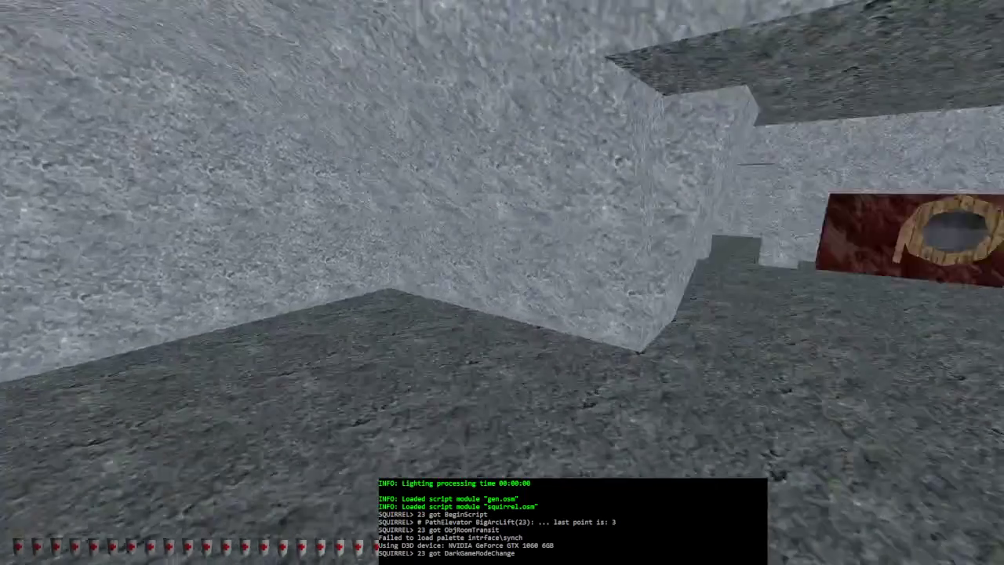
{"action": "key", "text": "w"}
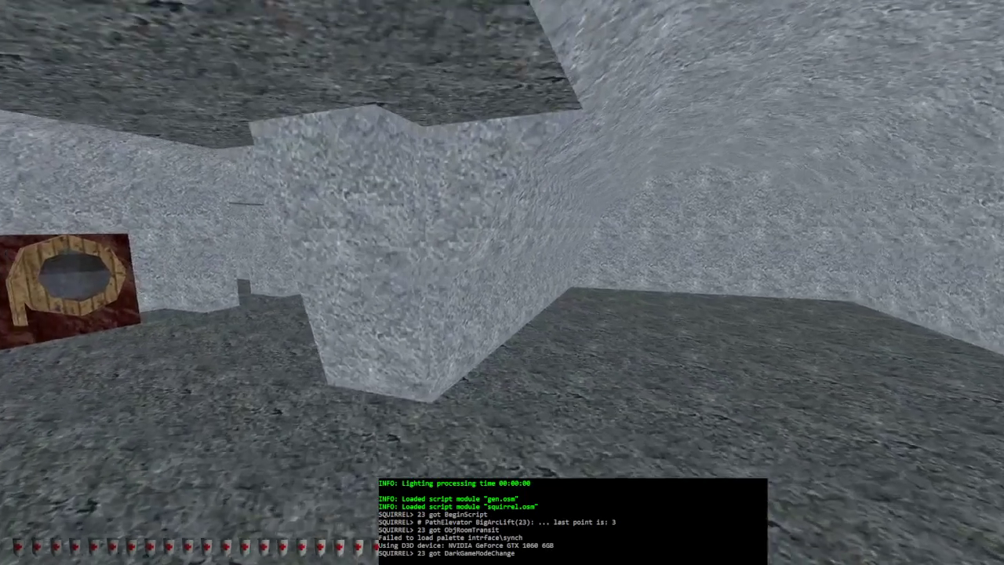
{"action": "key", "text": "w"}
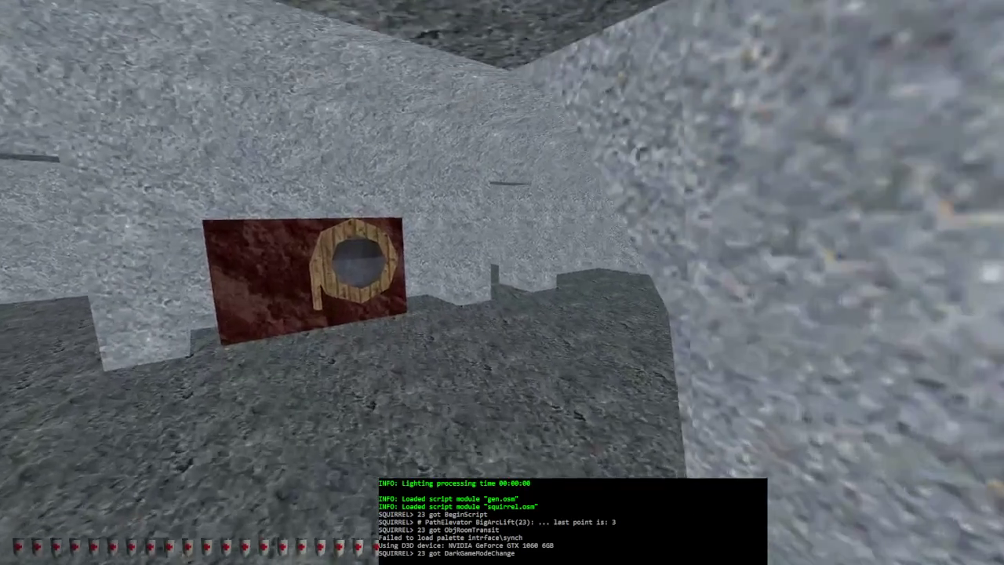
{"action": "key", "text": "w"}
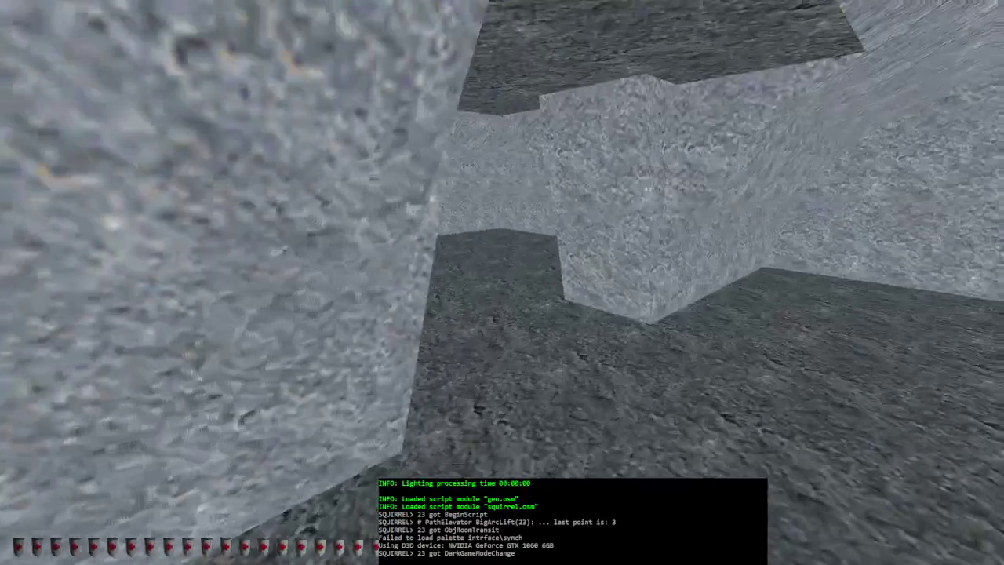
{"action": "key", "text": "alt+F4"}
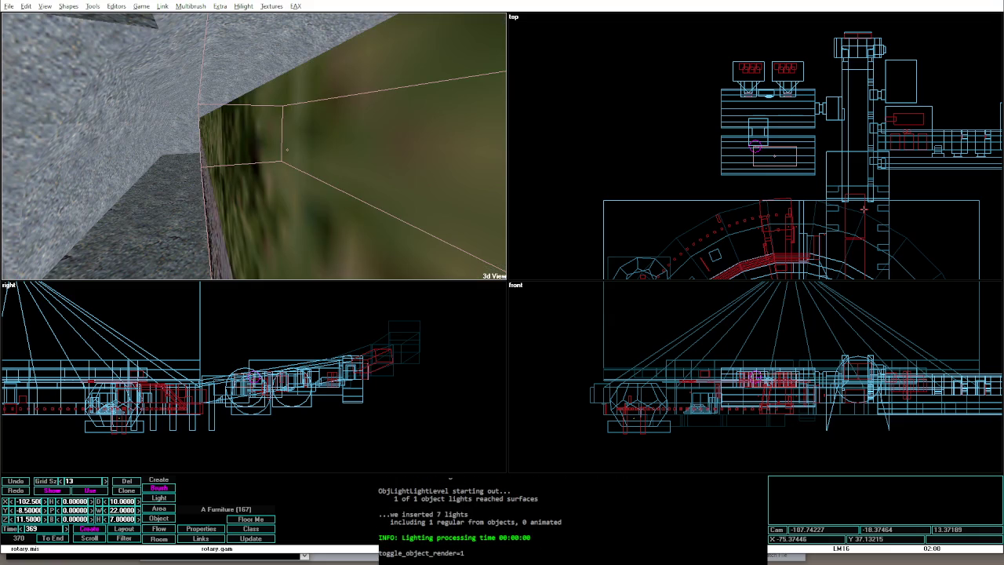
{"action": "key", "text": "alt+g"}
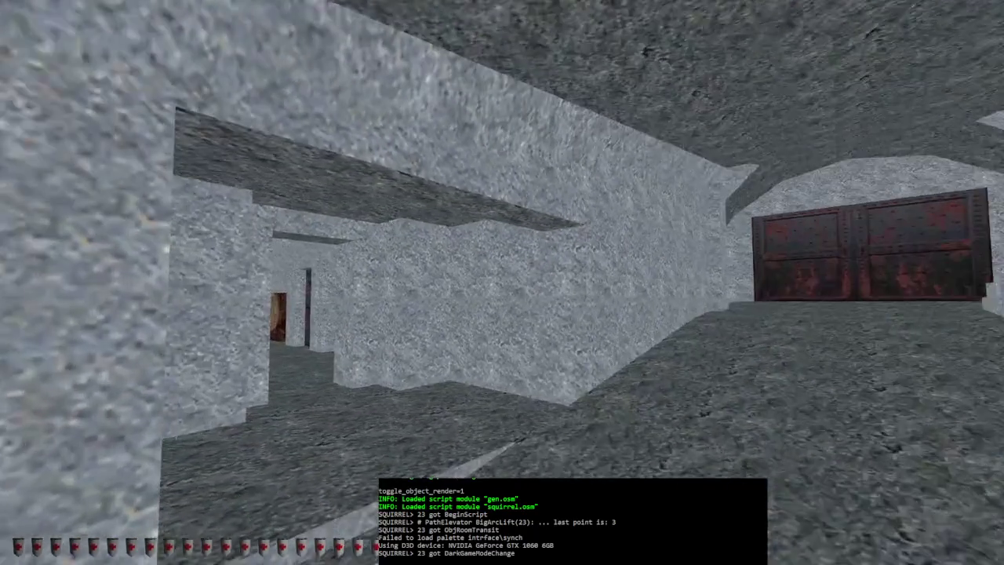
{"action": "key", "text": "alt+e"}
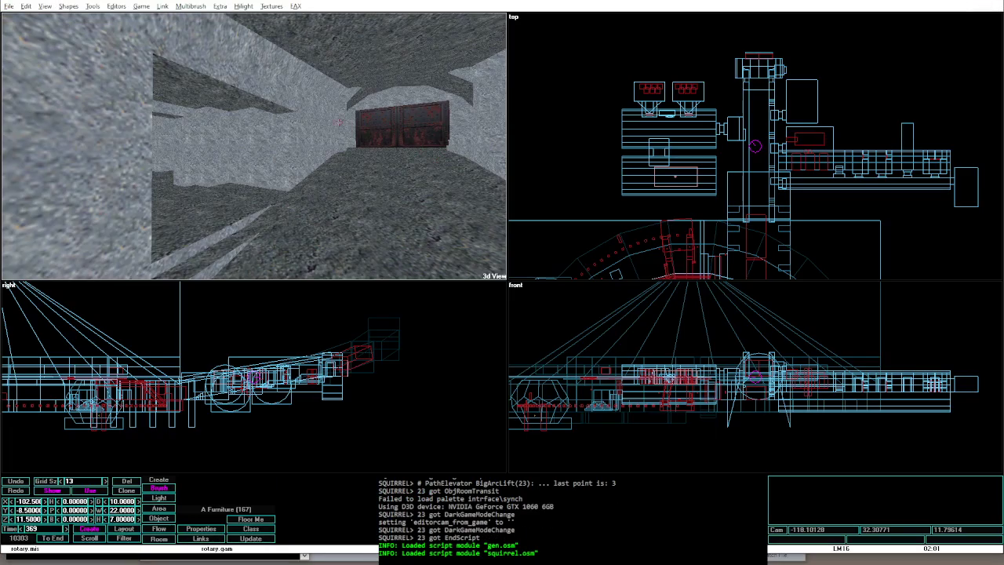
{"action": "key", "text": "alt+g"}
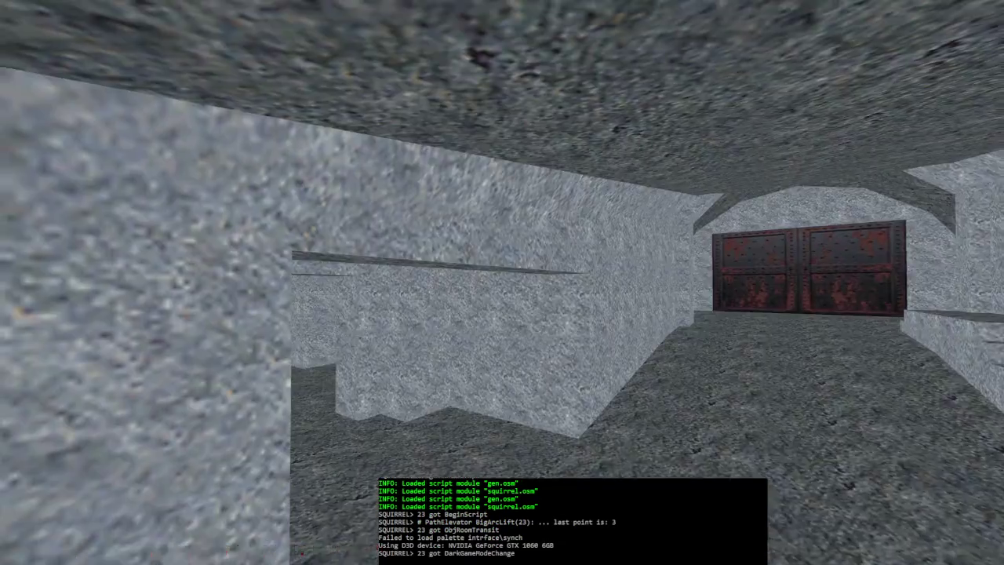
Step: Back in the editor, make the cylinder brush slightly taller and widen the stone floor brush
{"action": "key", "text": "alt+e"}
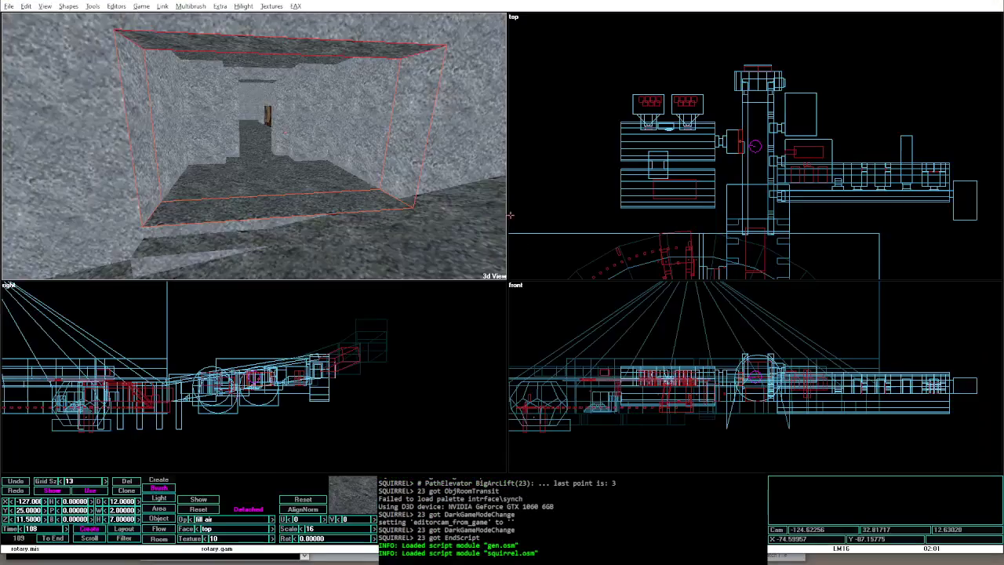
{"action": "left_click", "coordinate": [261, 96]}
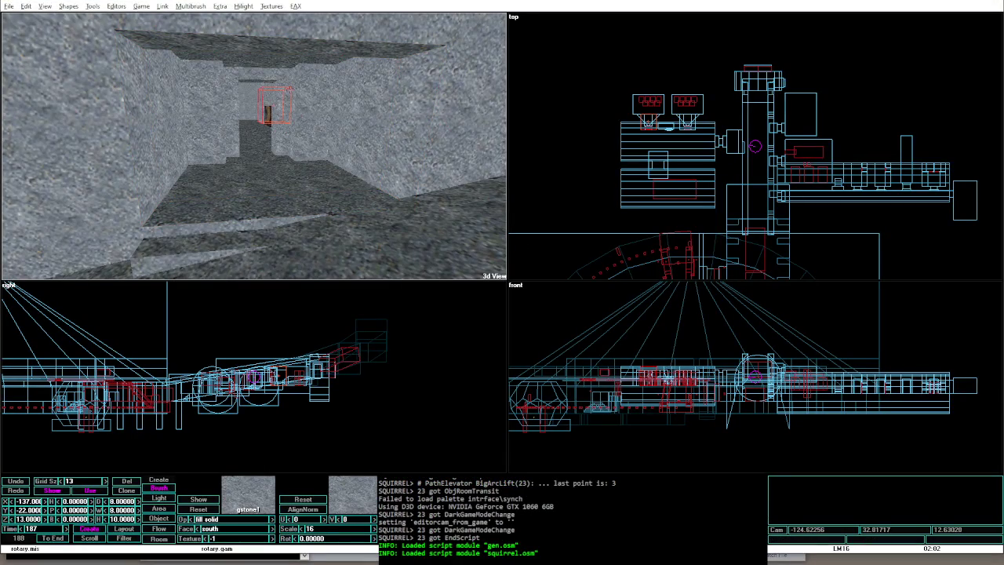
{"action": "left_click", "coordinate": [658, 149]}
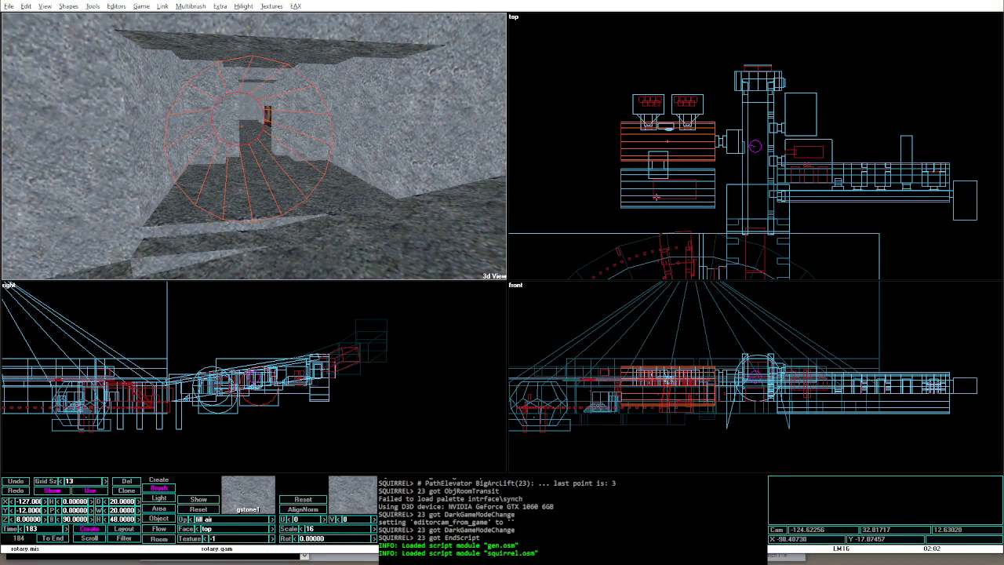
{"action": "left_click_drag", "start_coordinate": [715, 141], "coordinate": [742, 142]}
{"action": "key", "text": "Tab"}
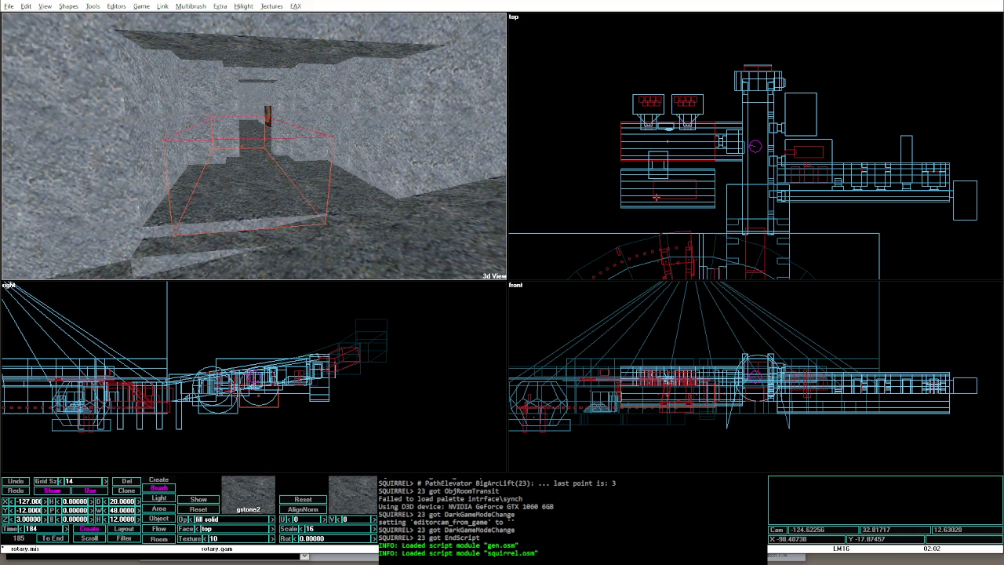
{"action": "left_click_drag", "start_coordinate": [620, 141], "coordinate": [610, 141]}
Step: Check the corridor in game mode, then lengthen the cylinder brush from 62 to 66
{"action": "key", "text": "alt+g"}
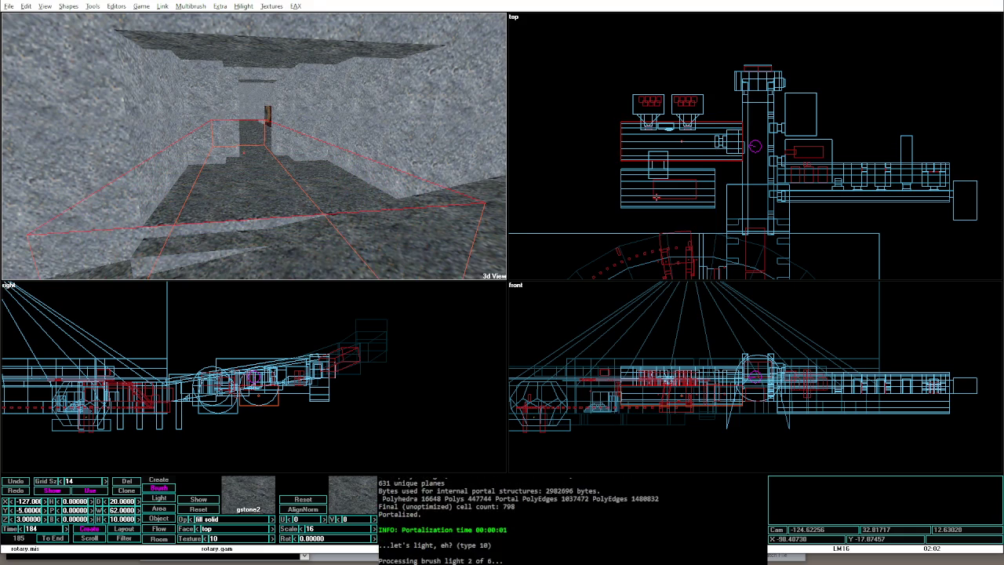
{"action": "key", "text": "Left"}
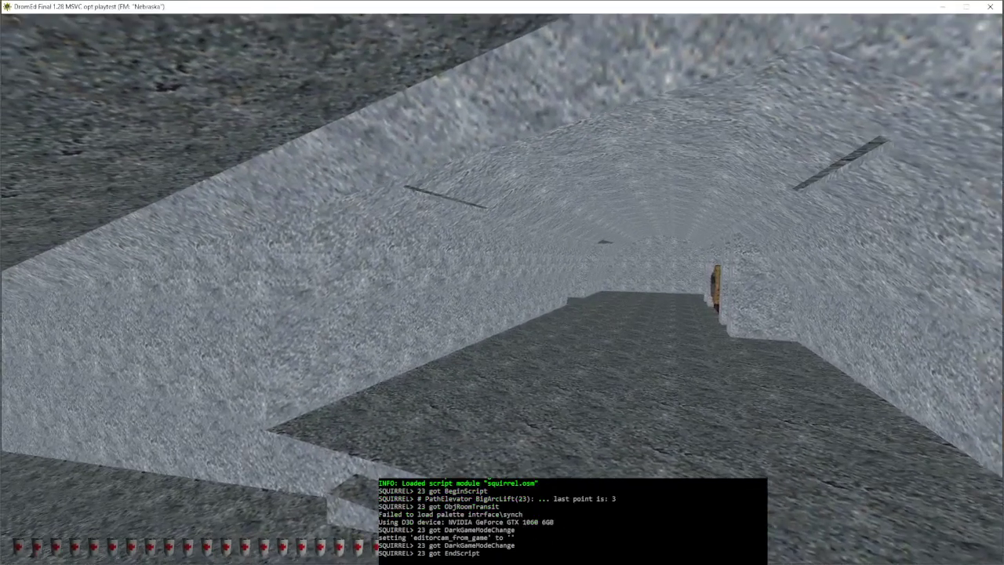
{"action": "key", "text": "alt+e"}
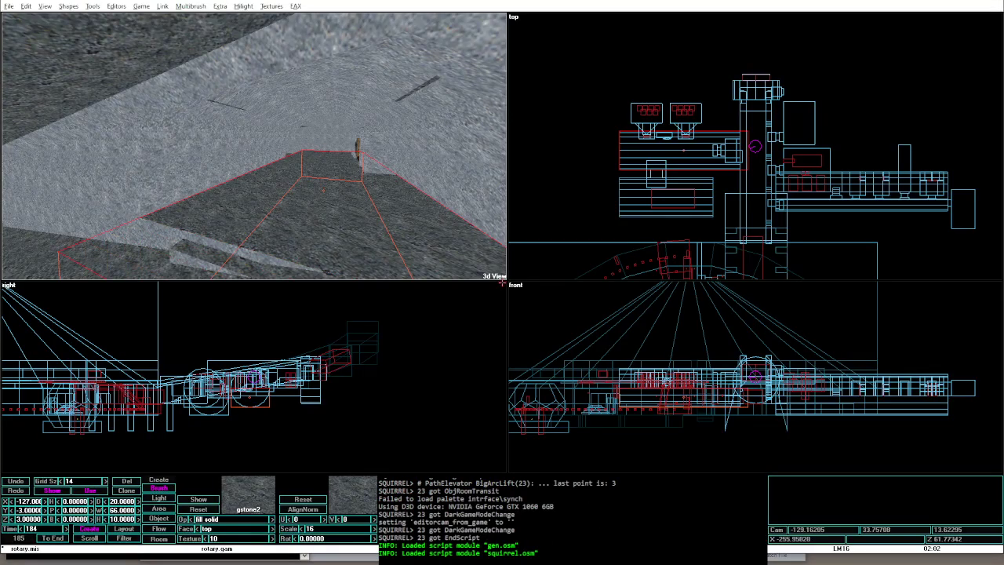
{"action": "key", "text": "shift+Tab"}
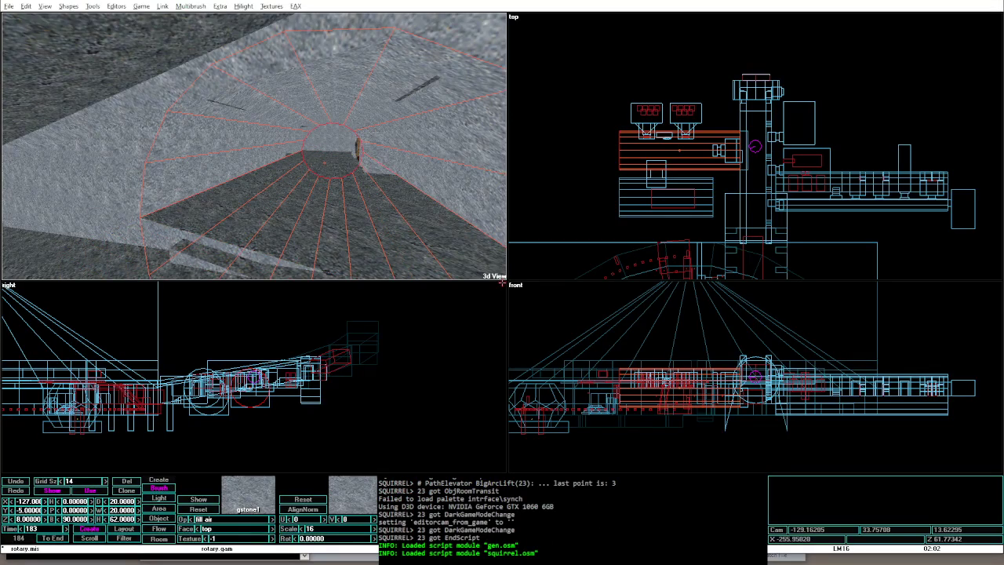
{"action": "key", "text": "alt+shift+o"}
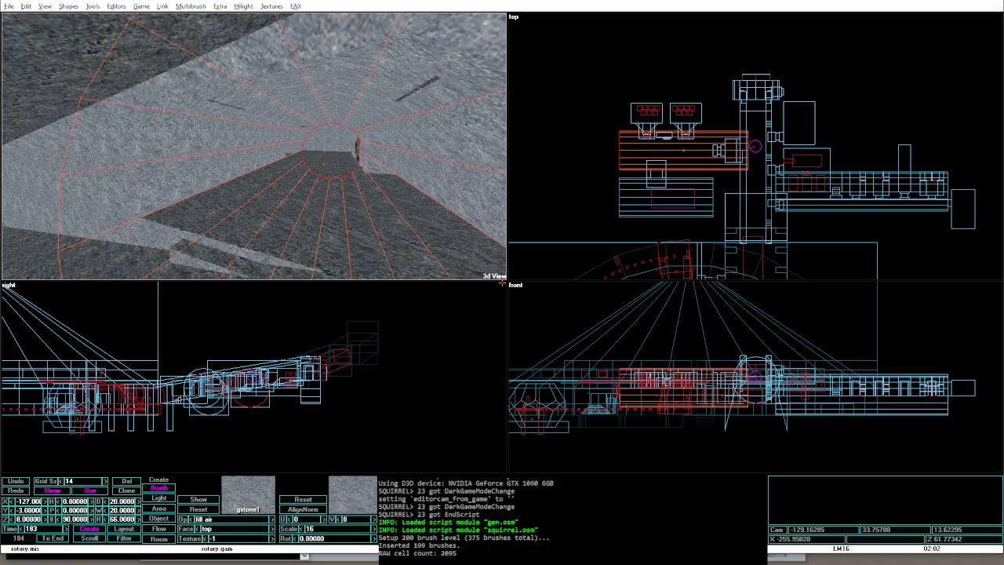
Step: Test again in game, shorten the cylinder brush to 60, then relight and replay the level
{"action": "key", "text": "alt+g"}
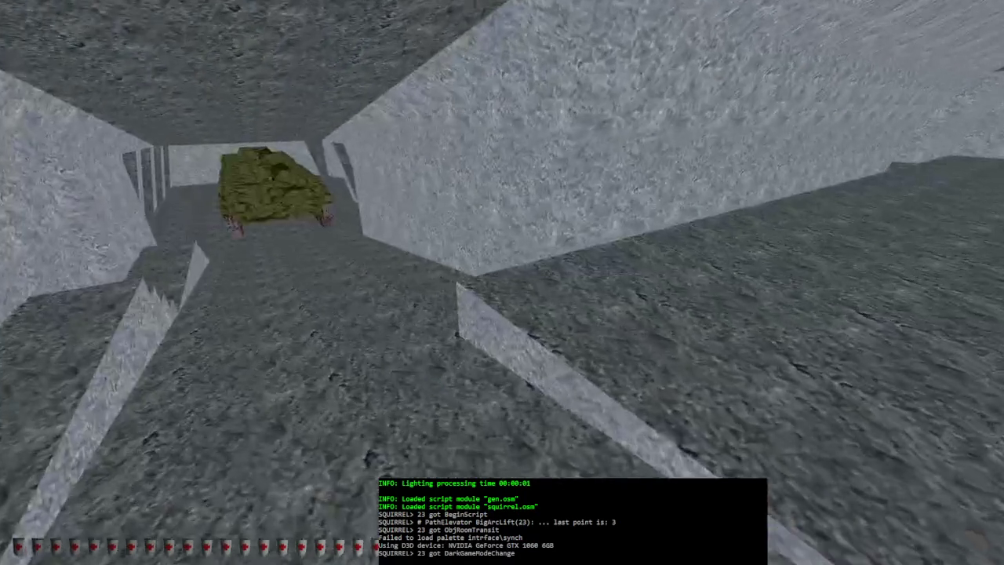
{"action": "mouse_move", "coordinate": [502, 282]}
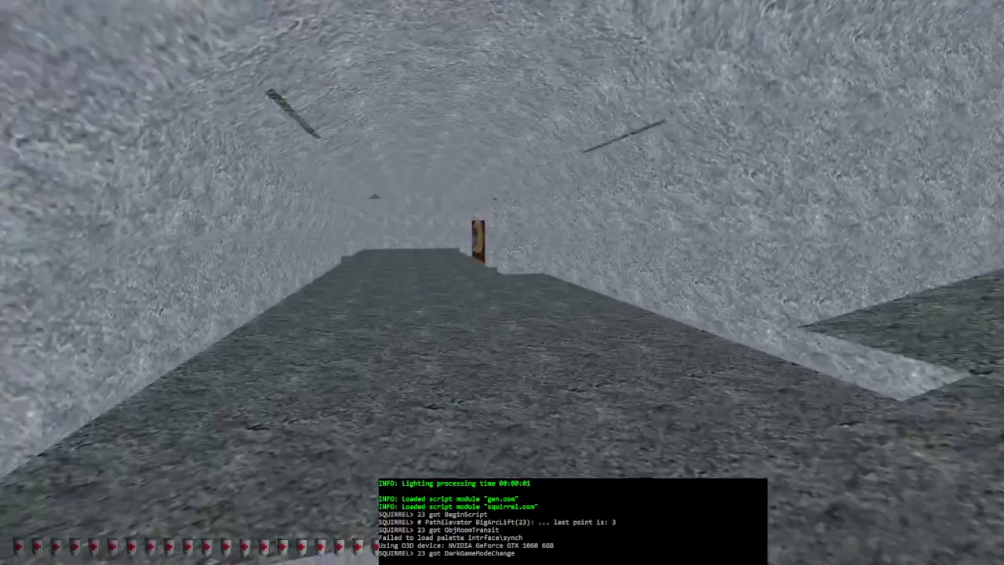
{"action": "key", "text": "alt+e"}
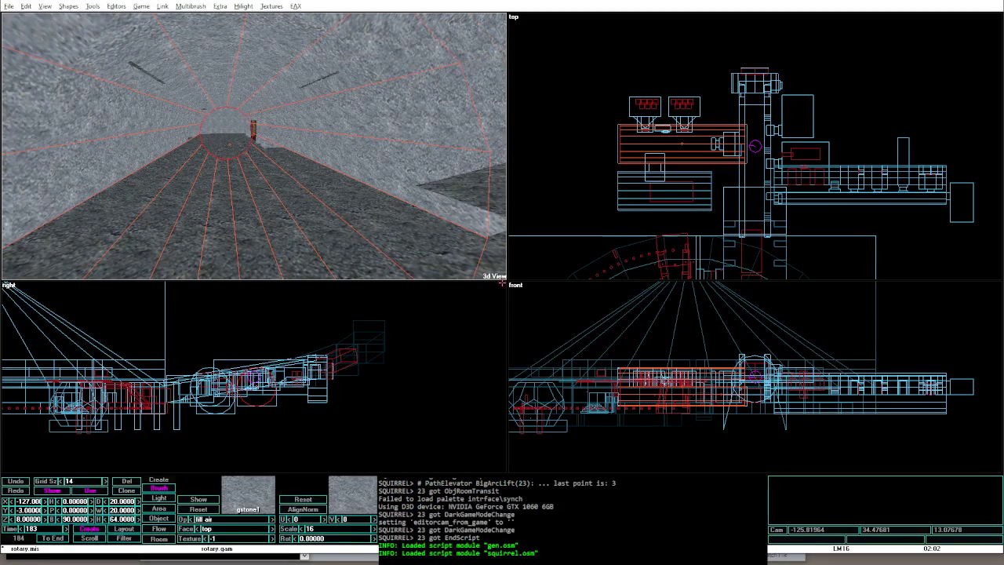
{"action": "left_click_drag", "start_coordinate": [740, 384], "coordinate": [735, 384]}
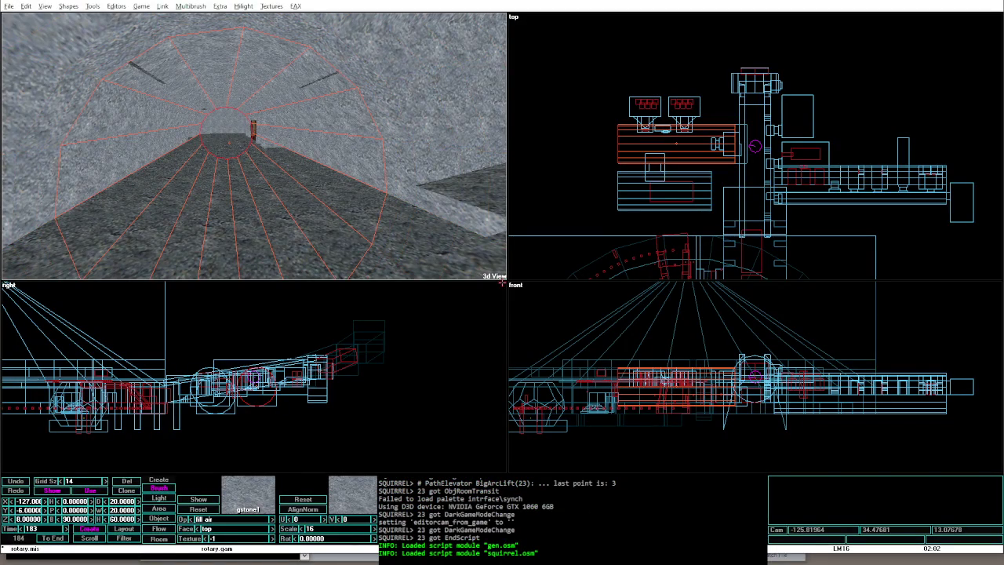
{"action": "key", "text": "Tab"}
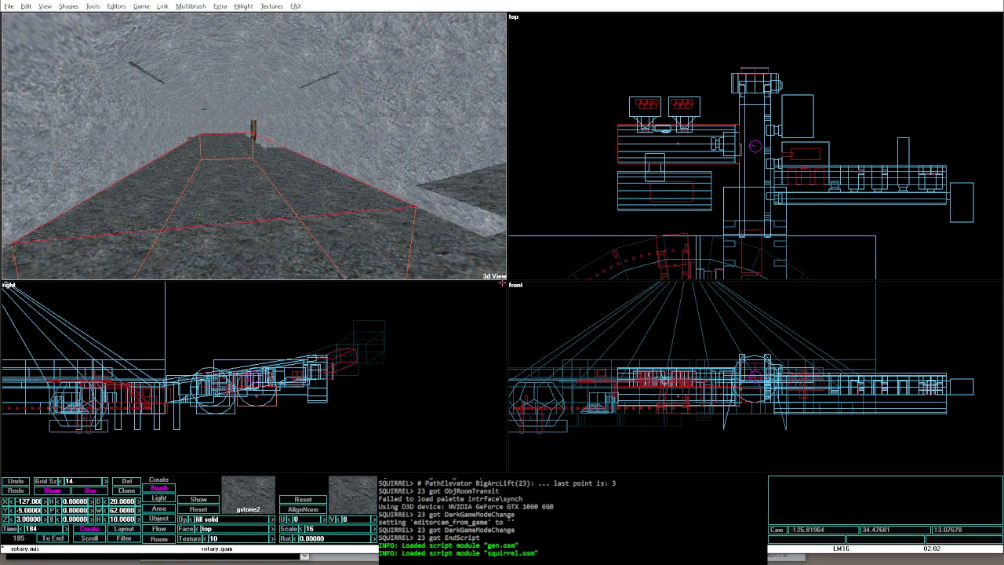
{"action": "key", "text": "alt+g"}
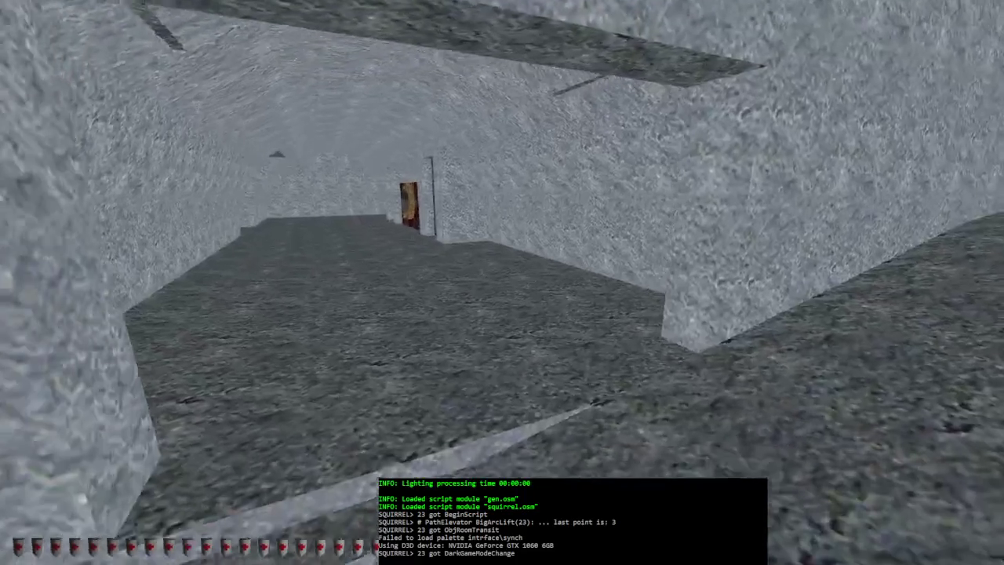
{"action": "key", "text": "alt+e"}
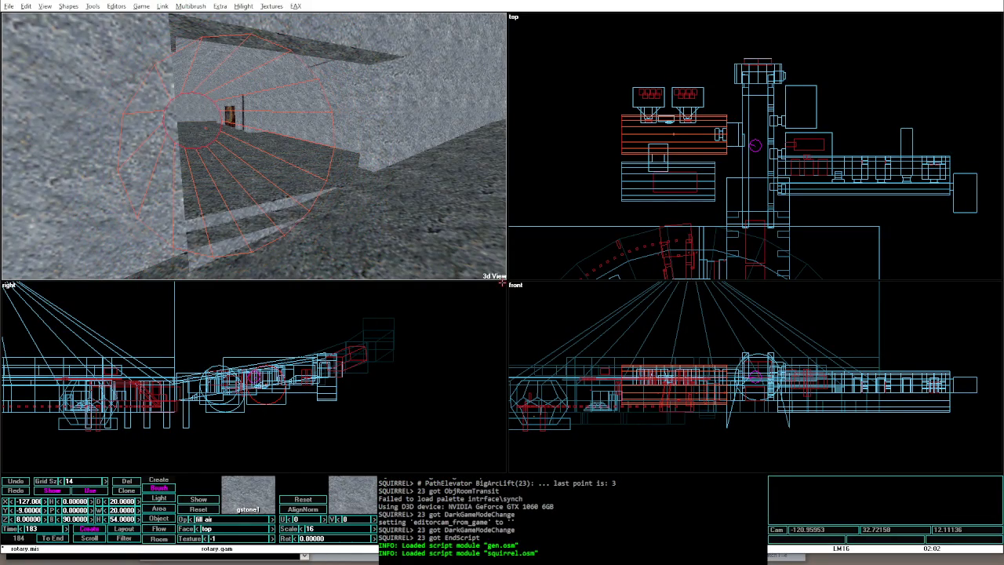
{"action": "key", "text": "alt+g"}
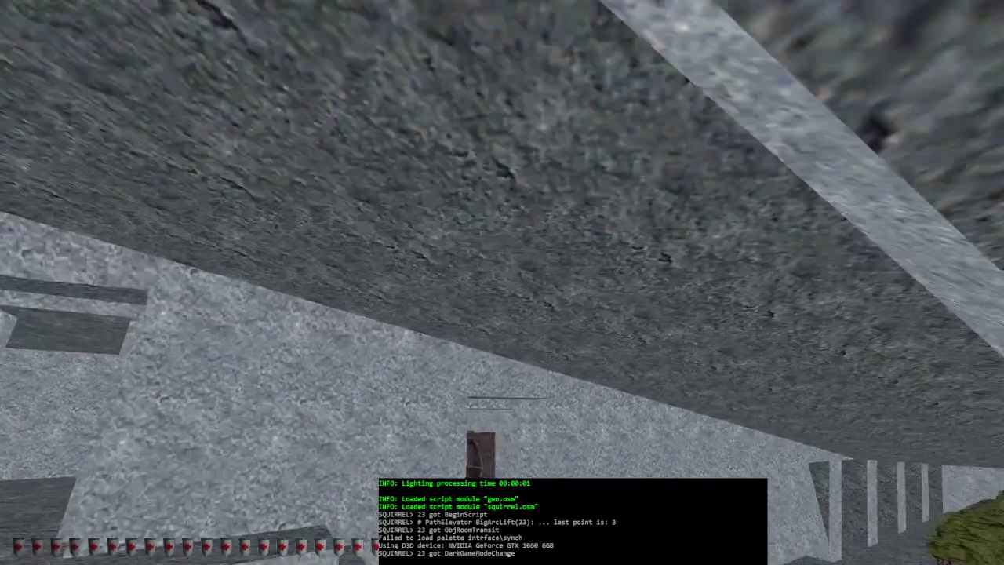
Step: Run three more rebuild-and-play tests of the vaulted corridor, ending back in the editor
{"action": "key", "text": "alt+F4"}
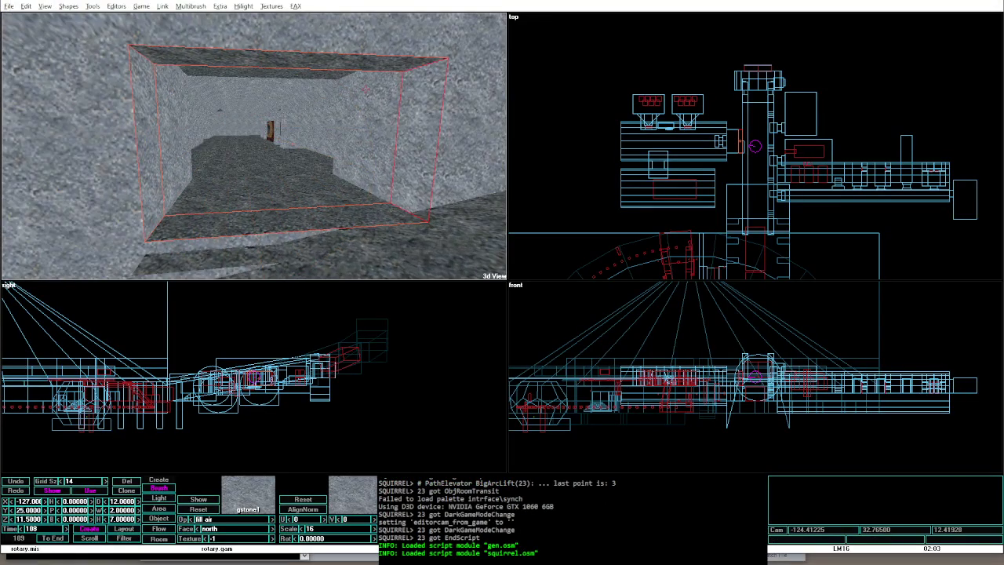
{"action": "key", "text": "alt+g"}
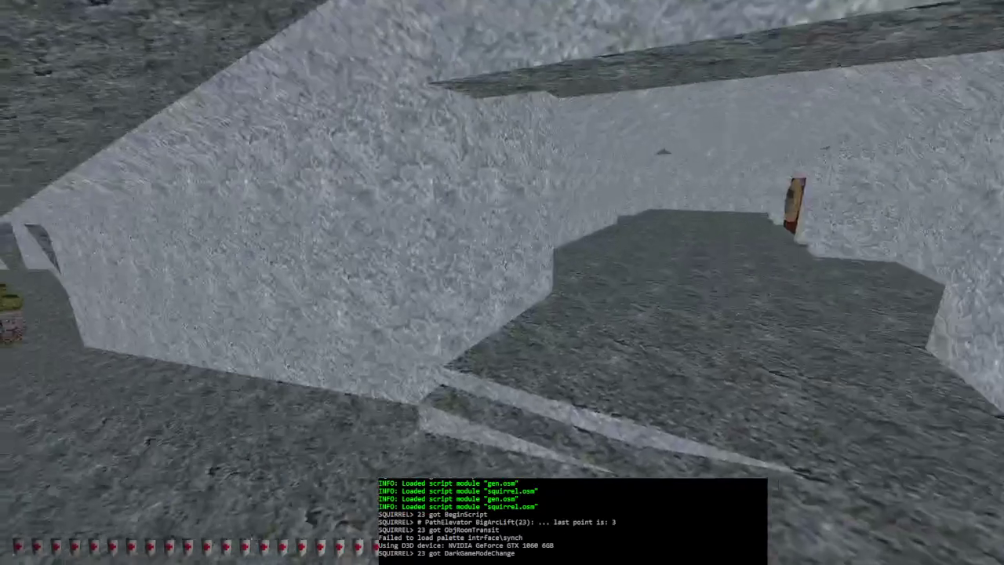
{"action": "key", "text": "alt+e"}
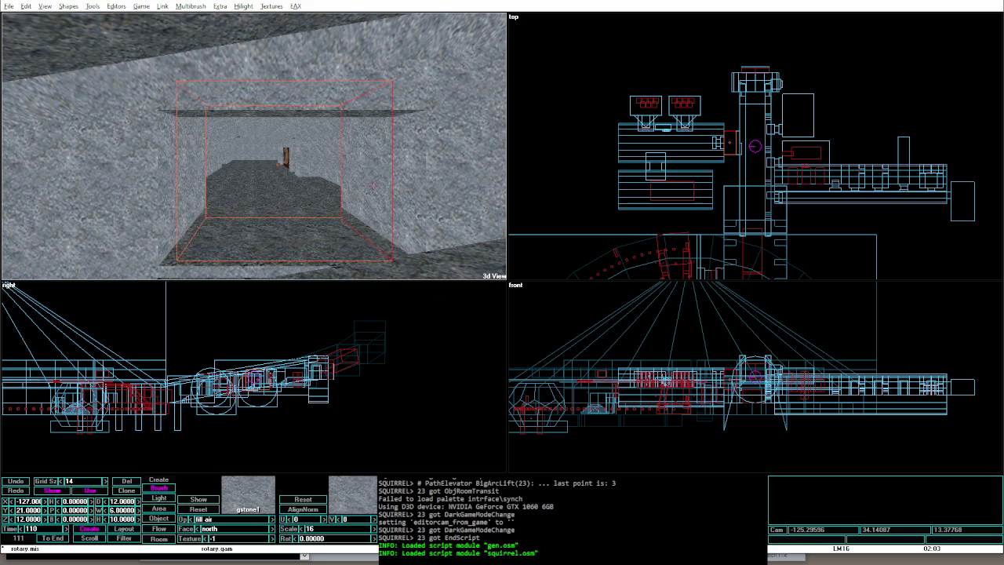
{"action": "key", "text": "alt+g"}
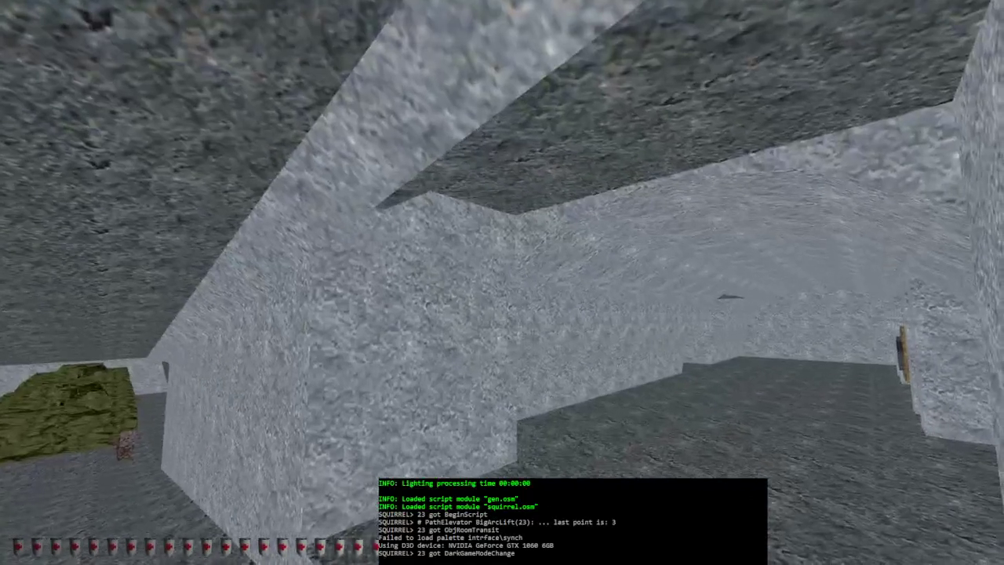
{"action": "key", "text": "alt+e"}
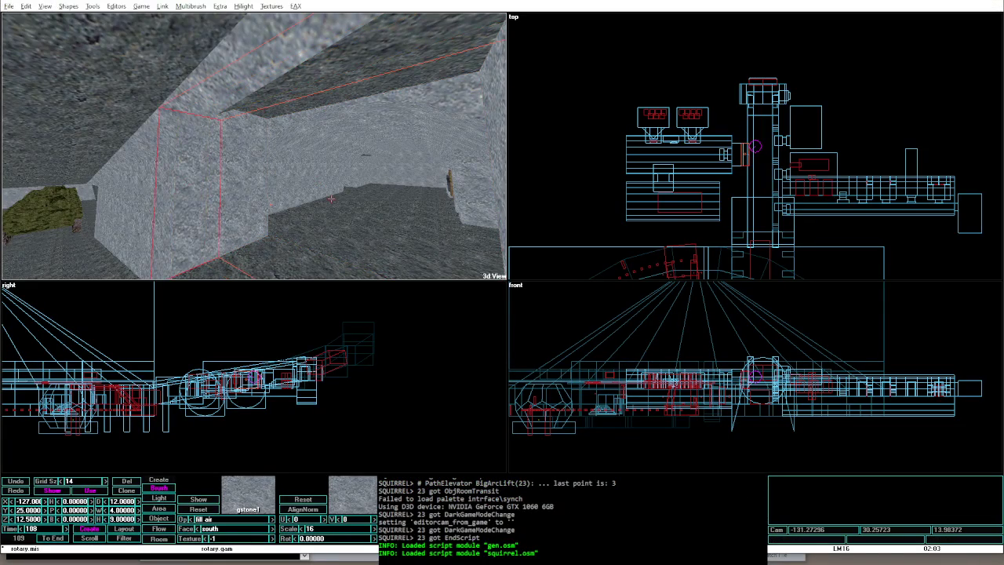
{"action": "key", "text": "alt+g"}
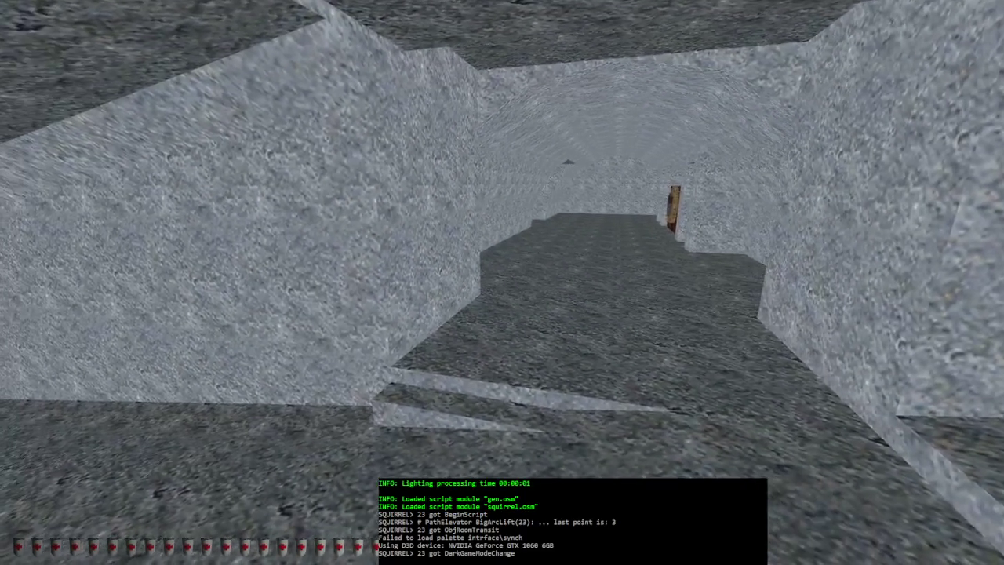
{"action": "key", "text": "alt+e"}
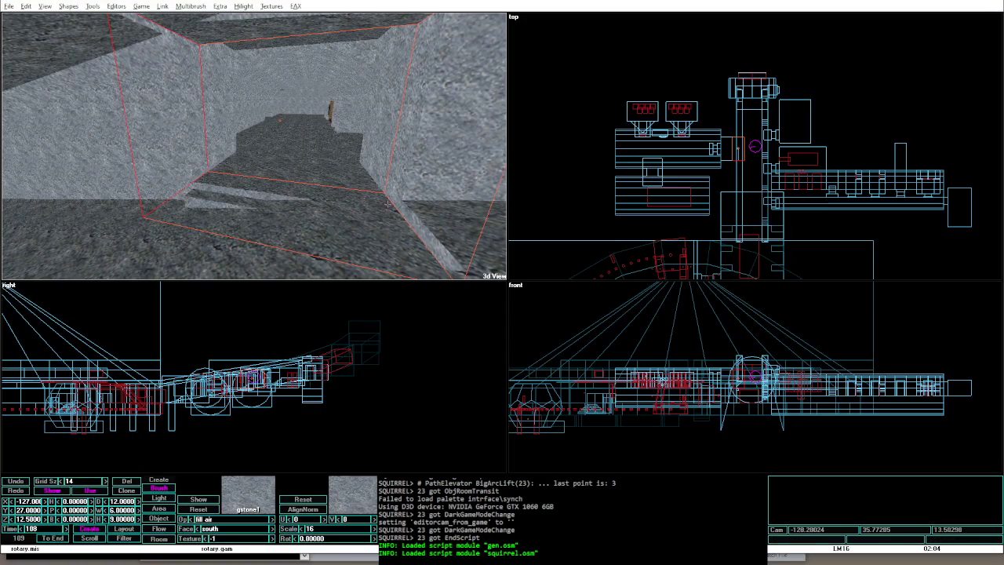
Step: Move and turn the small corridor brush into place, then reselect the small room brush
{"action": "left_click", "coordinate": [376, 109]}
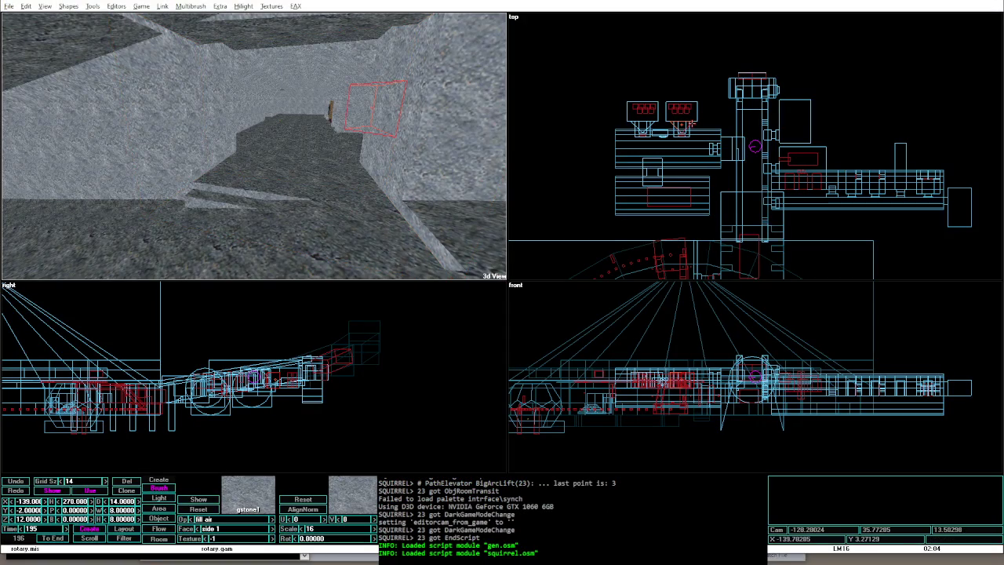
{"action": "mouse_move", "coordinate": [691, 123]}
{"action": "left_mouse_down"}
{"action": "mouse_move", "coordinate": [679, 124]}
{"action": "mouse_move", "coordinate": [735, 126]}
{"action": "mouse_move", "coordinate": [739, 147]}
{"action": "left_mouse_up"}
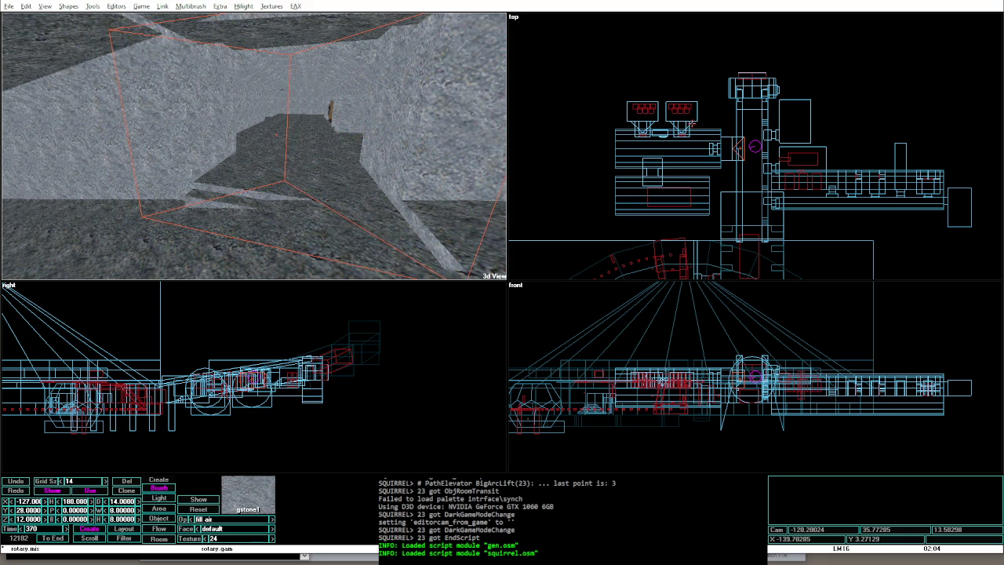
{"action": "left_click", "coordinate": [201, 108]}
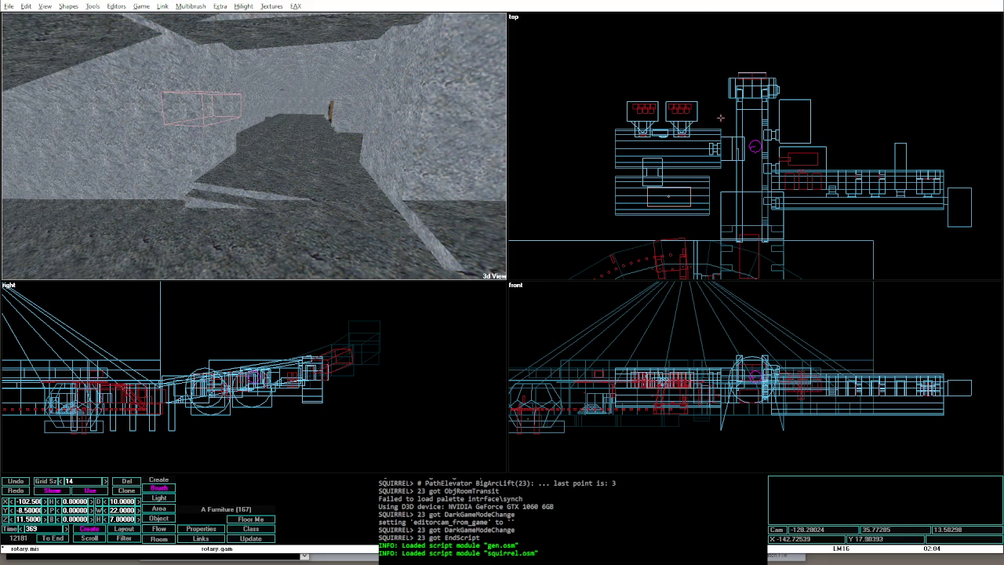
{"action": "scroll", "coordinate": [723, 178], "scroll_direction": "up", "scroll_amount": 1}
{"action": "left_click", "coordinate": [723, 179]}
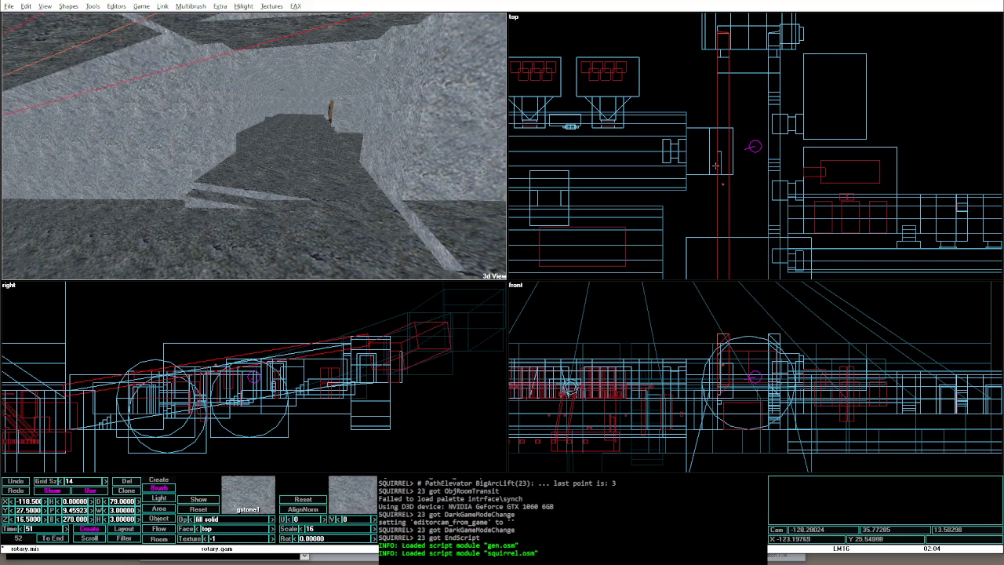
{"action": "left_click", "coordinate": [698, 135]}
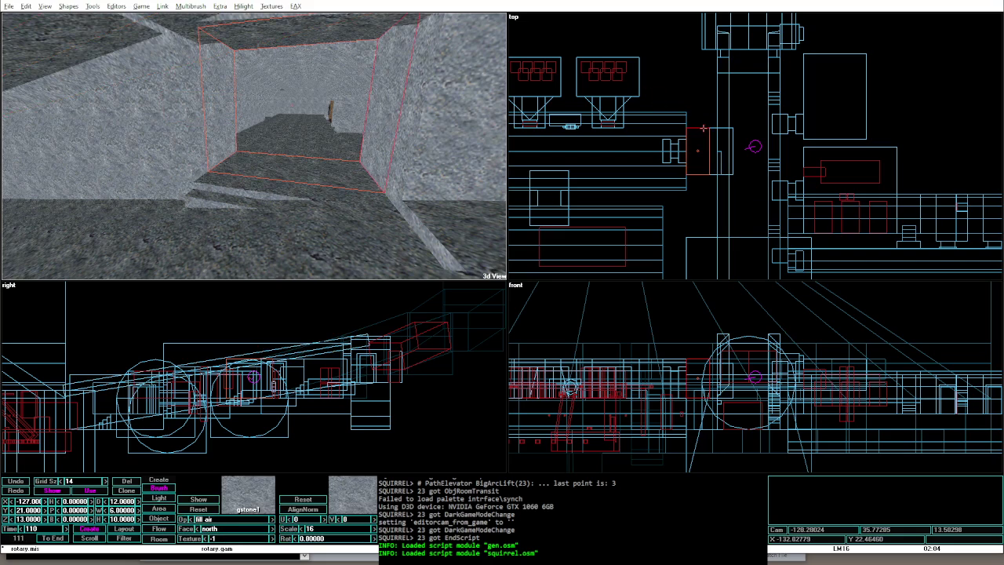
Step: Add a wedge brush, rotate it to 315°, tilt it 90° and shrink one side to 4
{"action": "left_click", "coordinate": [68, 6]}
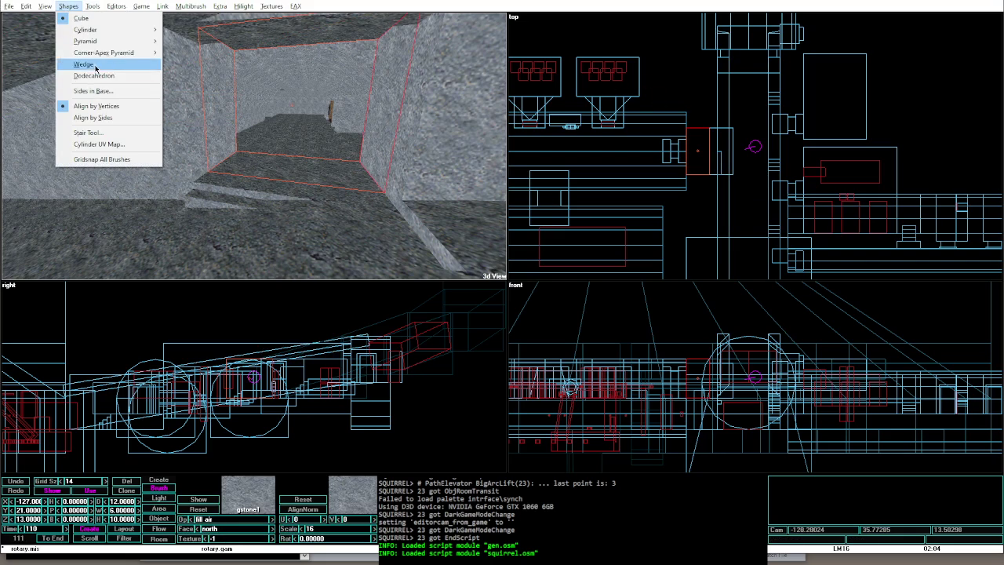
{"action": "left_click", "coordinate": [86, 65]}
{"action": "left_click", "coordinate": [715, 192]}
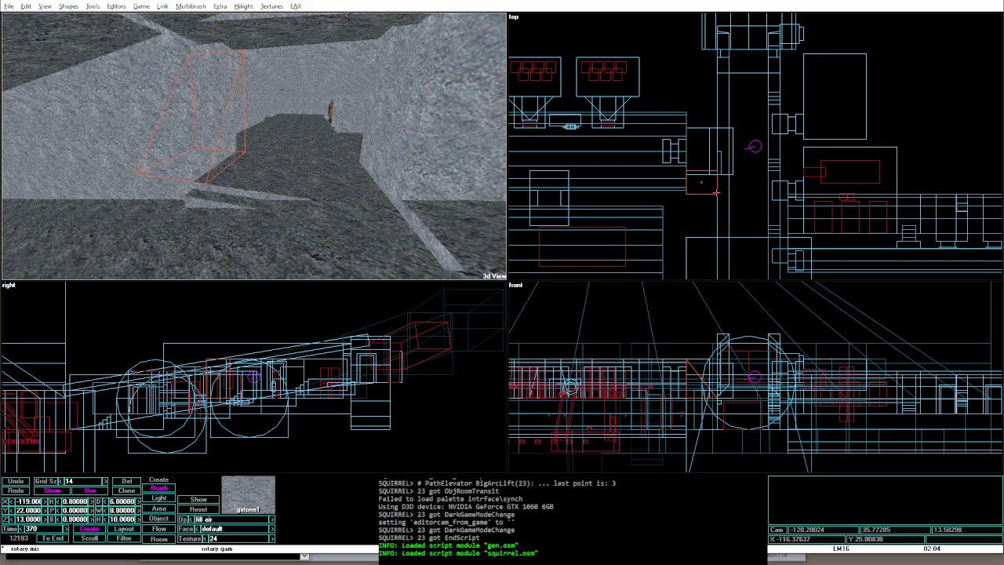
{"action": "key", "text": "ctrl+Left"}
{"action": "key", "text": "ctrl+Left"}
{"action": "key", "text": "ctrl+Left"}
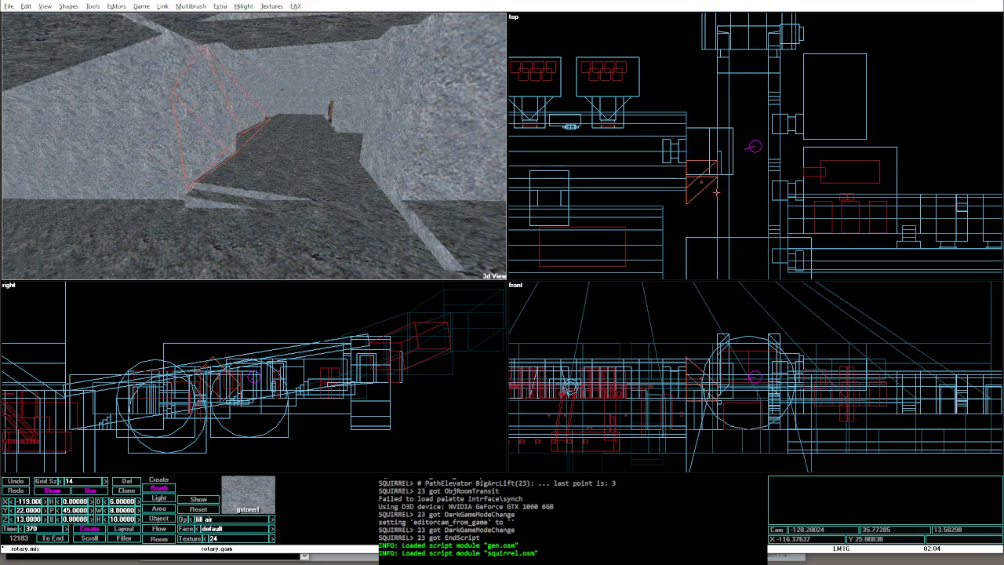
{"action": "key", "text": "ctrl+Up"}
{"action": "key", "text": "ctrl+Up"}
{"action": "key", "text": "ctrl+Up"}
{"action": "key", "text": "shift+Down"}
{"action": "key", "text": "shift+Down"}
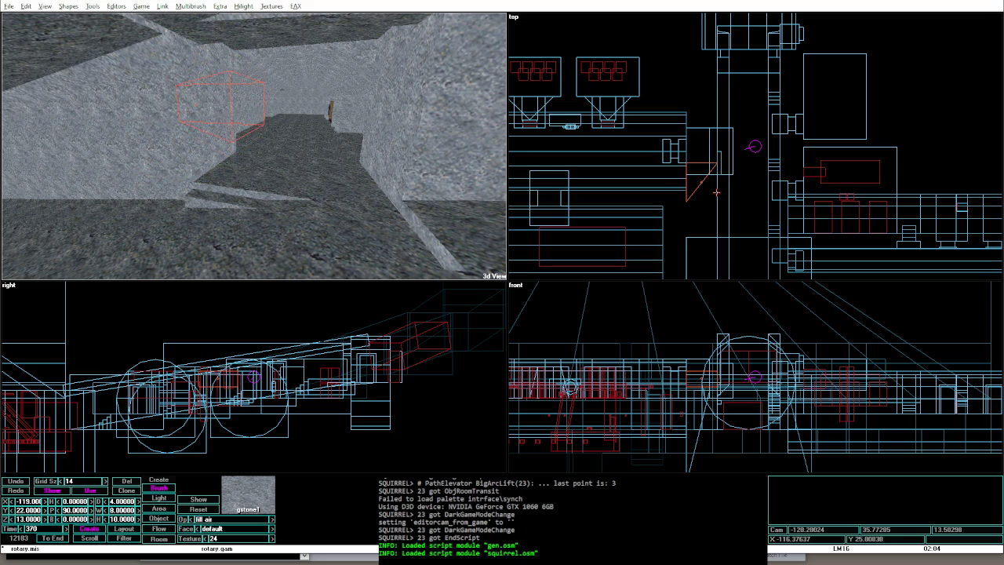
{"action": "key", "text": "shift+Right"}
{"action": "key", "text": "shift+Right"}
{"action": "key", "text": "shift+Right"}
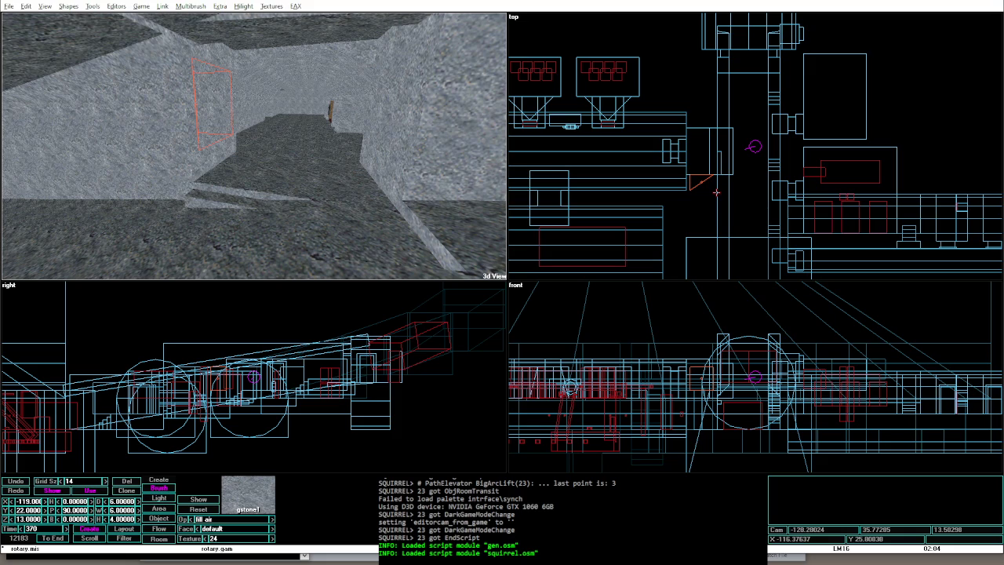
Step: Turn the wedge to heading 180, make it 12 units, slide it to X -136, then play
{"action": "key", "text": "ctrl+Left"}
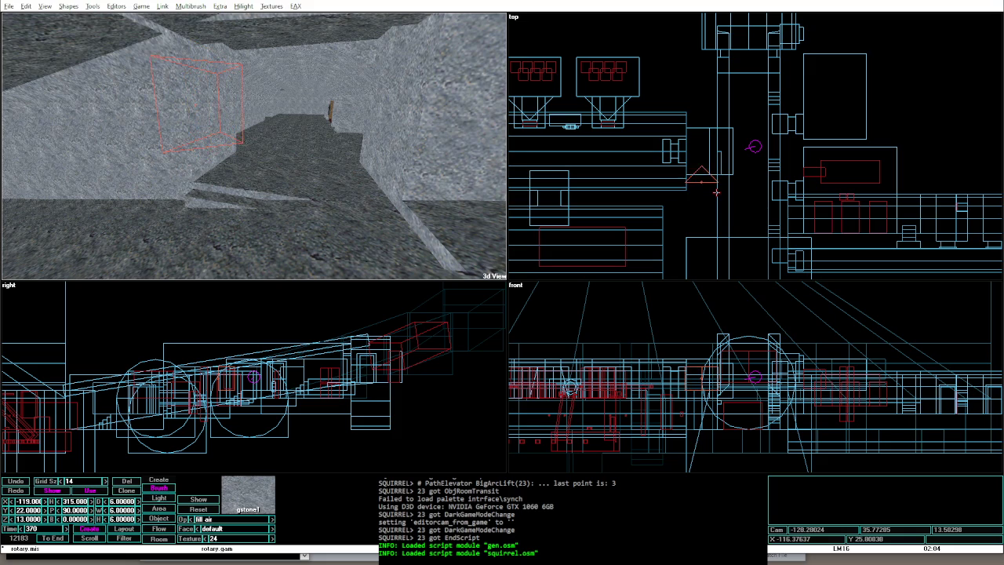
{"action": "key", "text": "ctrl+Left"}
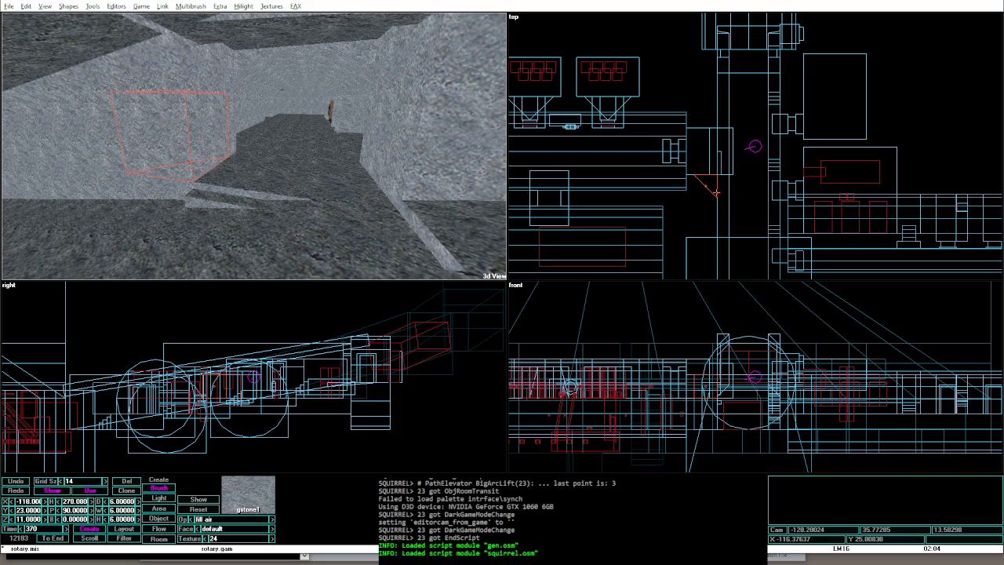
{"action": "key", "text": "shift+Up"}
{"action": "key", "text": "shift+Up"}
{"action": "key", "text": "Up"}
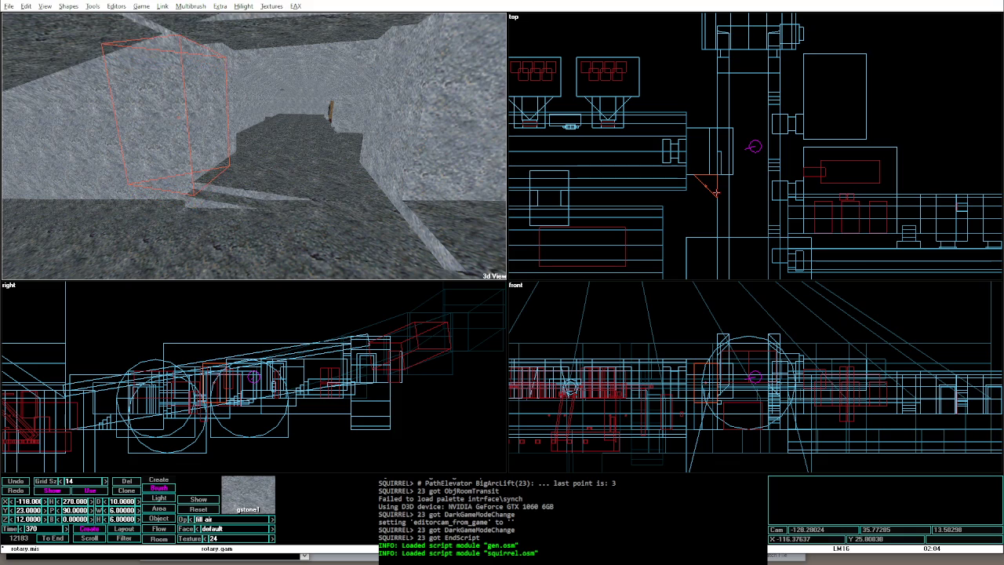
{"action": "key", "text": "shift+Up"}
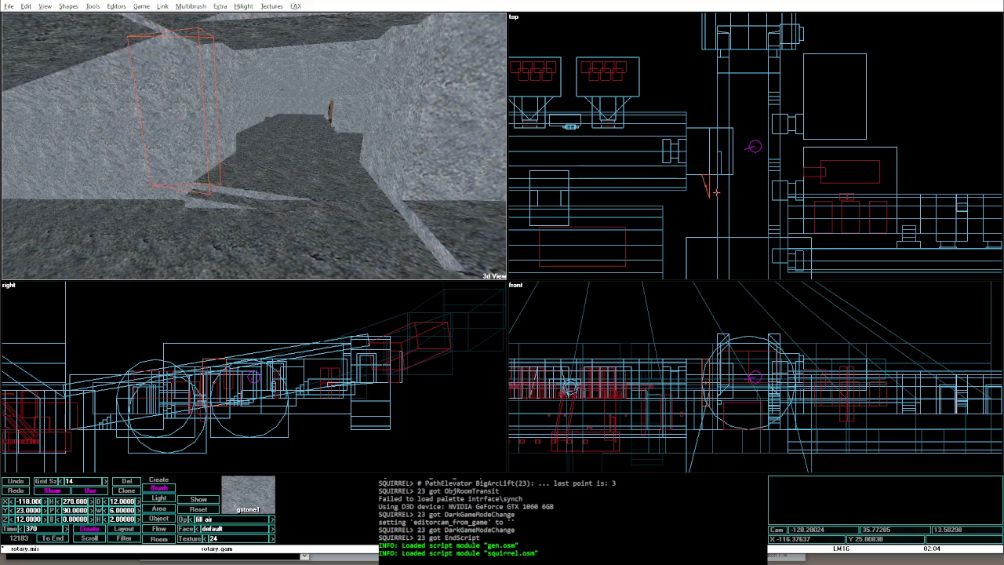
{"action": "key", "text": "Down"}
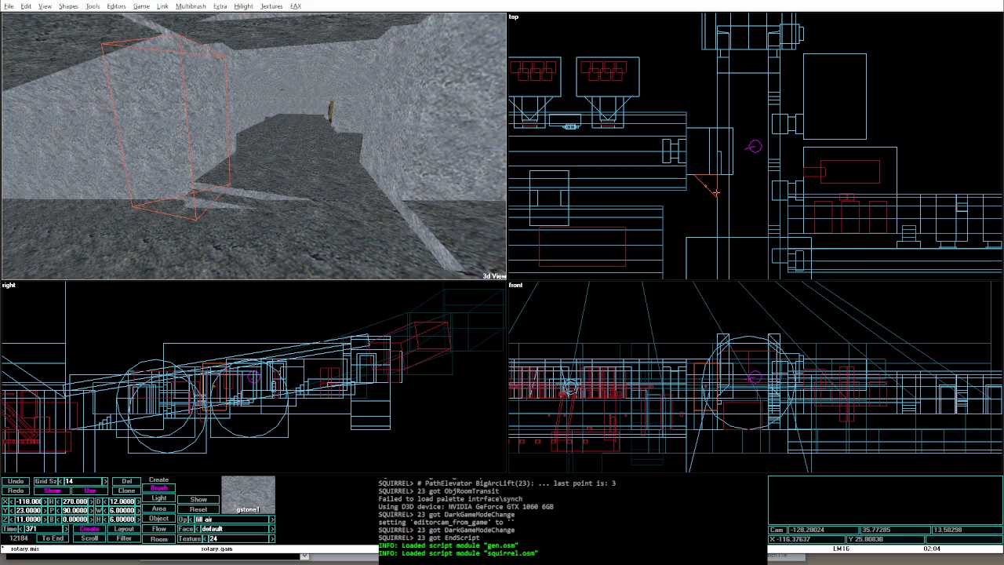
{"action": "key", "text": "ctrl+Left"}
{"action": "key", "text": "Left"}
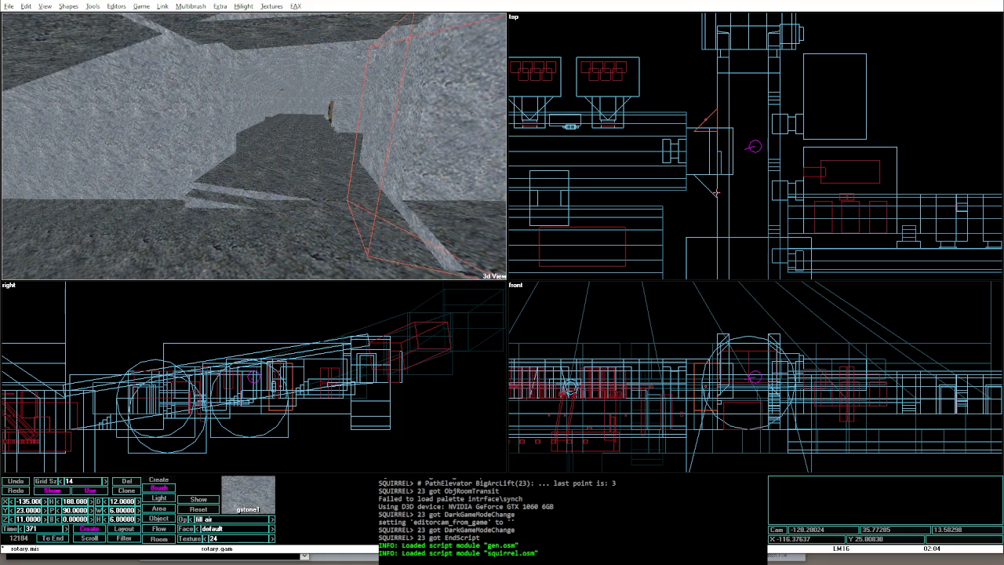
{"action": "key", "text": "alt+g"}
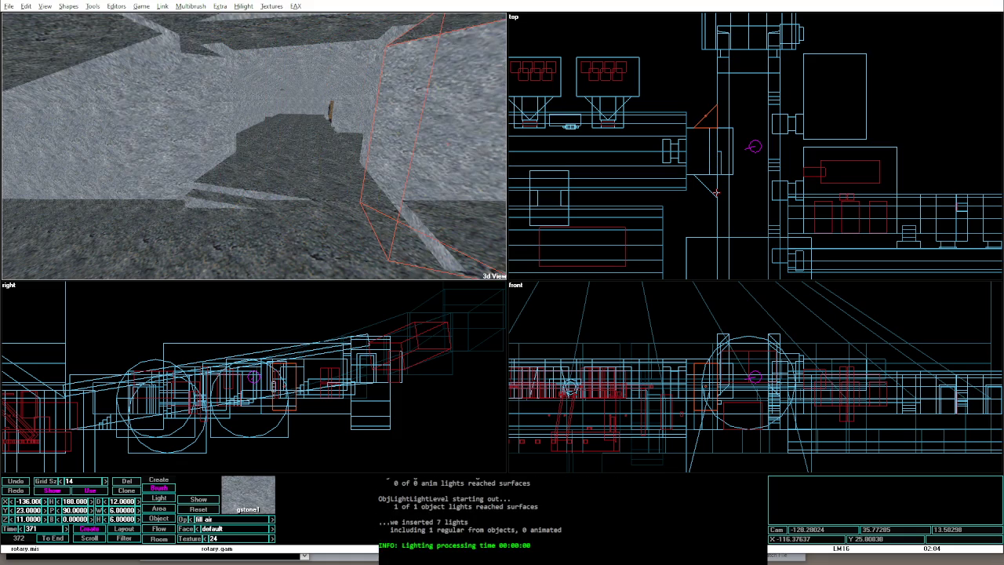
Step: Walk toward the door in game, then set the wedge depth to 10, back to 6, and relight
{"action": "key", "text": "w"}
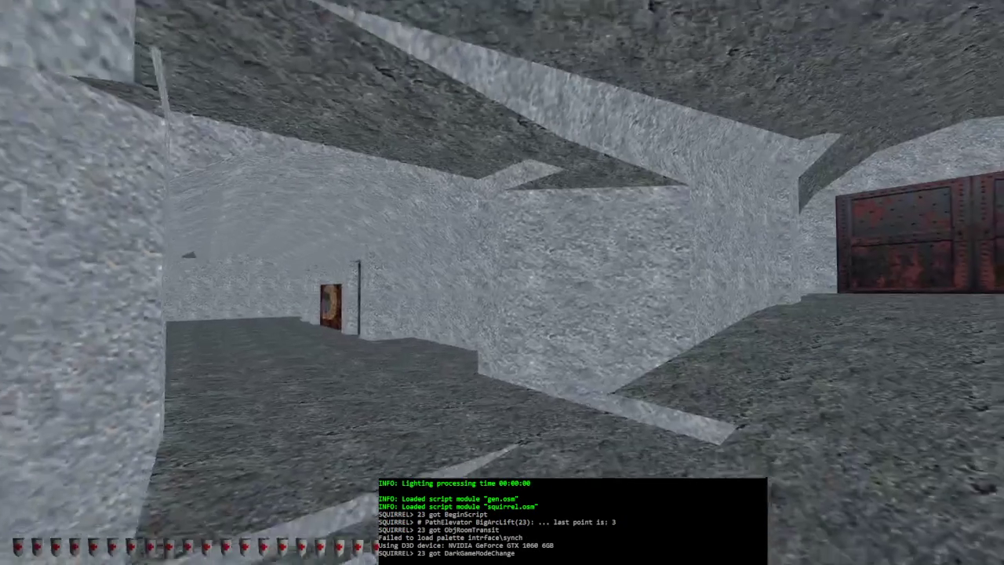
{"action": "key", "text": "w"}
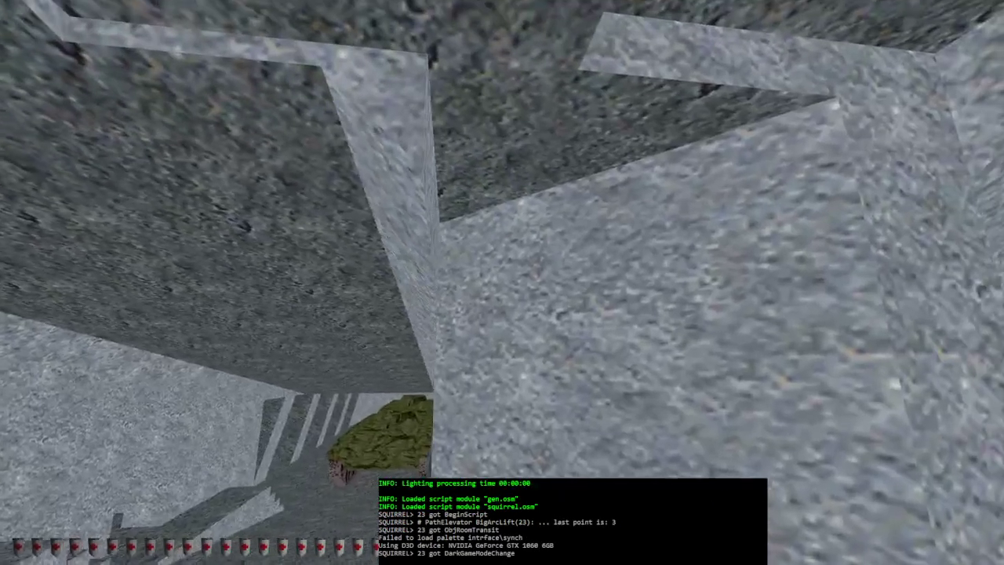
{"action": "key", "text": "w"}
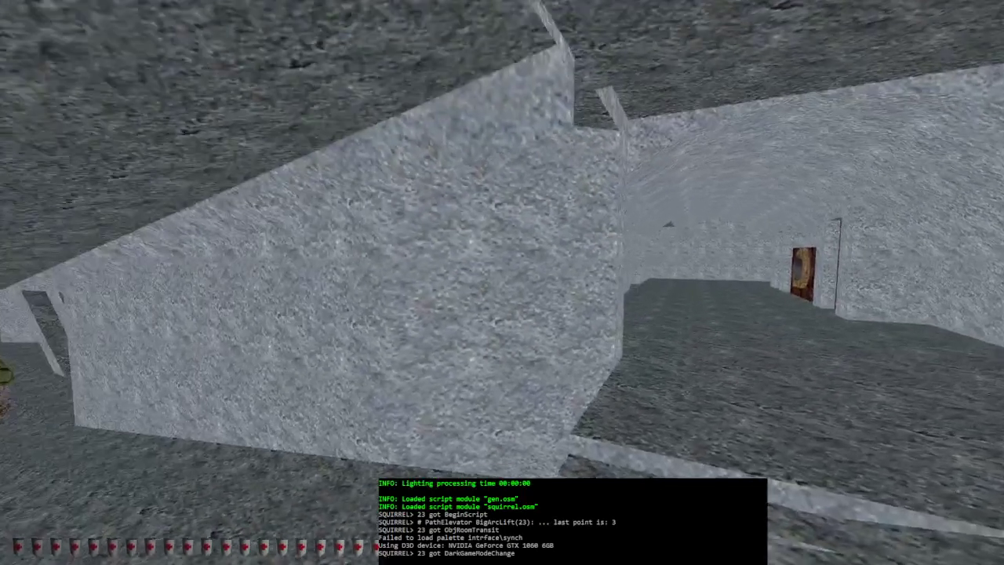
{"action": "key", "text": "alt+e"}
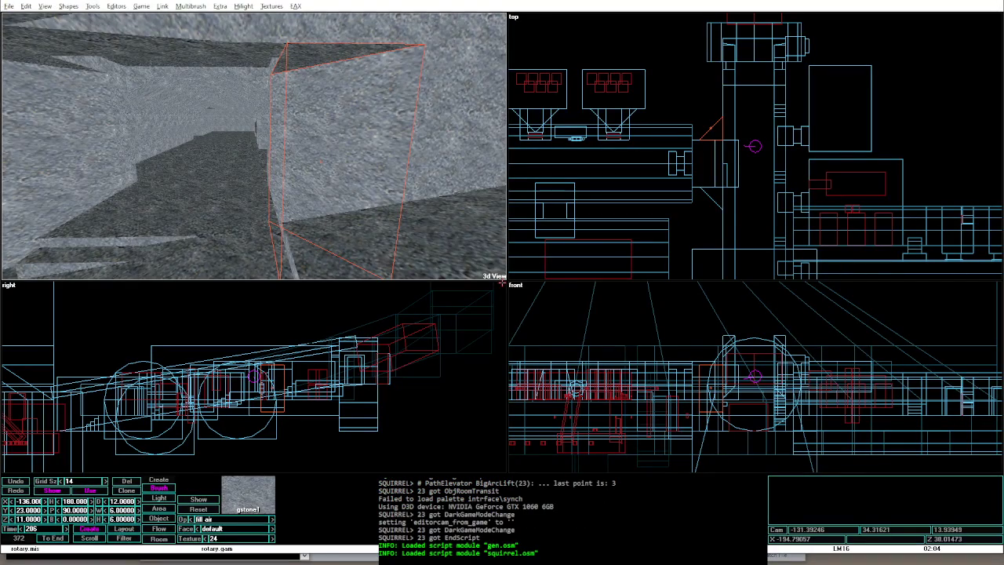
{"action": "type", "text": "10"}
{"action": "key", "text": "Return"}
{"action": "type", "text": "6"}
{"action": "key", "text": "Return"}
{"action": "key", "text": "ctrl+alt+shift+o"}
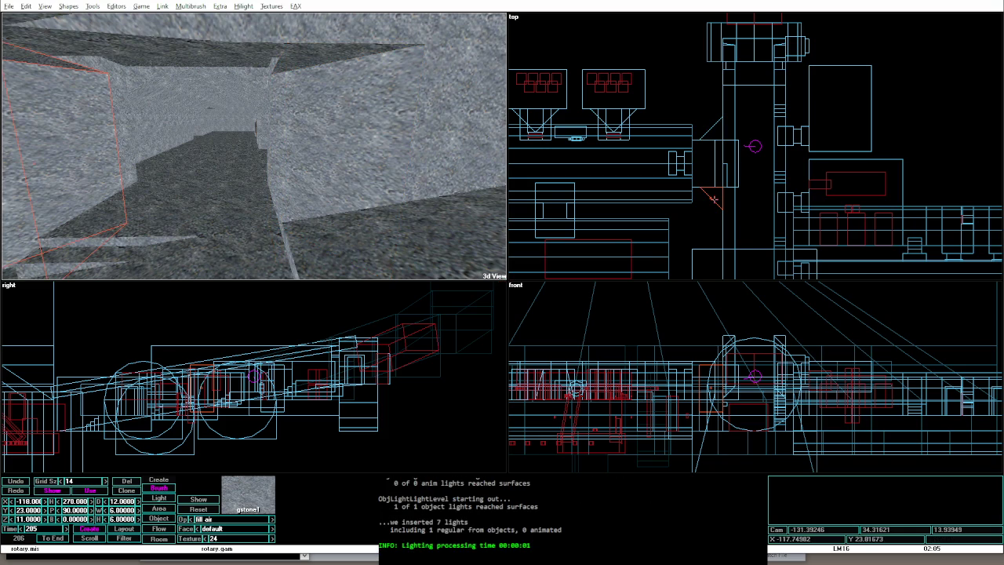
Step: Step the red brush through several pitch, bank and heading angles, settling at pitch 90, bank 0
{"action": "key", "text": "ctrl+z"}
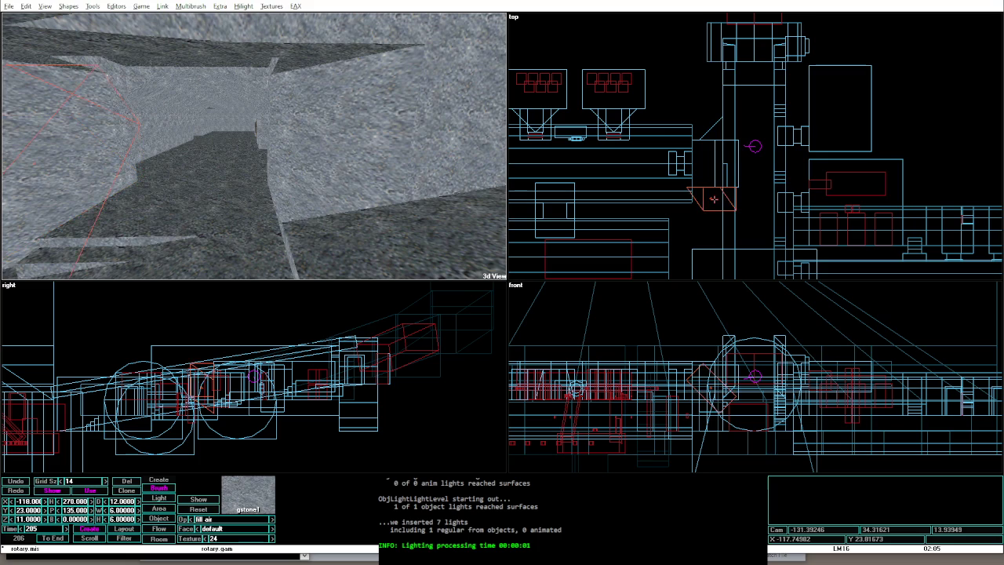
{"action": "key", "text": "ctrl+z"}
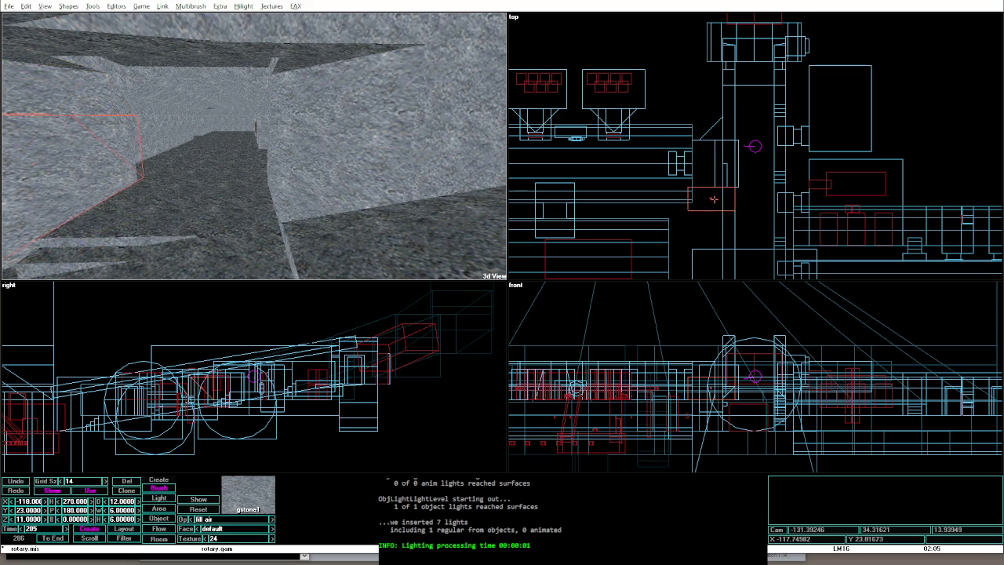
{"action": "key", "text": "ctrl+z"}
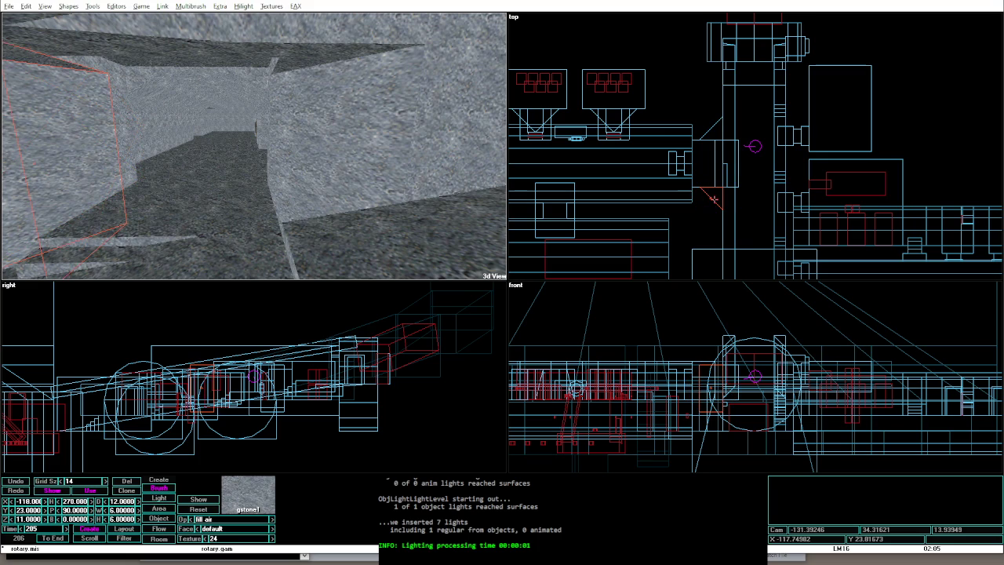
{"action": "key", "text": "ctrl+z"}
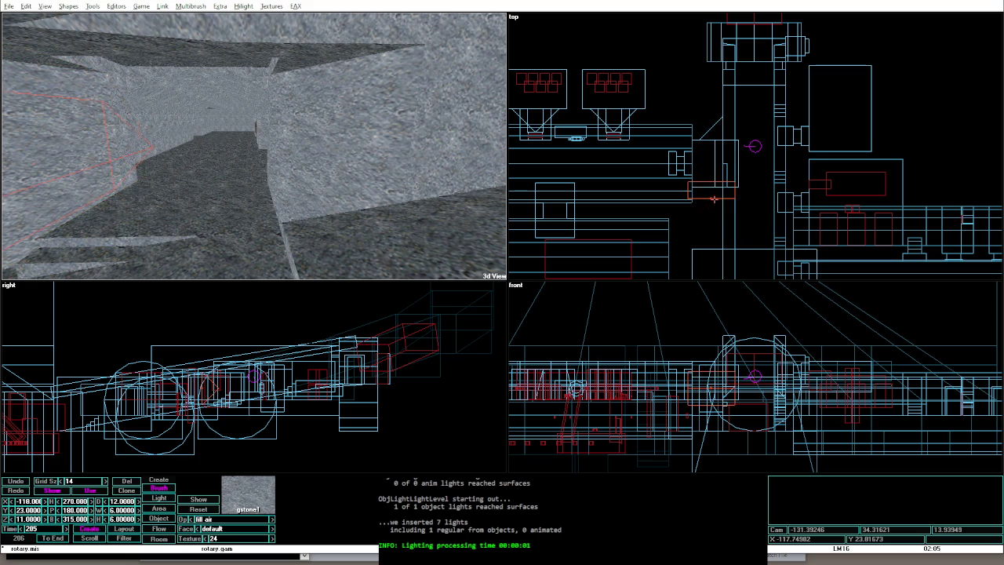
{"action": "key", "text": "ctrl+z"}
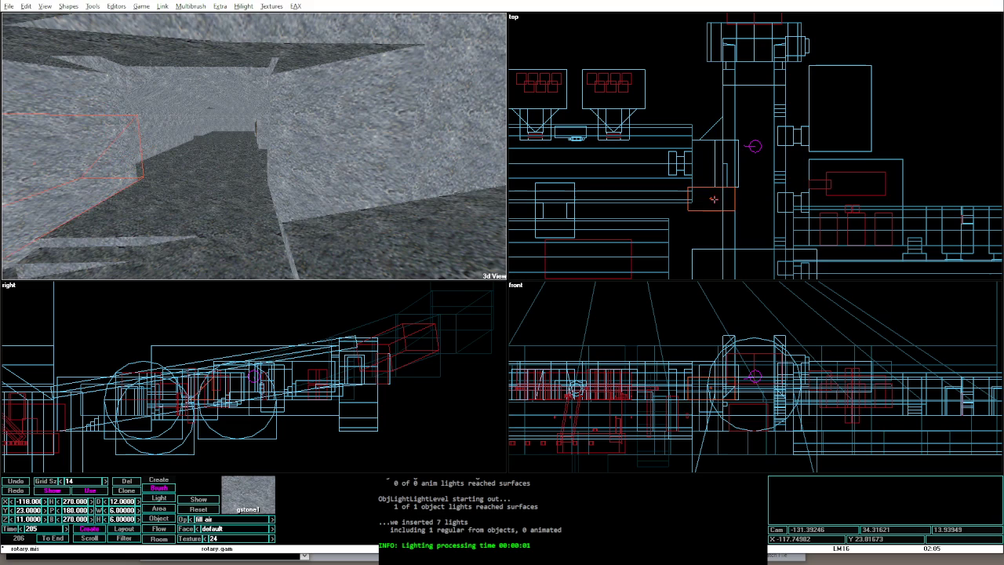
{"action": "key", "text": "ctrl+z"}
{"action": "key", "text": "ctrl+z"}
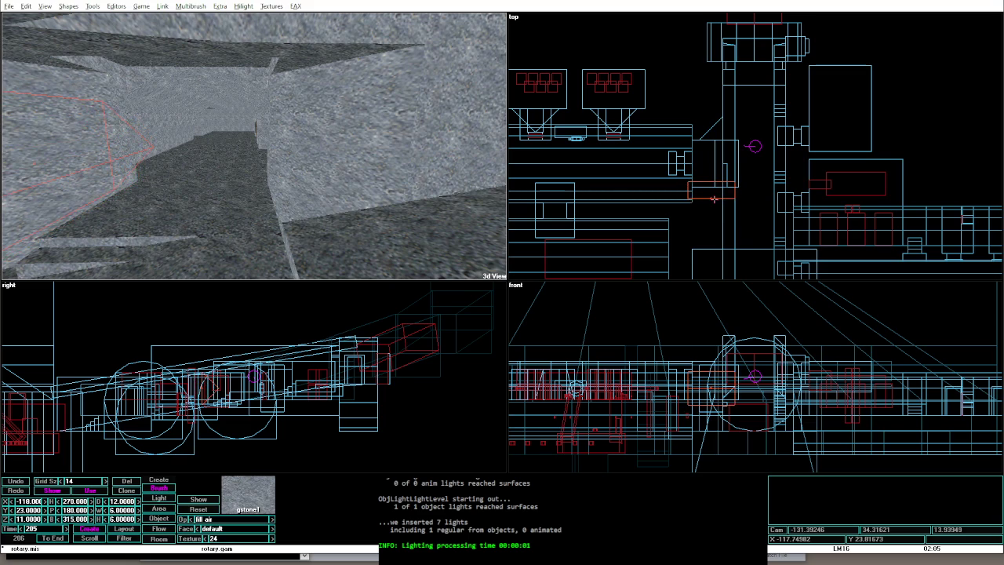
{"action": "key", "text": "ctrl+z"}
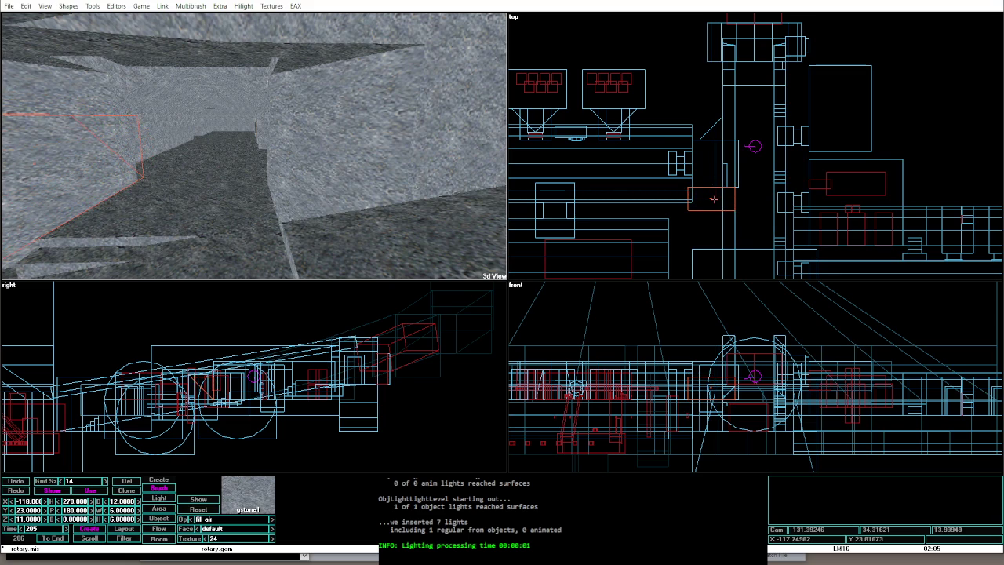
{"action": "key", "text": "ctrl+z"}
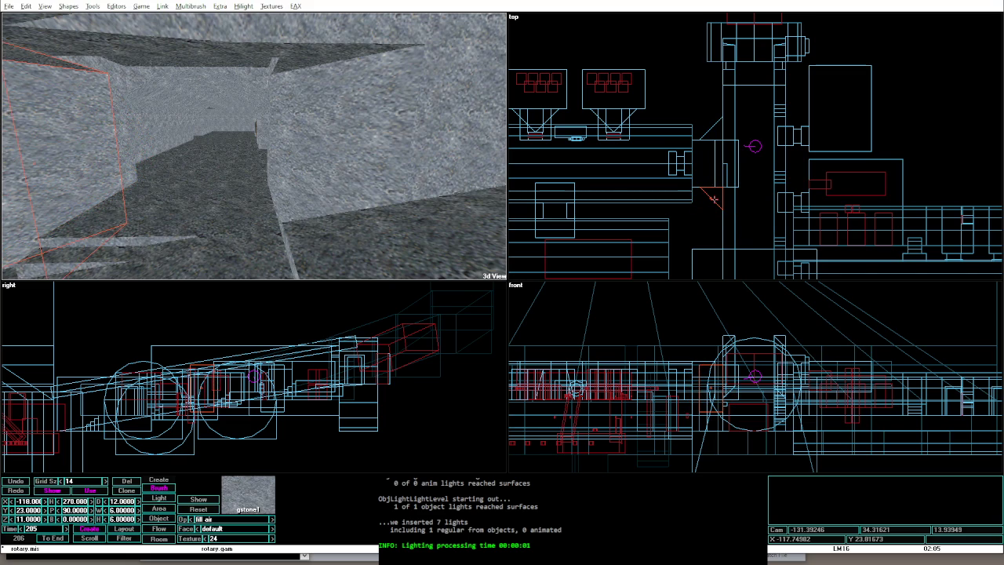
{"action": "key", "text": "ctrl+z"}
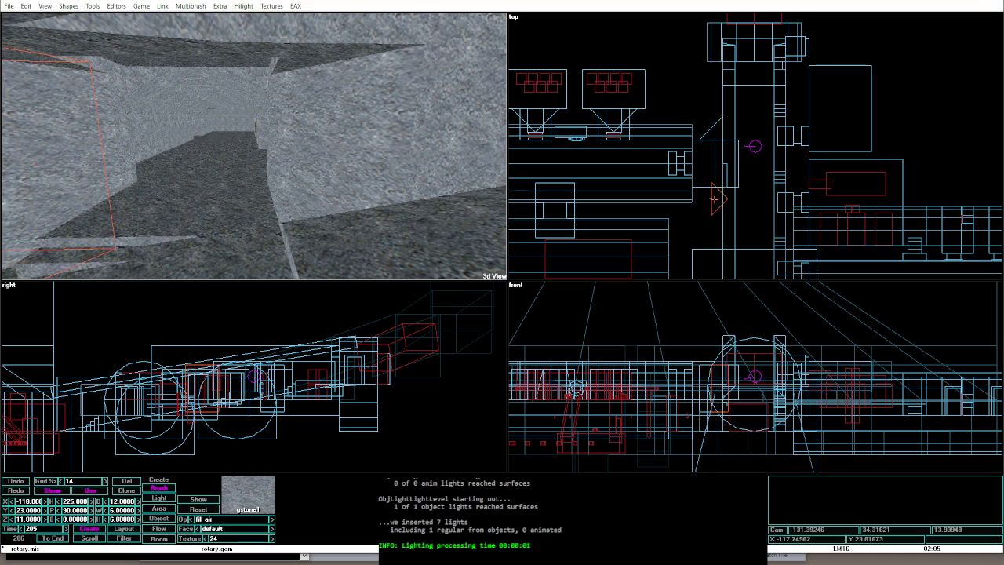
{"action": "key", "text": "ctrl+z"}
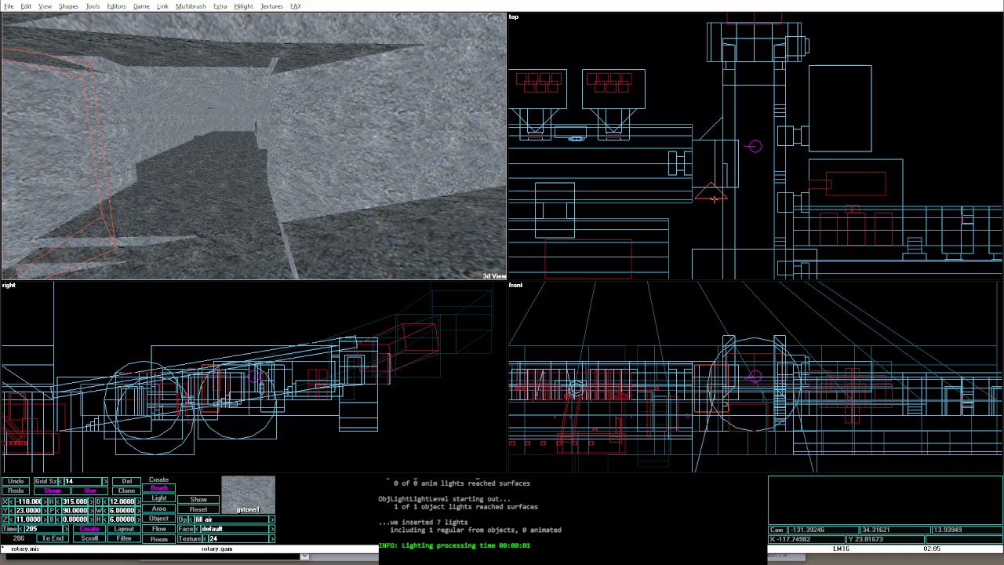
{"action": "key", "text": "ctrl+z"}
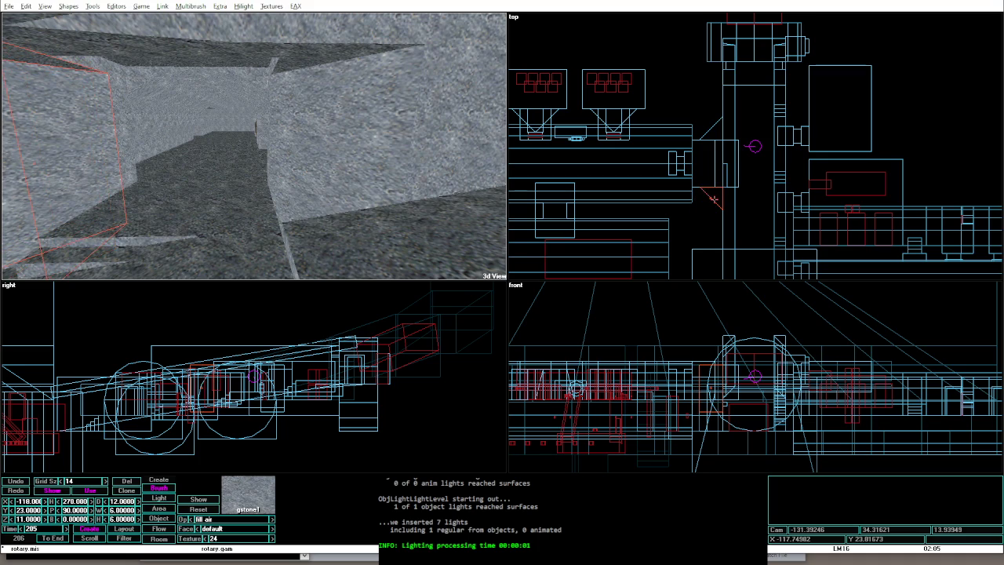
Step: Try headings between 281.25 and 337.5, settle the red brush at heading 270, and launch the level
{"action": "key", "text": "ctrl+Right"}
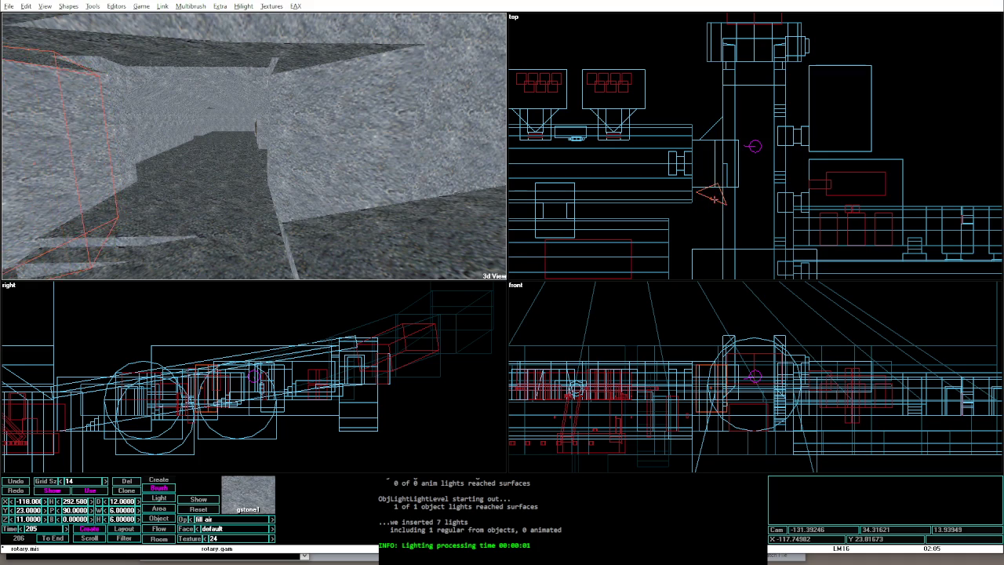
{"action": "key", "text": "ctrl+Right"}
{"action": "key", "text": "ctrl+Right"}
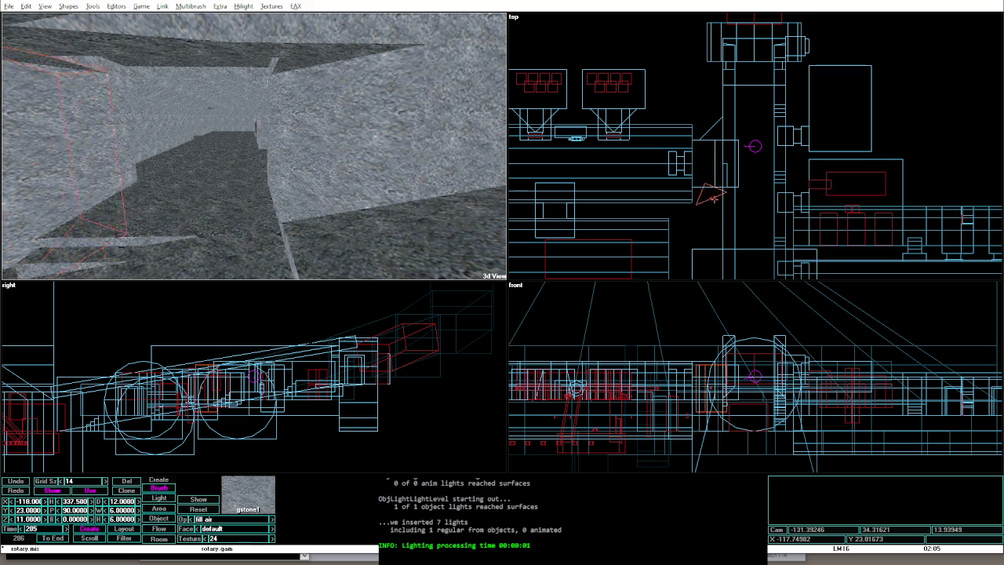
{"action": "key", "text": "ctrl+Left"}
{"action": "key", "text": "ctrl+Left"}
{"action": "key", "text": "ctrl+Left"}
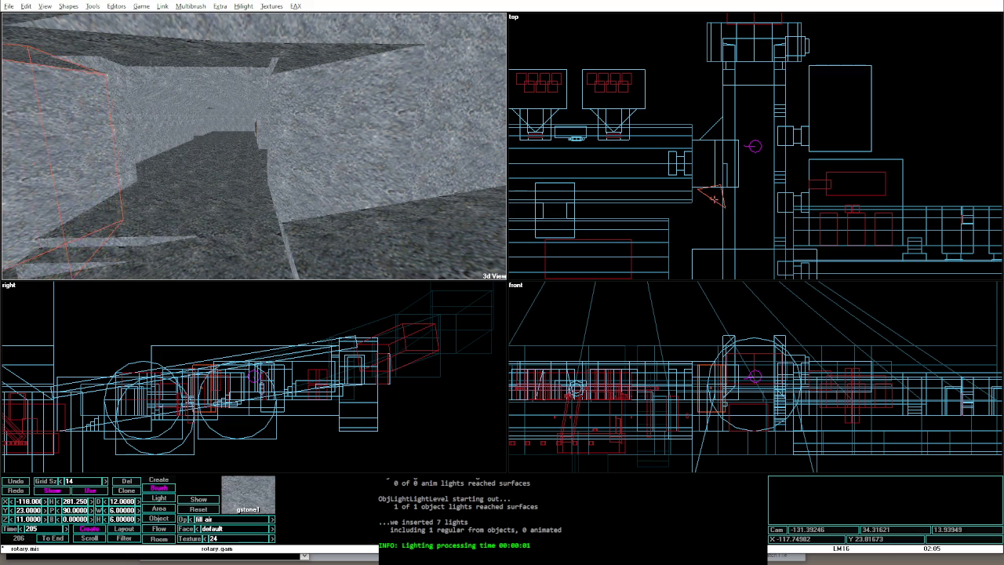
{"action": "key", "text": "ctrl+Right"}
{"action": "key", "text": "ctrl+Right"}
{"action": "key", "text": "ctrl+Right"}
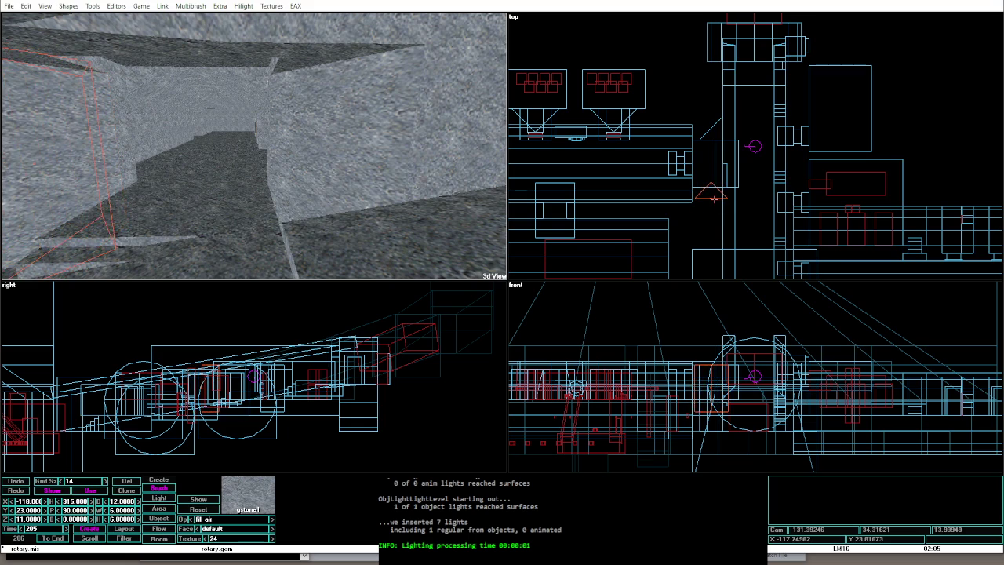
{"action": "key", "text": "ctrl+Left"}
{"action": "key", "text": "ctrl+Left"}
{"action": "key", "text": "ctrl+Left"}
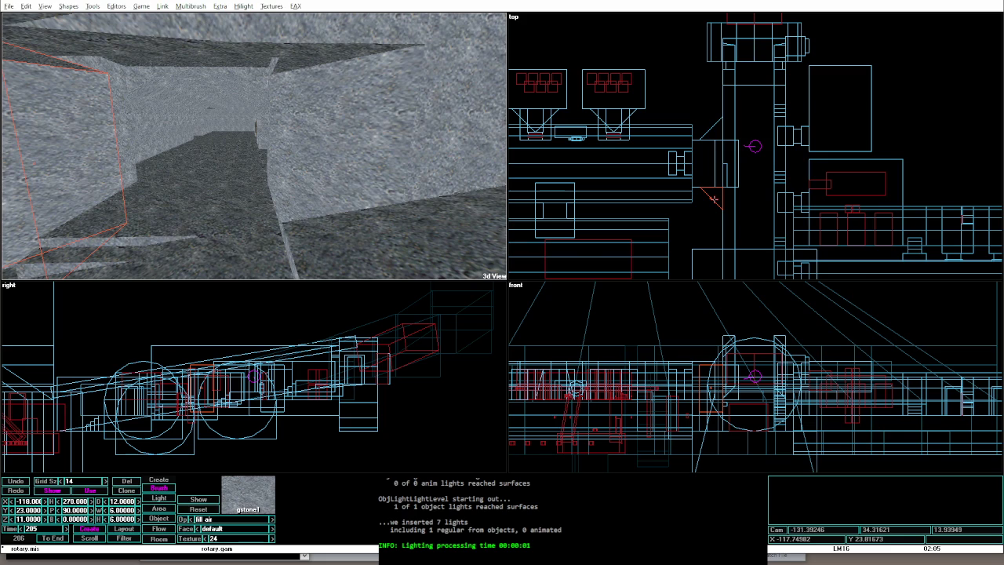
{"action": "key", "text": "alt+g"}
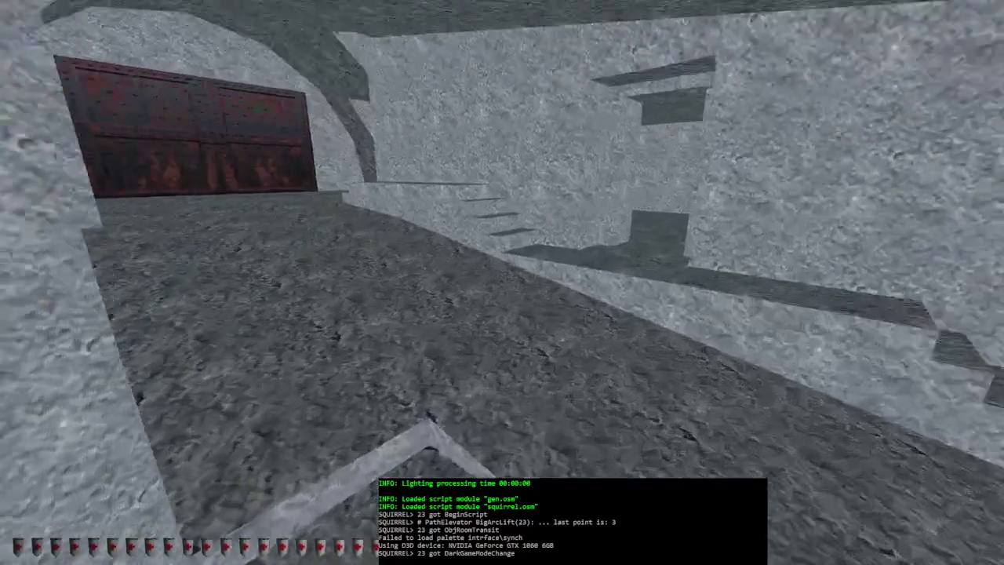
{"action": "key", "text": "alt+e"}
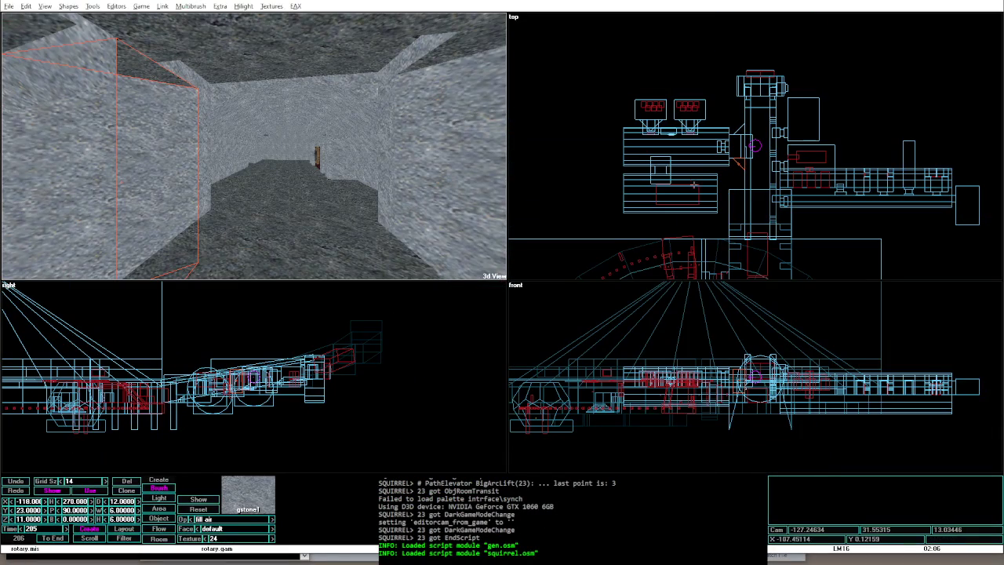
Step: Nudge Furniture object 167 along the corridor from X -127.5 to X -114.5
{"action": "left_click", "coordinate": [176, 153]}
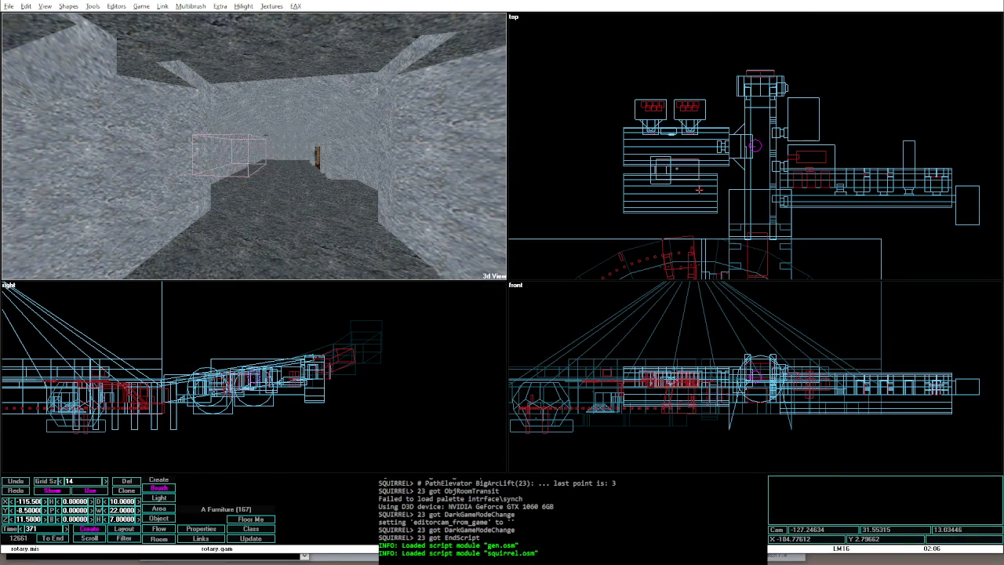
{"action": "key", "text": "Right"}
{"action": "key", "text": "Right"}
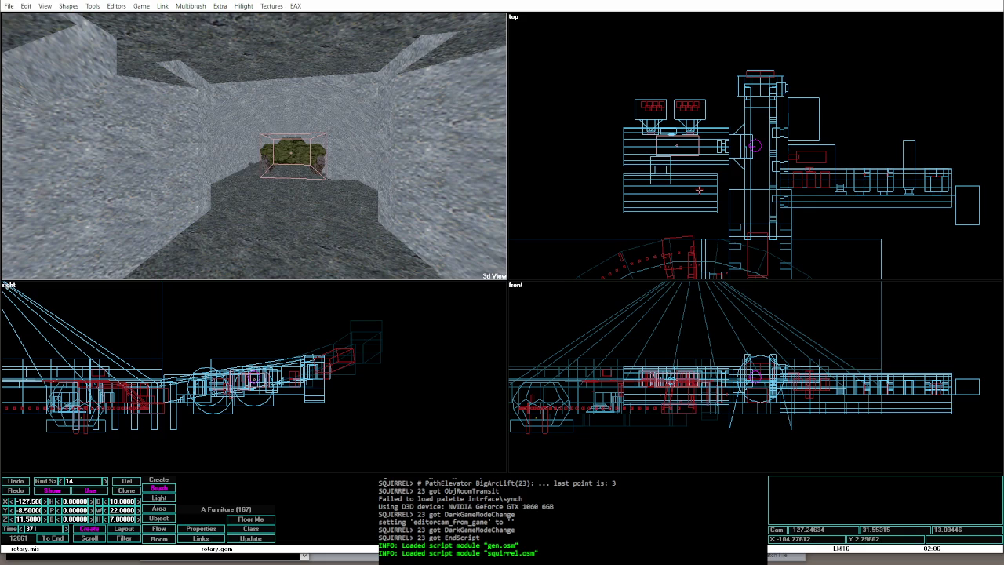
{"action": "key", "text": "Left"}
{"action": "key", "text": "Up"}
{"action": "key", "text": "Up"}
{"action": "key", "text": "Up"}
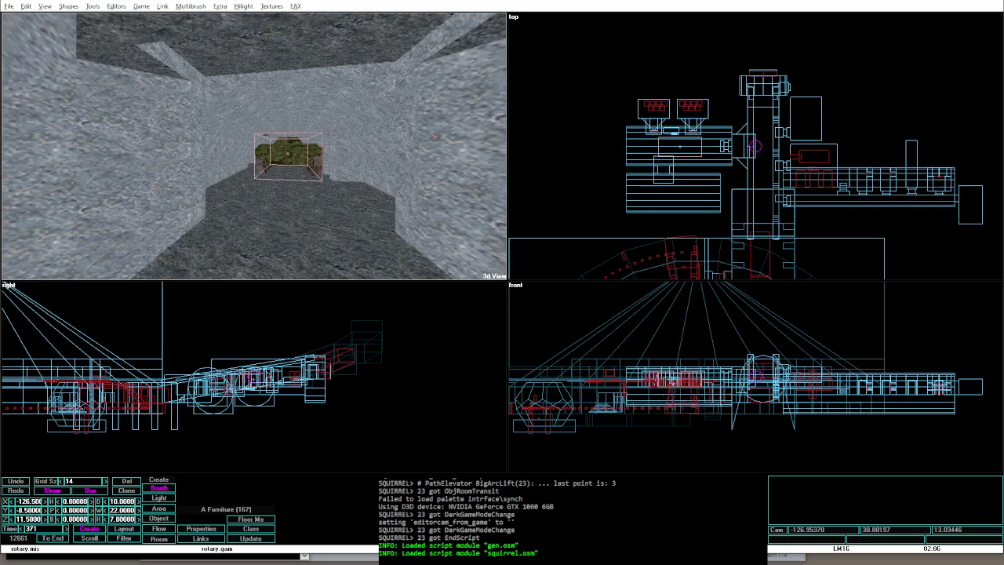
{"action": "key", "text": "Up"}
{"action": "key", "text": "Up"}
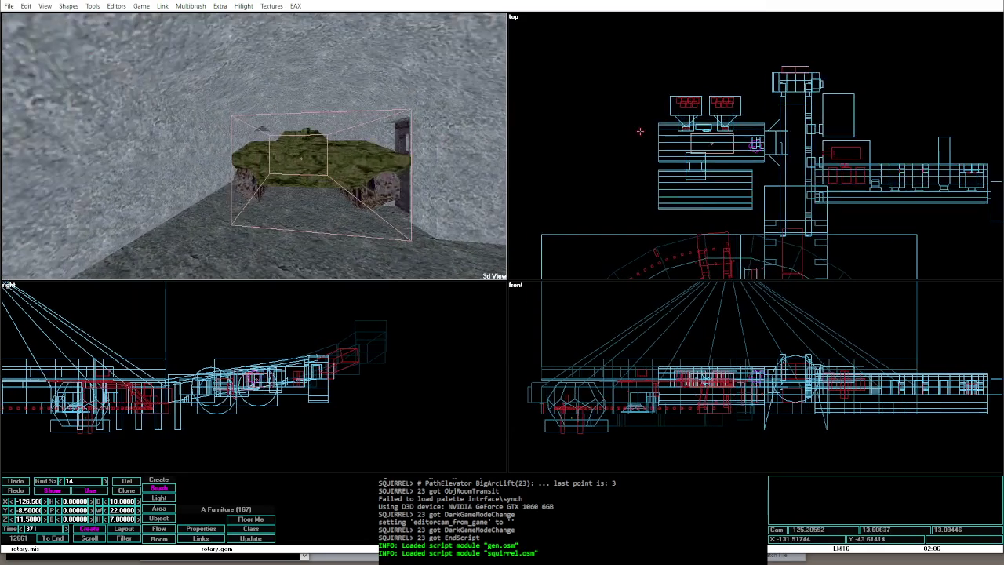
{"action": "key", "text": "Left"}
{"action": "key", "text": "Left"}
{"action": "key", "text": "Left"}
{"action": "key", "text": "Left"}
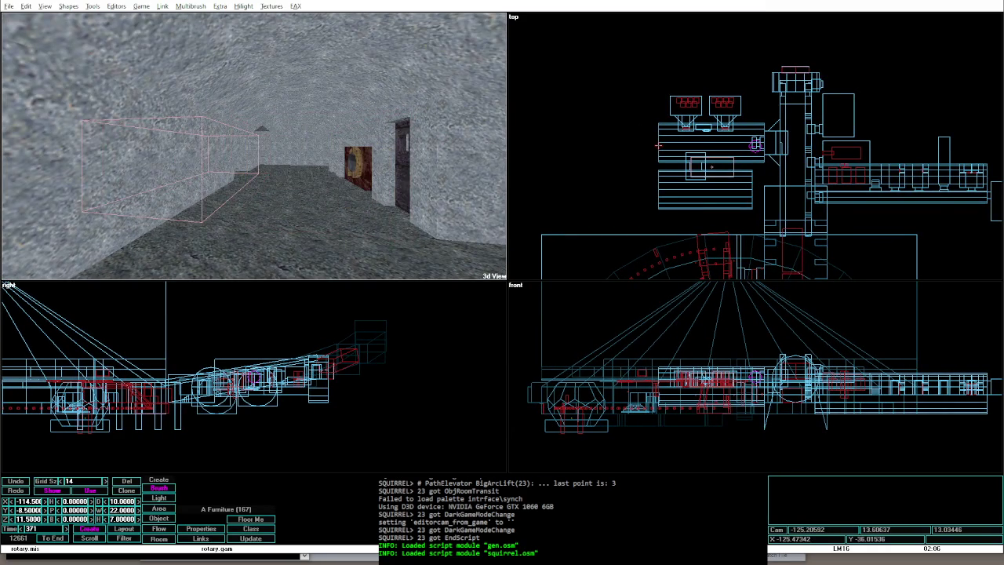
{"action": "key", "text": "Up"}
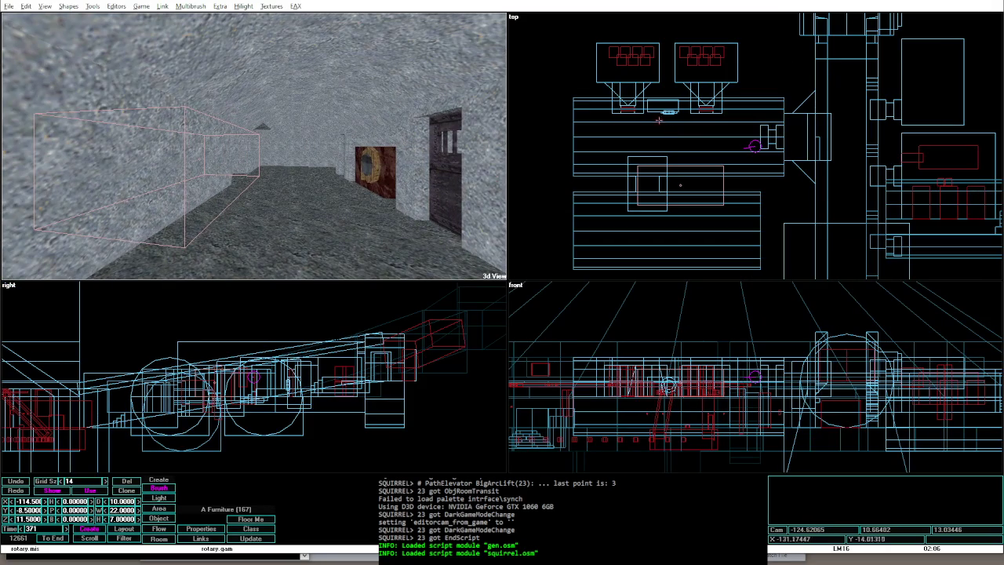
{"action": "left_click", "coordinate": [640, 114]}
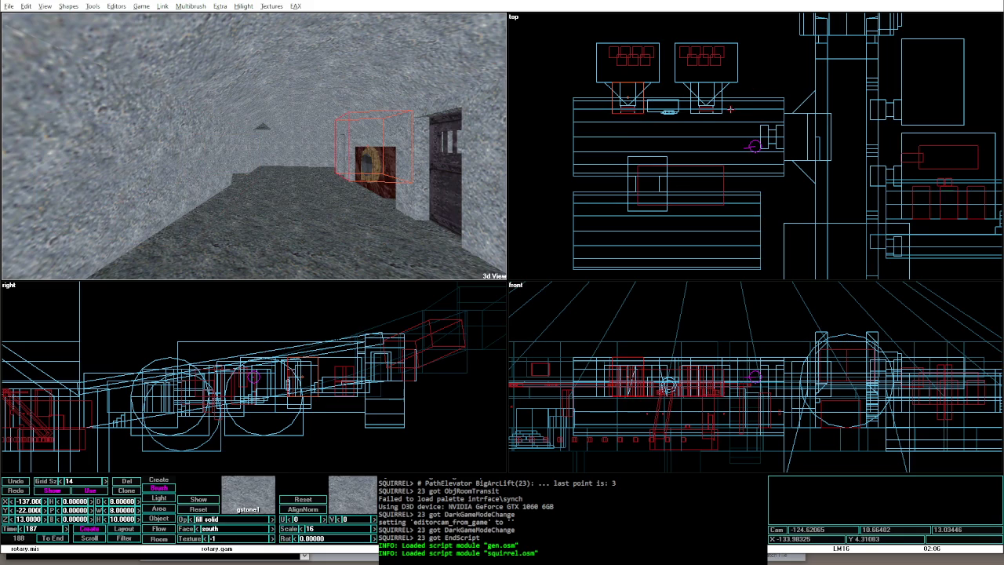
Step: Zoom the 2D views and select the two small left-wall brushes together as a multibrush
{"action": "scroll", "coordinate": [732, 109], "scroll_direction": "down", "scroll_amount": 1}
{"action": "scroll", "coordinate": [738, 187], "scroll_direction": "down", "scroll_amount": 1}
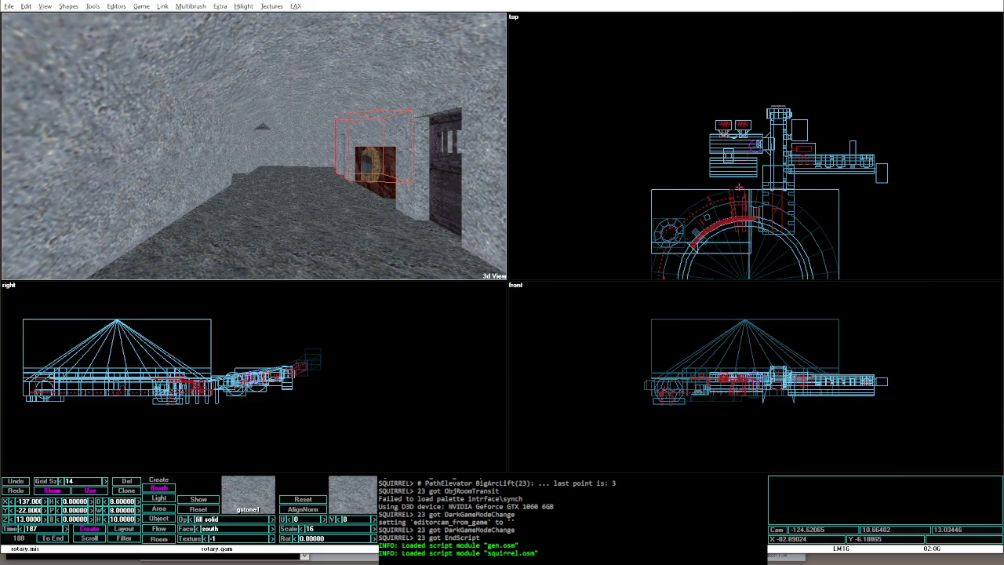
{"action": "scroll", "coordinate": [739, 187], "scroll_direction": "up", "scroll_amount": 1}
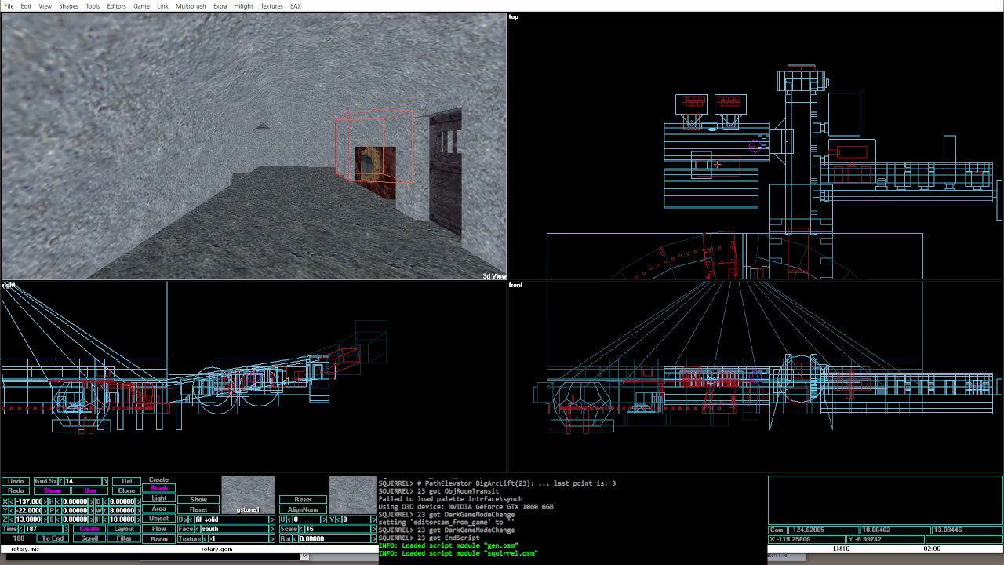
{"action": "scroll", "coordinate": [713, 164], "scroll_direction": "up", "scroll_amount": 1}
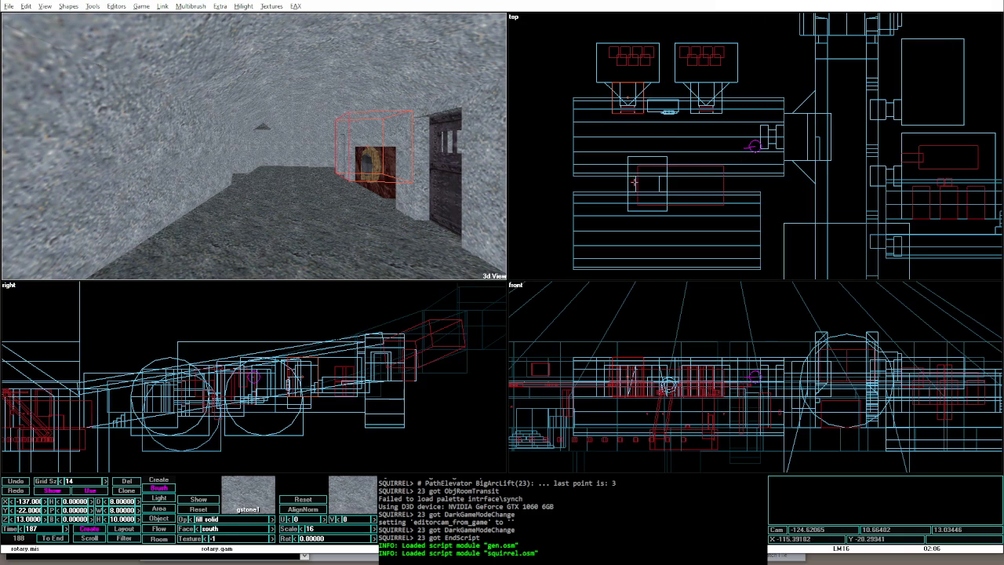
{"action": "left_click", "coordinate": [631, 183]}
{"action": "left_click", "coordinate": [665, 182], "text": "shift"}
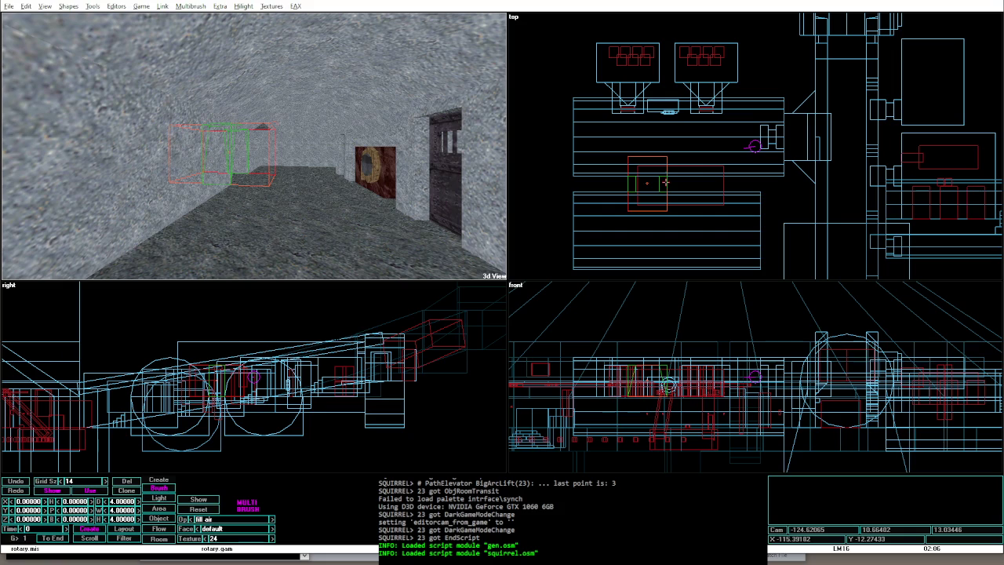
Step: Move the grouped brushes to X -24, Y -28 and the large brush below to X -151, Y -53
{"action": "key", "text": "Up"}
{"action": "key", "text": "Up"}
{"action": "key", "text": "Up"}
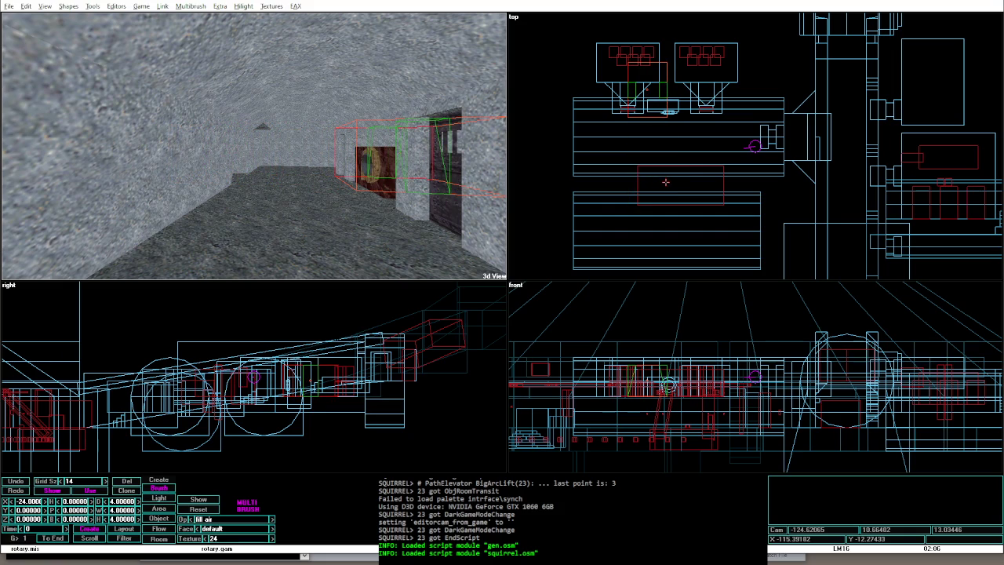
{"action": "key", "text": "Left"}
{"action": "key", "text": "Left"}
{"action": "key", "text": "Left"}
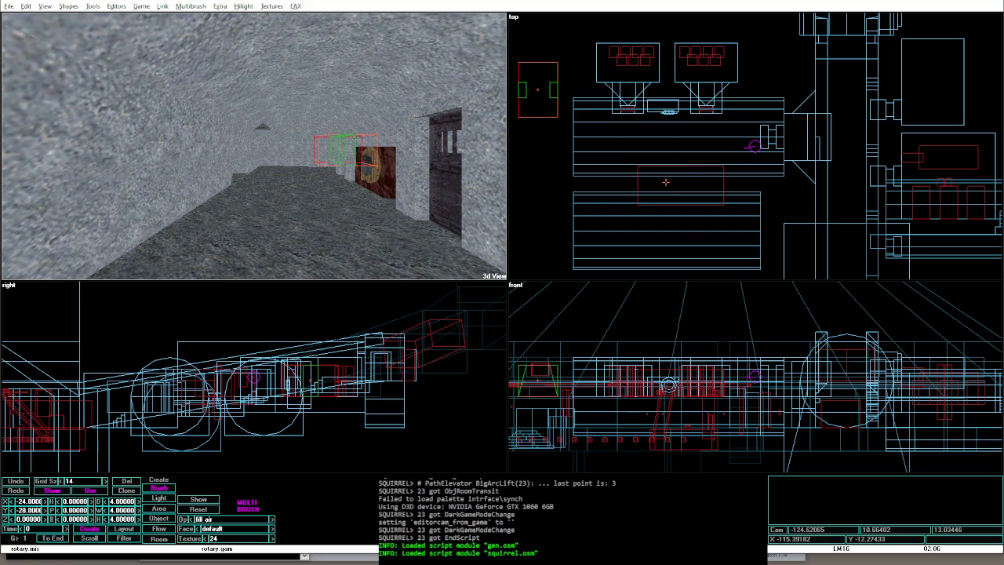
{"action": "left_click", "coordinate": [598, 191]}
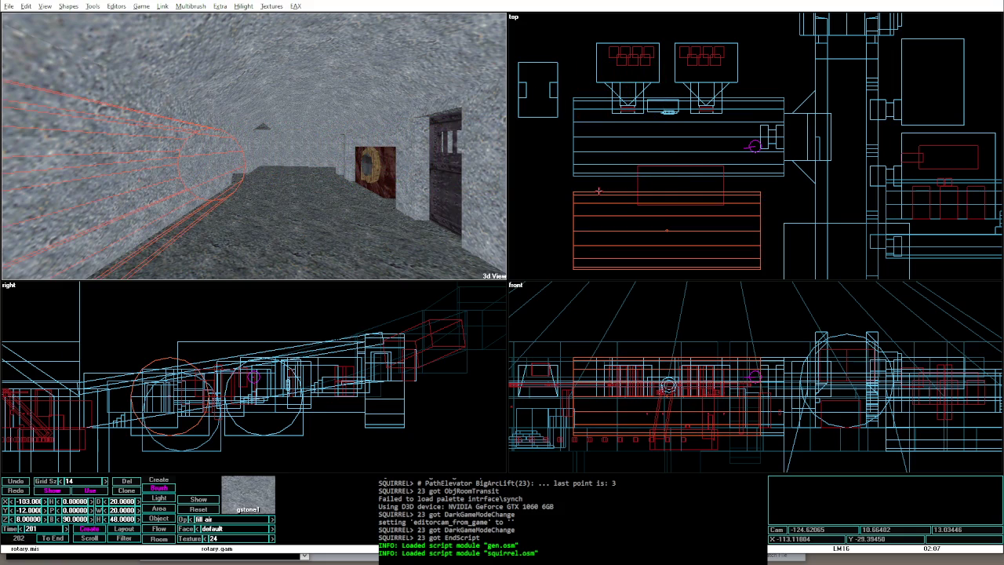
{"action": "key", "text": "Up"}
{"action": "key", "text": "Up"}
{"action": "key", "text": "Up"}
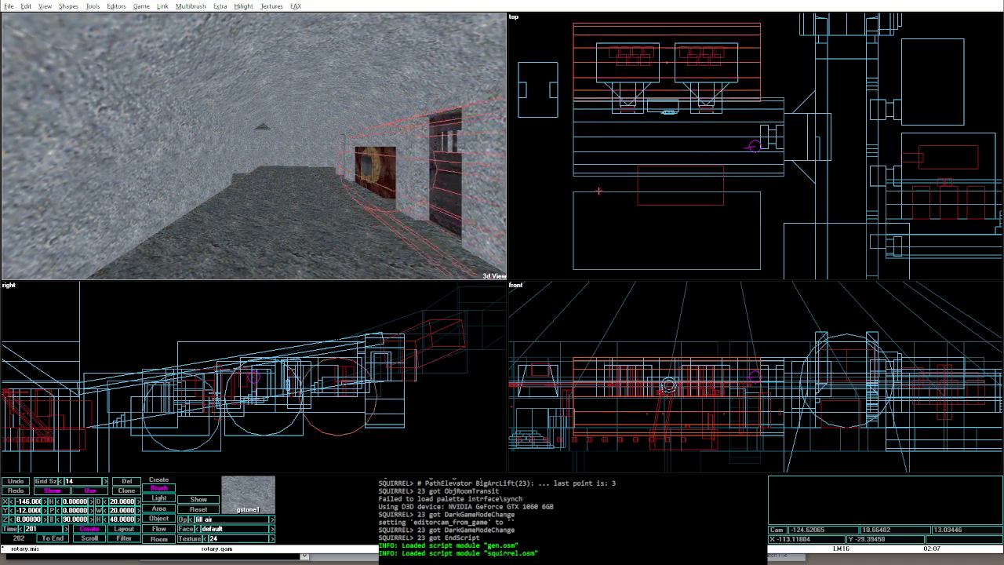
{"action": "key", "text": "Left"}
{"action": "key", "text": "Left"}
{"action": "key", "text": "Left"}
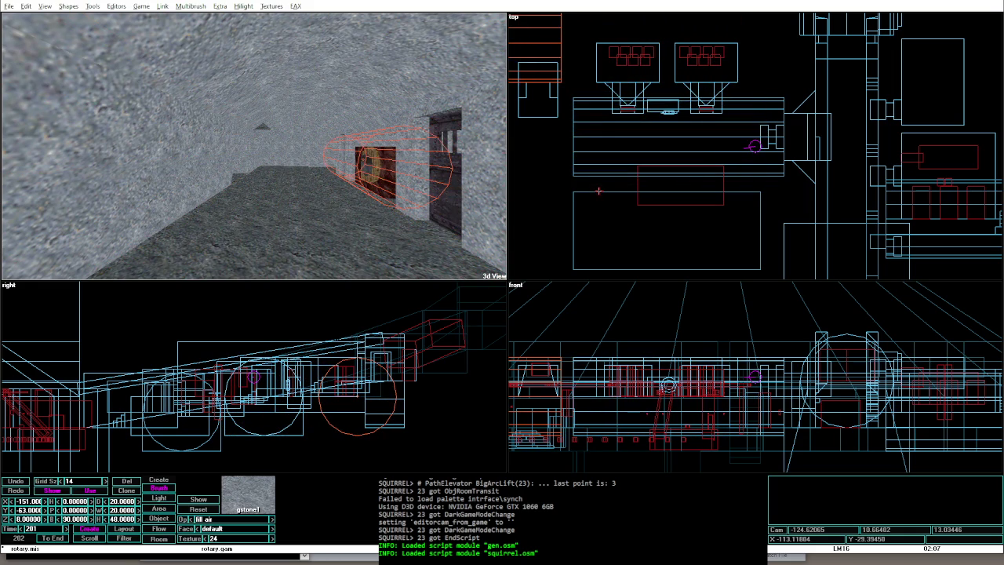
Step: Insert a new solid 8×8×10 brush and nudge it to X -137, Y -22, Z 13 by the wall
{"action": "key", "text": "Insert"}
{"action": "key", "text": "Up"}
{"action": "key", "text": "Up"}
{"action": "key", "text": "Up"}
{"action": "key", "text": "Left"}
{"action": "key", "text": "Left"}
{"action": "key", "text": "Left"}
{"action": "key", "text": "Up"}
{"action": "key", "text": "Up"}
{"action": "key", "text": "Up"}
{"action": "key", "text": "Left"}
{"action": "key", "text": "Left"}
{"action": "key", "text": "Left"}
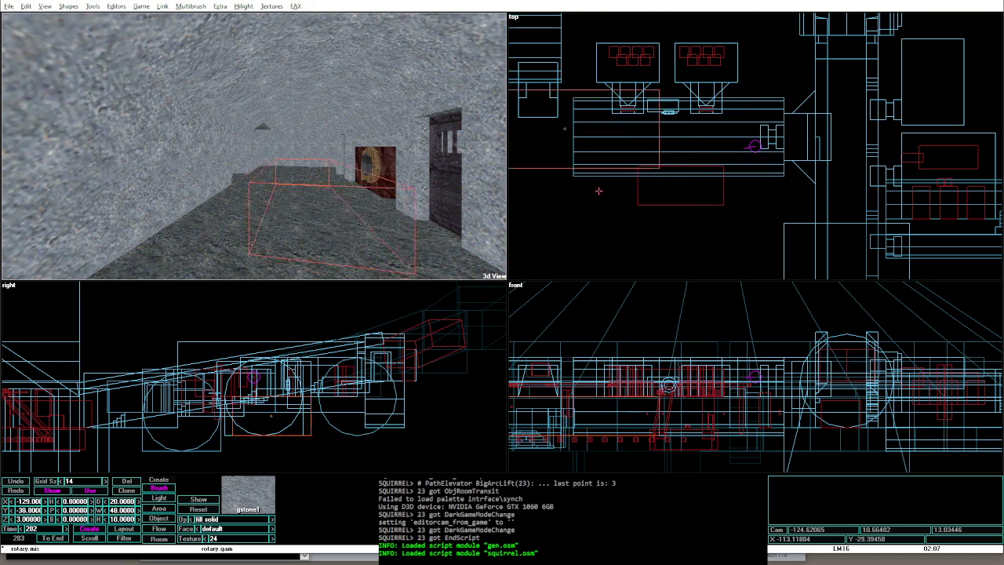
{"action": "key", "text": "Up"}
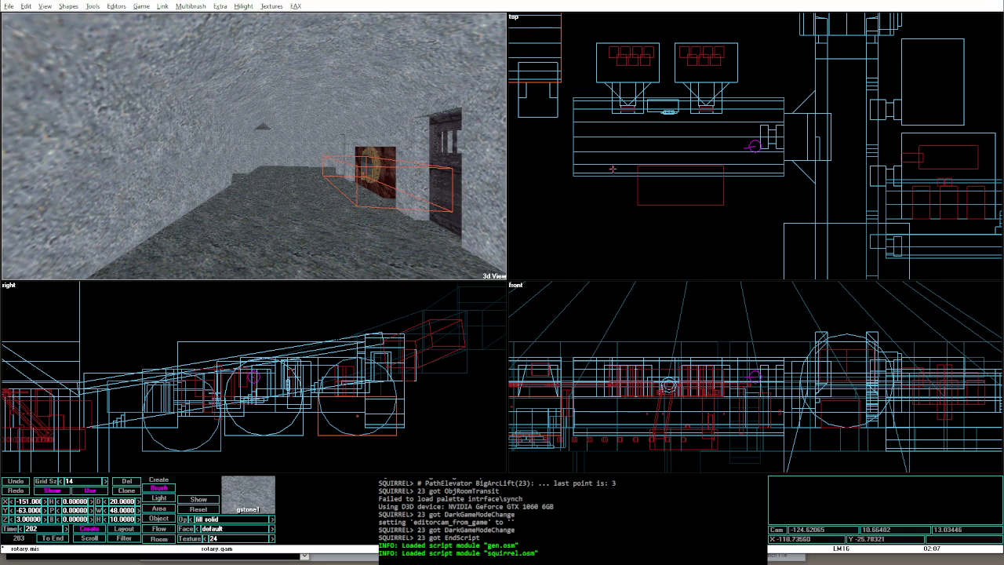
{"action": "left_click", "coordinate": [637, 111]}
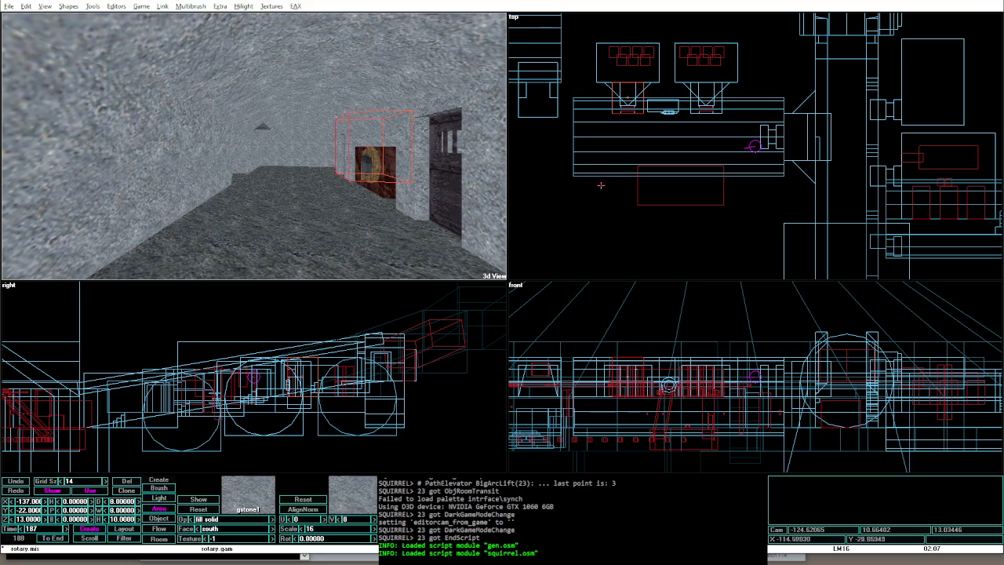
Step: Raise the area brush's height from 10 to 18 and group its contents into a multibrush
{"action": "left_click", "coordinate": [745, 119]}
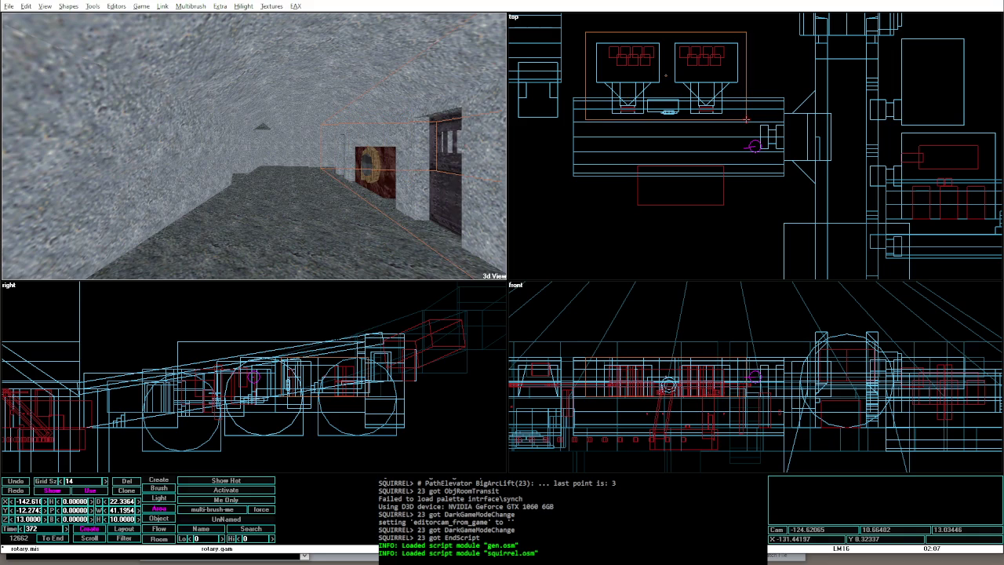
{"action": "key", "text": "Page_Up"}
{"action": "key", "text": "Page_Up"}
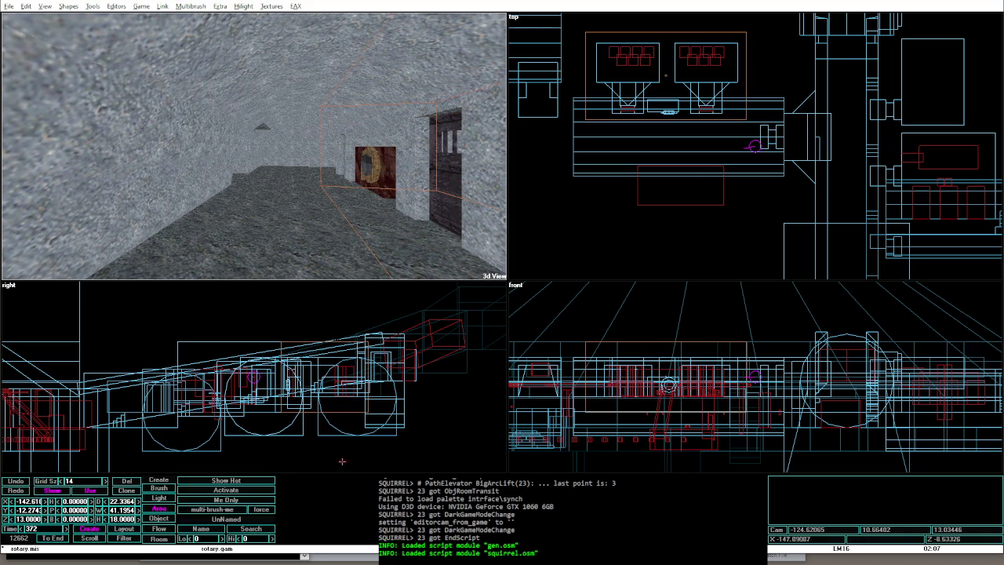
{"action": "left_click", "coordinate": [211, 509]}
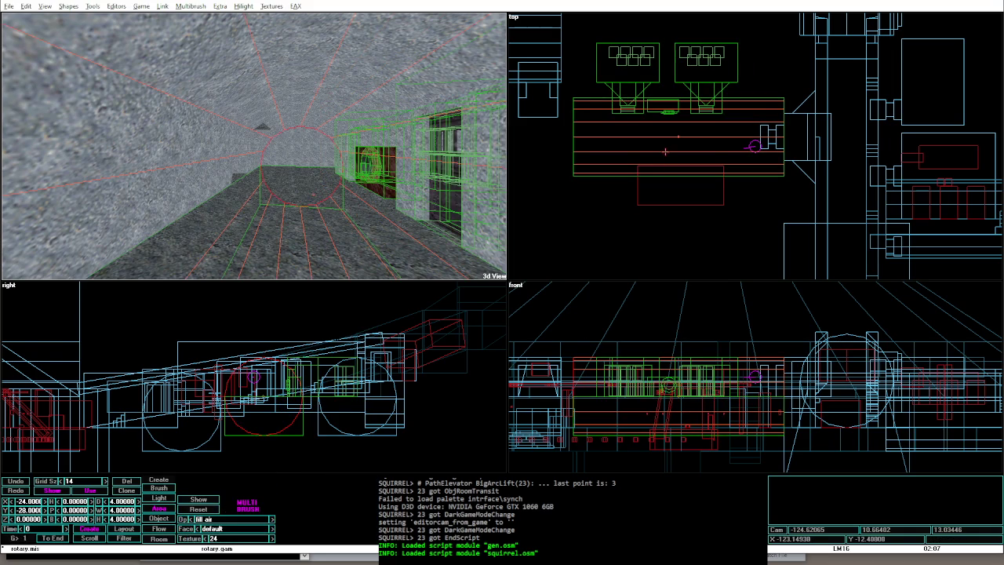
Step: Fly and rotate the 3D camera along the tube machinery to inspect the grouped room
{"action": "key", "text": "Up"}
{"action": "key", "text": "Up"}
{"action": "key", "text": "Up"}
{"action": "key", "text": "Left"}
{"action": "key", "text": "Left"}
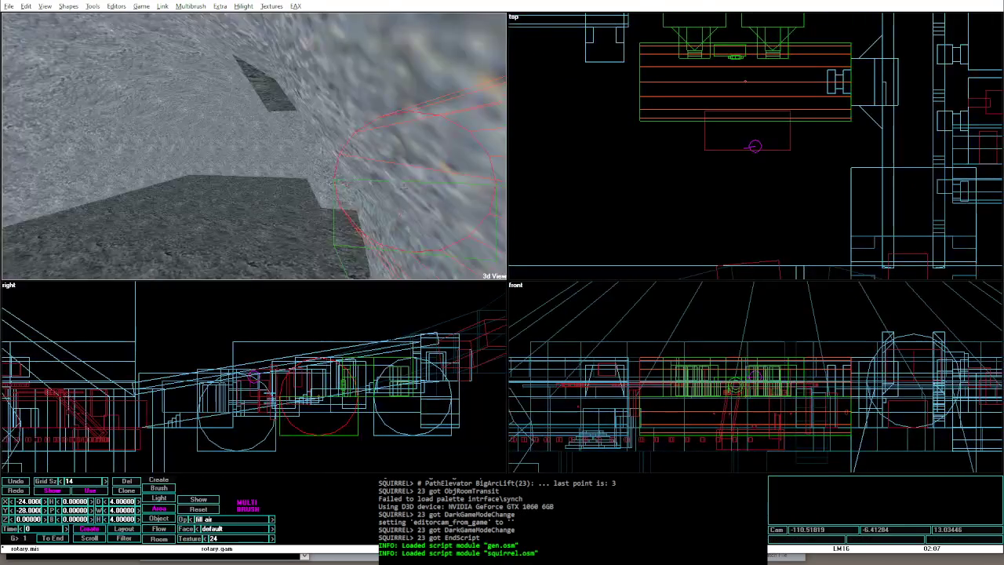
{"action": "key", "text": "Up"}
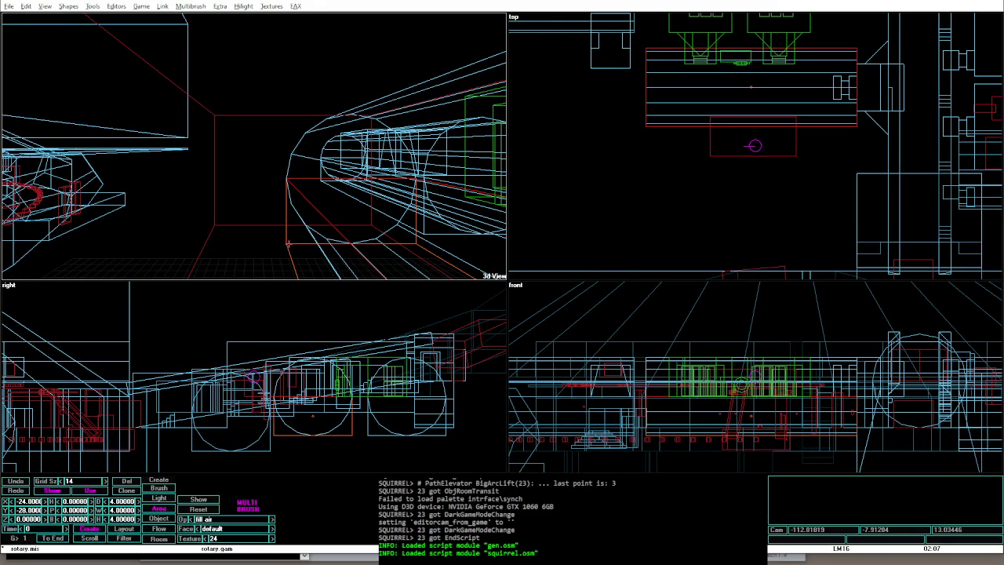
{"action": "key", "text": "Right"}
{"action": "key", "text": "Right"}
{"action": "key", "text": "Right"}
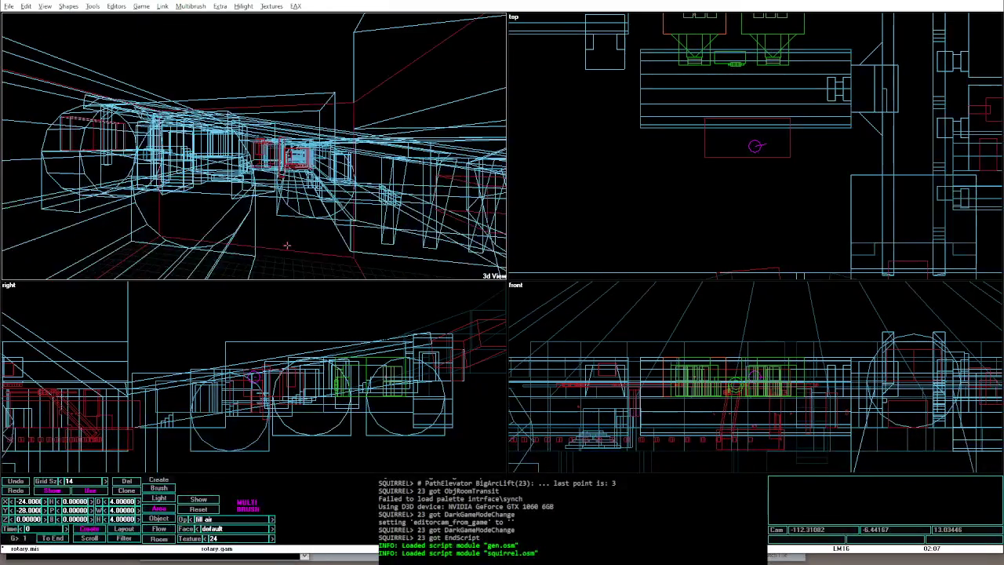
{"action": "key", "text": "Left"}
{"action": "key", "text": "Left"}
{"action": "key", "text": "Left"}
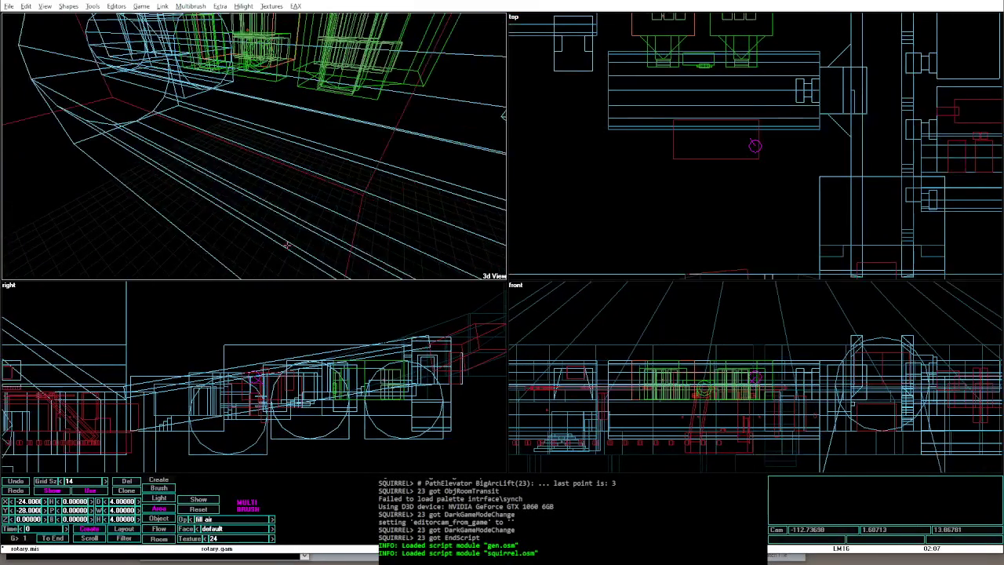
{"action": "key", "text": "Left"}
{"action": "key", "text": "Left"}
{"action": "key", "text": "Left"}
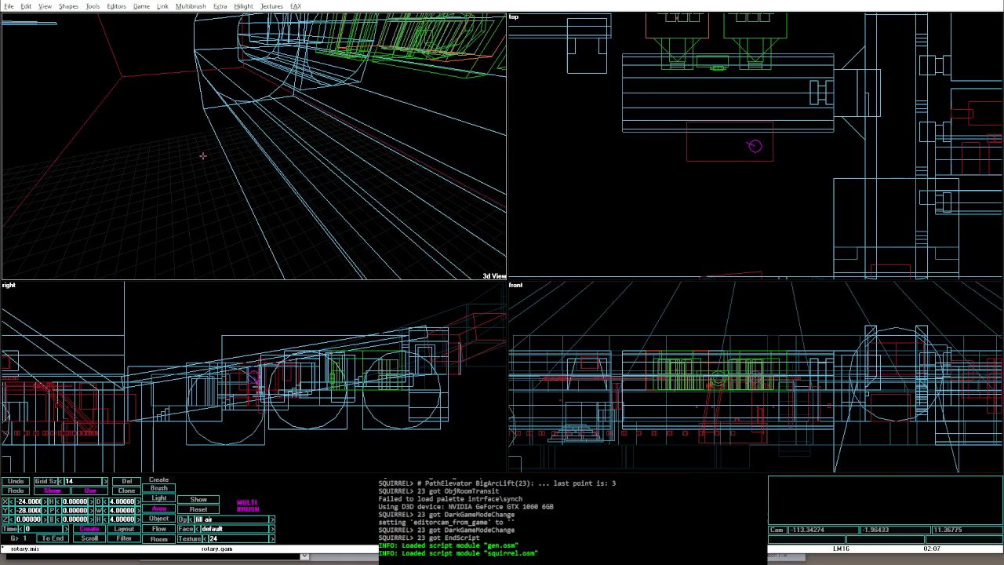
{"action": "key", "text": "Up"}
{"action": "key", "text": "Up"}
{"action": "key", "text": "Up"}
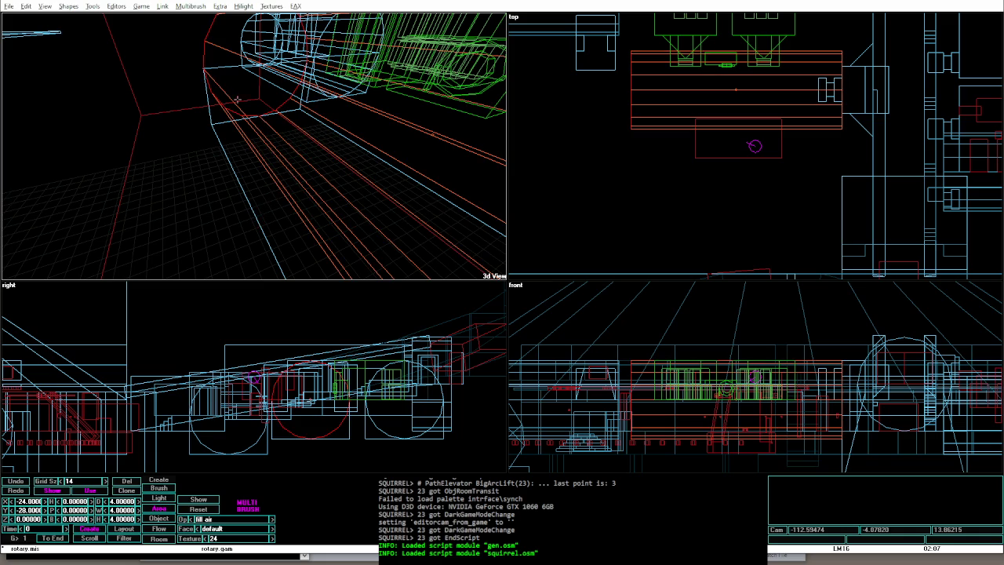
{"action": "left_click_drag", "start_coordinate": [237, 99], "coordinate": [255, 111]}
{"action": "left_click_drag", "start_coordinate": [392, 165], "coordinate": [392, 165]}
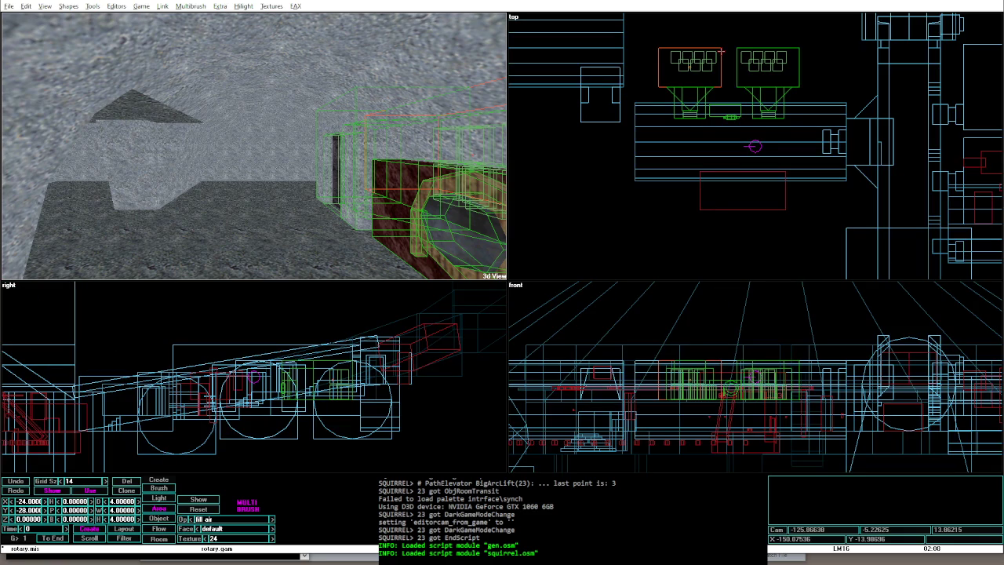
Step: Turn the grouped room brushes to heading 180 and nudge them to about X 14, Y -7
{"action": "key", "text": "r"}
{"action": "key", "text": "r"}
{"action": "key", "text": "r"}
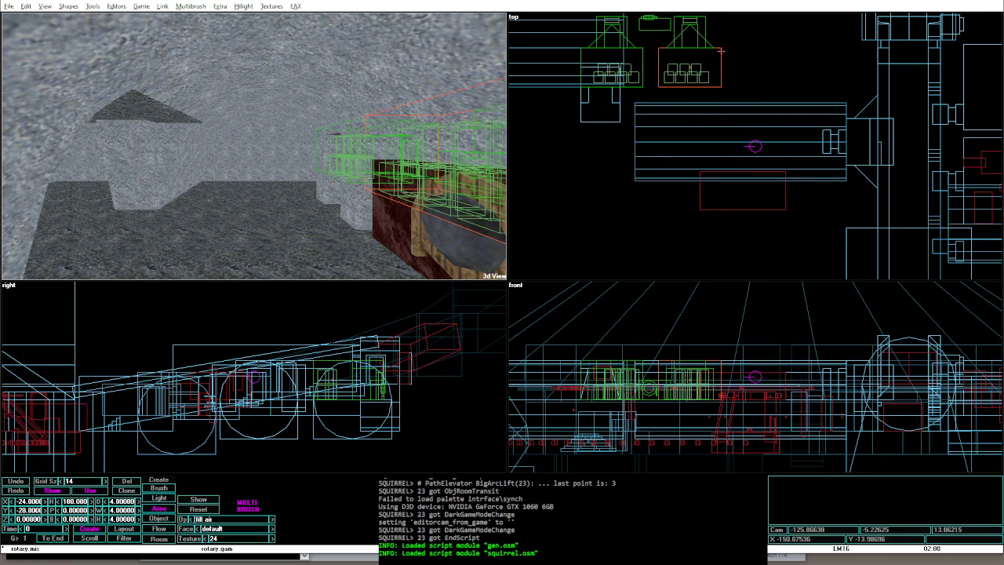
{"action": "key", "text": "Down"}
{"action": "key", "text": "Down"}
{"action": "key", "text": "Down"}
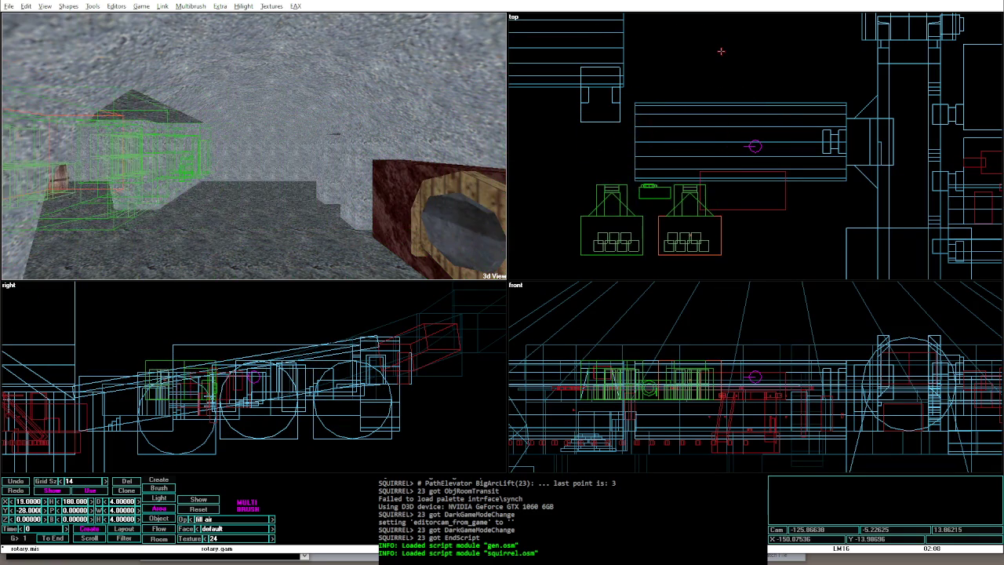
{"action": "key", "text": "Right"}
{"action": "key", "text": "Right"}
{"action": "key", "text": "Right"}
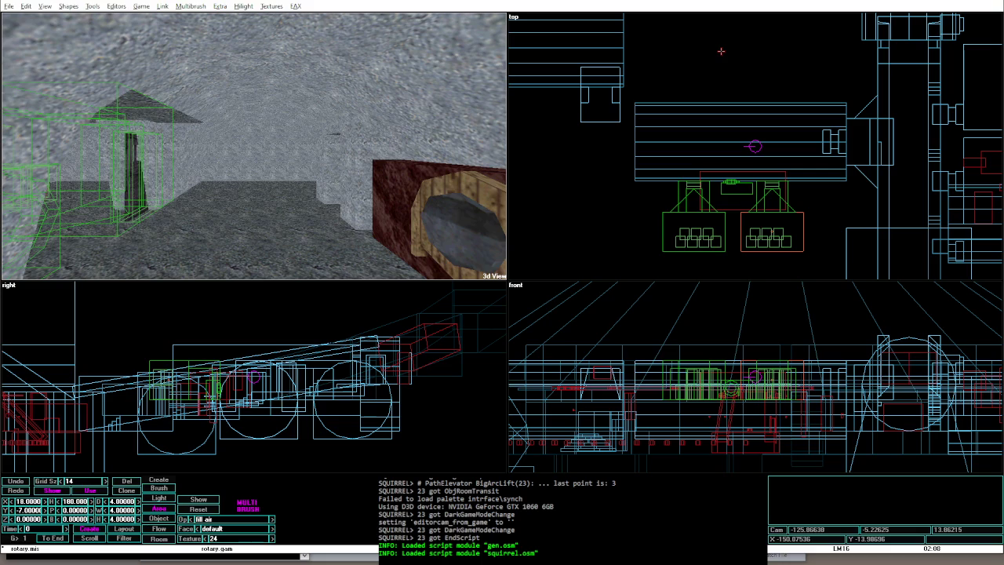
{"action": "key", "text": "Up"}
{"action": "key", "text": "Up"}
{"action": "key", "text": "Up"}
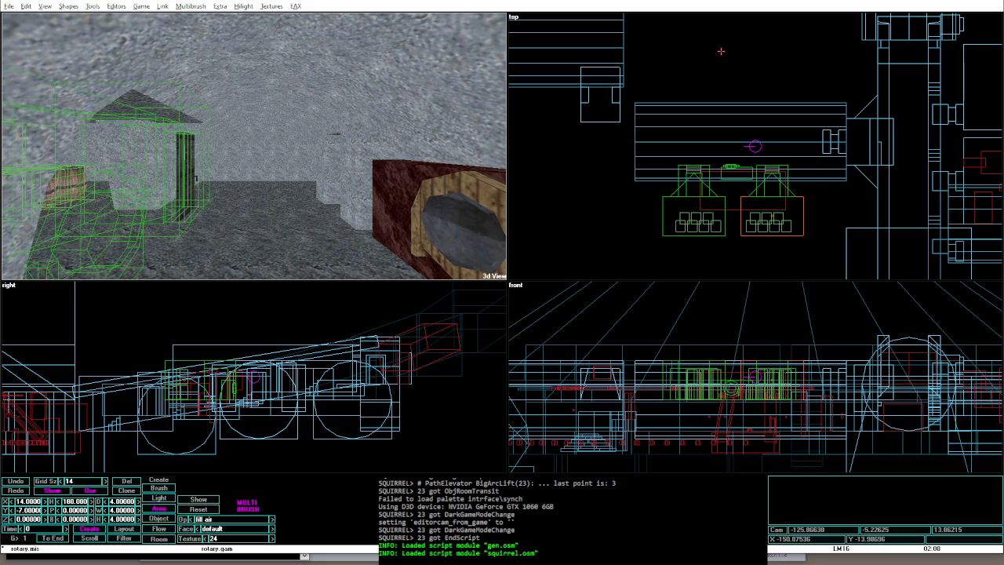
{"action": "key", "text": "Down"}
{"action": "key", "text": "Up"}
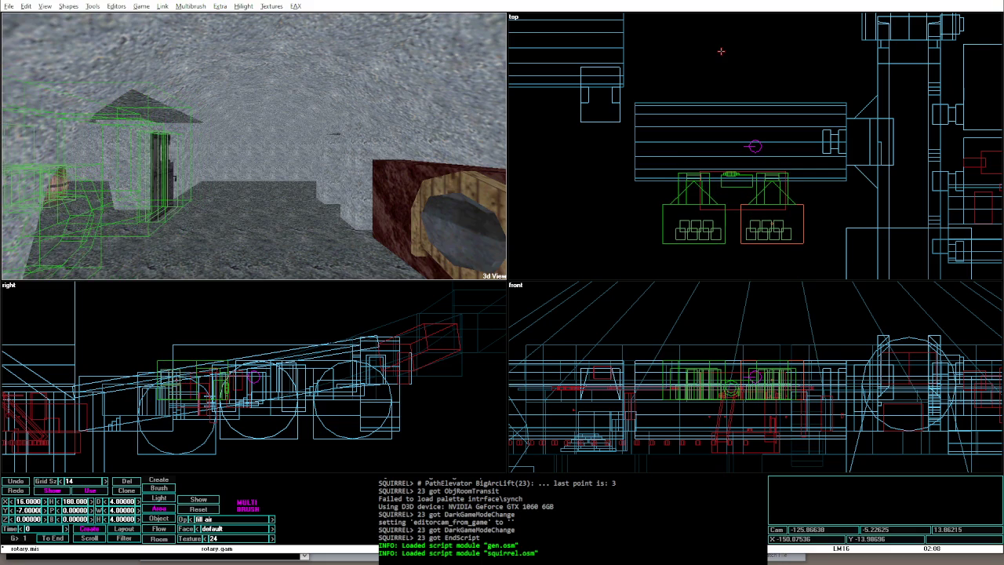
{"action": "key", "text": "Up"}
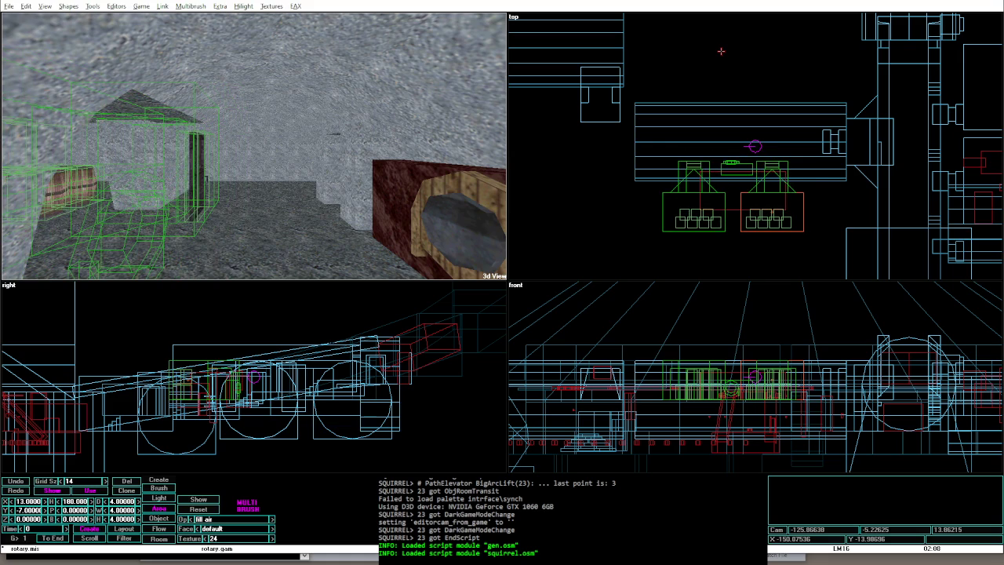
{"action": "key", "text": "Down"}
{"action": "key", "text": "Down"}
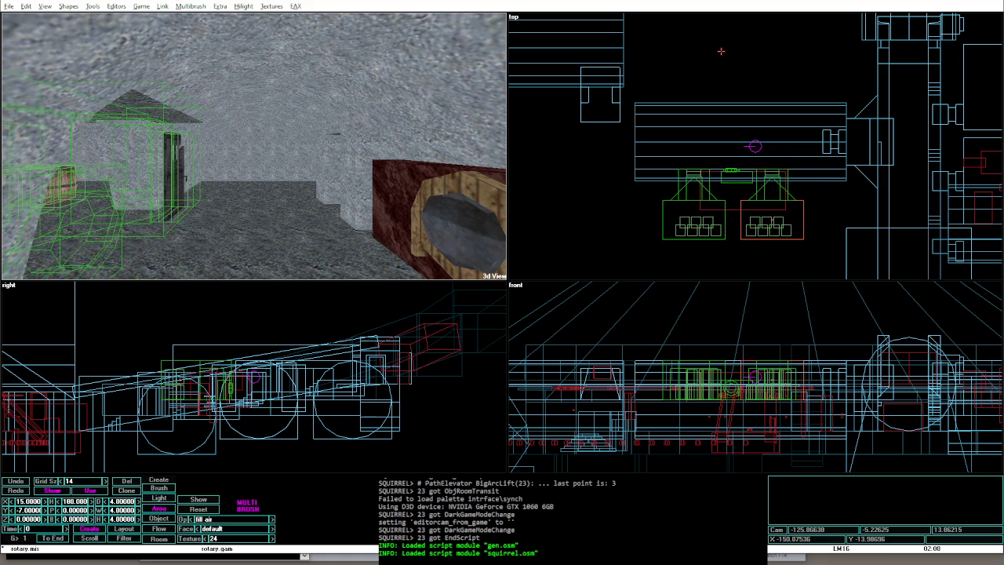
Step: Slide the group to the other side of the corridor, at X -23, Y -32
{"action": "key", "text": "Up"}
{"action": "key", "text": "Up"}
{"action": "key", "text": "Up"}
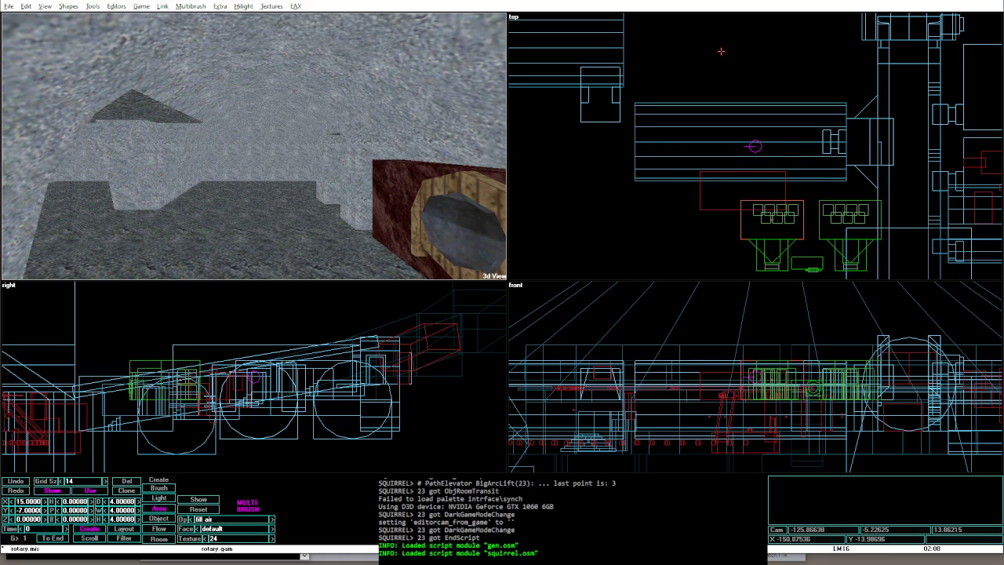
{"action": "key", "text": "Up"}
{"action": "key", "text": "Up"}
{"action": "key", "text": "Up"}
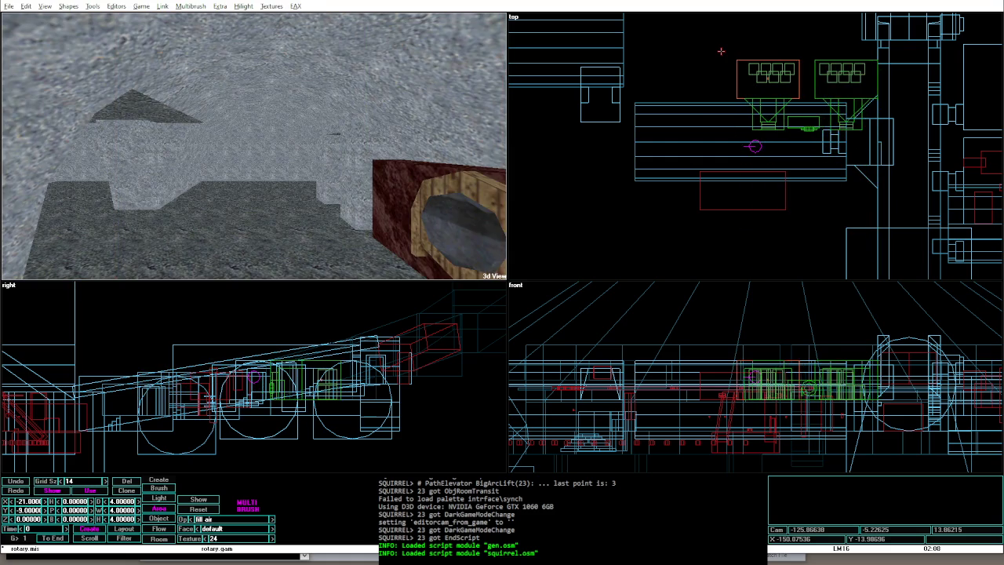
{"action": "key", "text": "Left"}
{"action": "key", "text": "Left"}
{"action": "key", "text": "Left"}
{"action": "key", "text": "Left"}
{"action": "key", "text": "Up"}
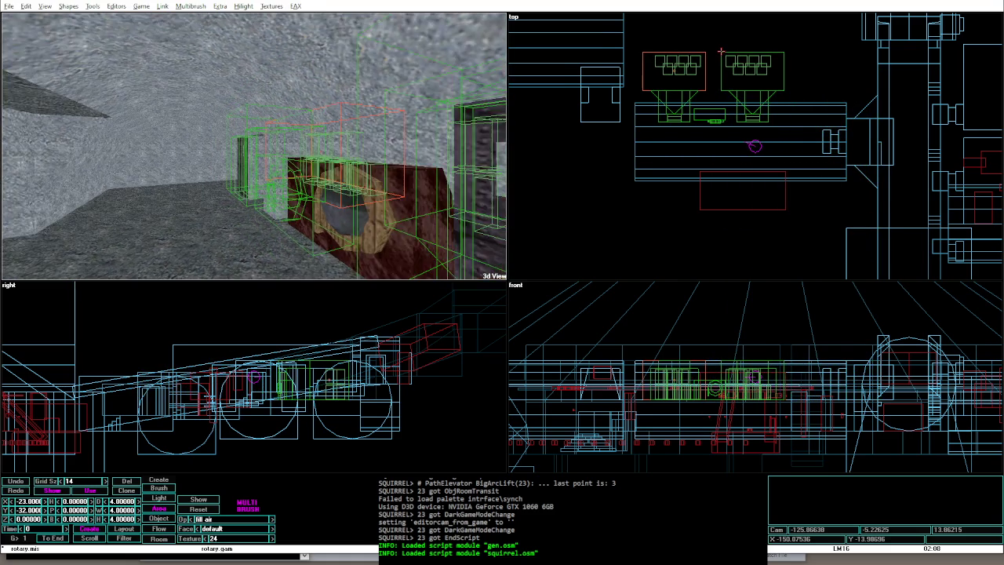
{"action": "key", "text": "Left"}
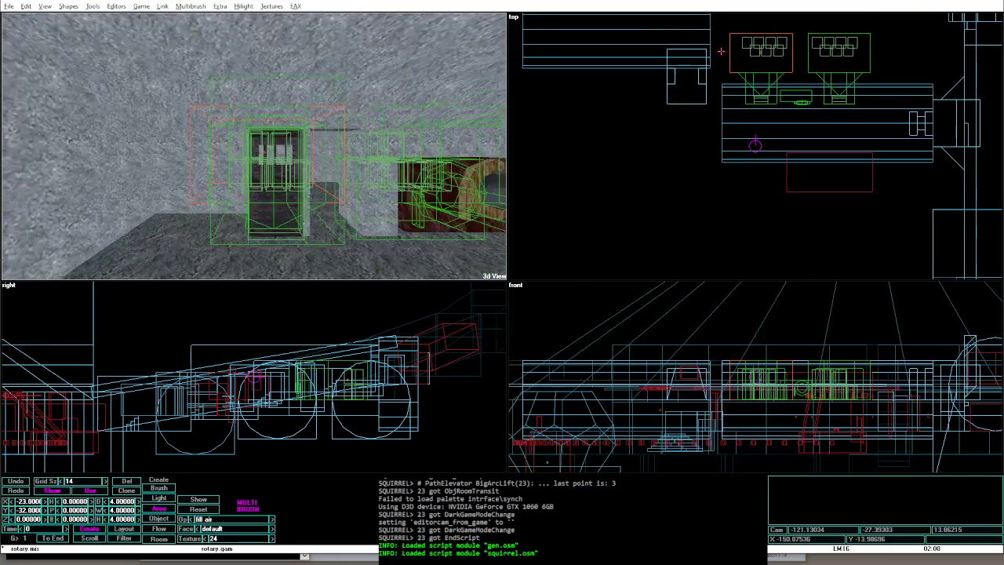
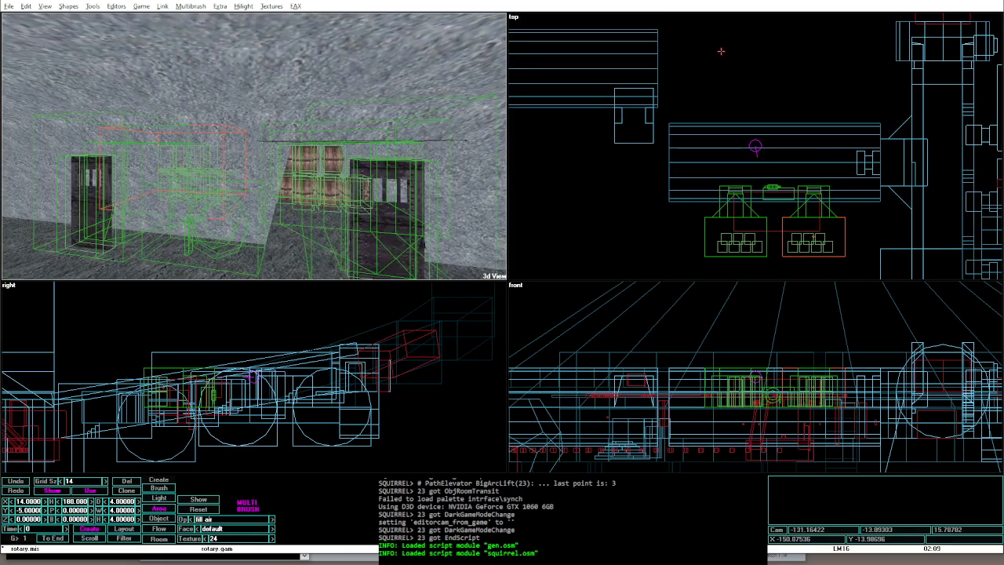
Step: Nudge the crate-and-door multibrush sideways along Y with the arrow keys
{"action": "key", "text": "Up"}
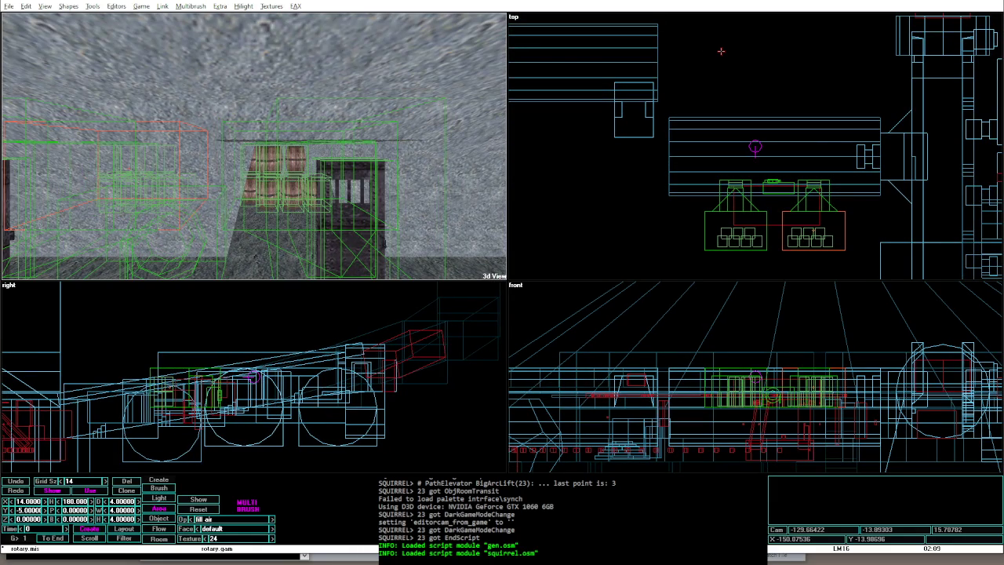
{"action": "key", "text": "Up"}
{"action": "key", "text": "Left"}
{"action": "key", "text": "Left"}
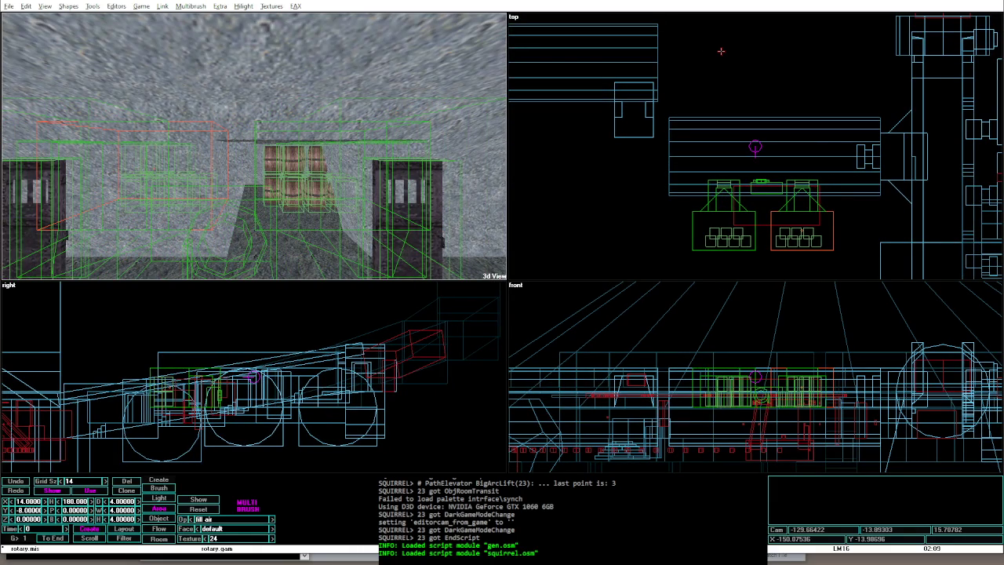
Step: Portalize and relight the level, then playtest it in game mode and return to editing
{"action": "key", "text": "alt+shift+o"}
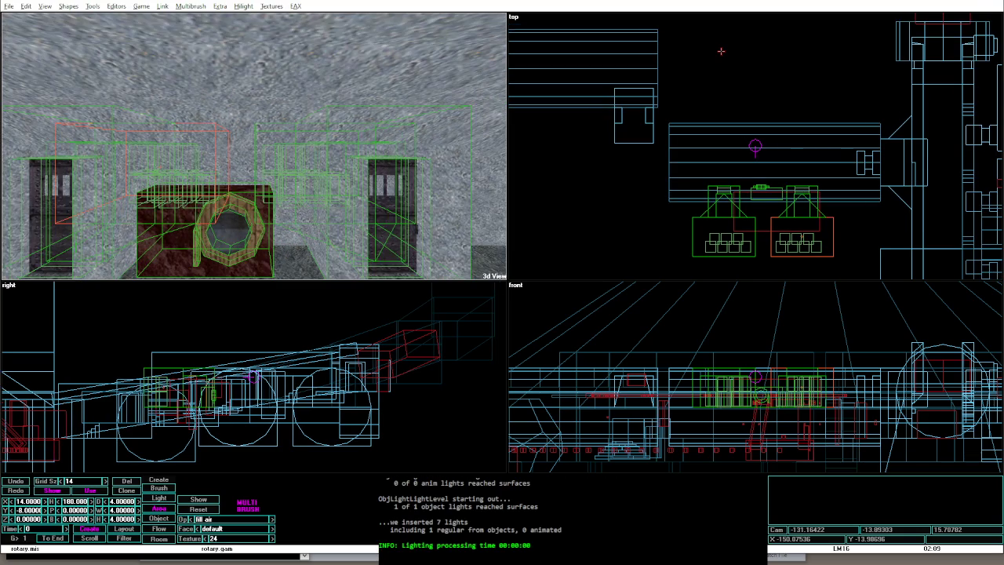
{"action": "key", "text": "alt+g"}
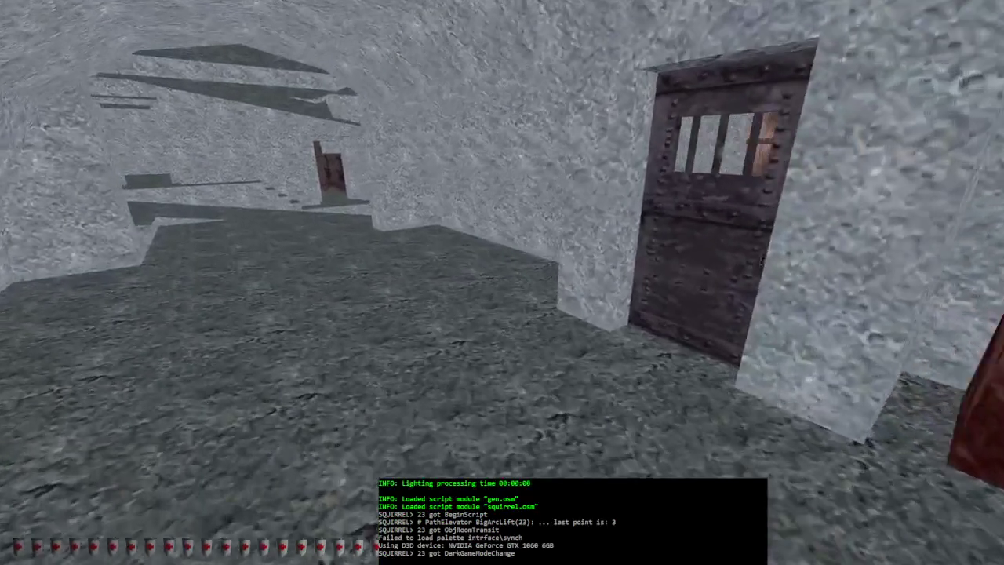
{"action": "key", "text": "alt+e"}
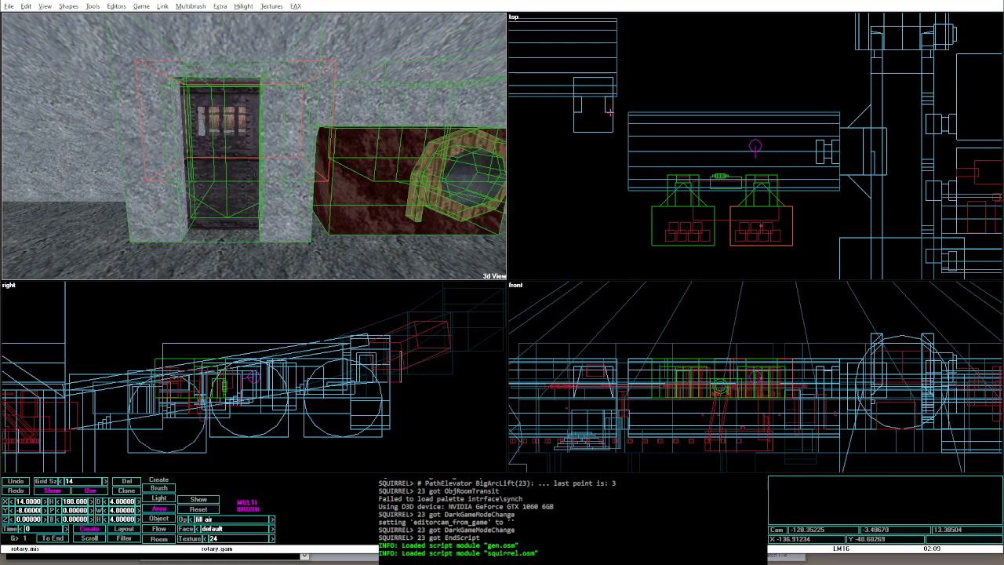
Step: Select the corridor brush group and move it to Y 38
{"action": "left_click", "coordinate": [578, 110]}
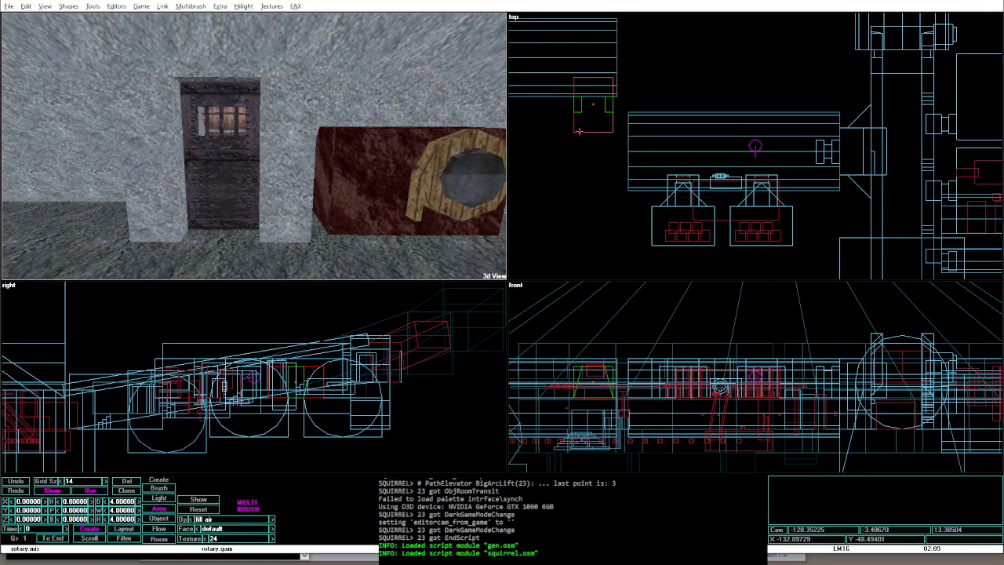
{"action": "key", "text": "Right"}
{"action": "key", "text": "Right"}
{"action": "key", "text": "Right"}
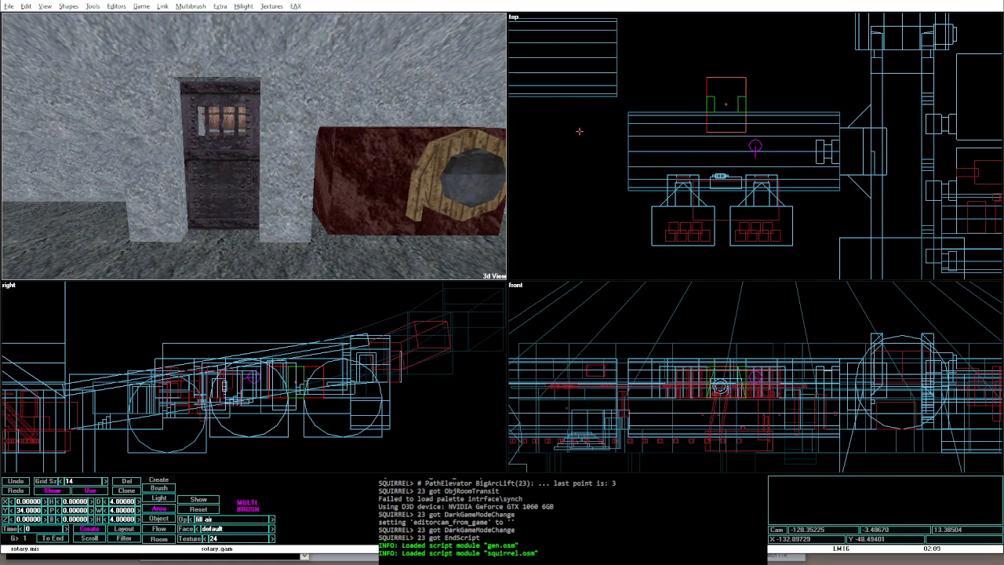
{"action": "key", "text": "Left"}
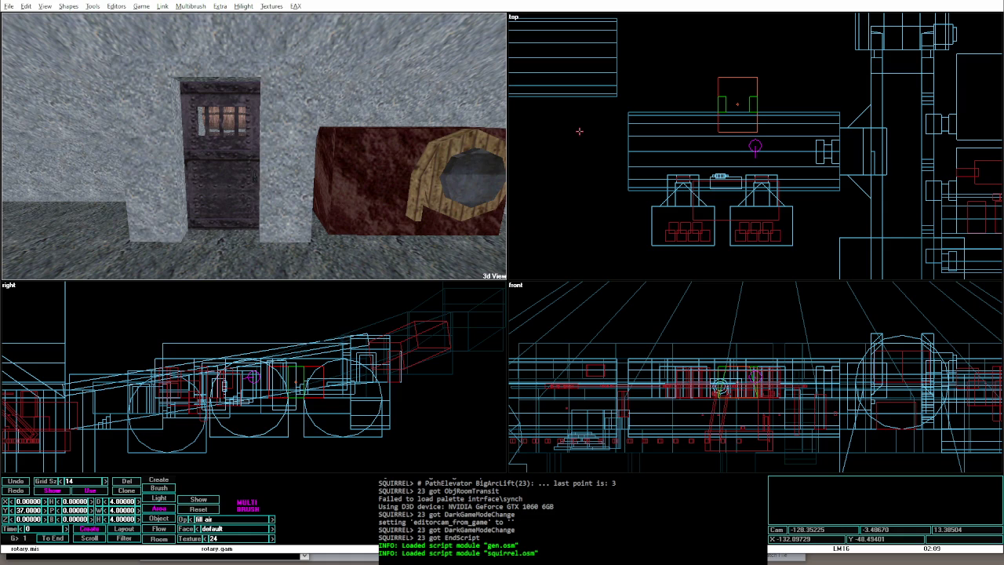
{"action": "key", "text": "Right"}
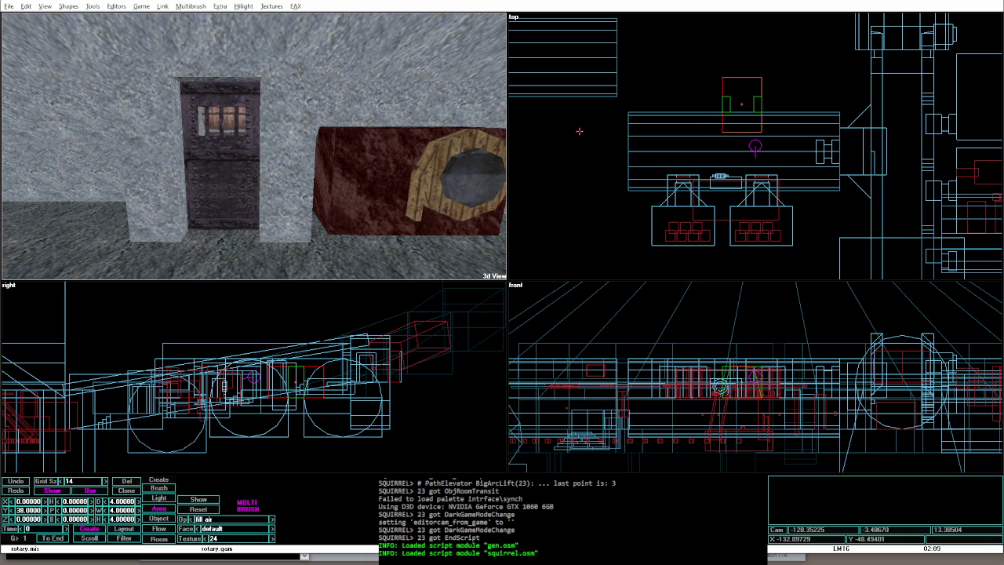
Step: Slide stone brush 201 to Y -12, then copy it and slide the copy into line
{"action": "key", "text": "Tab"}
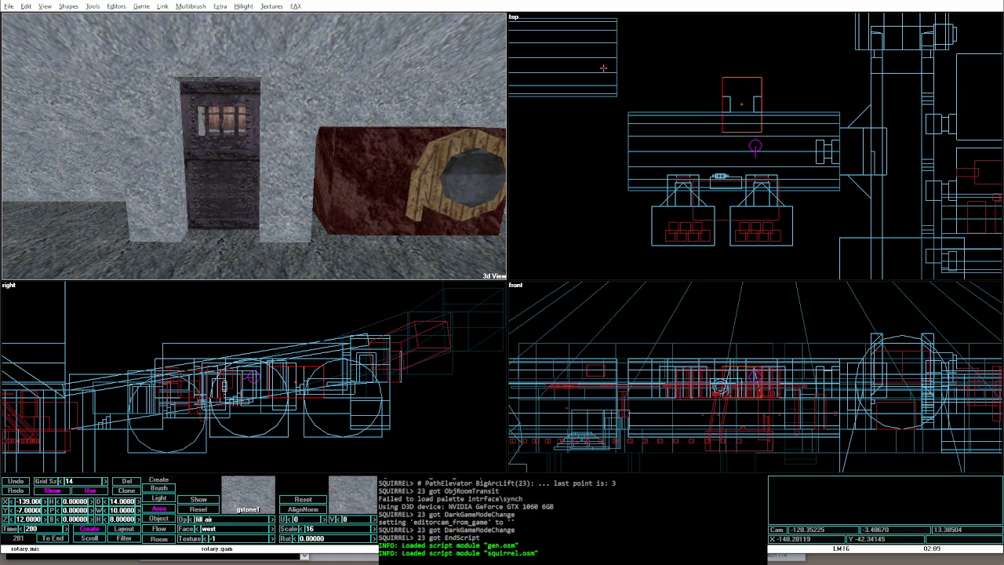
{"action": "key", "text": "Tab"}
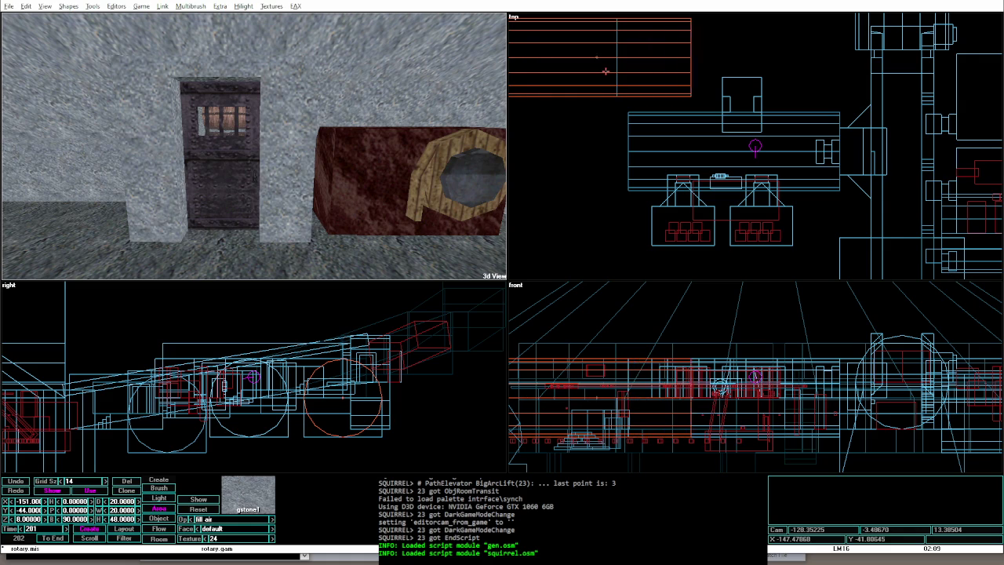
{"action": "key", "text": "Right"}
{"action": "key", "text": "Right"}
{"action": "key", "text": "Right"}
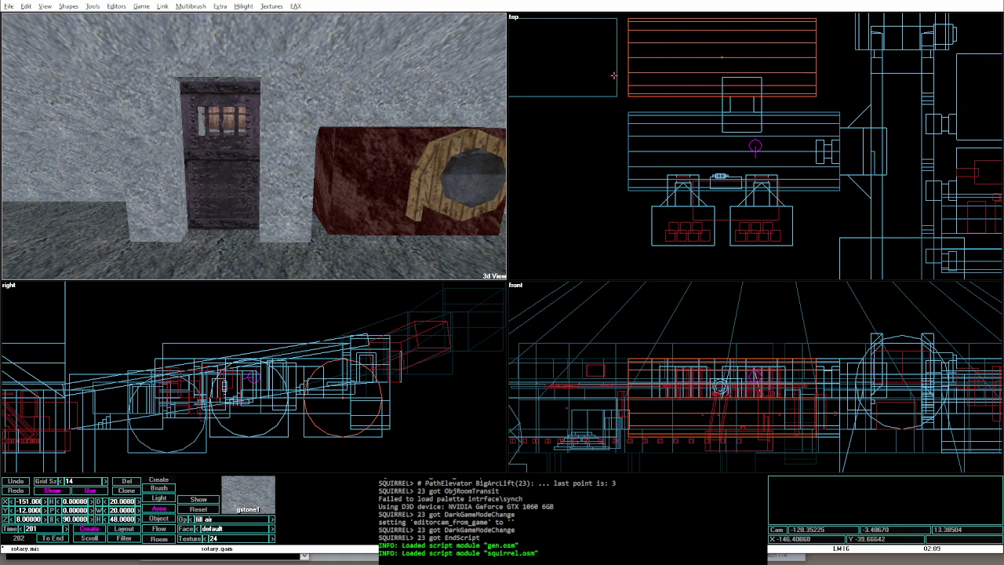
{"action": "key", "text": "Insert"}
{"action": "key", "text": "Right"}
{"action": "key", "text": "Right"}
{"action": "key", "text": "Right"}
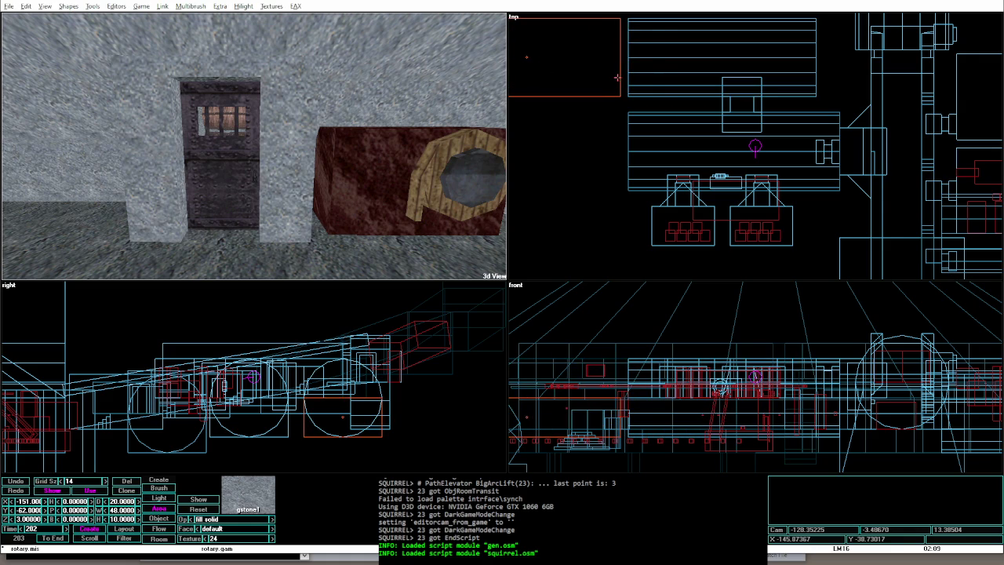
{"action": "key", "text": "Right"}
{"action": "key", "text": "Right"}
{"action": "key", "text": "Right"}
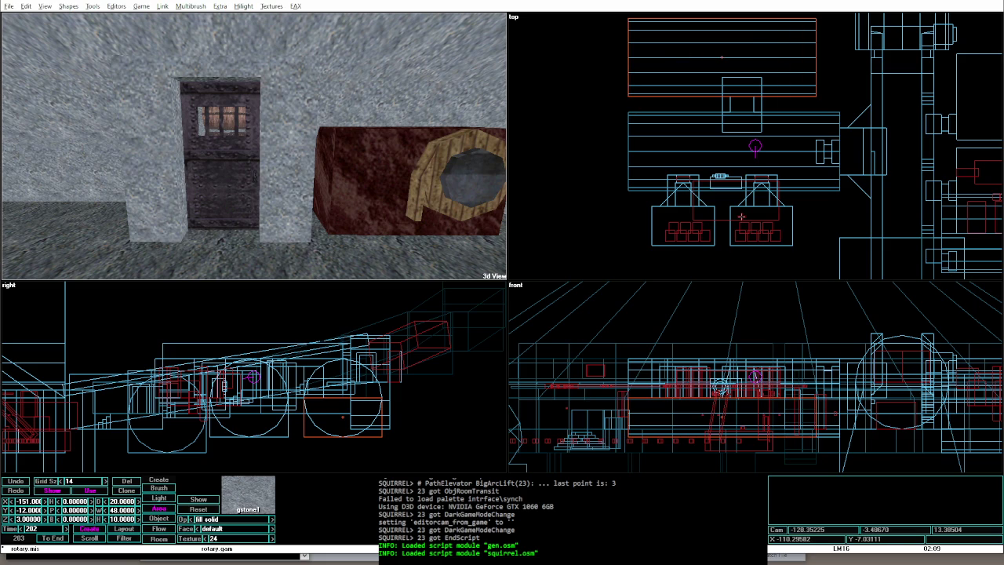
{"action": "left_click", "coordinate": [318, 144]}
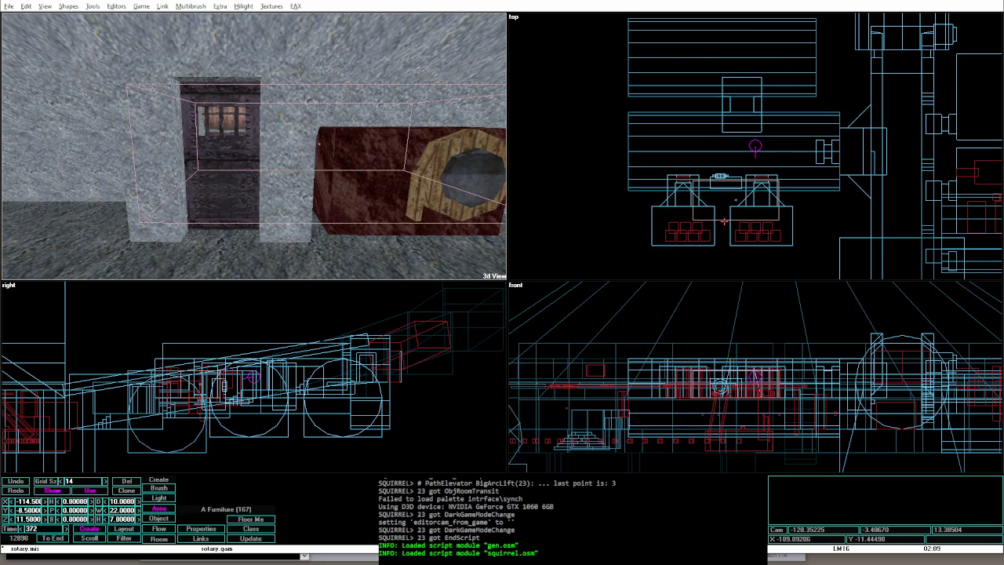
Step: Drag the A Furniture (167) tank to X -130.5 and select area brush 207
{"action": "left_click_drag", "start_coordinate": [735, 199], "coordinate": [735, 138]}
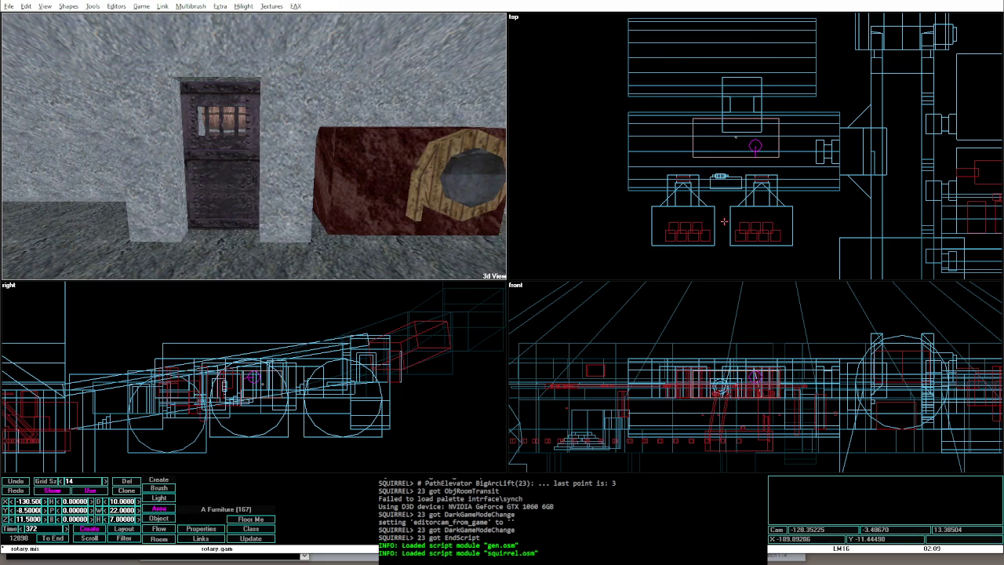
{"action": "key", "text": "minus"}
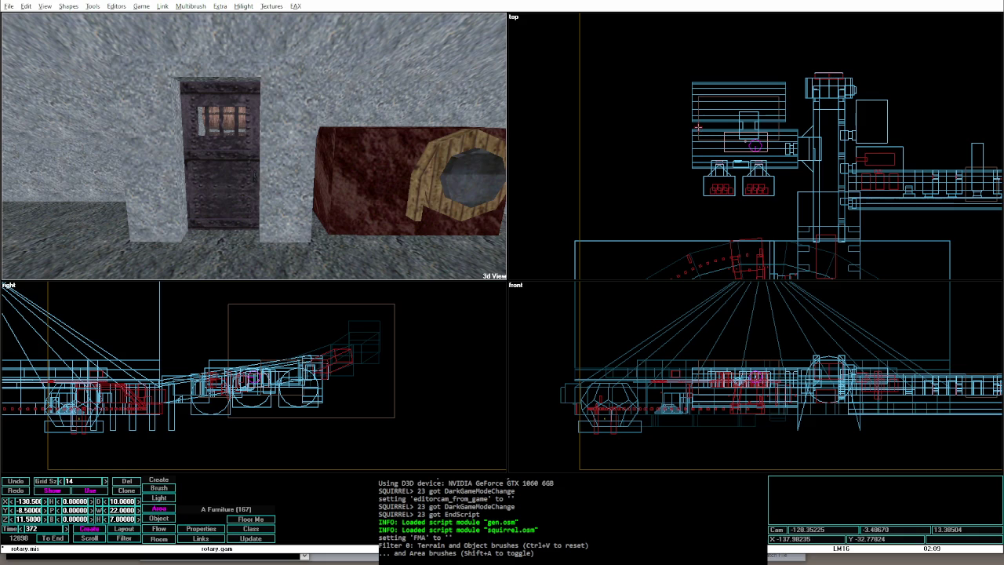
{"action": "left_click", "coordinate": [739, 179]}
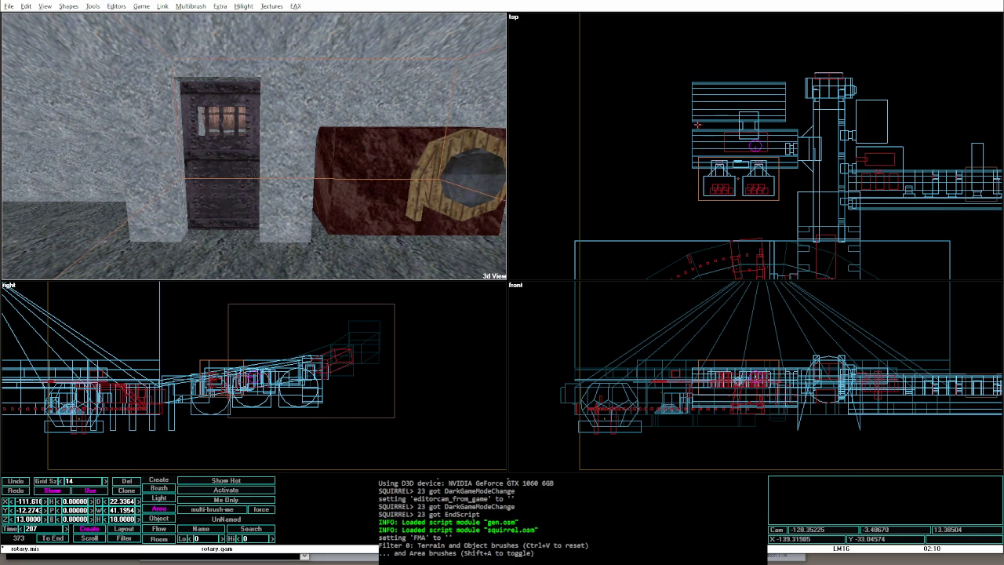
{"action": "key", "text": "equal"}
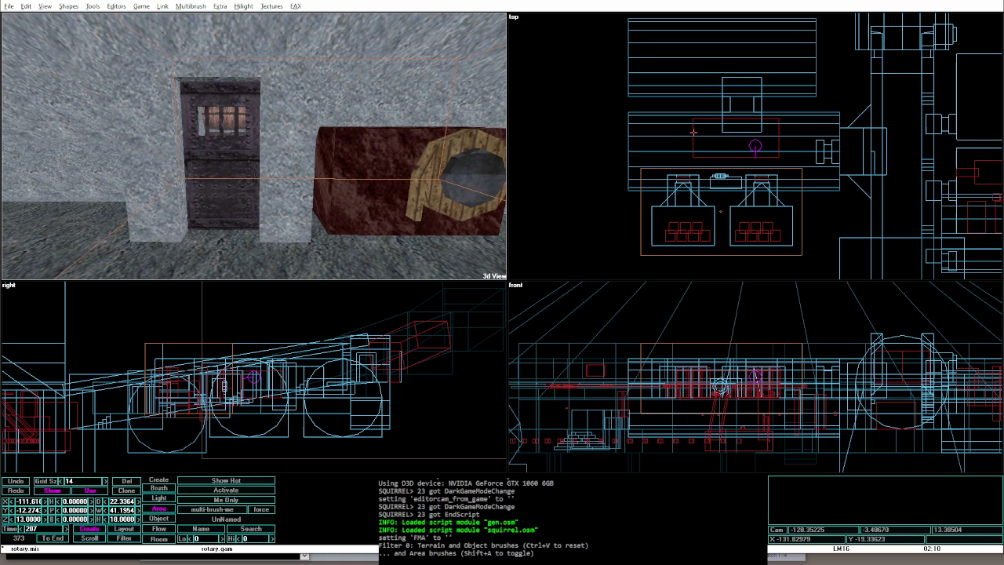
Step: Fly the 3D camera around the corridor and box-select a group of brushes
{"action": "key", "text": "Up"}
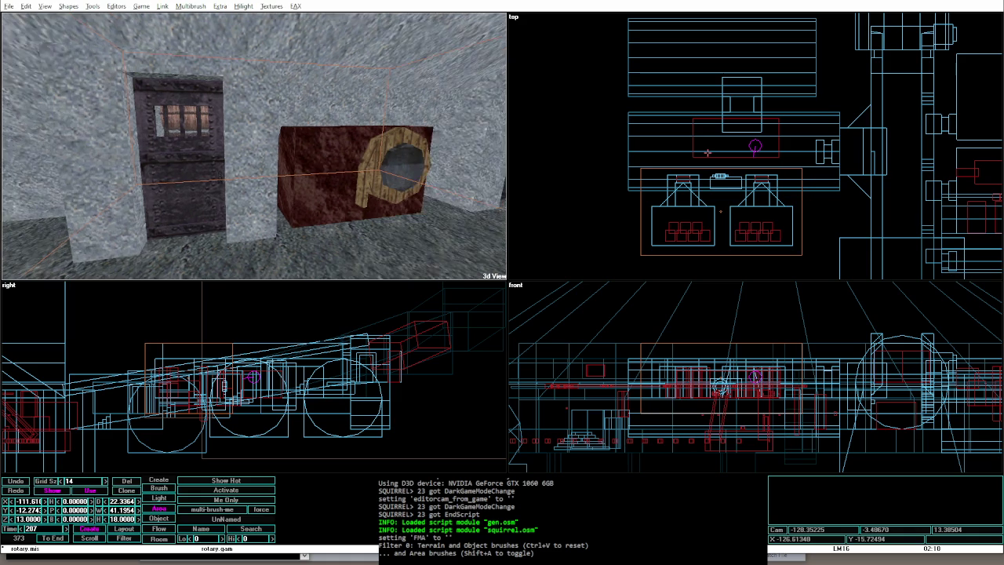
{"action": "key", "text": "Left"}
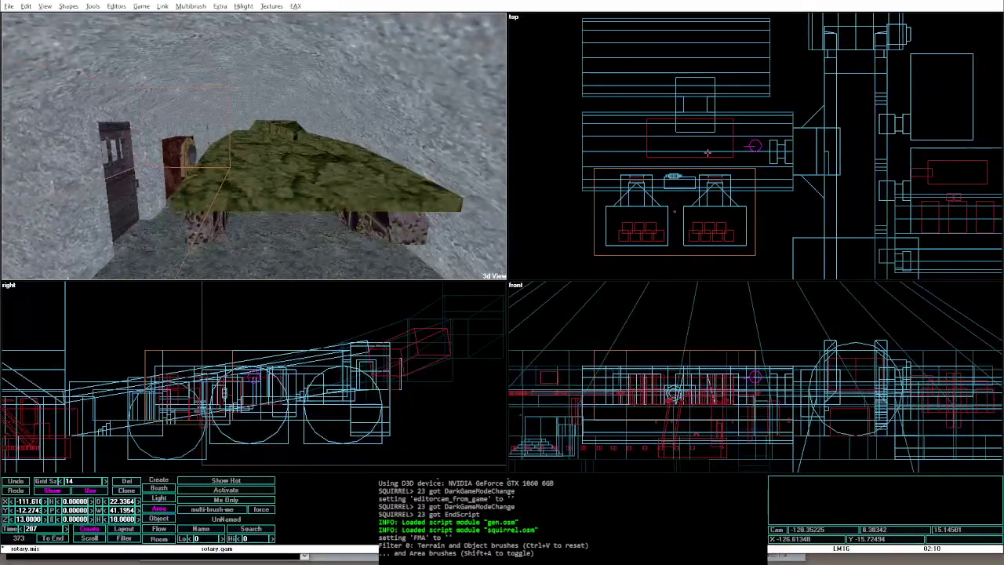
{"action": "key", "text": "Left"}
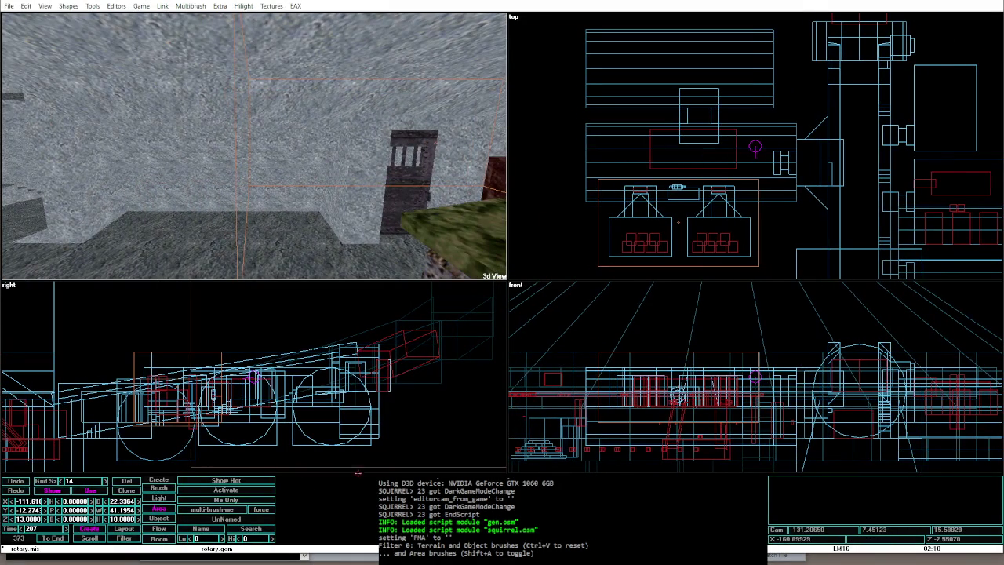
{"action": "left_click_drag", "start_coordinate": [800, 118], "coordinate": [617, 268]}
Step: Select the left room brush group, rotate it 180 degrees and slide it along X to -65
{"action": "key", "text": "Up"}
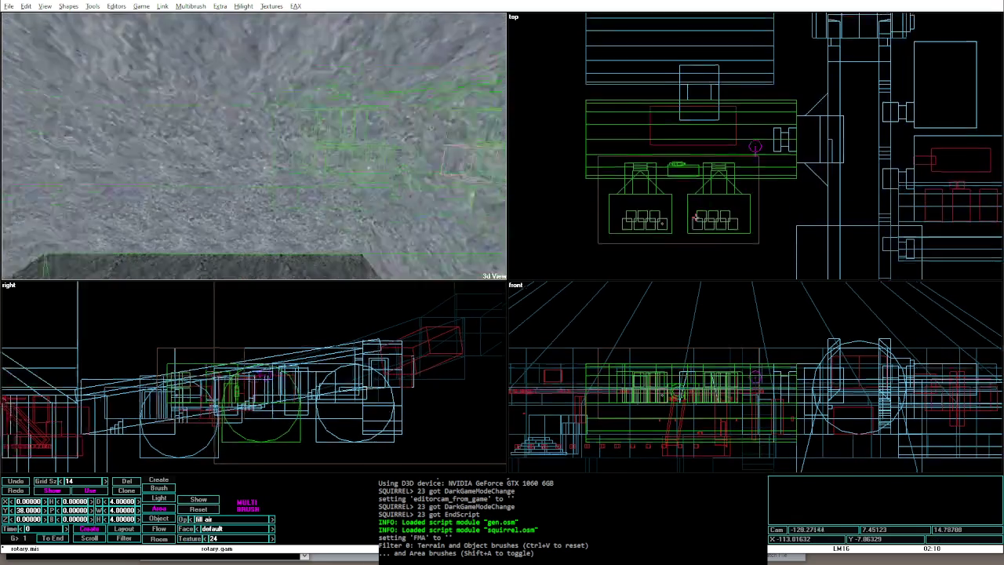
{"action": "key", "text": "Left"}
{"action": "key", "text": "Left"}
{"action": "key", "text": "Left"}
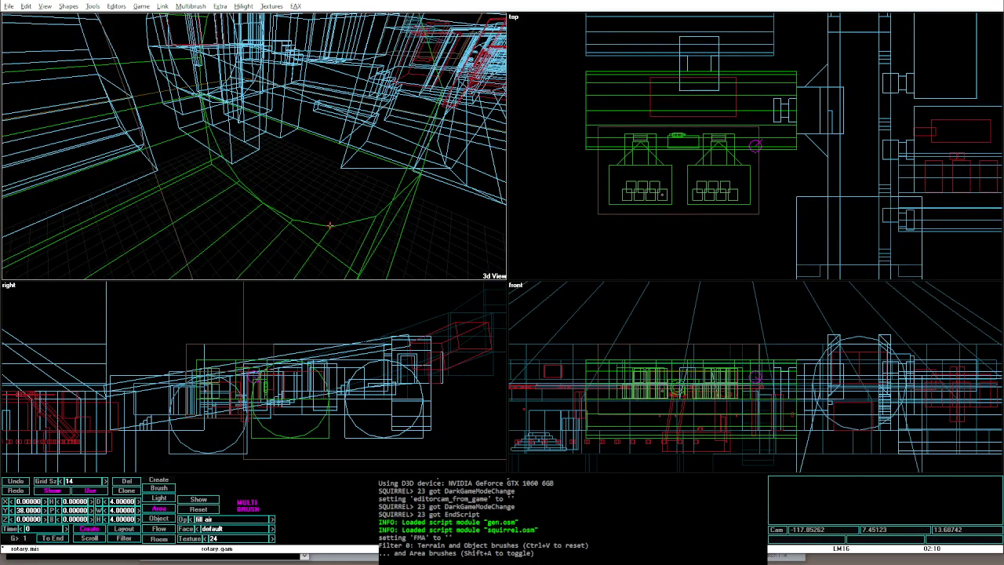
{"action": "key", "text": "Up"}
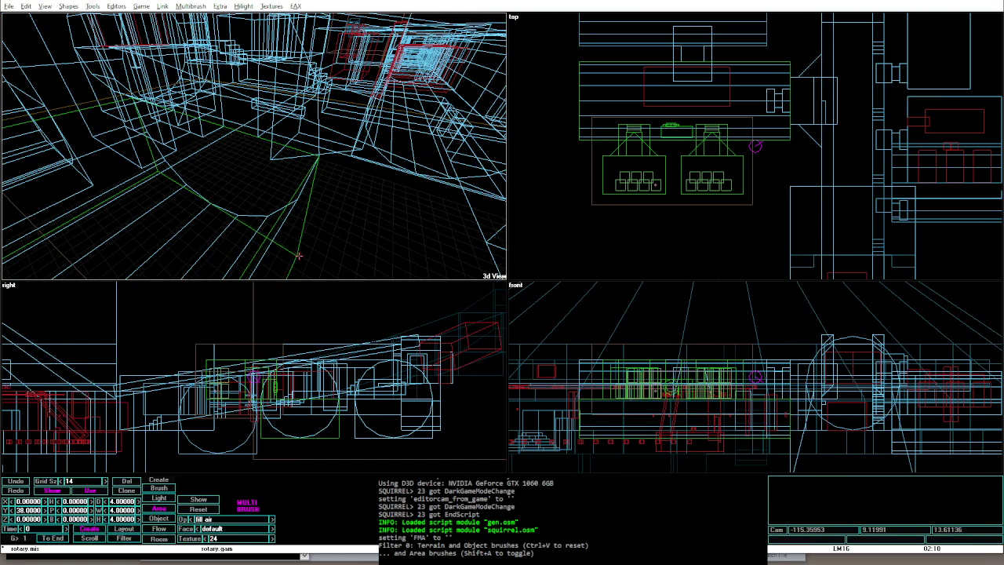
{"action": "key", "text": "Left"}
{"action": "key", "text": "Left"}
{"action": "key", "text": "Left"}
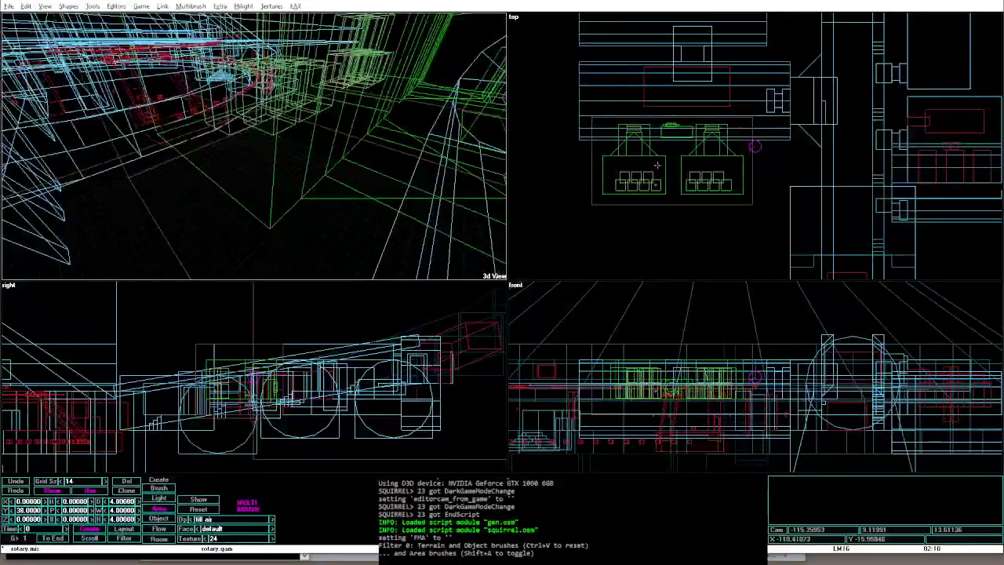
{"action": "key", "text": "Left"}
{"action": "key", "text": "Left"}
{"action": "key", "text": "Left"}
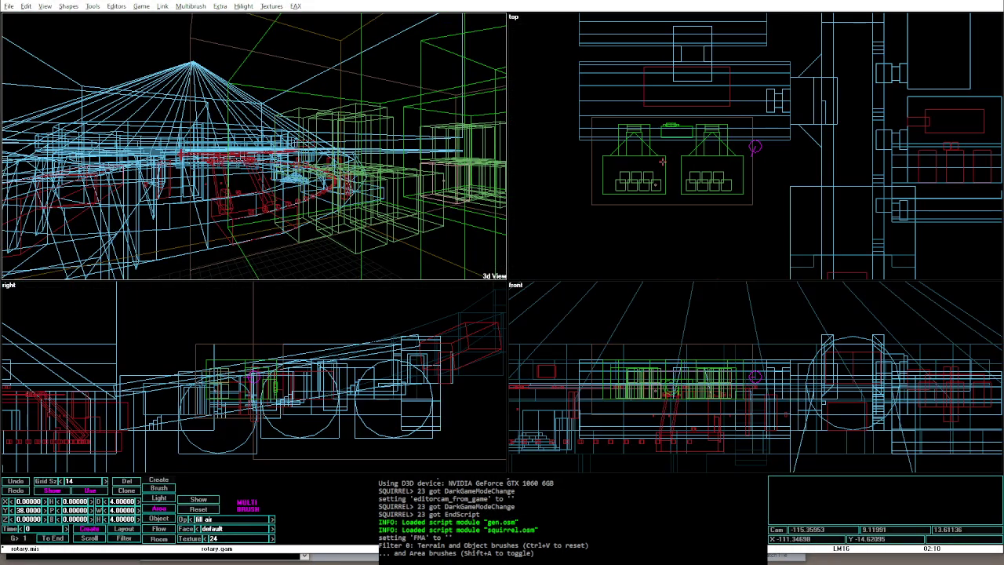
{"action": "key", "text": "Left"}
{"action": "key", "text": "Left"}
{"action": "key", "text": "Left"}
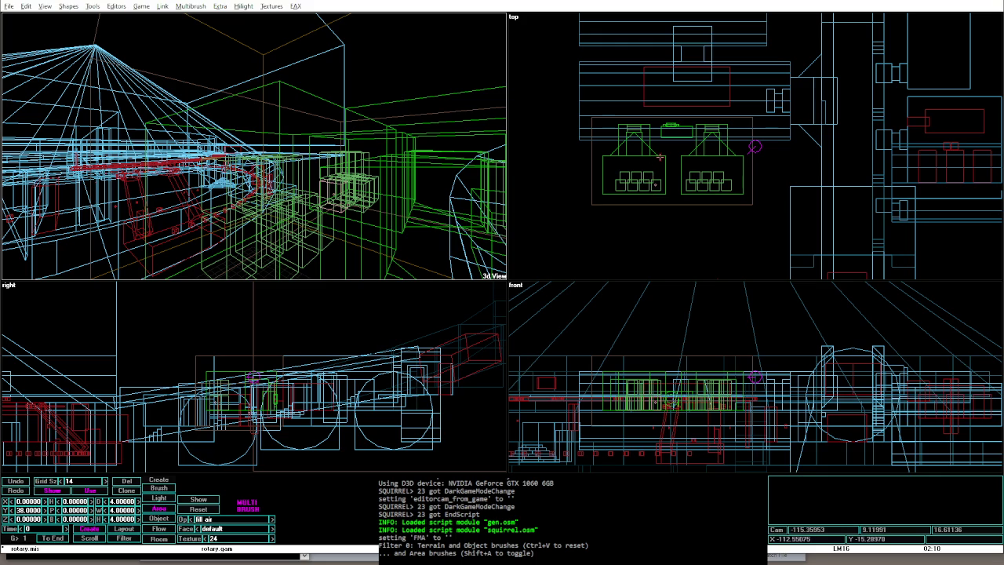
{"action": "left_click", "coordinate": [661, 157]}
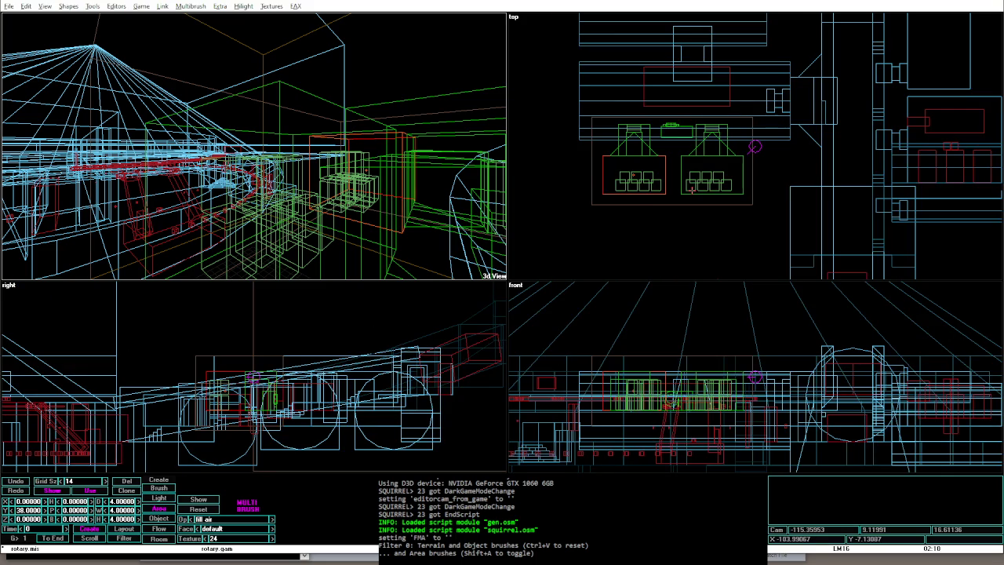
{"action": "key", "text": "ctrl+Right"}
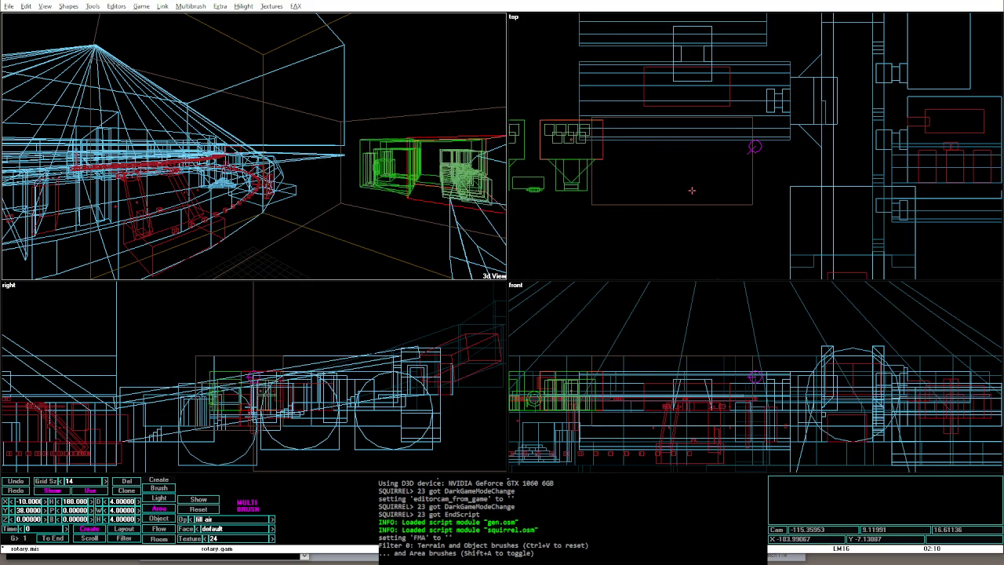
{"action": "key", "text": "Up"}
{"action": "right_click", "coordinate": [683, 57]}
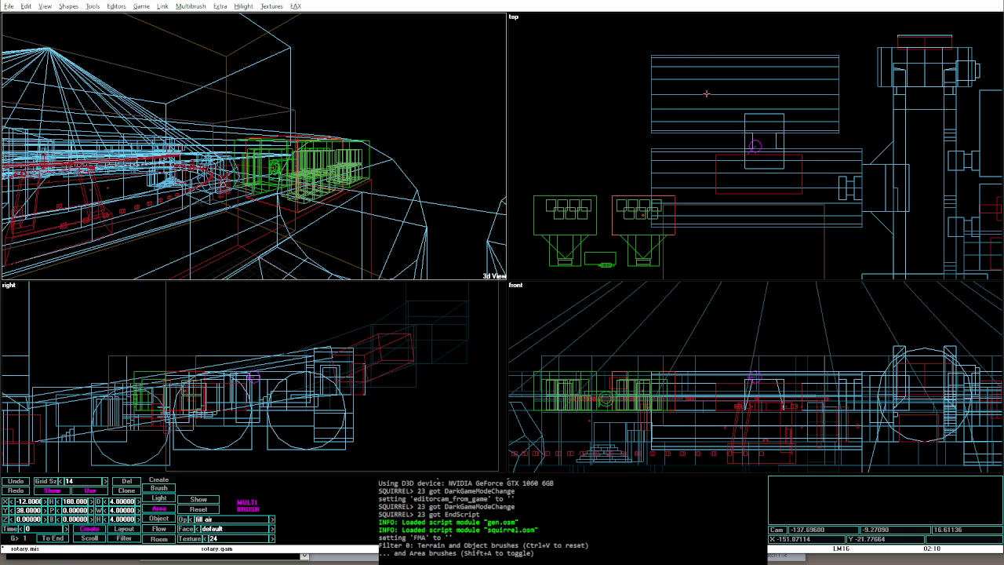
{"action": "key", "text": "Up"}
{"action": "key", "text": "Up"}
{"action": "key", "text": "Up"}
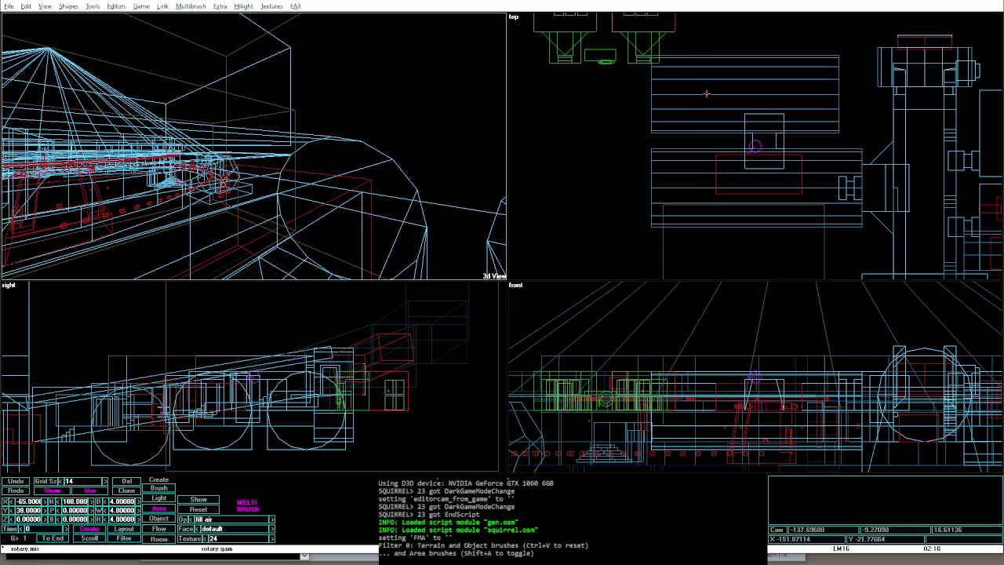
Step: Shift the green brush group to X -62, Y 74 and rebuild portals and lighting
{"action": "key", "text": "Right"}
{"action": "key", "text": "Right"}
{"action": "key", "text": "Right"}
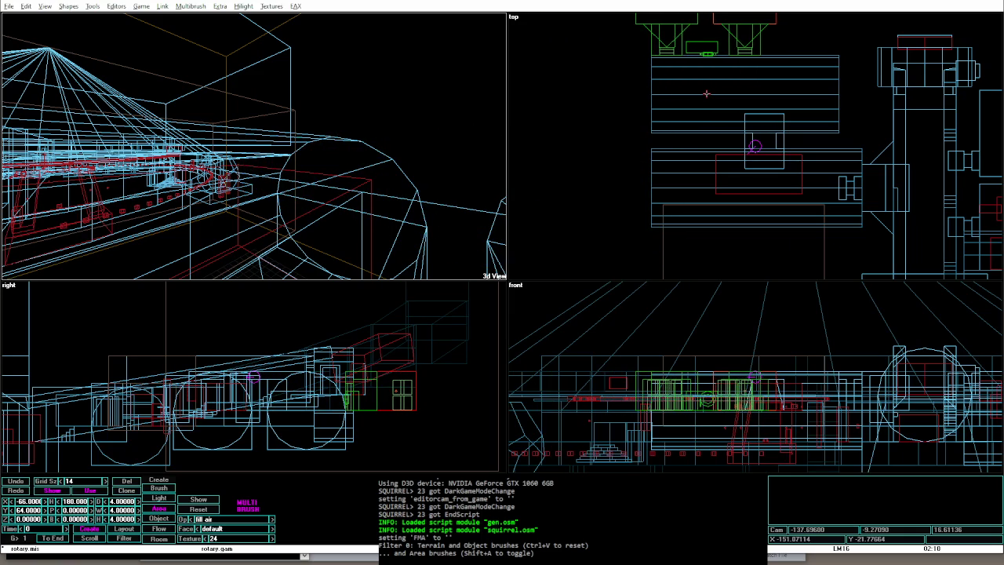
{"action": "key", "text": "Right"}
{"action": "key", "text": "Right"}
{"action": "key", "text": "Right"}
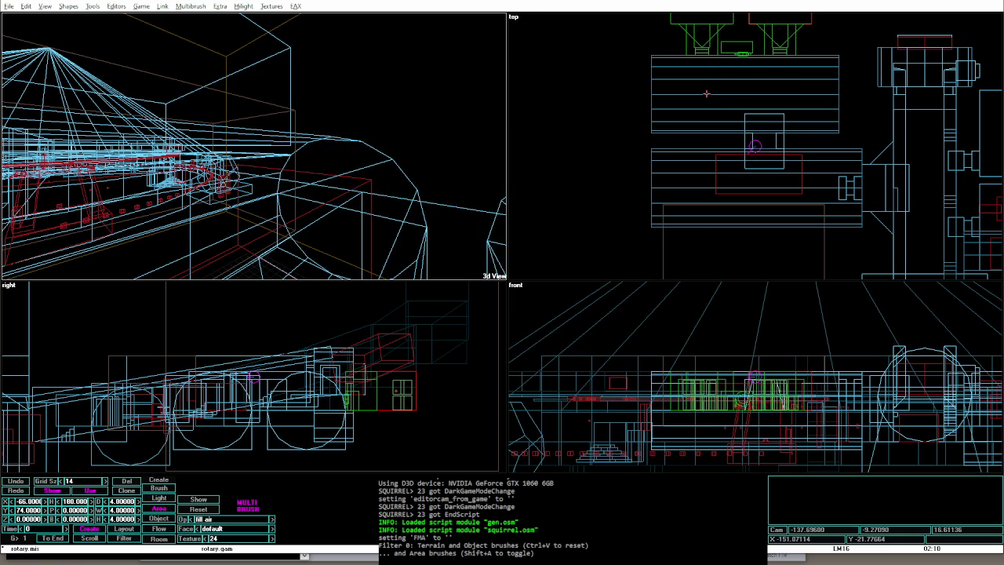
{"action": "key", "text": "Right"}
{"action": "key", "text": "Right"}
{"action": "key", "text": "Right"}
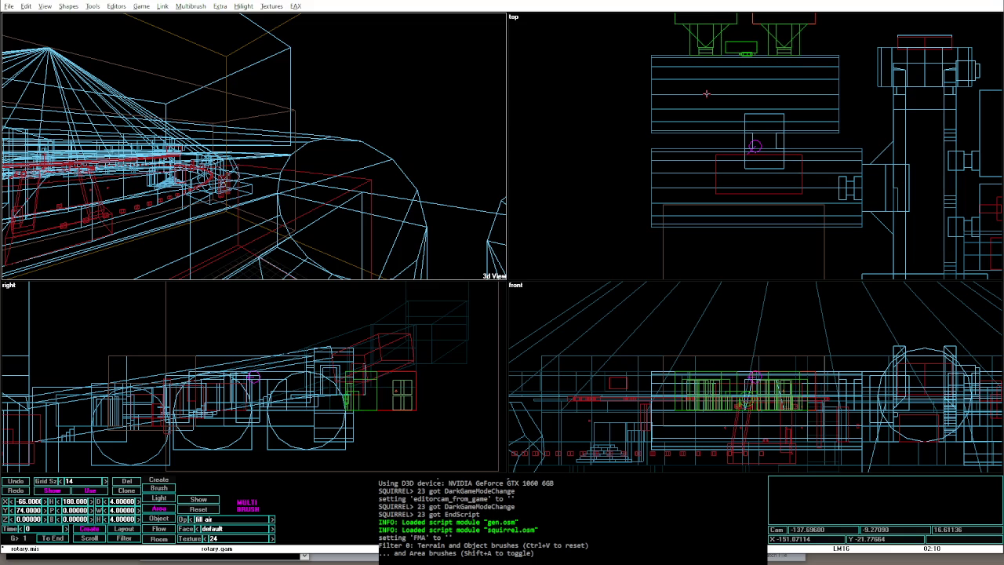
{"action": "key", "text": "Down"}
{"action": "key", "text": "Down"}
{"action": "key", "text": "Down"}
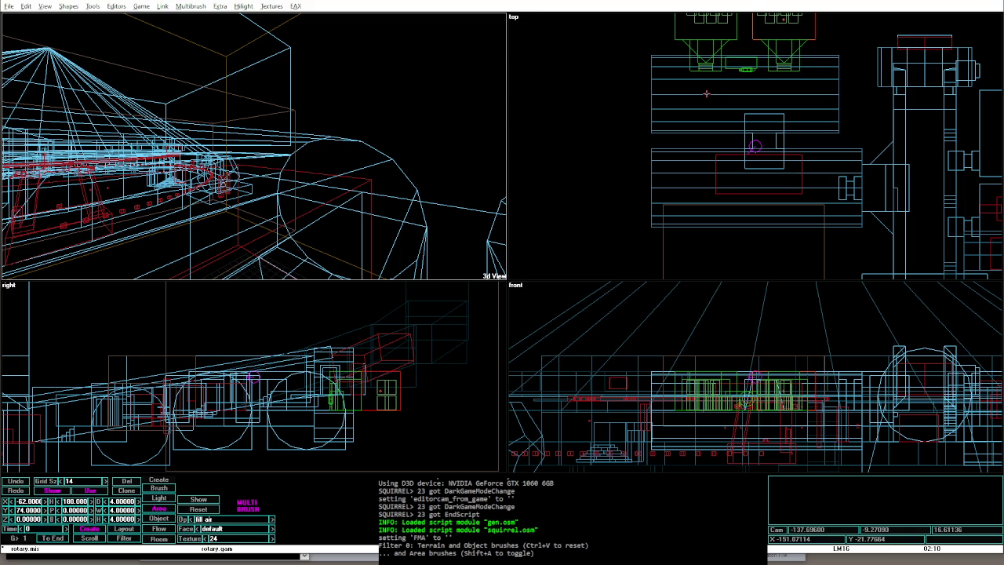
{"action": "key", "text": "ctrl+shift+p"}
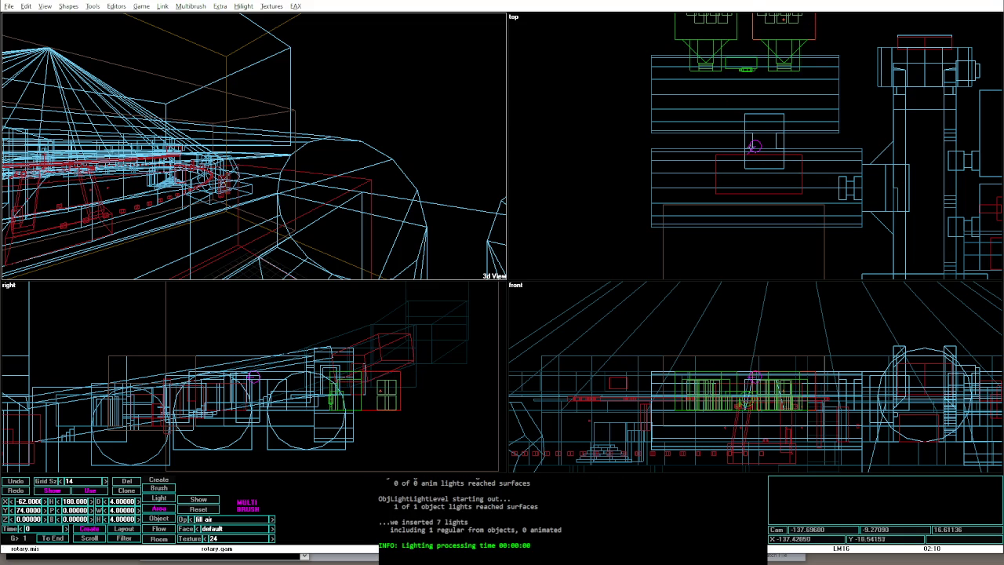
Step: Place the 3D camera inside the corridor and run a quick game-mode playtest
{"action": "right_click", "coordinate": [753, 145]}
{"action": "left_click", "coordinate": [772, 102]}
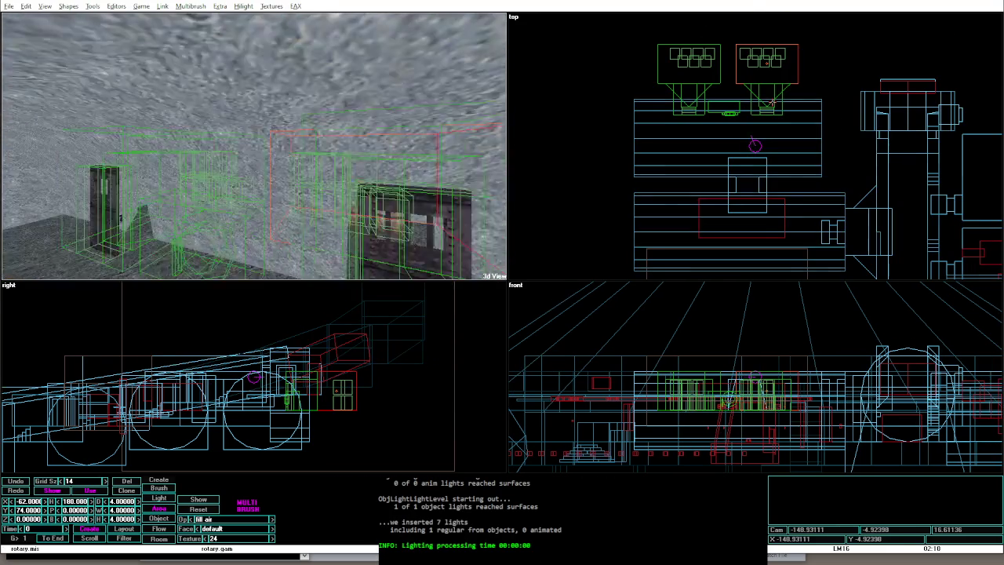
{"action": "key", "text": "z"}
{"action": "key", "text": "alt+g"}
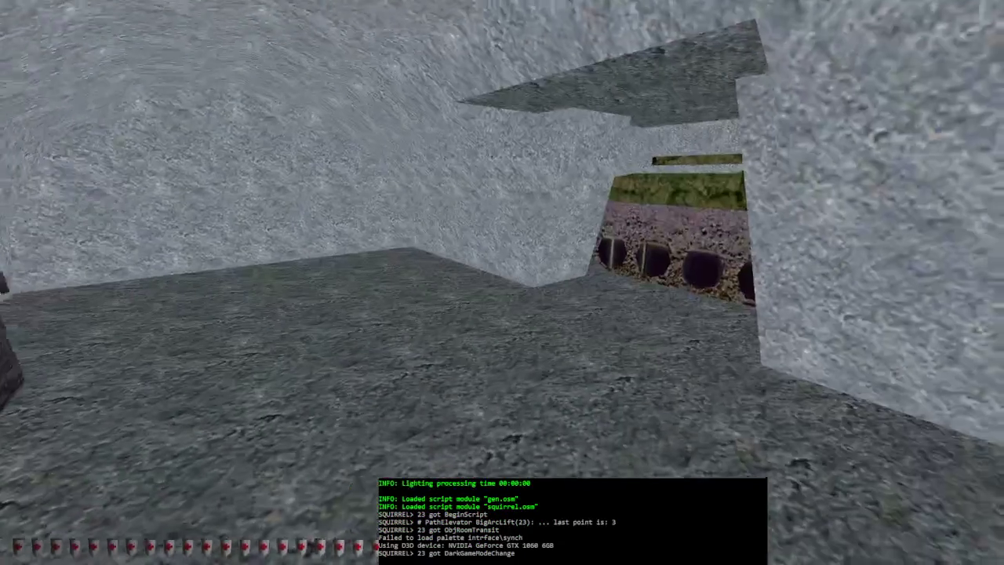
{"action": "key", "text": "alt+BackSpace"}
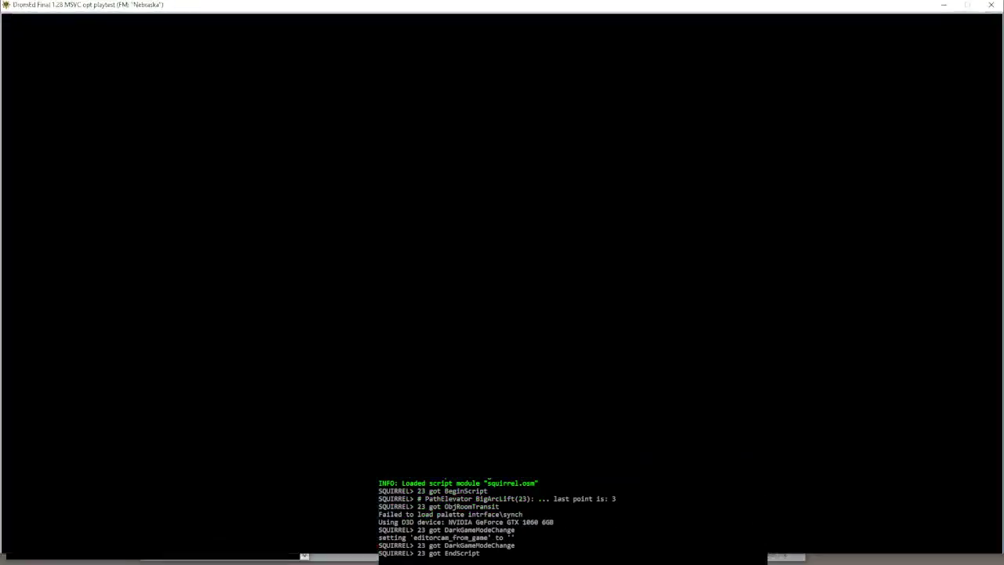
Step: Set the solid stone brush's time to 186, relight, and launch game mode
{"action": "left_click", "coordinate": [490, 181]}
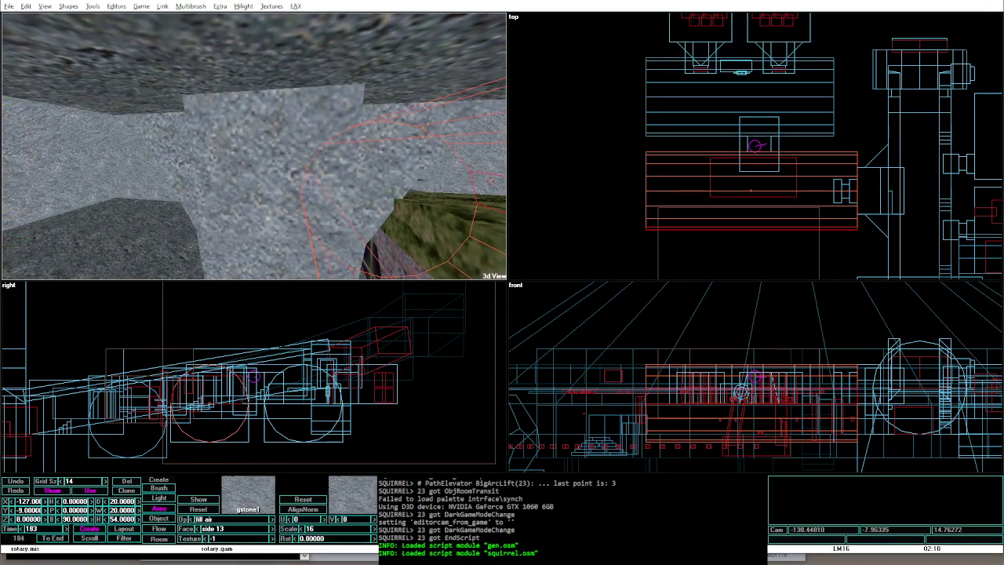
{"action": "left_click", "coordinate": [280, 232]}
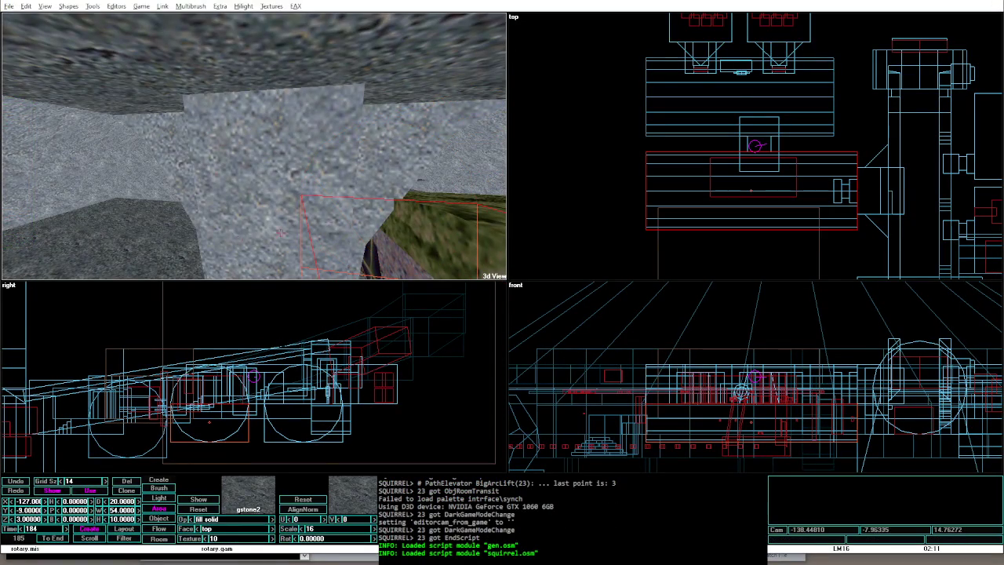
{"action": "left_click", "coordinate": [136, 171]}
{"action": "key", "text": "ctrl+t"}
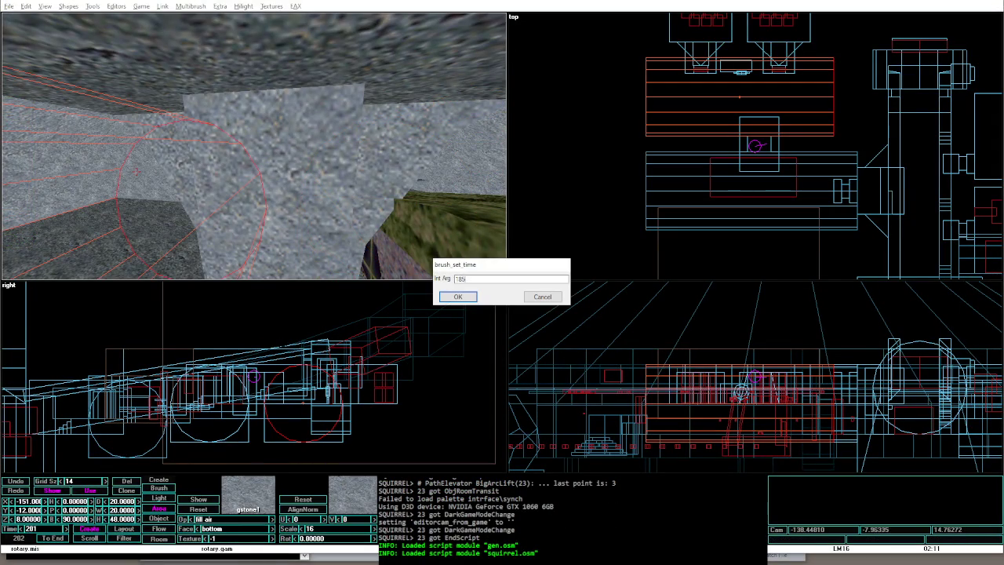
{"action": "left_click", "coordinate": [118, 222]}
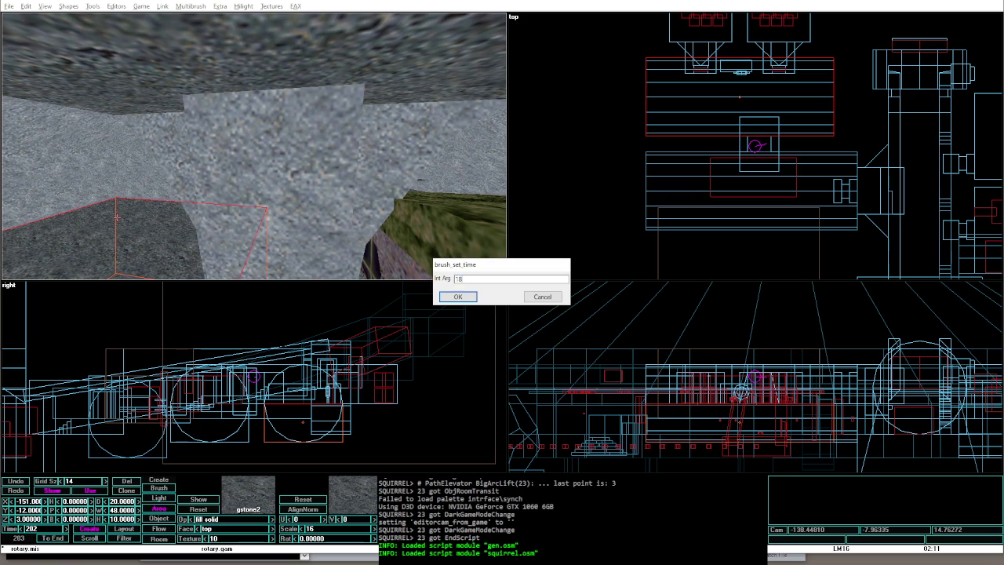
{"action": "type", "text": "6"}
{"action": "key", "text": "Return"}
{"action": "key", "text": "alt+shift+o"}
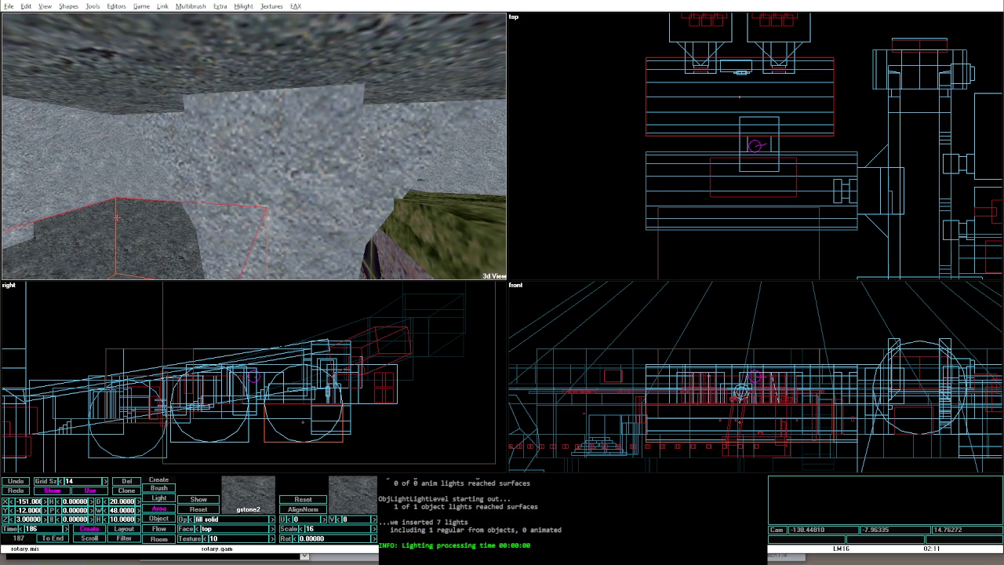
{"action": "key", "text": "alt+g"}
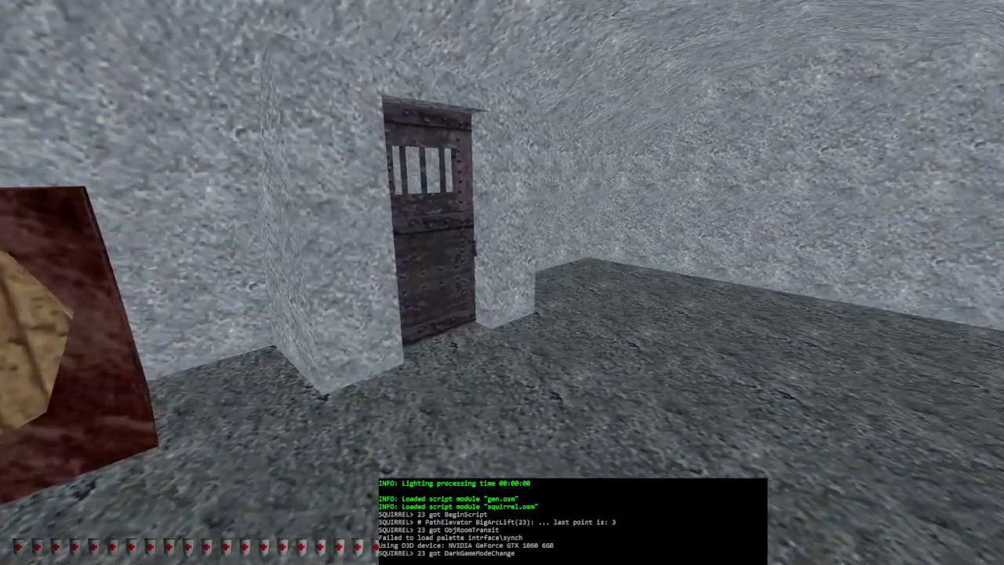
Step: Playtest twice to view the tank in the stone corridor, then exit to the editor
{"action": "key", "text": "alt+e"}
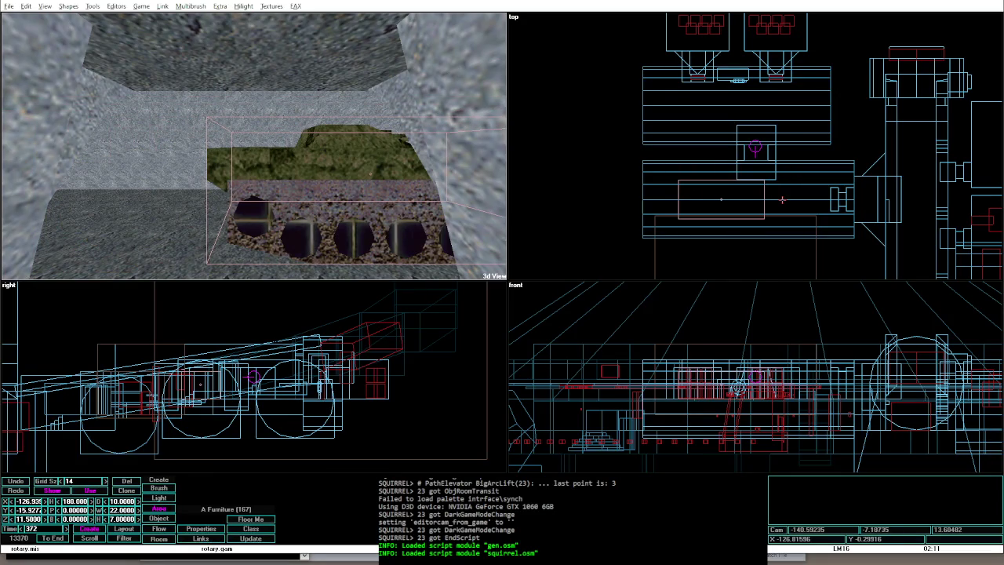
{"action": "key", "text": "alt+g"}
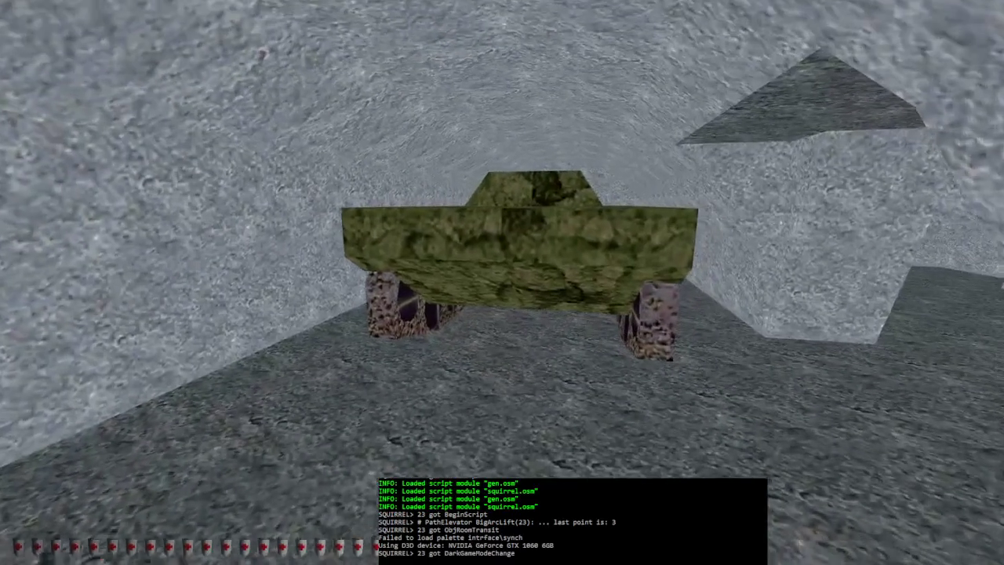
{"action": "key", "text": "alt+e"}
{"action": "key", "text": "alt+g"}
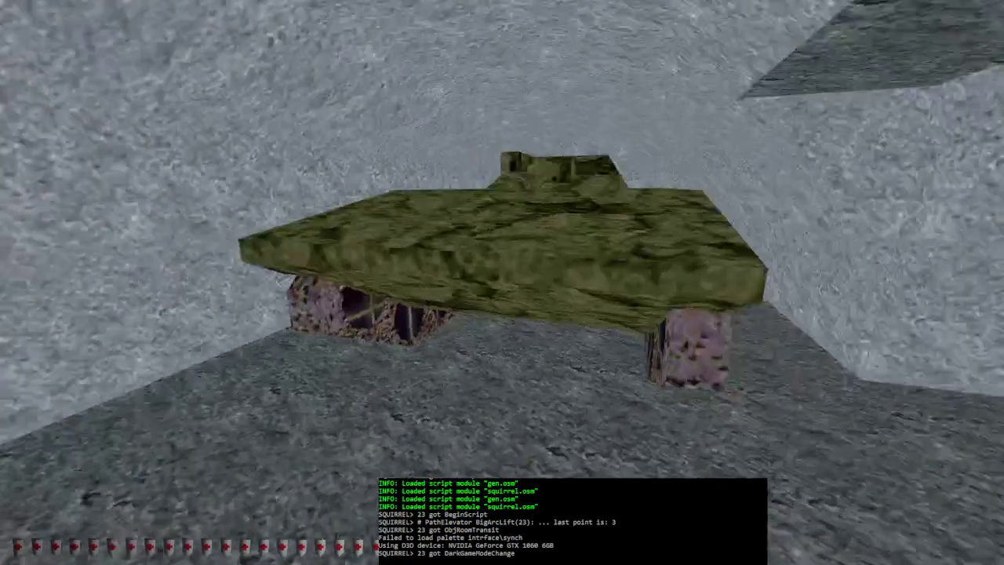
{"action": "key", "text": "alt+e"}
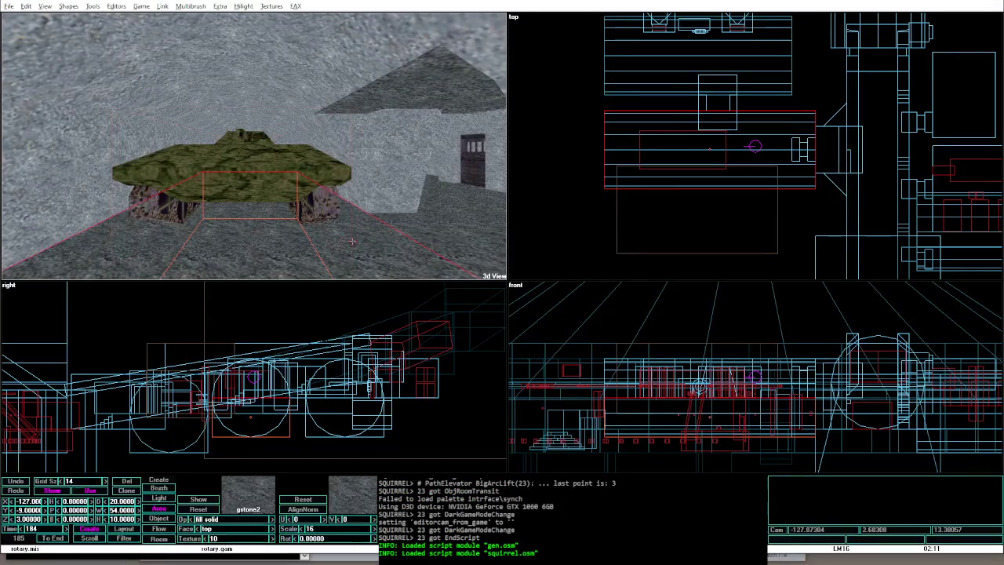
Step: Resize the narrow strip brush under the tank to height 4 at Z 6, length 36
{"action": "key", "text": "Tab"}
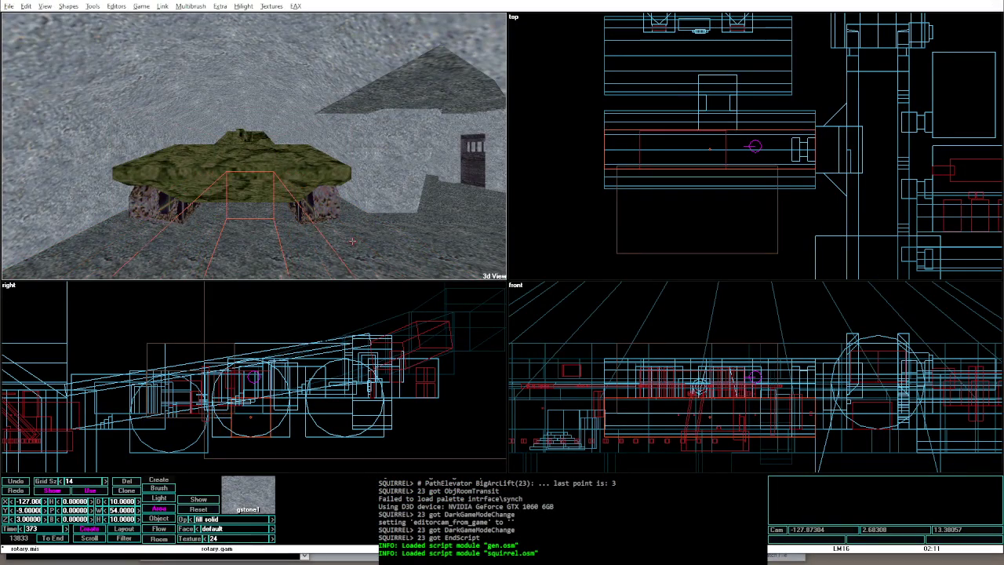
{"action": "key", "text": "Tab"}
{"action": "key", "text": "Tab"}
{"action": "key", "text": "Tab"}
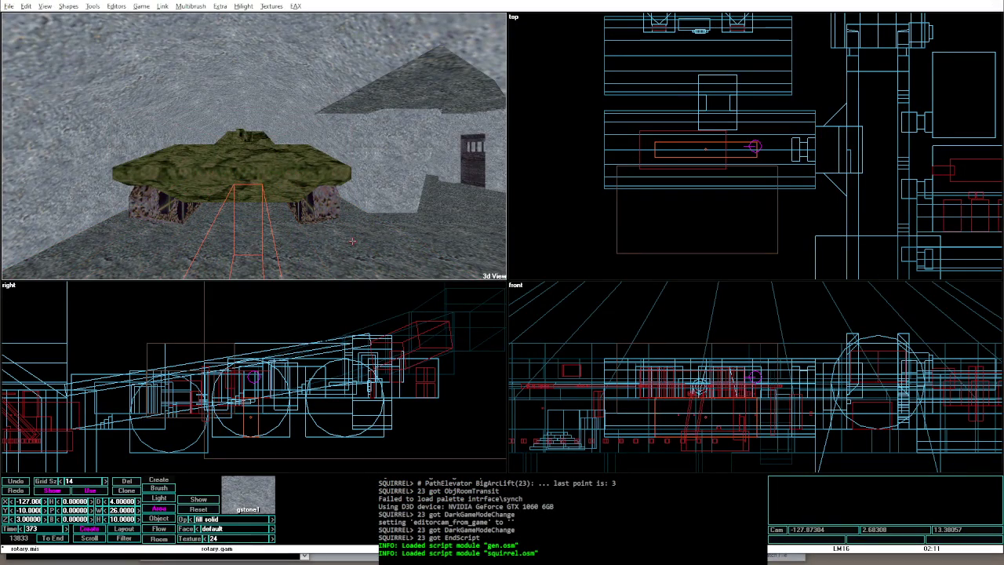
{"action": "key", "text": "Tab"}
{"action": "key", "text": "Tab"}
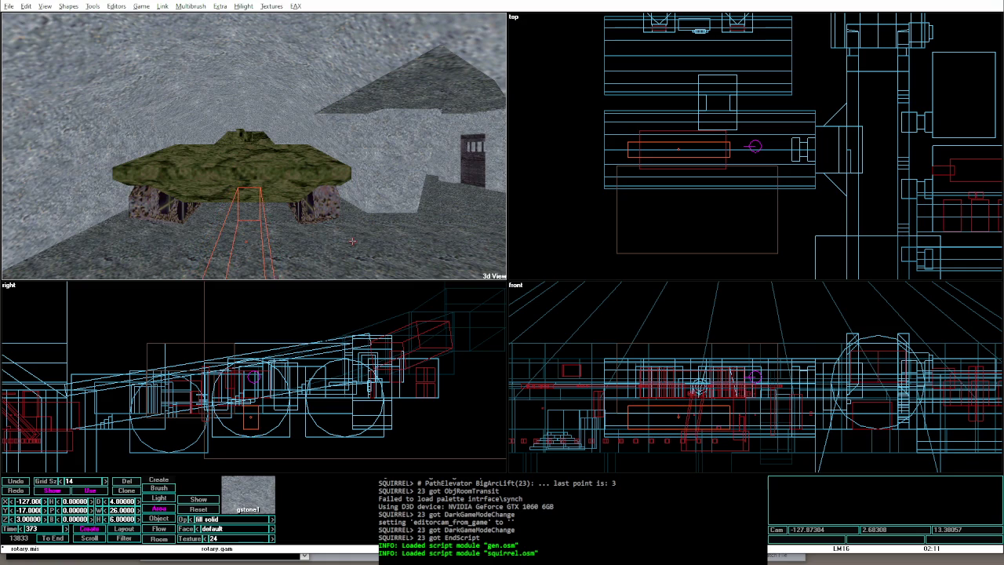
{"action": "key", "text": "Tab"}
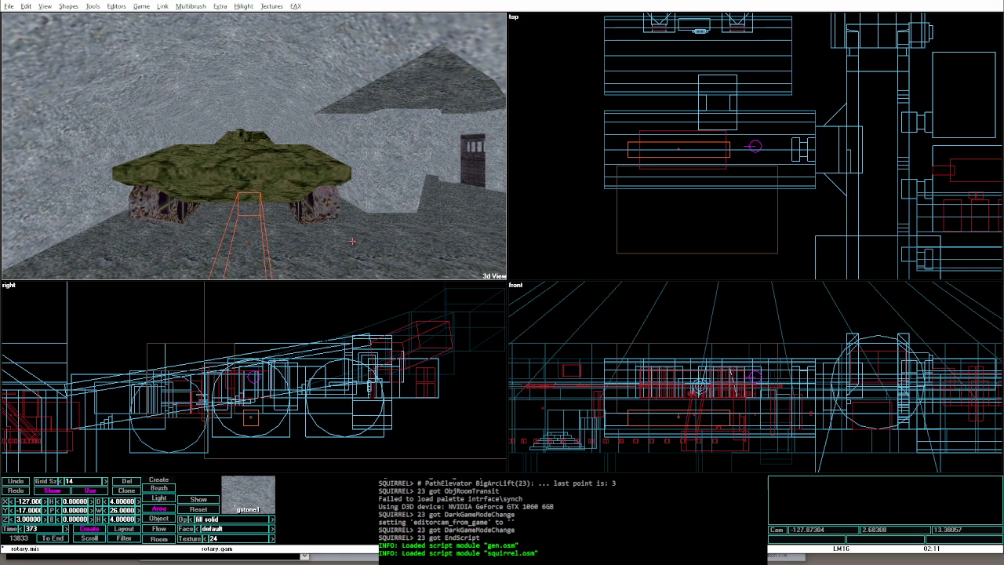
{"action": "key", "text": "Page_Down"}
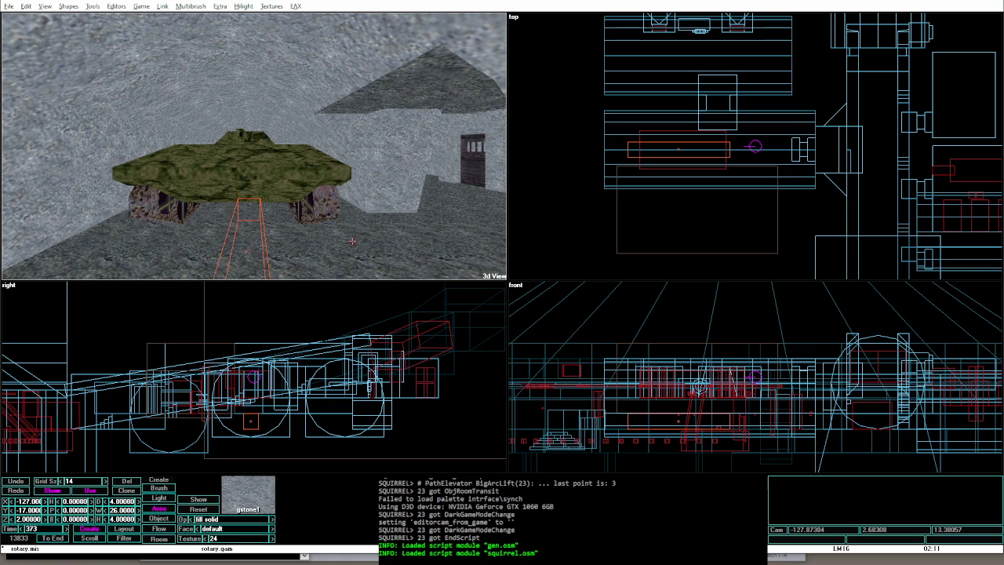
{"action": "key", "text": "Page_Up"}
{"action": "key", "text": "Page_Up"}
{"action": "key", "text": "Page_Up"}
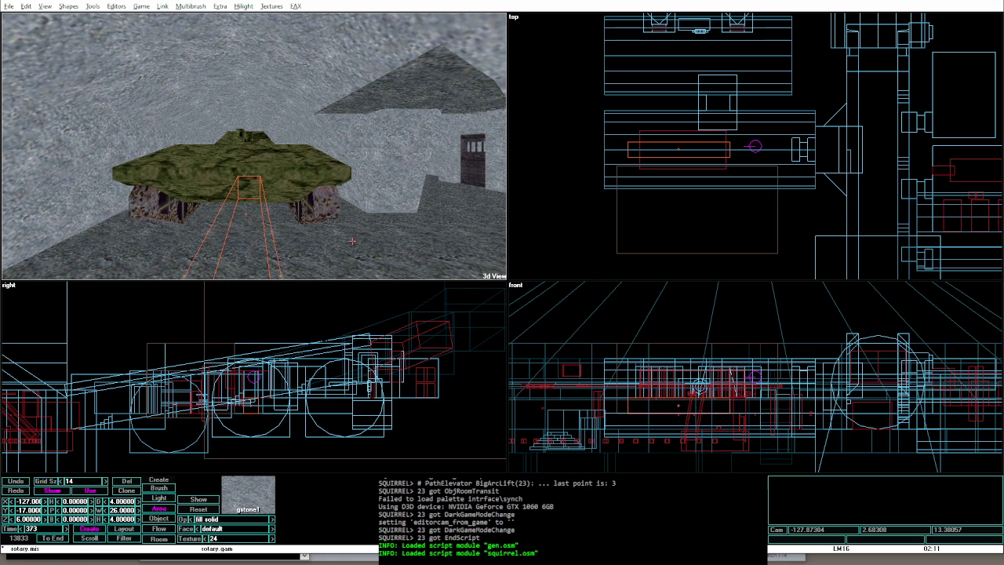
{"action": "key", "text": "shift+Right"}
{"action": "key", "text": "shift+Right"}
{"action": "key", "text": "shift+Right"}
{"action": "key", "text": "Right"}
{"action": "key", "text": "Right"}
{"action": "key", "text": "Right"}
{"action": "key", "text": "Right"}
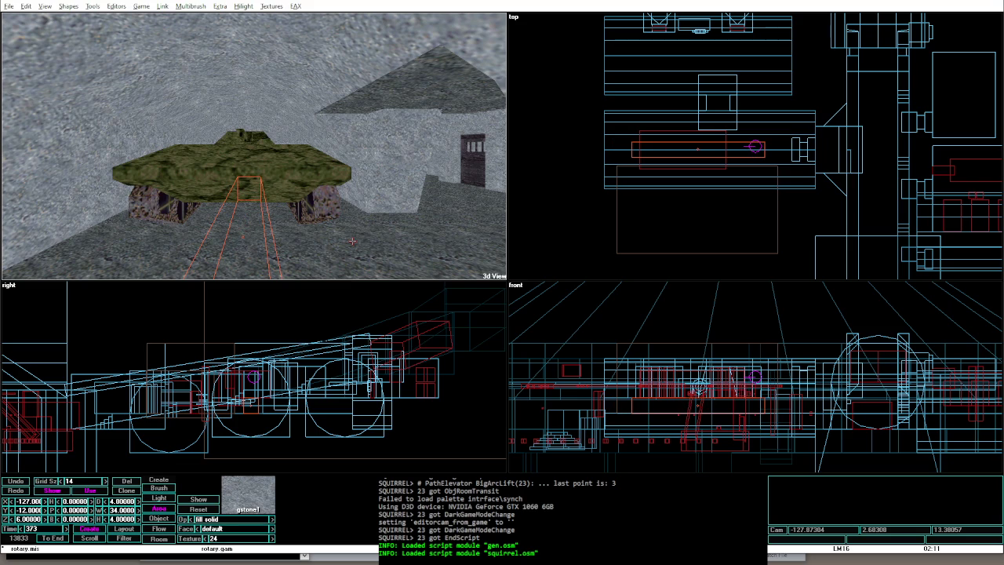
{"action": "key", "text": "ctrl+Right"}
{"action": "key", "text": "ctrl+Right"}
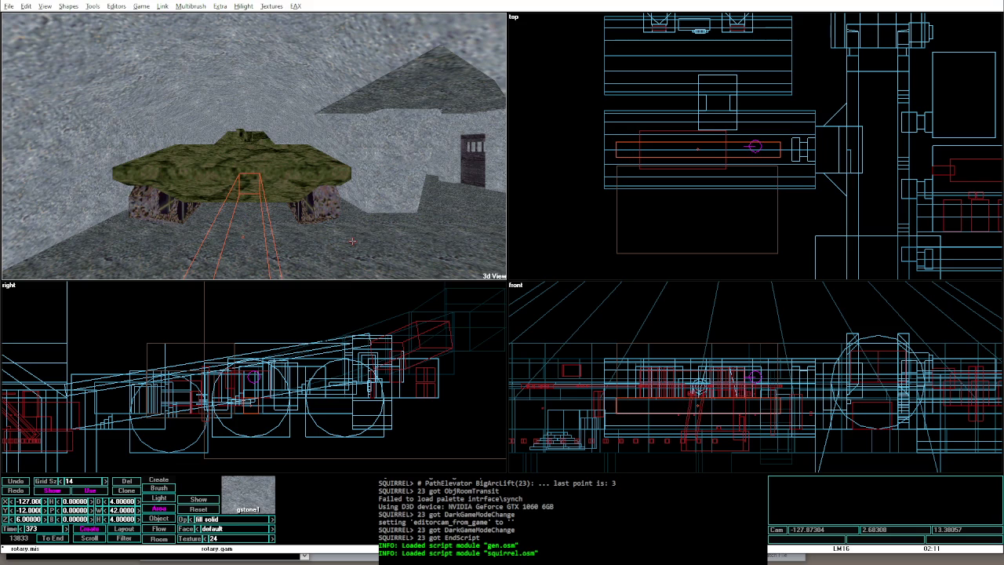
{"action": "key", "text": "ctrl+Left"}
{"action": "key", "text": "ctrl+Left"}
Step: Rebuild the floor channel and set the strip brush's D size to 5
{"action": "key", "text": "ctrl+shift+p"}
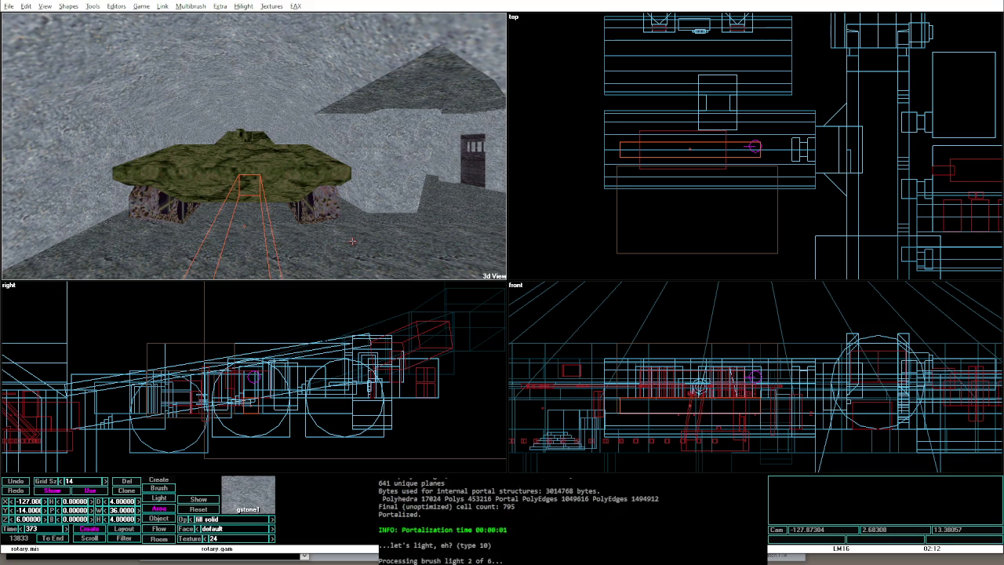
{"action": "key", "text": "ctrl+shift+p"}
{"action": "key", "text": "Up"}
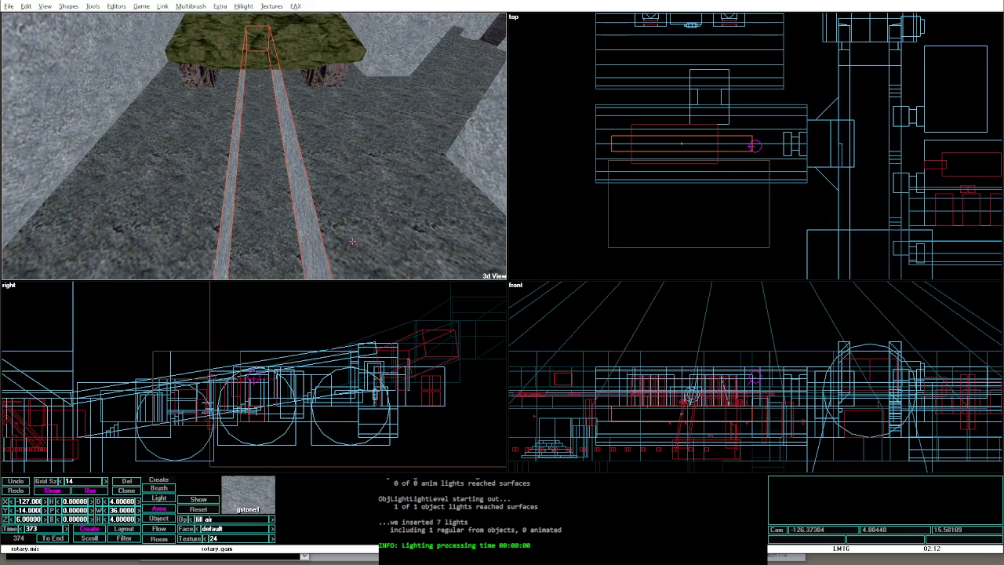
{"action": "type", "text": "6"}
{"action": "key", "text": "Return"}
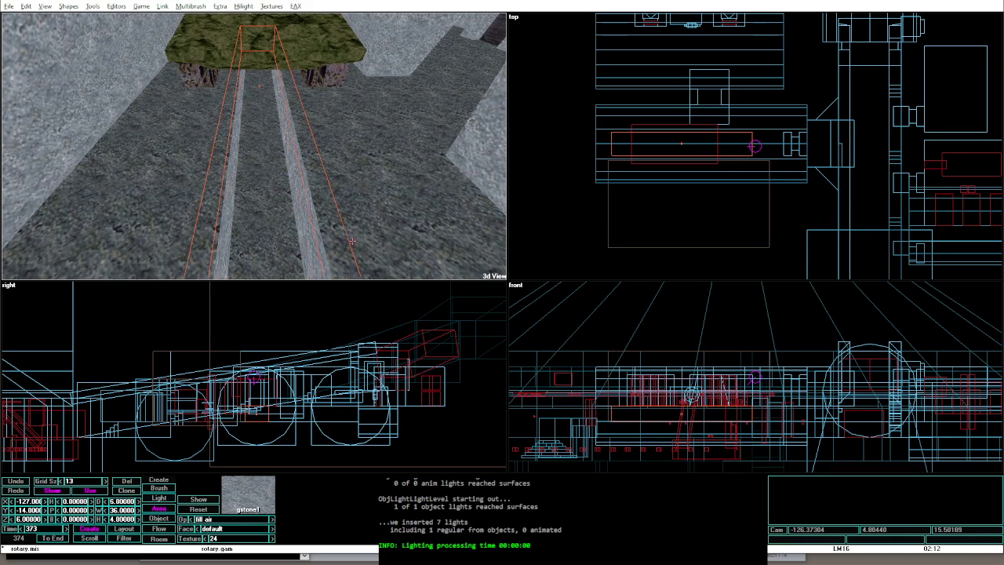
{"action": "type", "text": "5"}
{"action": "key", "text": "Return"}
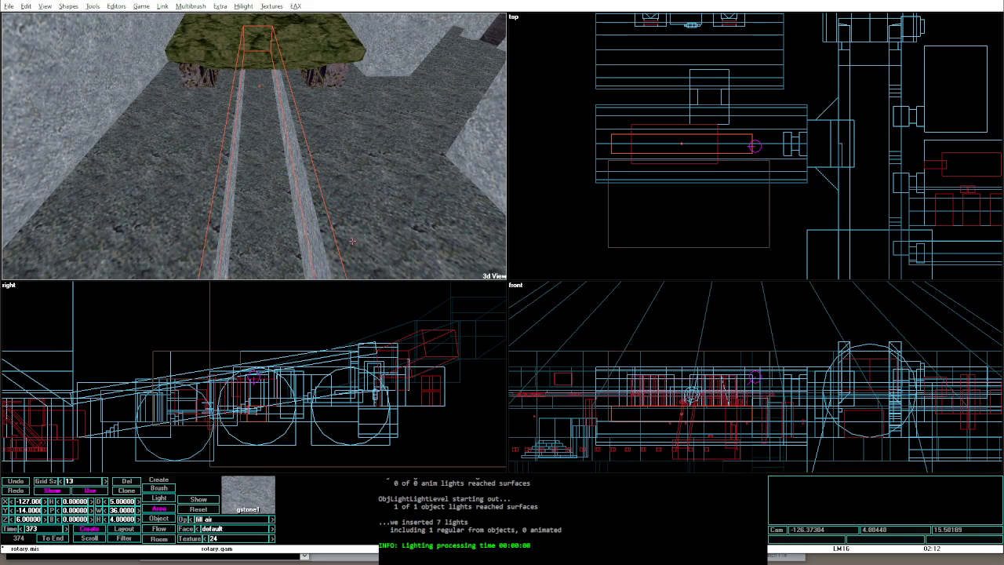
{"action": "key", "text": "ctrl+shift+p"}
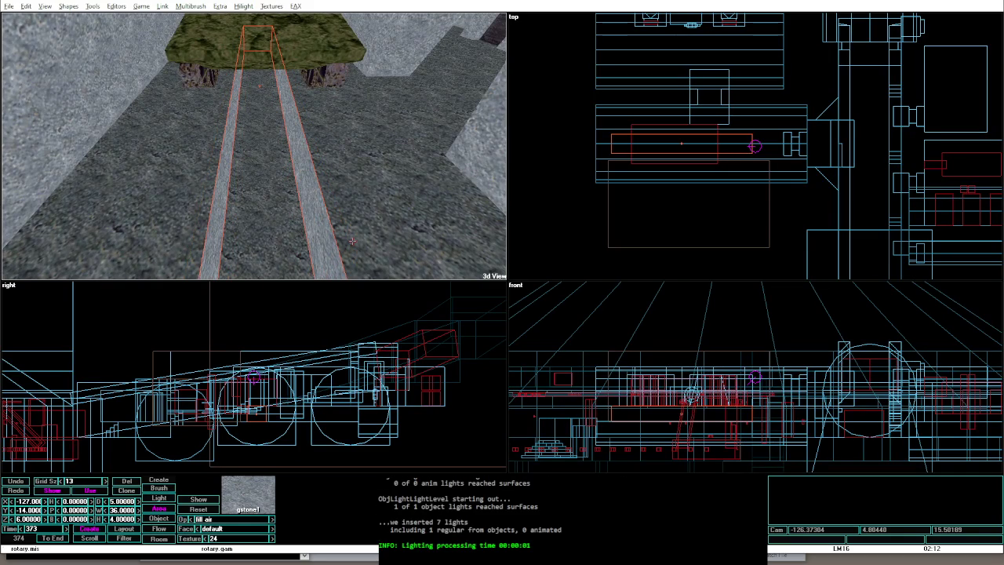
Step: Make brush 374 a solid slab 1 unit wide at Y 3.5 on the floor
{"action": "type", "text": "1"}
{"action": "key", "text": "Return"}
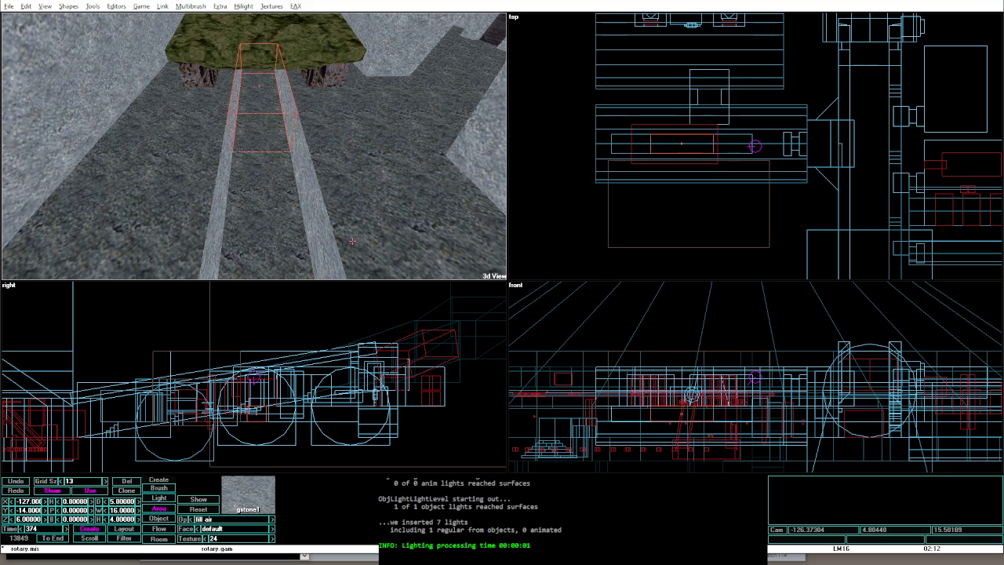
{"action": "key", "text": "Right"}
{"action": "key", "text": "Right"}
{"action": "key", "text": "Right"}
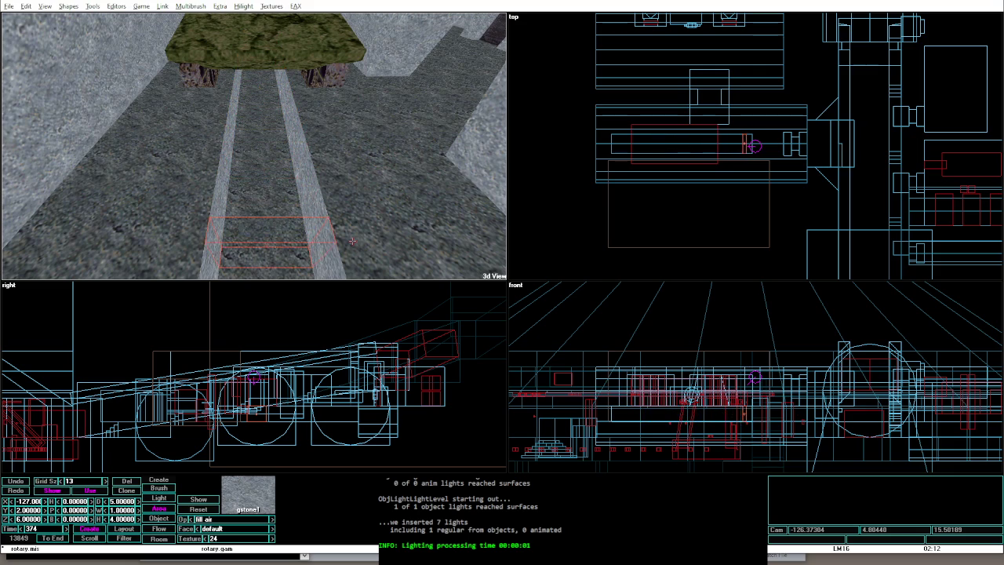
{"action": "key", "text": "Down"}
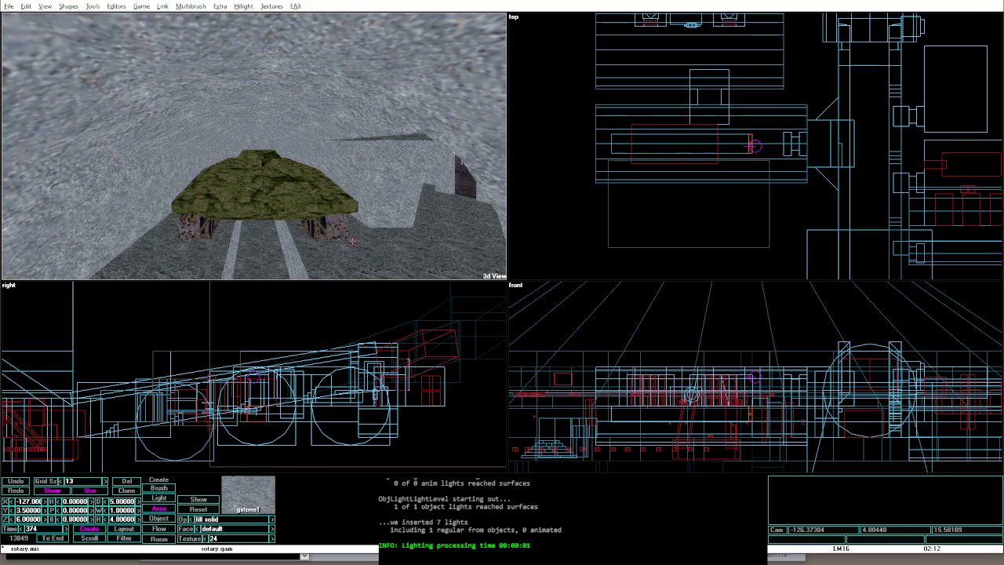
{"action": "key", "text": "Up"}
{"action": "key", "text": "Up"}
{"action": "key", "text": "Up"}
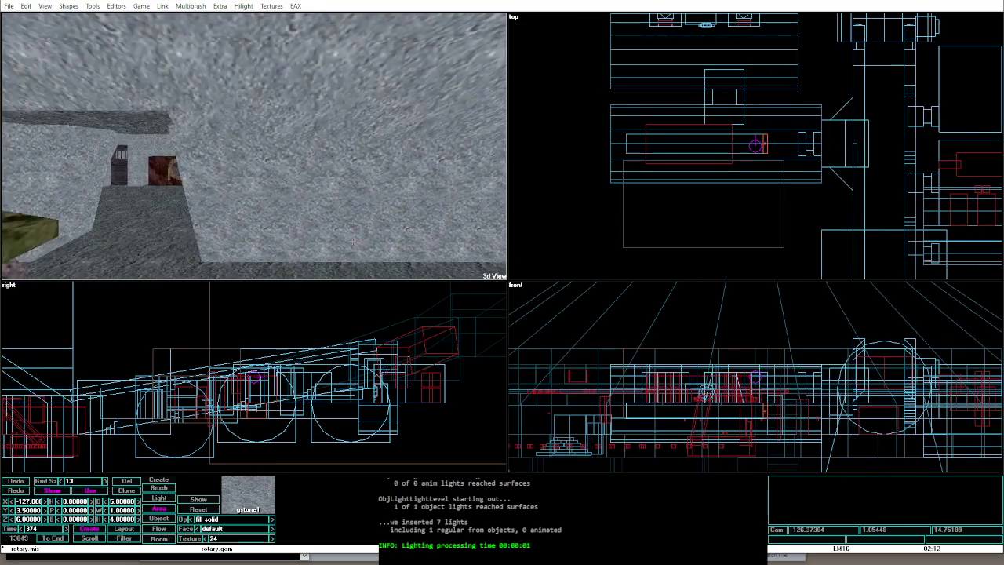
{"action": "key", "text": "Up"}
{"action": "key", "text": "Up"}
{"action": "key", "text": "Up"}
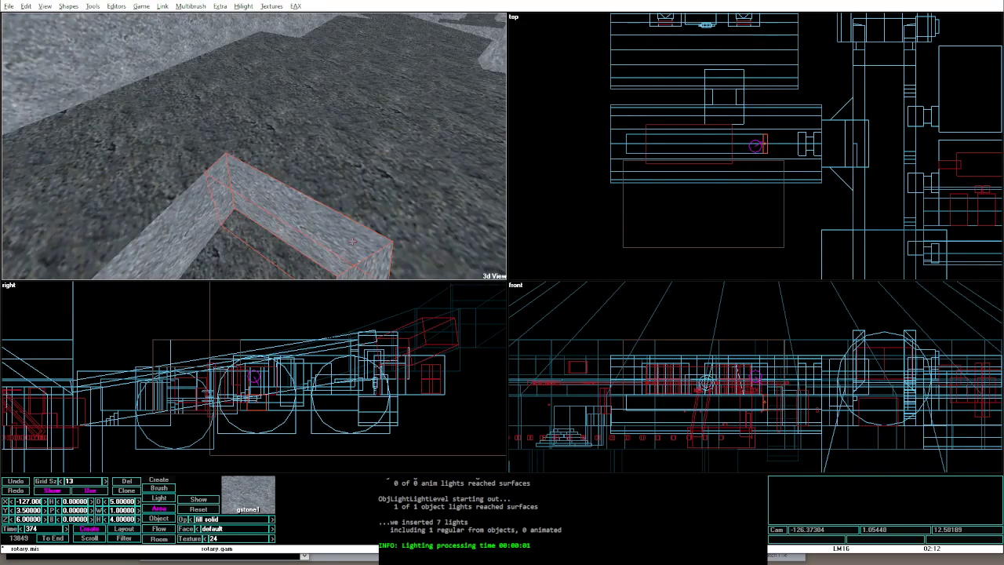
Step: Lower the slab's height and move it down into the floor channel
{"action": "key", "text": "Down"}
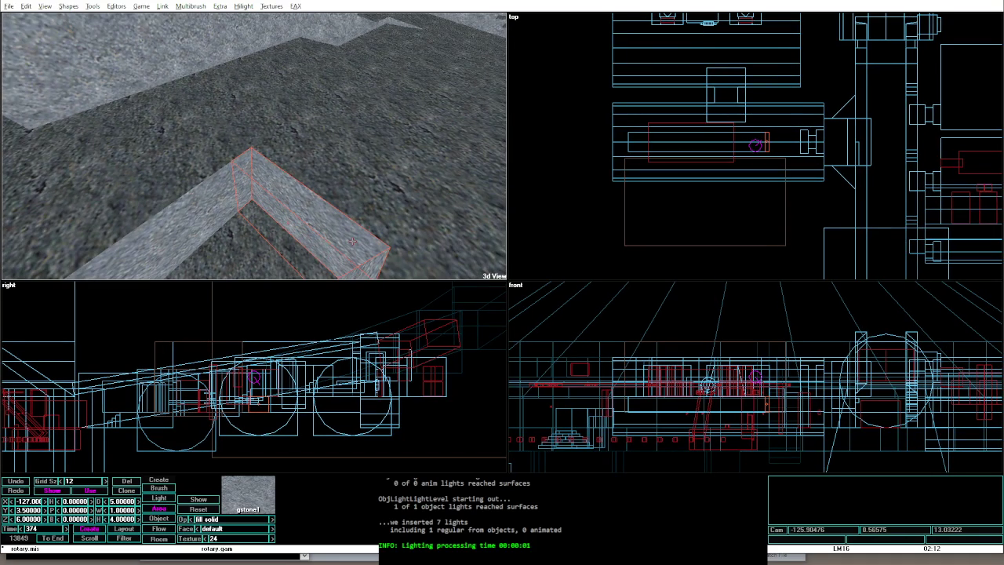
{"action": "key", "text": "shift+Down"}
{"action": "key", "text": "shift+Down"}
{"action": "key", "text": "shift+Down"}
{"action": "key", "text": "shift+Up"}
{"action": "key", "text": "shift+Up"}
{"action": "key", "text": "shift+Up"}
{"action": "key", "text": "shift+Down"}
{"action": "key", "text": "shift+Down"}
{"action": "key", "text": "shift+Down"}
{"action": "scroll", "coordinate": [781, 174], "scroll_direction": "up", "scroll_amount": 2}
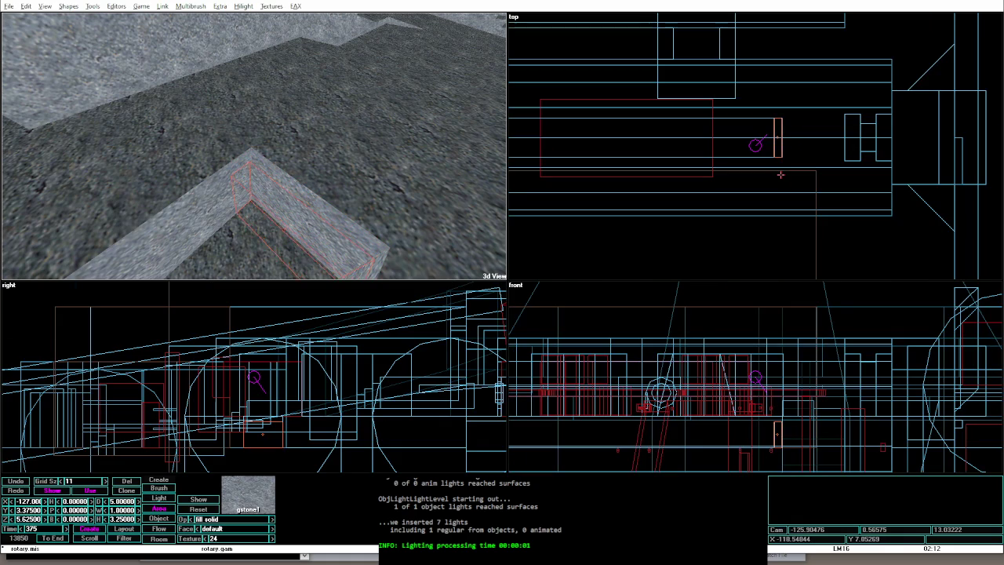
{"action": "key", "text": "shift+Down"}
{"action": "key", "text": "shift+Down"}
{"action": "key", "text": "shift+Down"}
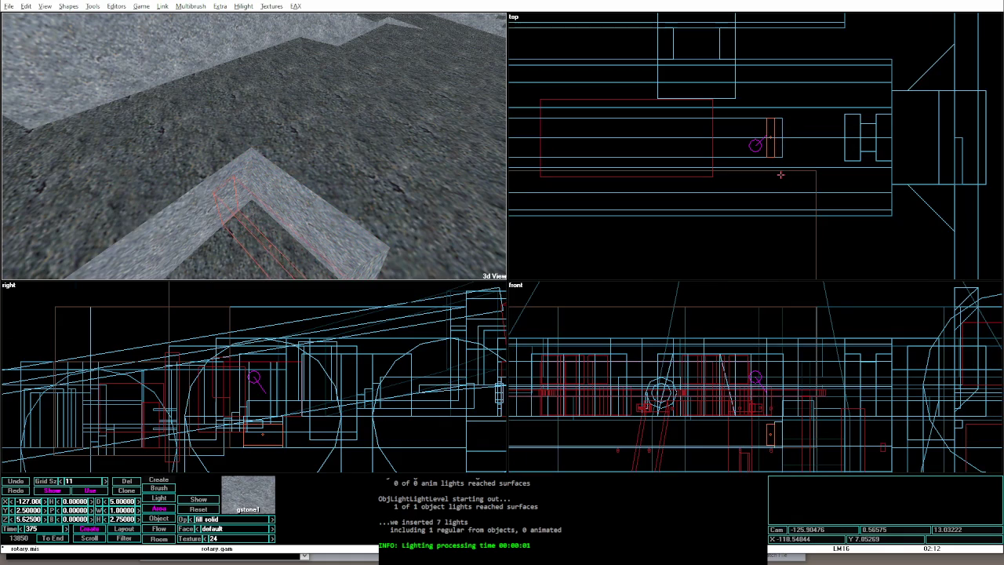
{"action": "key", "text": "Down"}
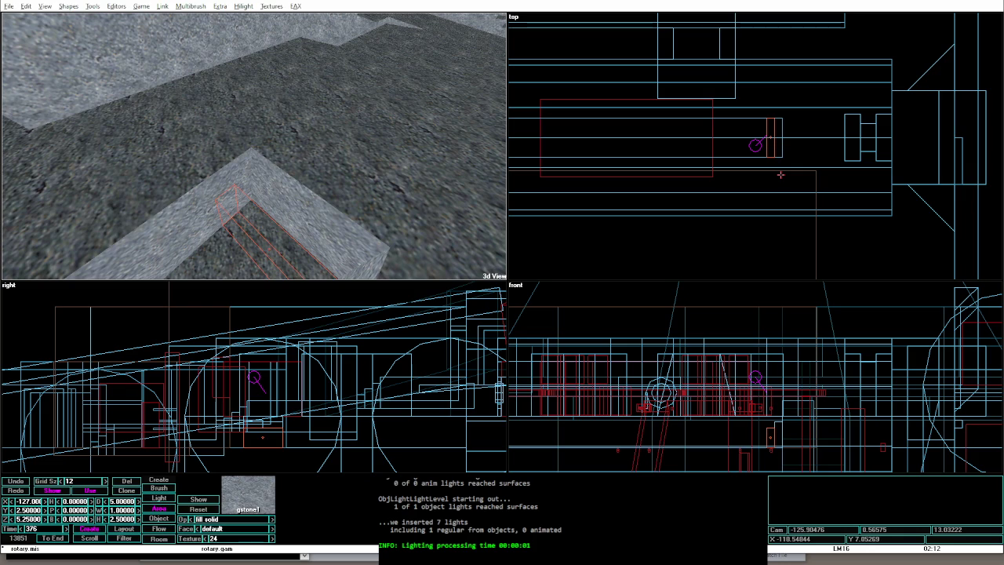
{"action": "key", "text": "Left"}
{"action": "key", "text": "Down"}
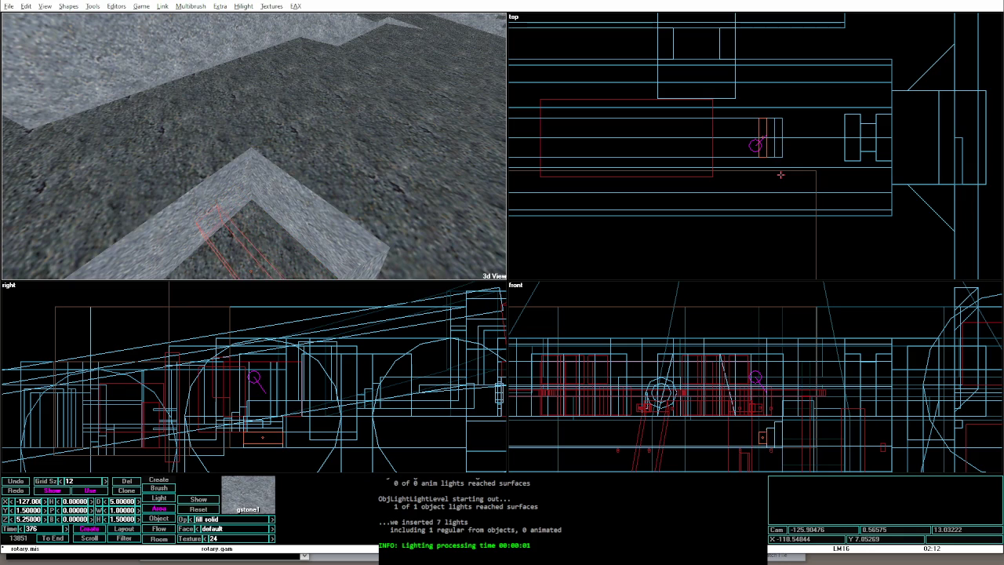
Step: Refine height and half width on a finer grid into a thin step, then launch game mode
{"action": "key", "text": "shift+Up"}
{"action": "key", "text": "shift+Up"}
{"action": "key", "text": "shift+Up"}
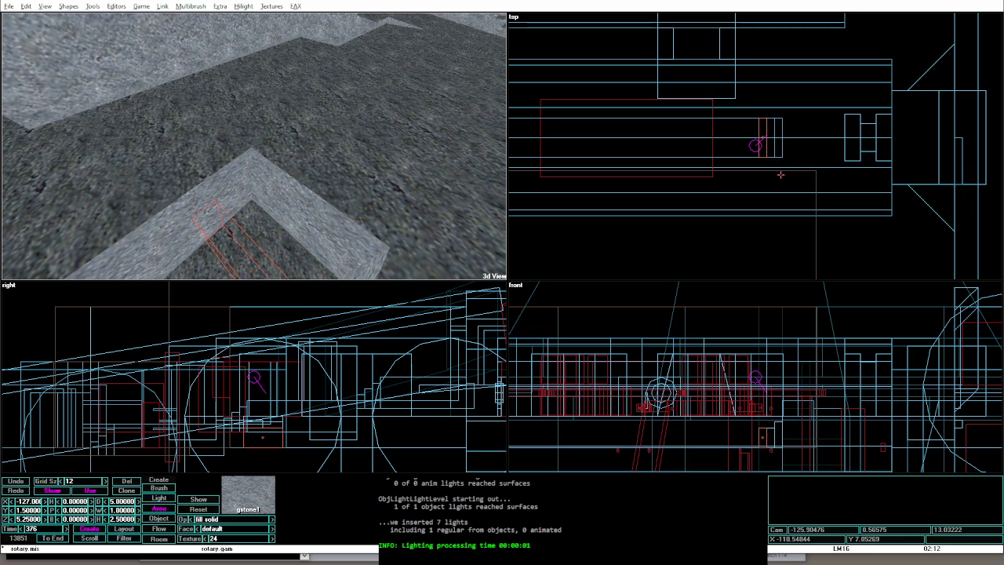
{"action": "key", "text": "shift+Down"}
{"action": "key", "text": "bracketleft"}
{"action": "key", "text": "shift+Down"}
{"action": "key", "text": "shift+Down"}
{"action": "key", "text": "shift+Up"}
{"action": "key", "text": "shift+Up"}
{"action": "key", "text": "shift+Up"}
{"action": "key", "text": "shift+Up"}
{"action": "key", "text": "shift+Up"}
{"action": "key", "text": "shift+Down"}
{"action": "key", "text": "shift+Down"}
{"action": "key", "text": "shift+Down"}
{"action": "key", "text": "shift+Left"}
{"action": "key", "text": "shift+Left"}
{"action": "key", "text": "shift+Down"}
{"action": "key", "text": "shift+Down"}
{"action": "key", "text": "shift+Down"}
{"action": "key", "text": "shift+Right"}
{"action": "key", "text": "shift+Right"}
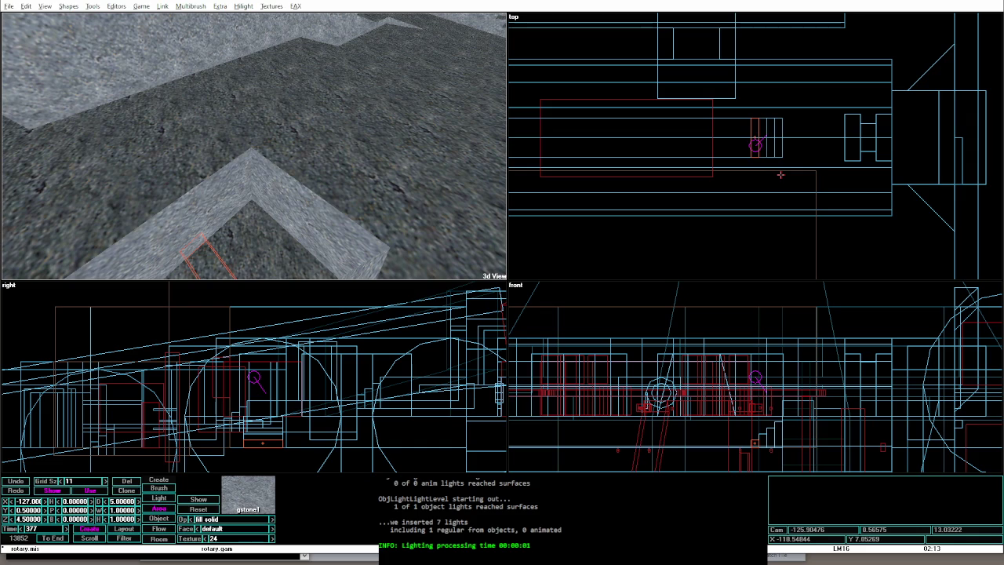
{"action": "key", "text": "alt+g"}
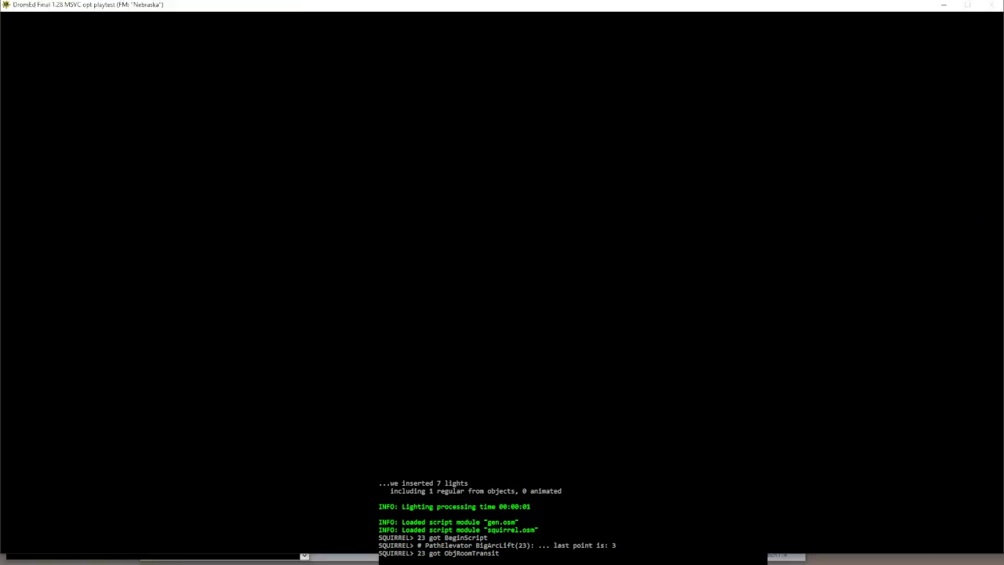
Step: Walk down the new steps in game, then select BigArcCenter (2) and playtest again
{"action": "key", "text": "w"}
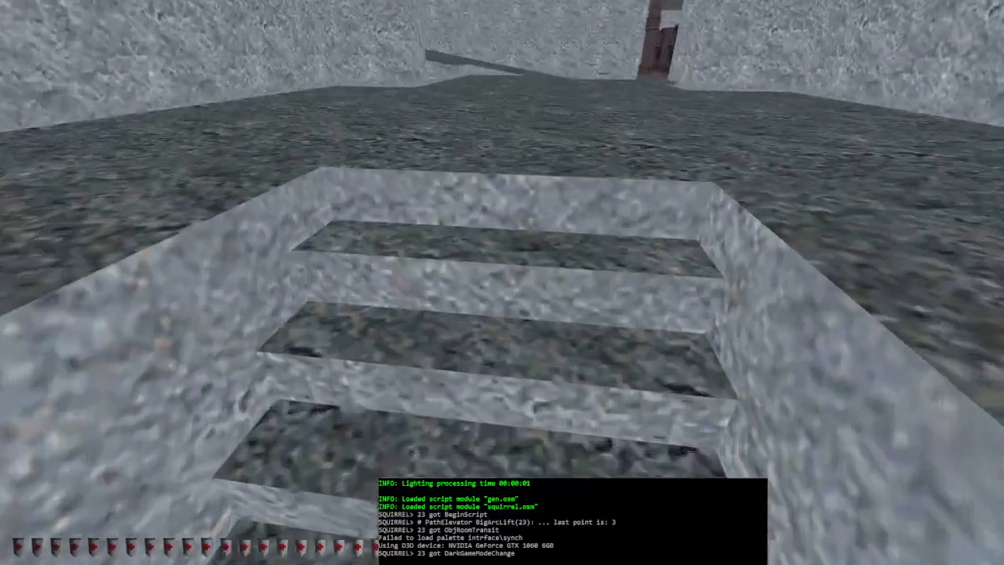
{"action": "key", "text": "w"}
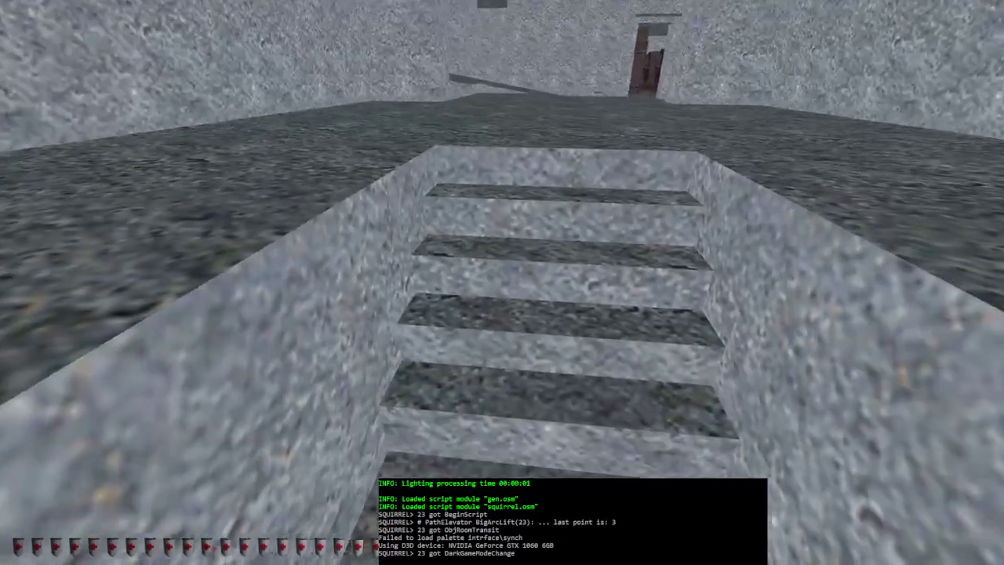
{"action": "key", "text": "alt+e"}
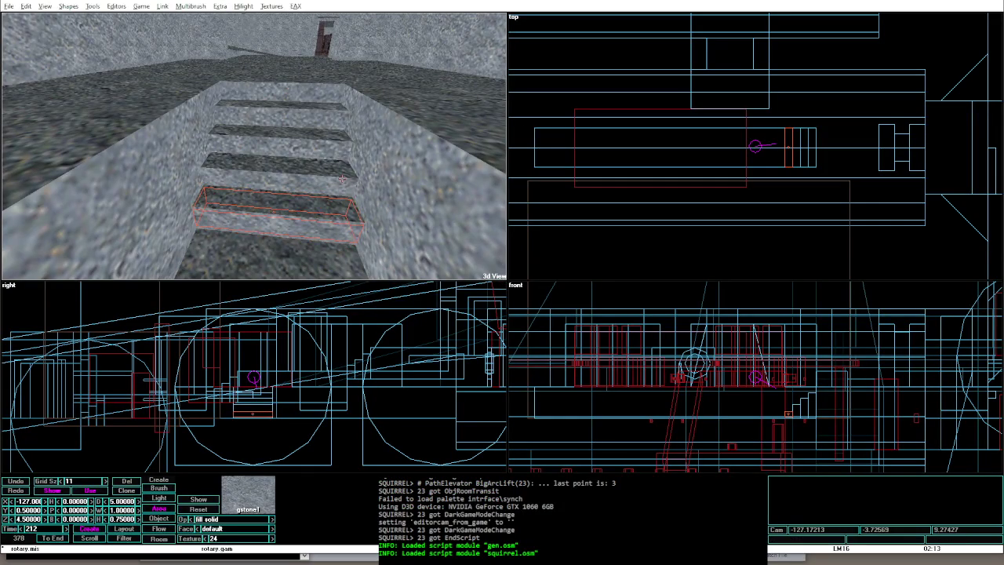
{"action": "left_click", "coordinate": [342, 179]}
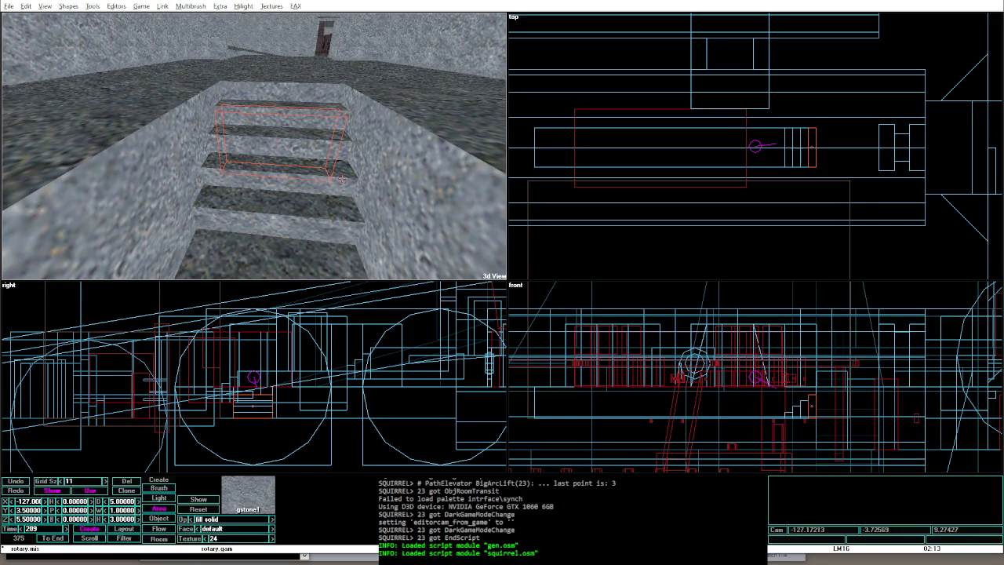
{"action": "key", "text": "alt+g"}
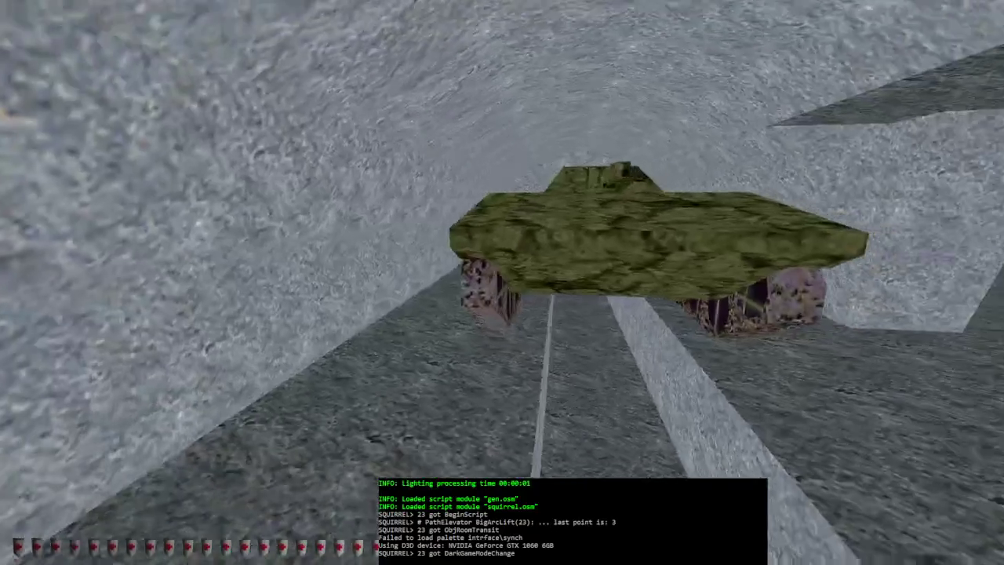
Step: Restart the playtest, back away from the wall, then exit and tilt the 3D view down
{"action": "key", "text": "alt+e"}
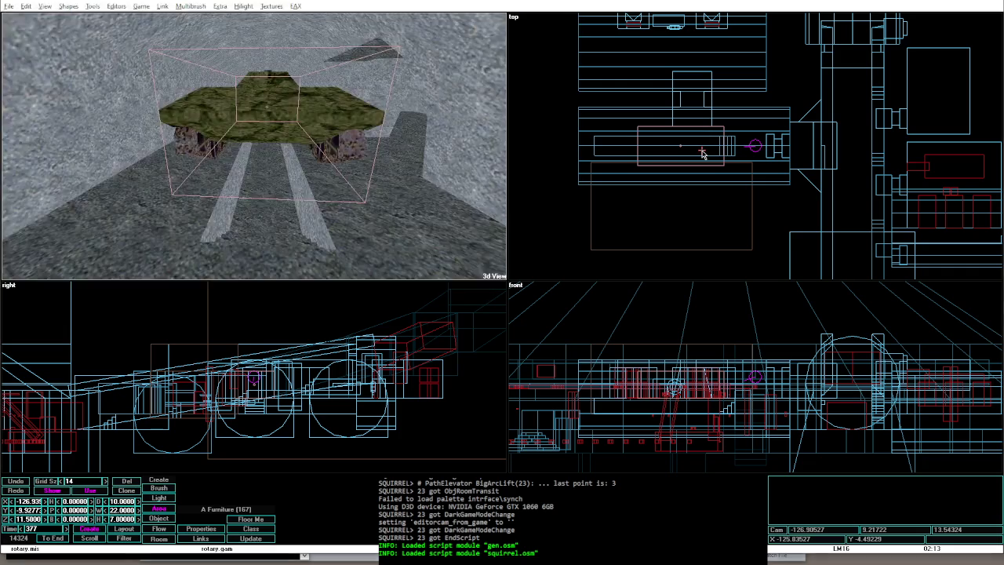
{"action": "key", "text": "alt+g"}
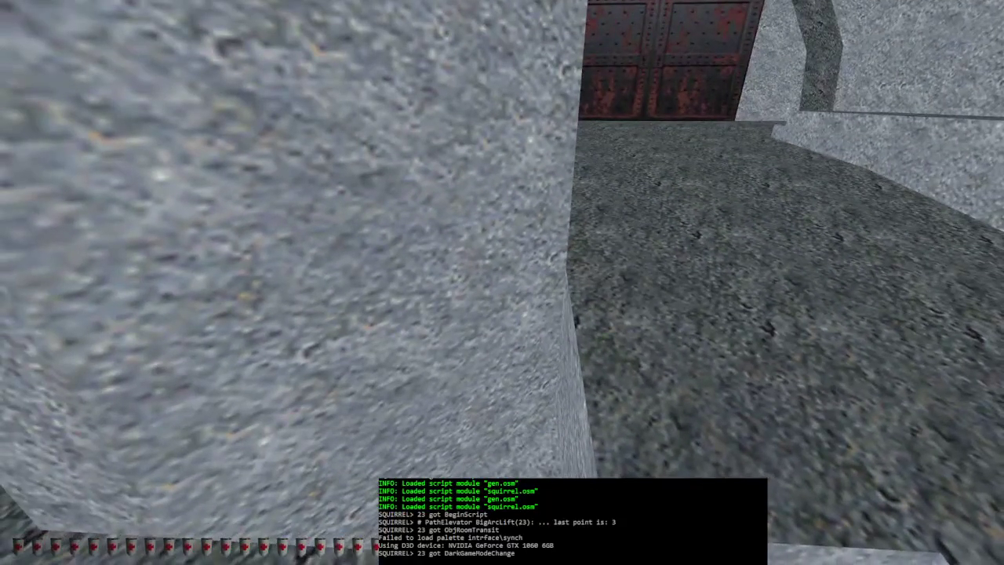
{"action": "key", "text": "s"}
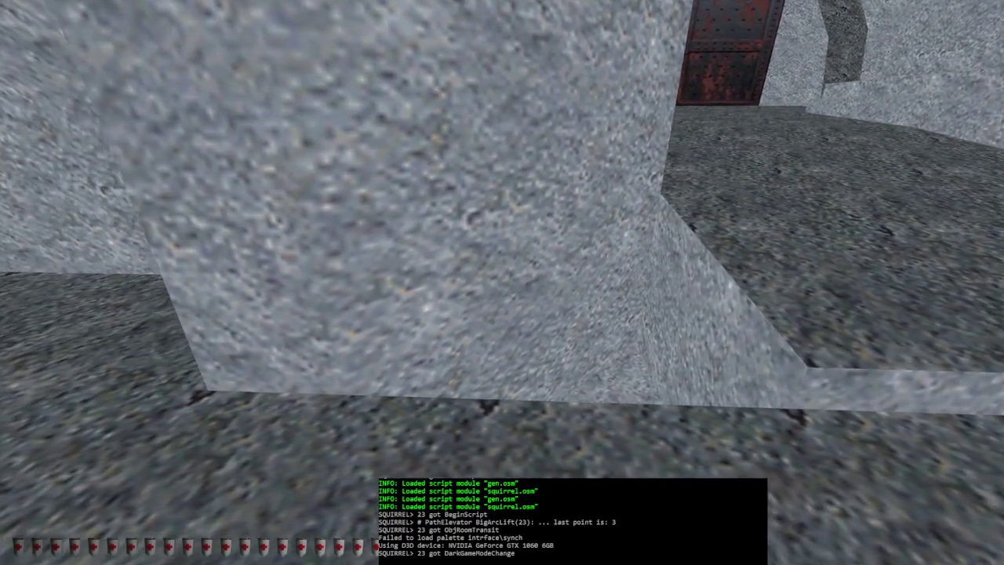
{"action": "key", "text": "alt+e"}
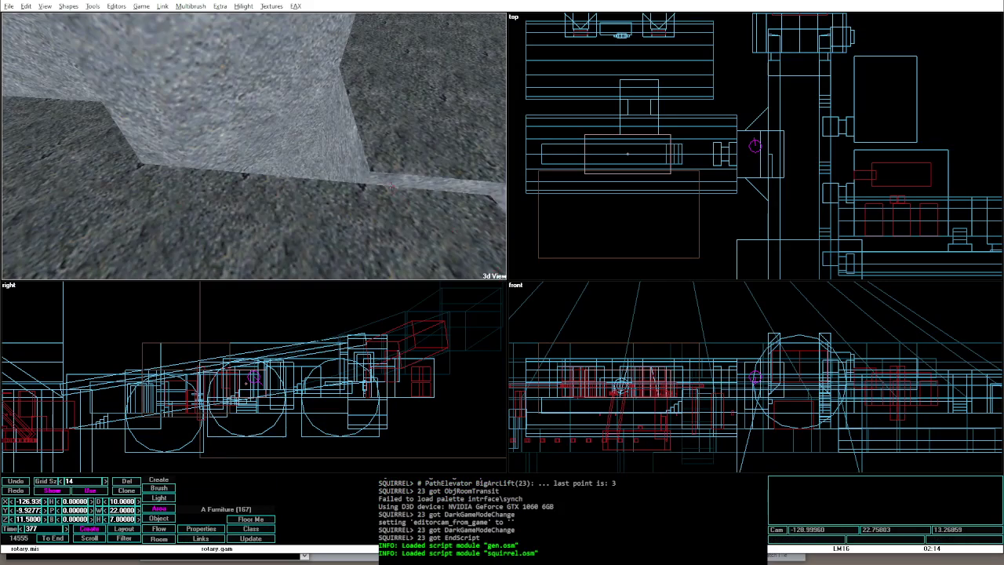
{"action": "key", "text": "Page_Down"}
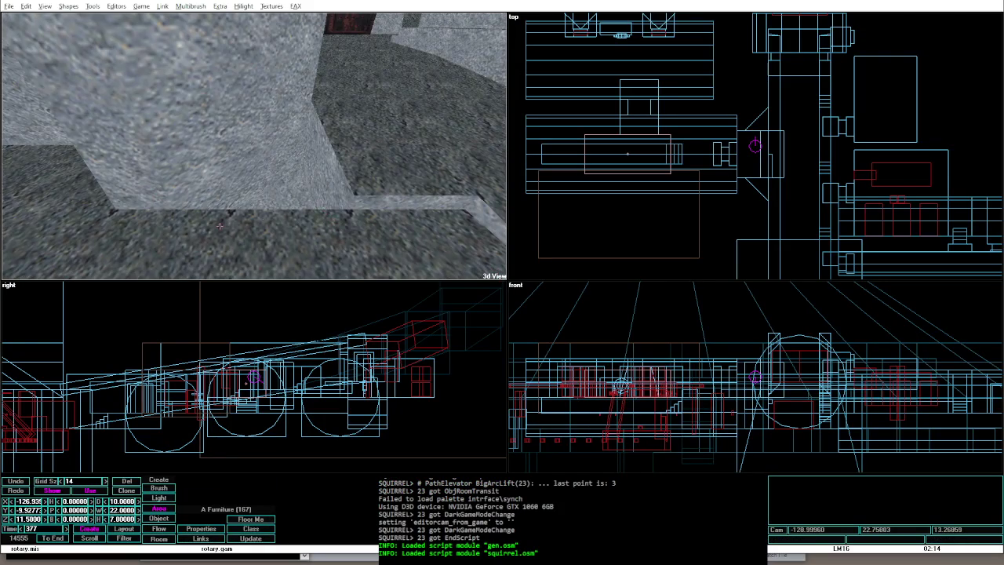
Step: Reshape the brush into a corner-apex pyramid
{"action": "left_click", "coordinate": [69, 6]}
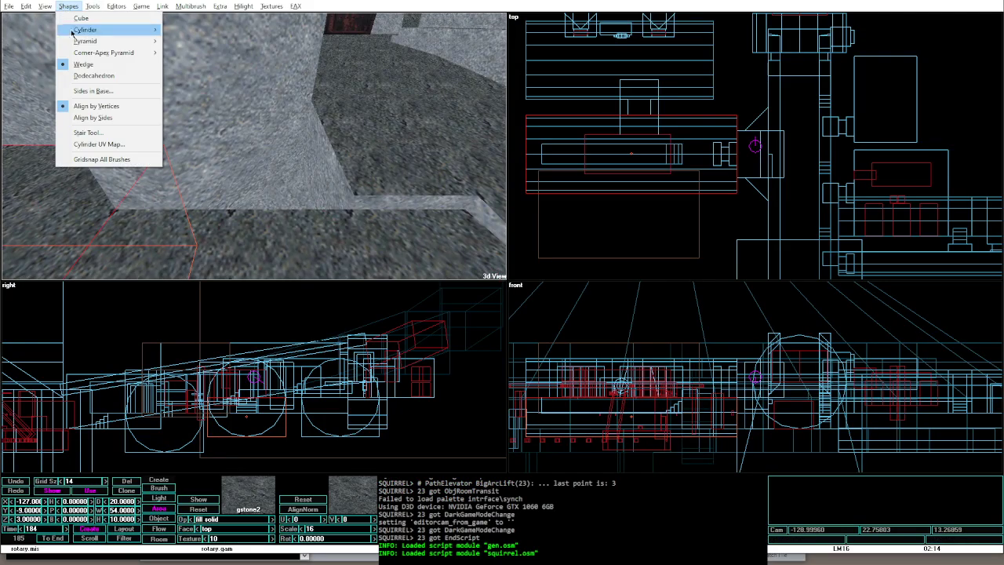
{"action": "mouse_move", "coordinate": [102, 52]}
{"action": "left_click", "coordinate": [204, 53]}
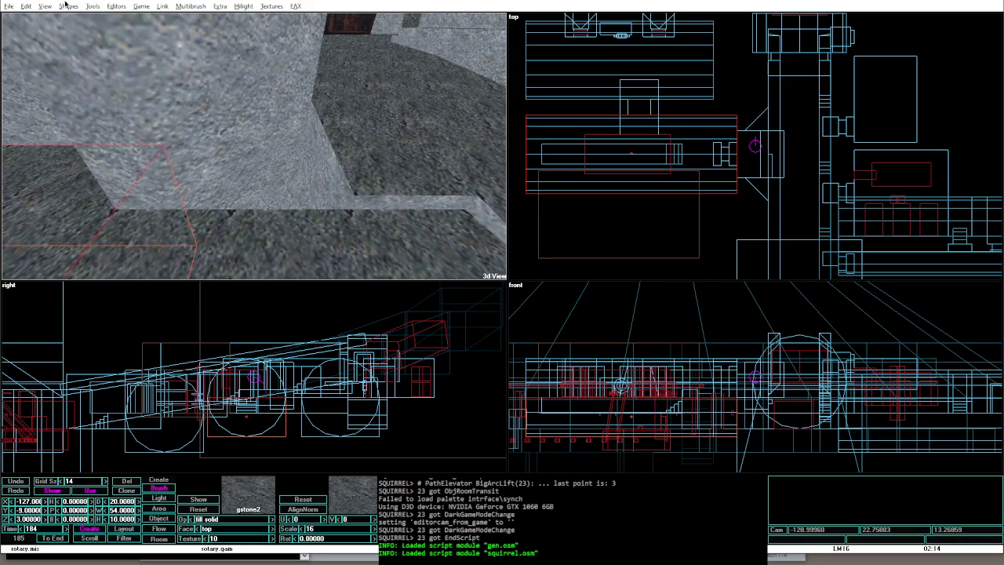
{"action": "left_click", "coordinate": [67, 6]}
{"action": "left_click", "coordinate": [102, 117]}
Step: Select the brush at the corridor corner, then flatten it and raise it up the wall
{"action": "left_click", "coordinate": [768, 132]}
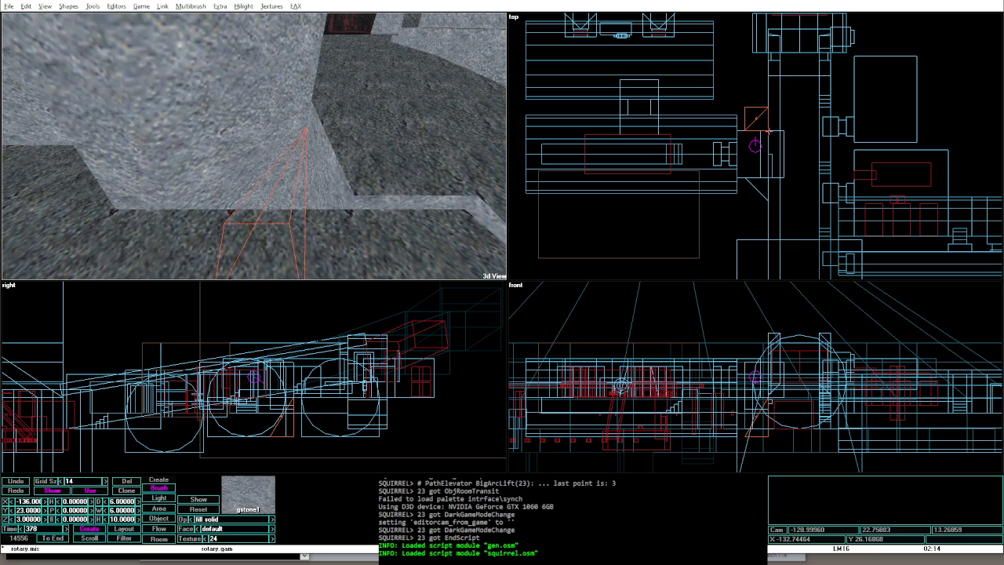
{"action": "key", "text": "Down"}
{"action": "key", "text": "Down"}
{"action": "key", "text": "Down"}
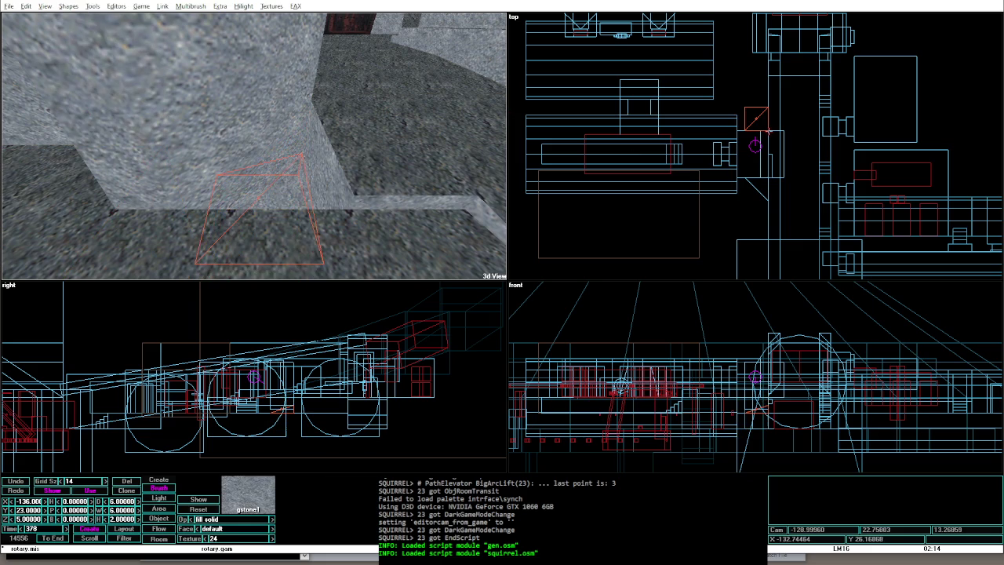
{"action": "key", "text": "Up"}
{"action": "key", "text": "Up"}
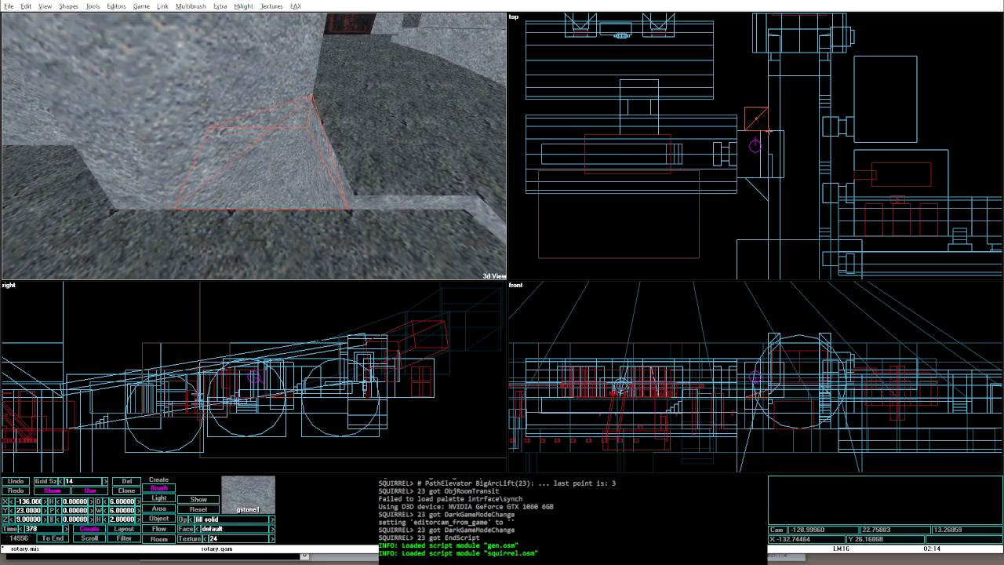
{"action": "key", "text": "Up"}
{"action": "key", "text": "Up"}
{"action": "key", "text": "Up"}
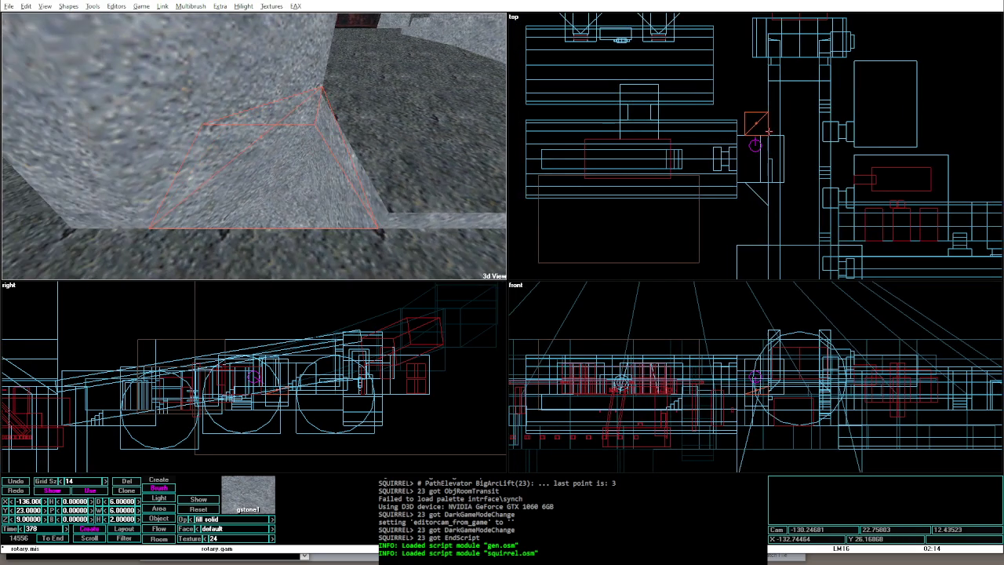
{"action": "key", "text": "Right"}
{"action": "key", "text": "Right"}
{"action": "key", "text": "Right"}
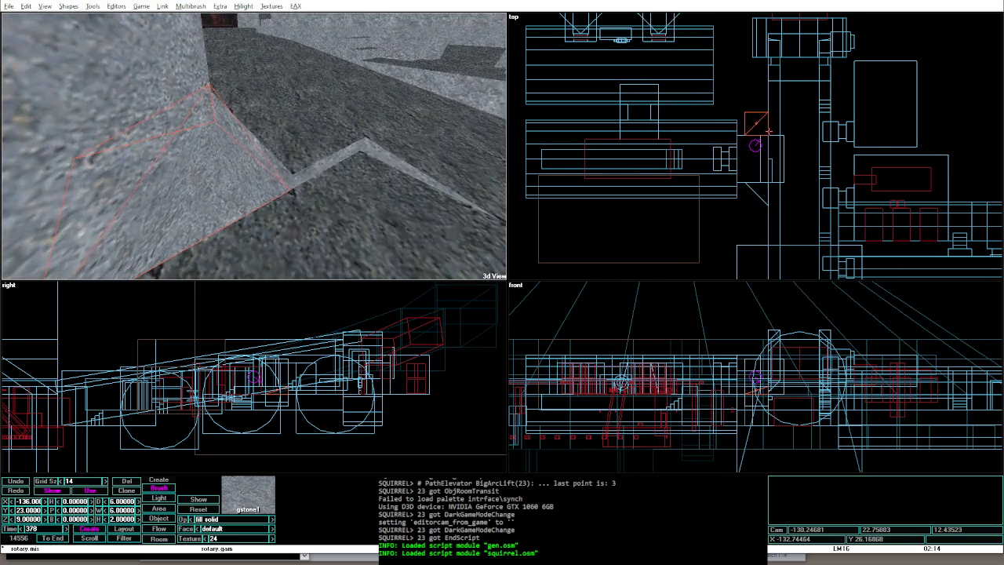
{"action": "key", "text": "Left"}
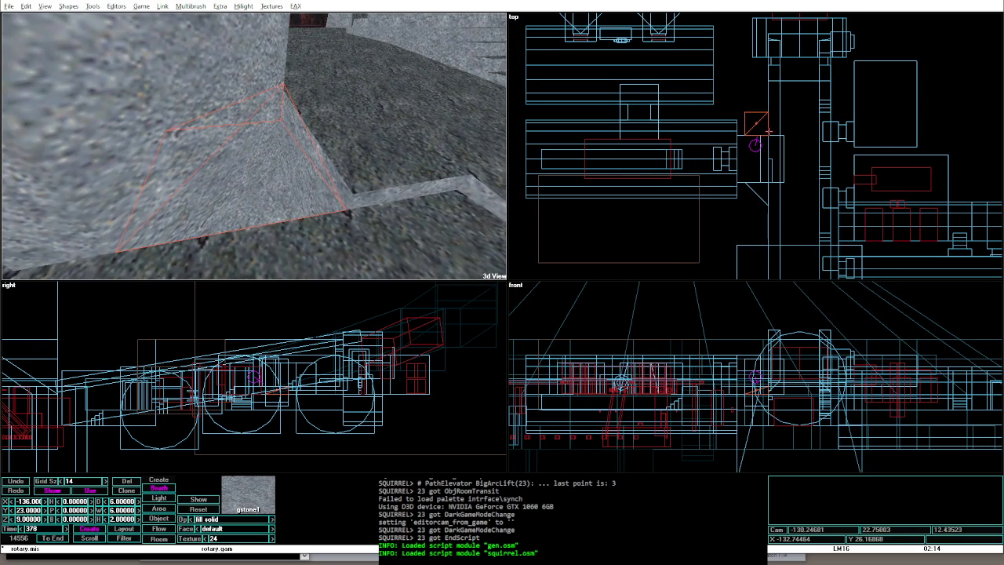
Step: Set the wedge brush depth to 12 and its X position to -133
{"action": "type", "text": "8"}
{"action": "key", "text": "Return"}
{"action": "type", "text": "12"}
{"action": "key", "text": "Return"}
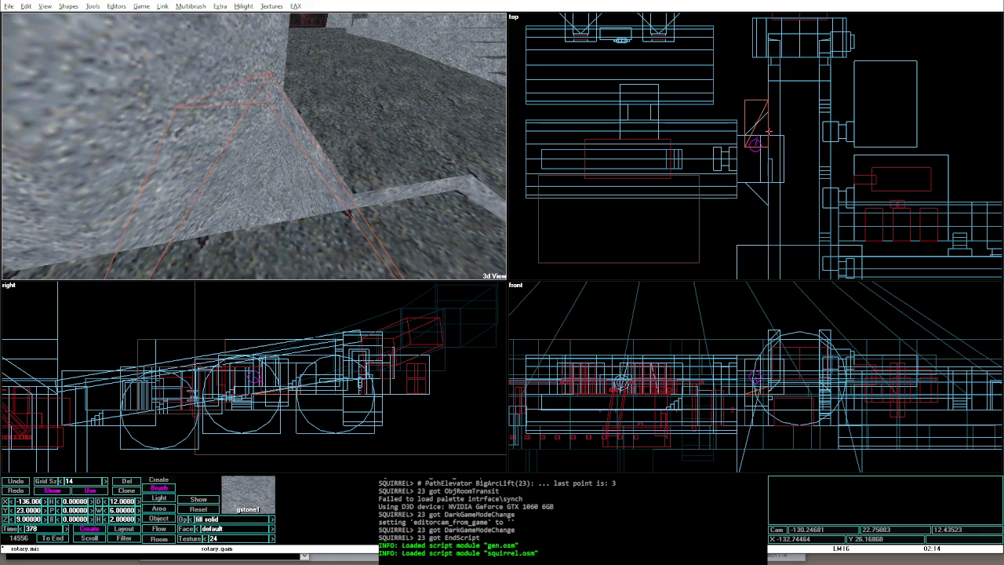
{"action": "type", "text": "-133"}
{"action": "key", "text": "Return"}
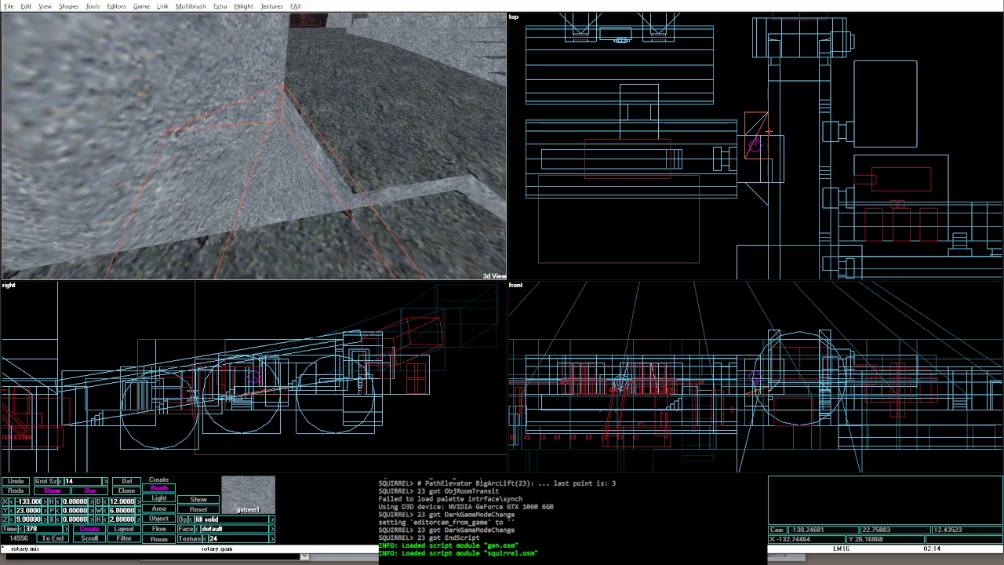
{"action": "key", "text": "Left"}
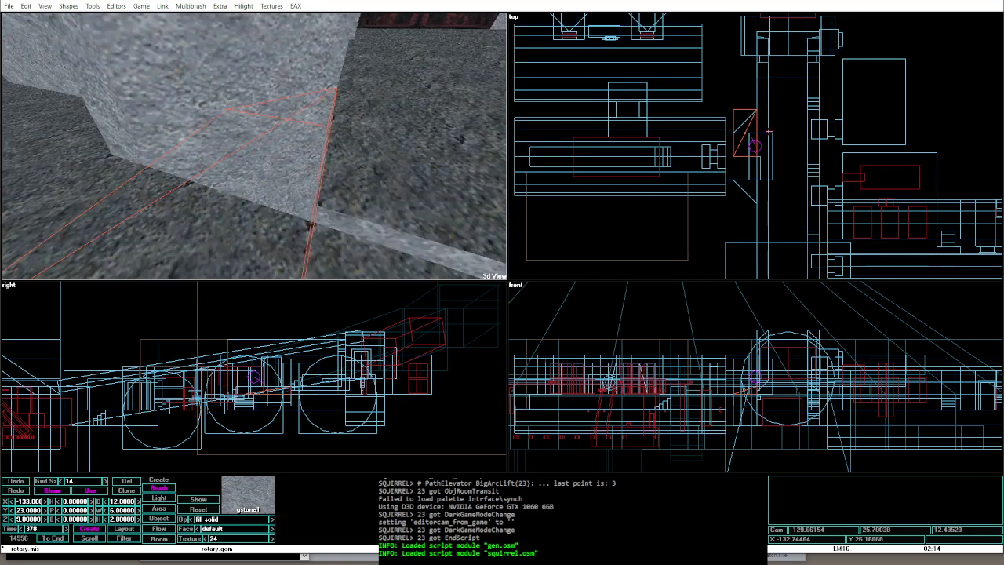
{"action": "key", "text": "Left"}
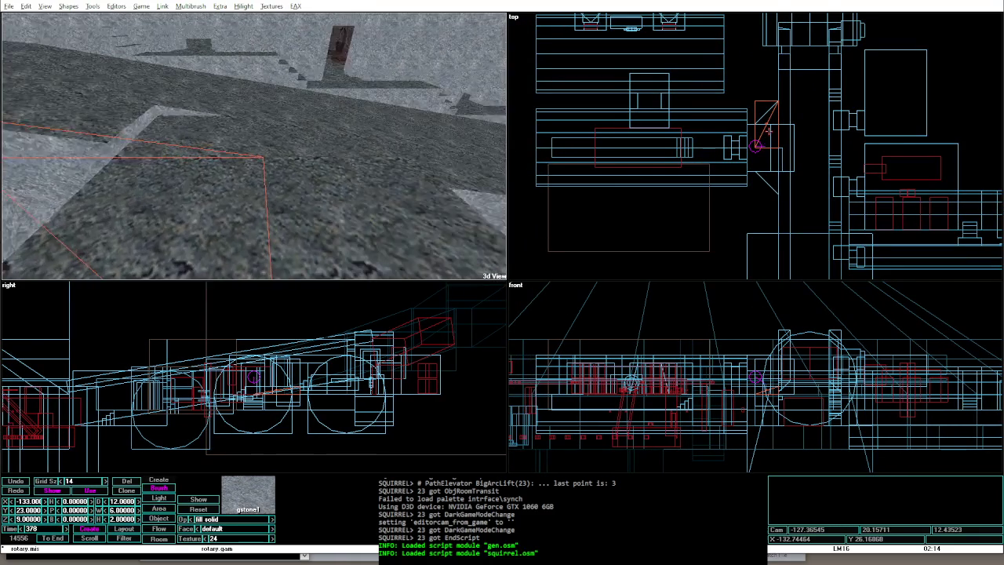
Step: Move the wedge to X -135, apply the gstone2 texture and rebuild the level
{"action": "type", "text": "-135"}
{"action": "key", "text": "Return"}
{"action": "key", "text": "Left"}
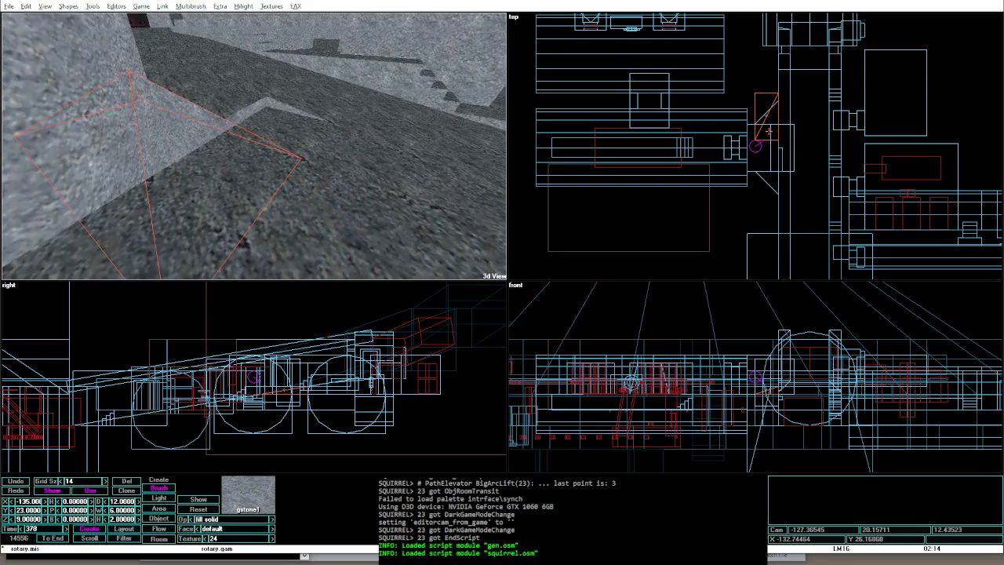
{"action": "key", "text": "Left"}
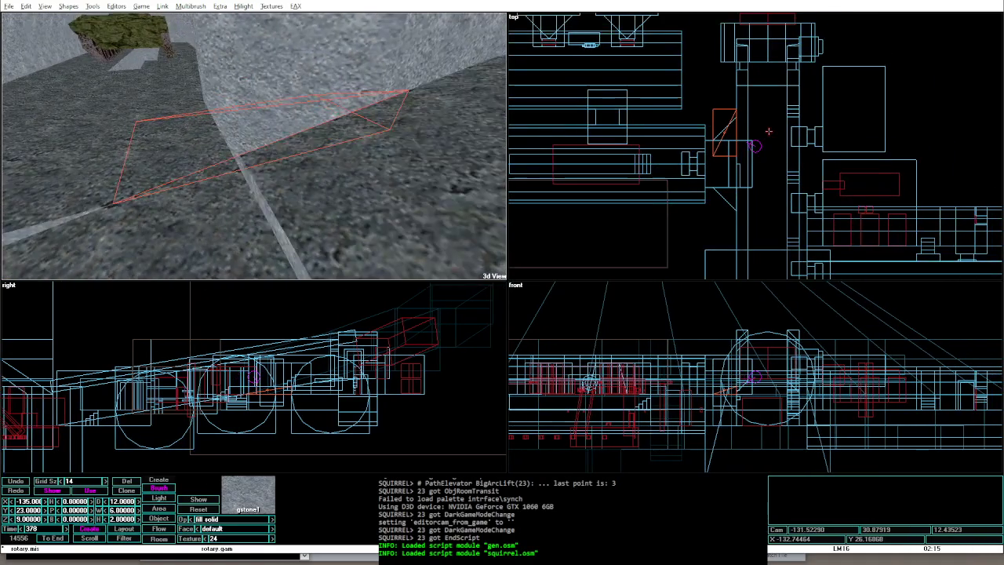
{"action": "key", "text": "Left"}
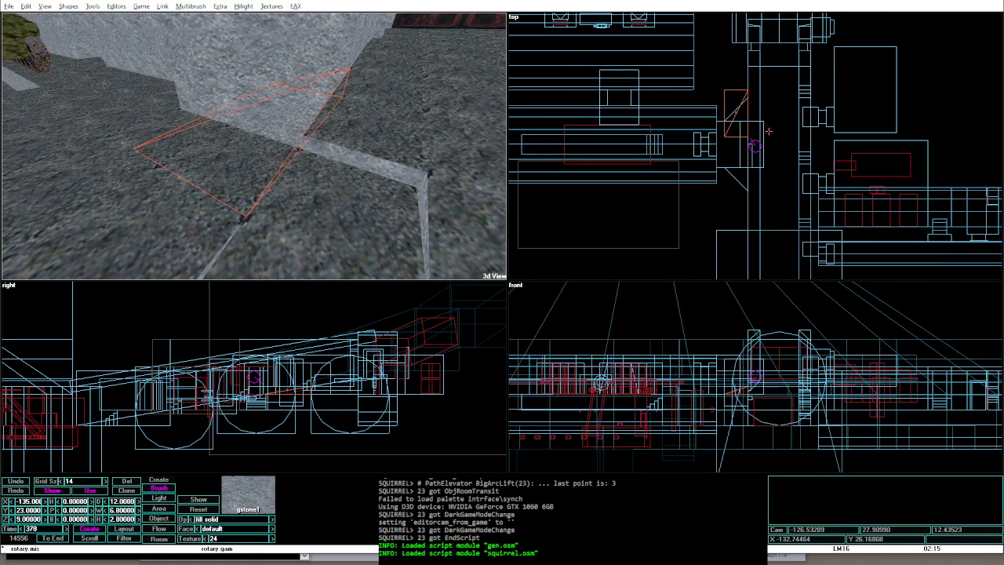
{"action": "key", "text": "ctrl+shift+p"}
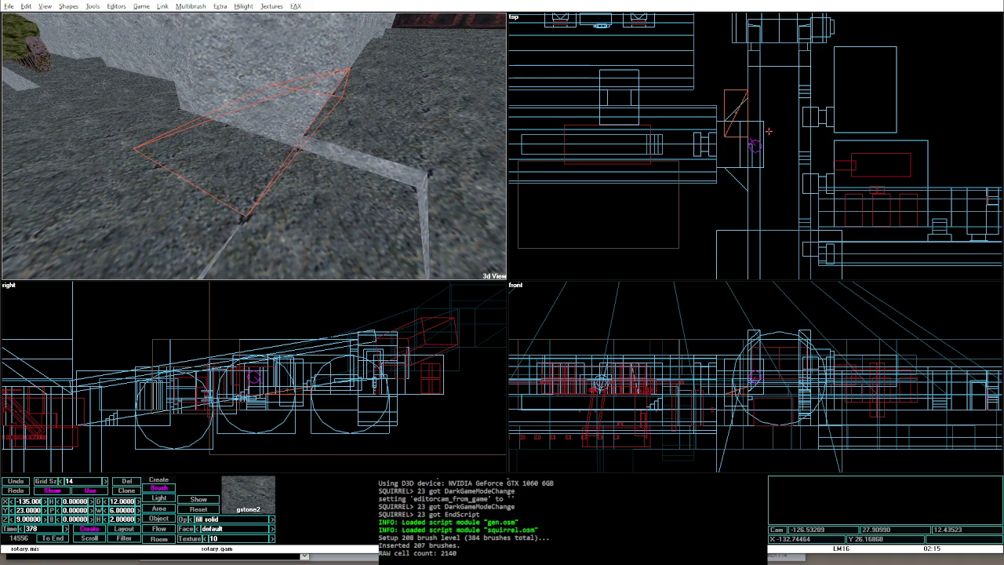
{"action": "key", "text": "alt+g"}
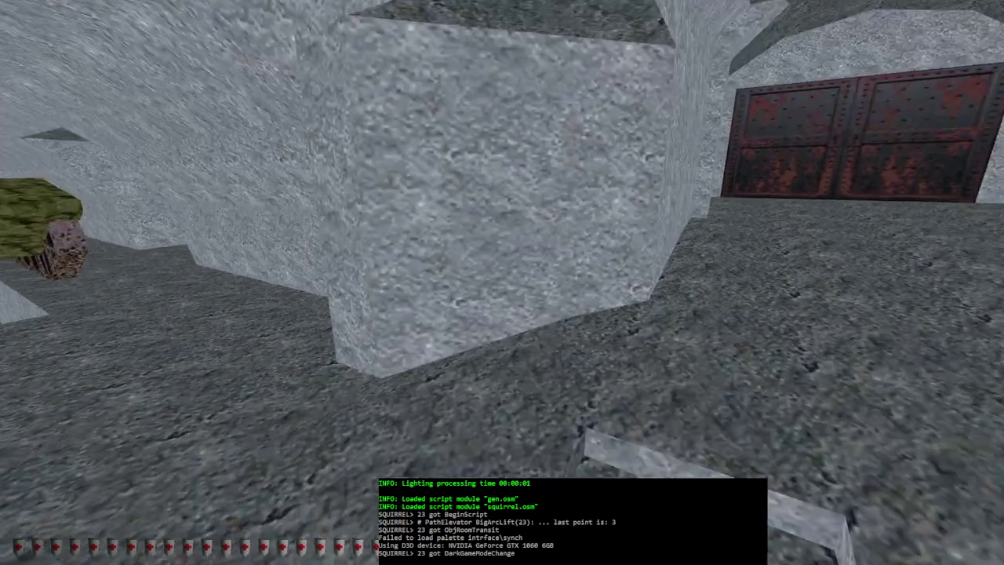
{"action": "key", "text": "w"}
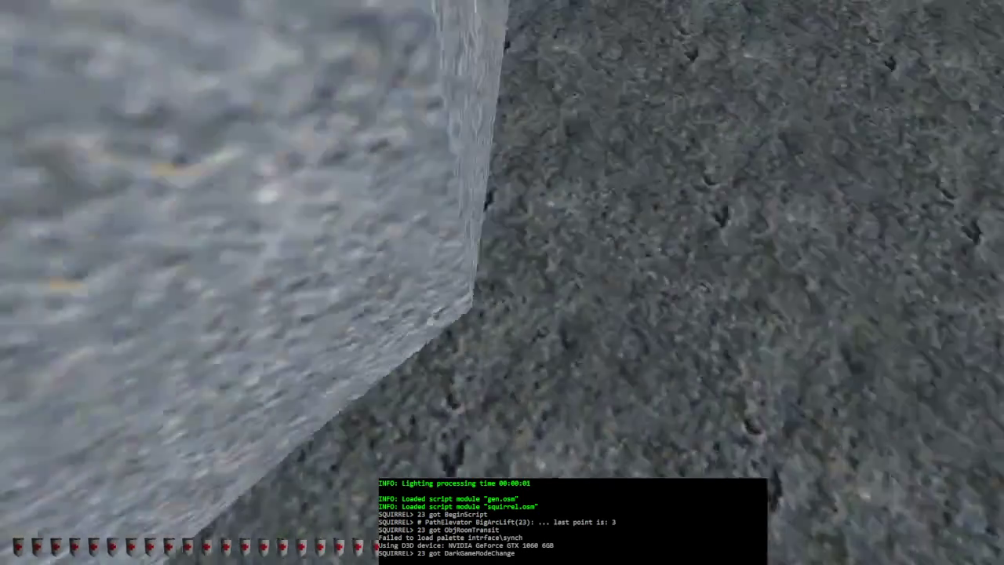
{"action": "key", "text": "w"}
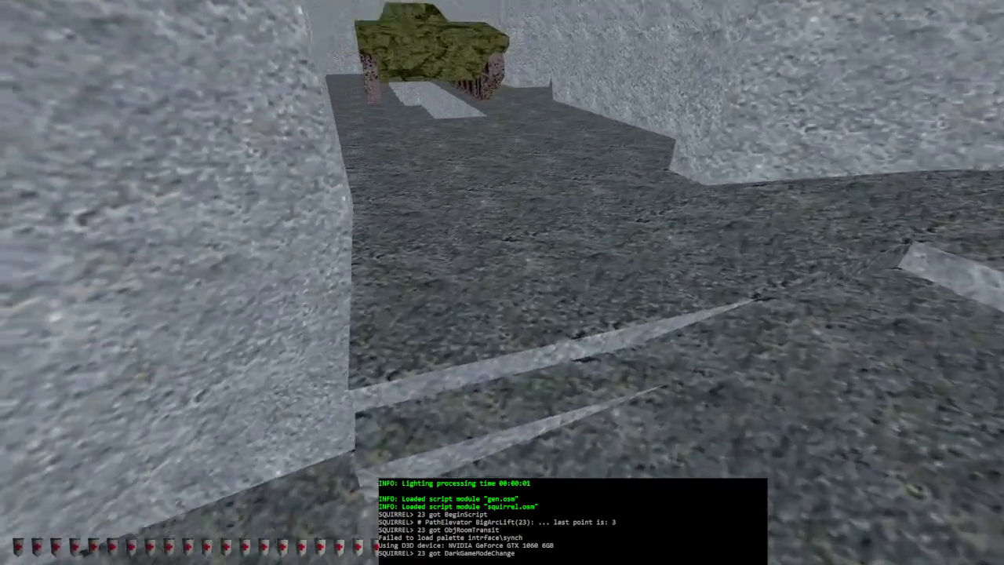
{"action": "key", "text": "alt+e"}
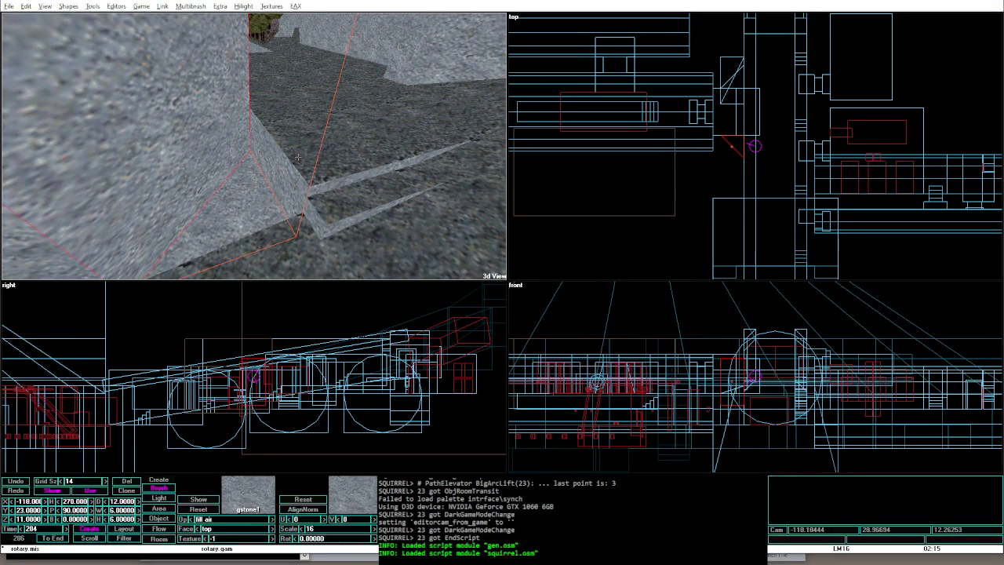
Step: Select the air brush beside the floor area and playtest without reportalizing
{"action": "left_click", "coordinate": [295, 103]}
{"action": "left_click", "coordinate": [358, 168]}
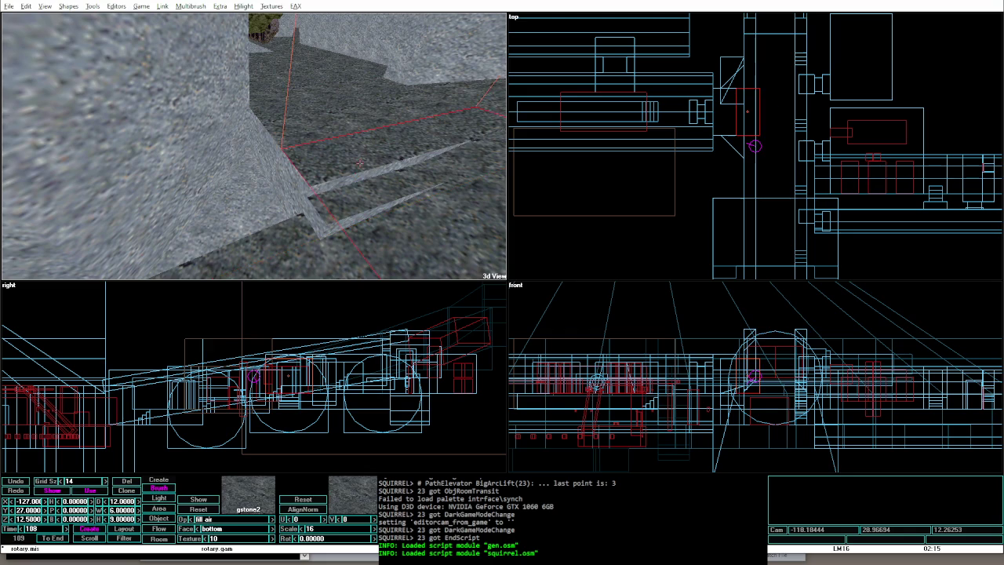
{"action": "key", "text": "Page_Up"}
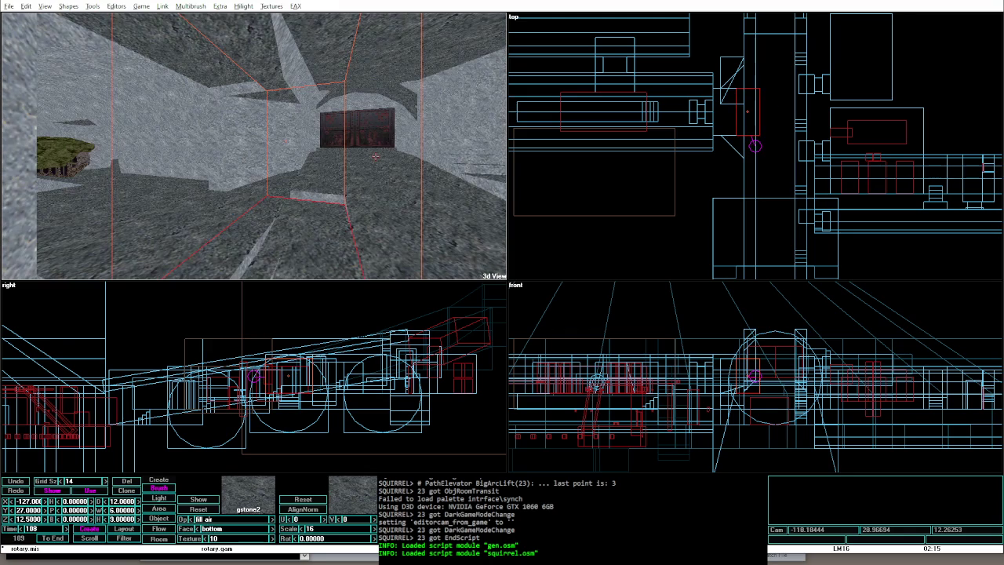
{"action": "key", "text": "a"}
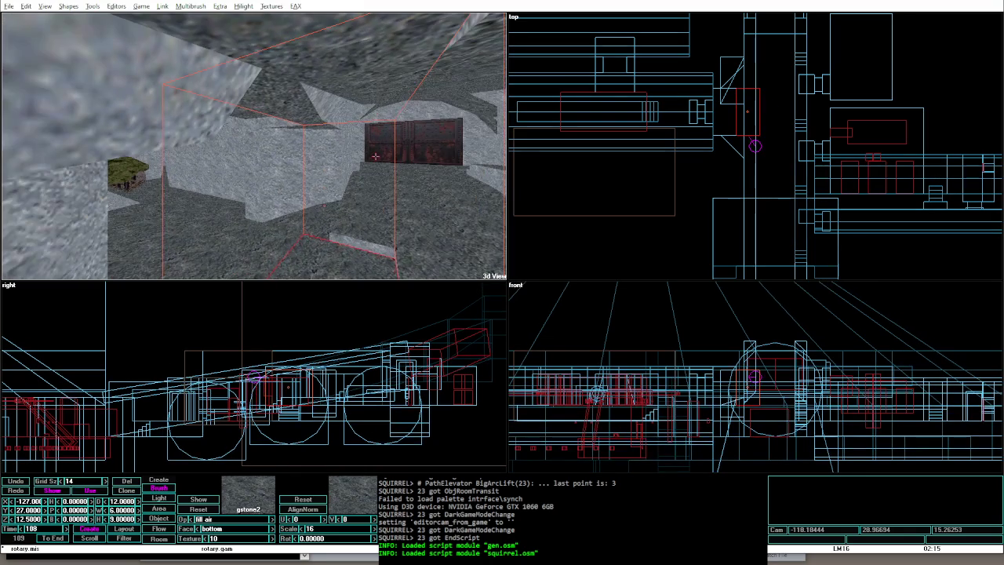
{"action": "key", "text": "alt+g"}
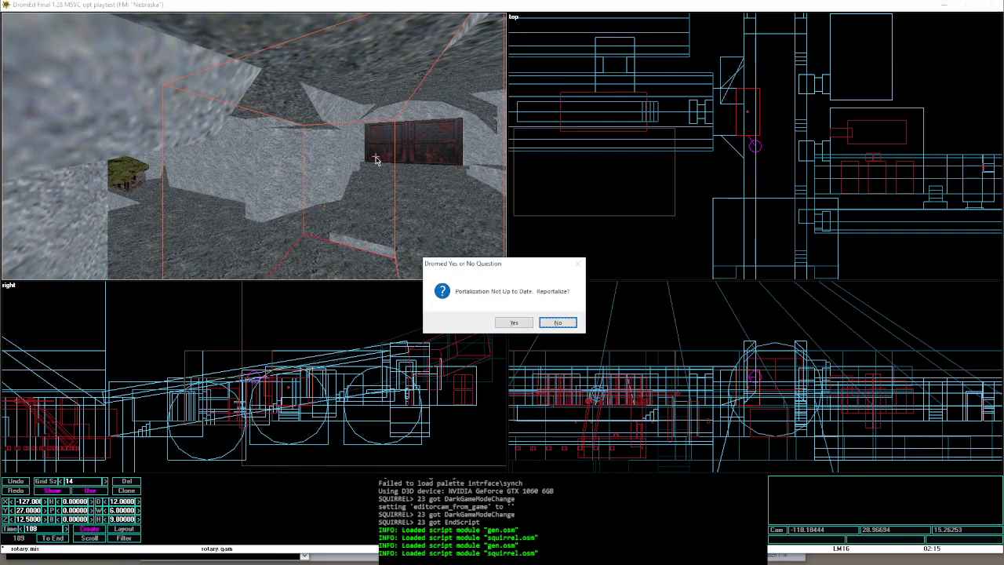
{"action": "key", "text": "Return"}
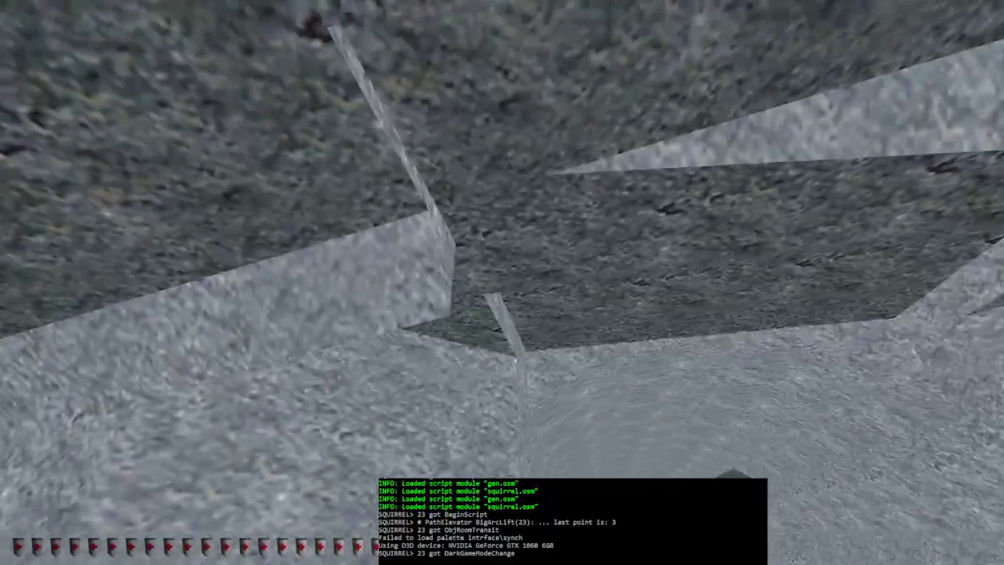
{"action": "key", "text": "alt+e"}
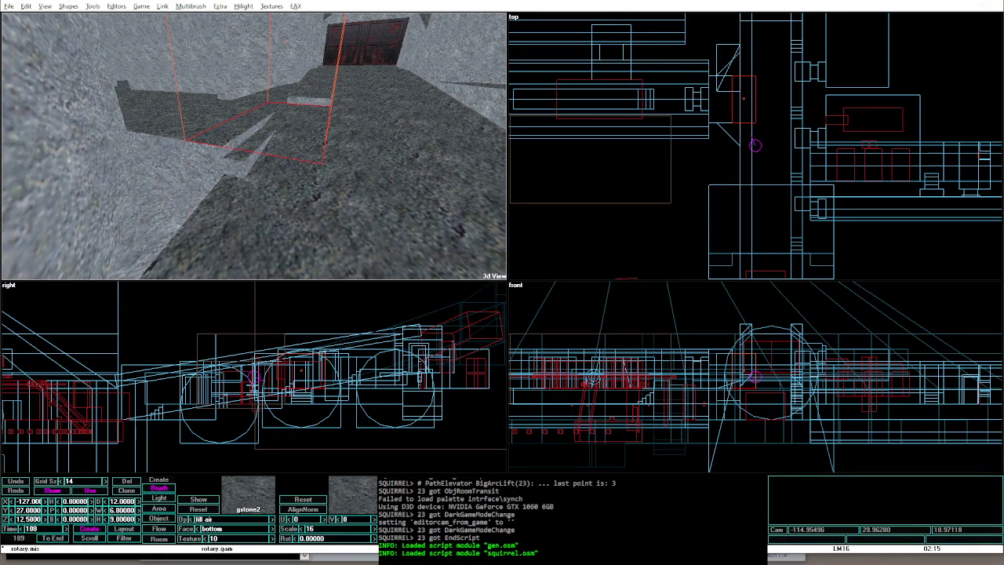
Step: Inspect the small wedge, then extend the ceiling air brush downward to depth 13
{"action": "left_click", "coordinate": [287, 246]}
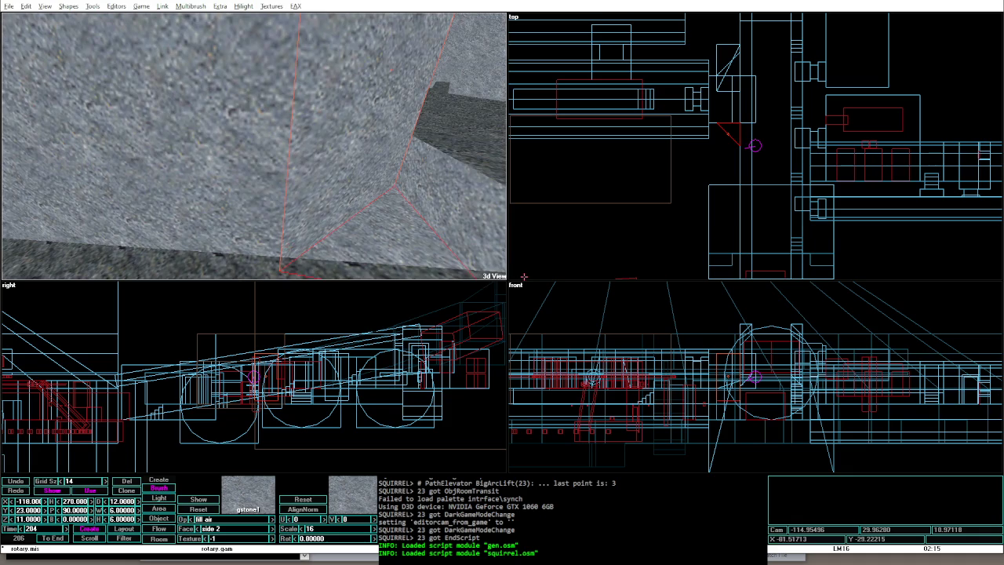
{"action": "key", "text": "Page_Up"}
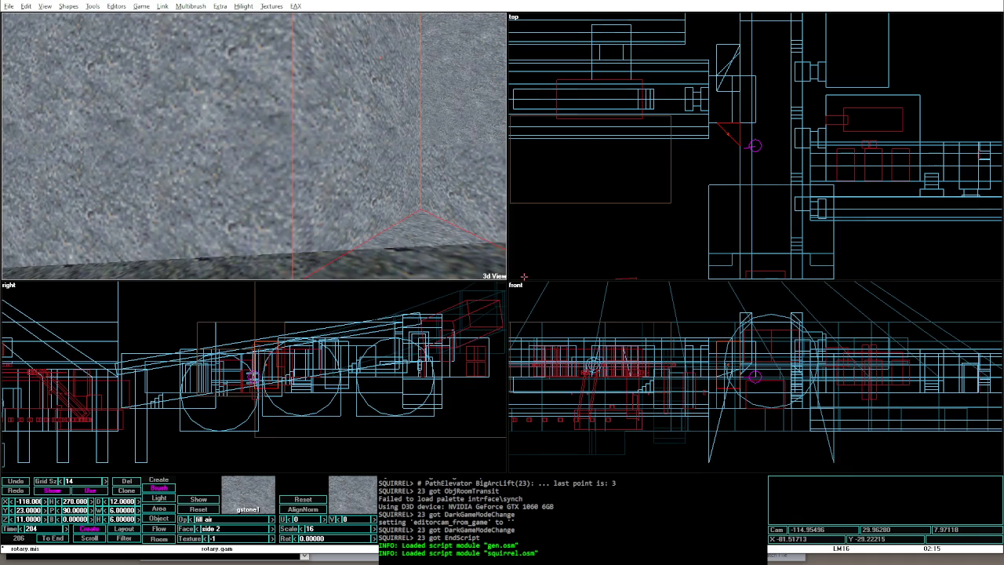
{"action": "scroll", "coordinate": [296, 395], "scroll_direction": "up", "scroll_amount": 2}
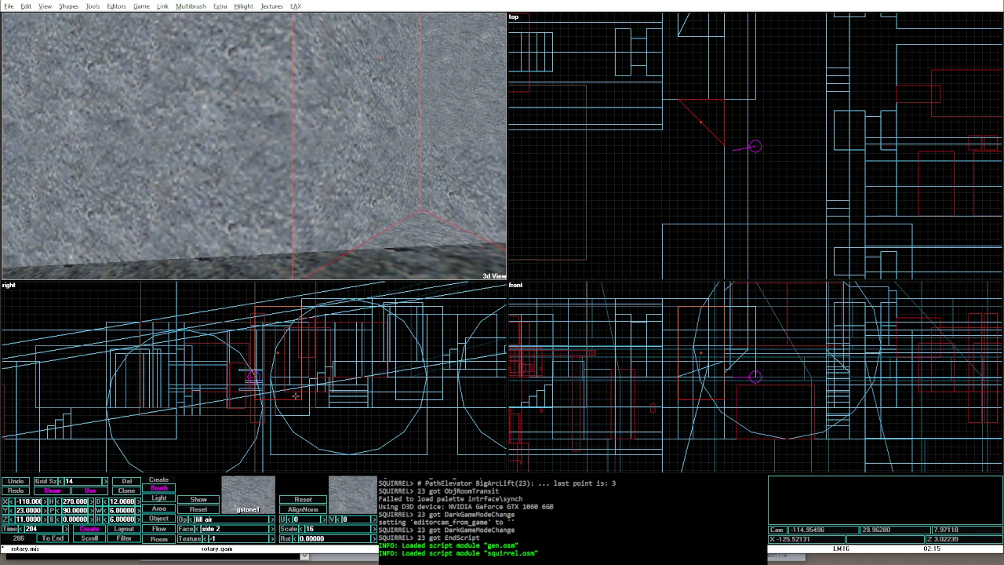
{"action": "key", "text": "Right"}
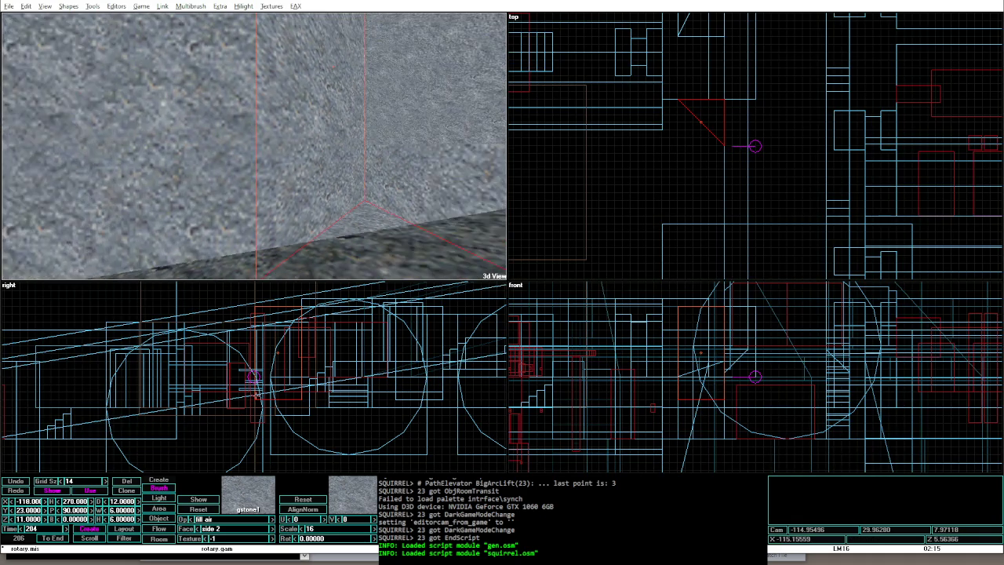
{"action": "key", "text": "Page_Up"}
{"action": "key", "text": "End"}
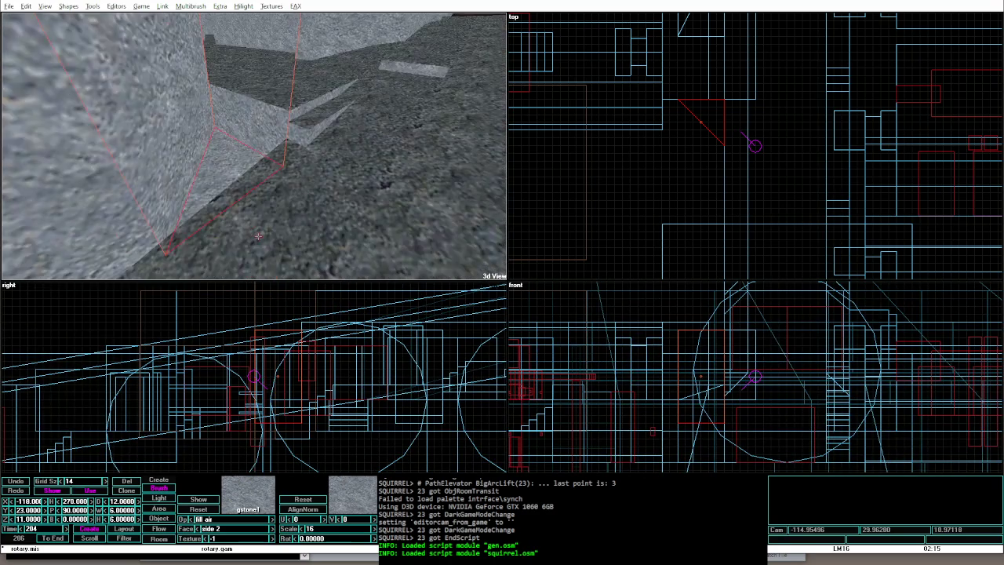
{"action": "key", "text": "Down"}
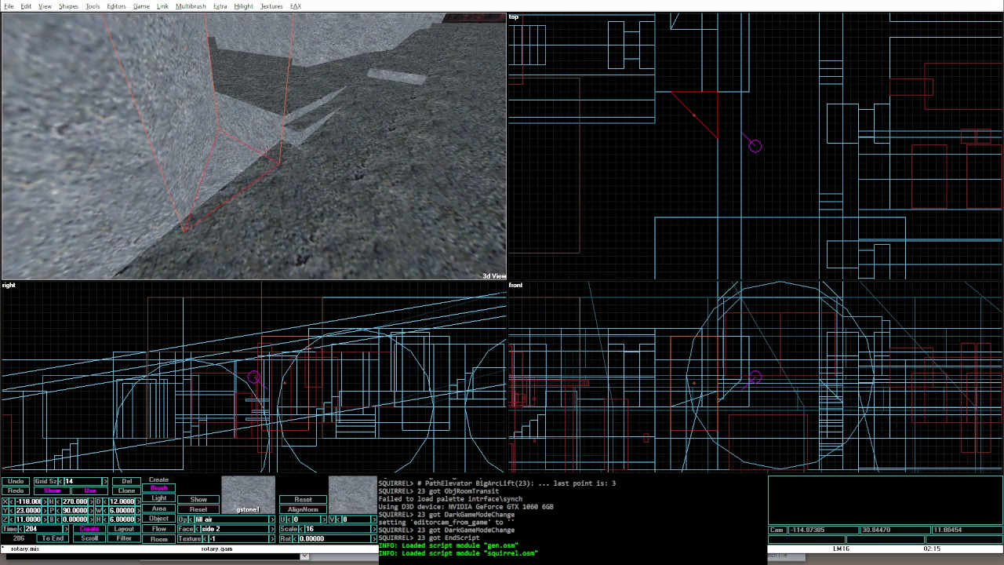
{"action": "left_click", "coordinate": [302, 102]}
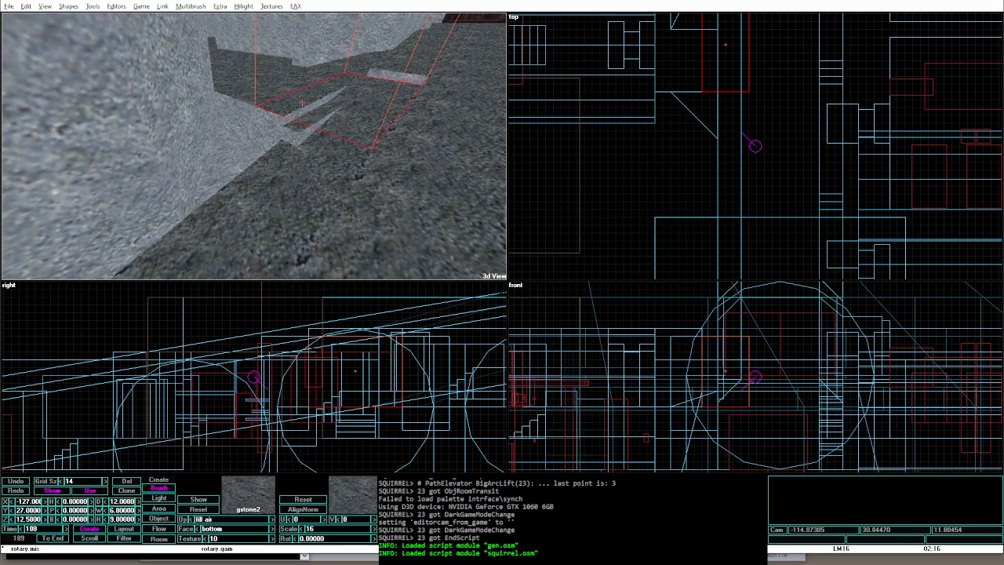
{"action": "key", "text": "Down"}
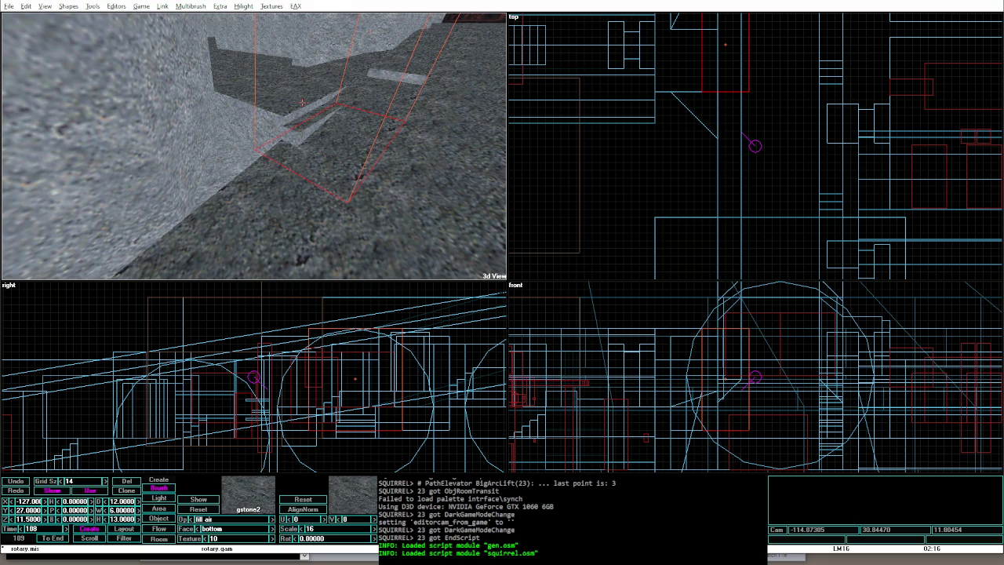
{"action": "key", "text": "Left"}
Step: Playtest around the corner, then raise the brush's bottom and trim its right side
{"action": "key", "text": "alt+g"}
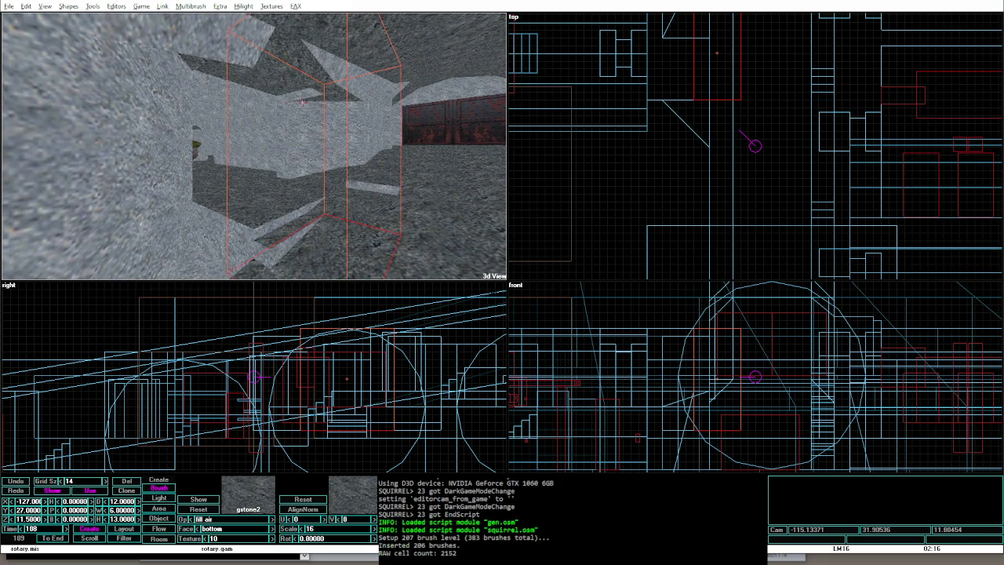
{"action": "key", "text": "w"}
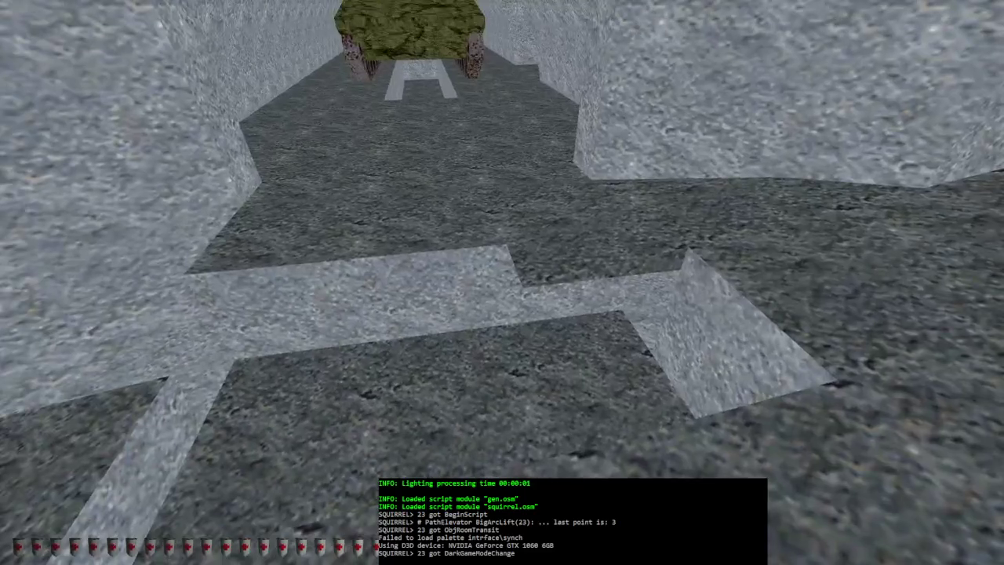
{"action": "key", "text": "alt+e"}
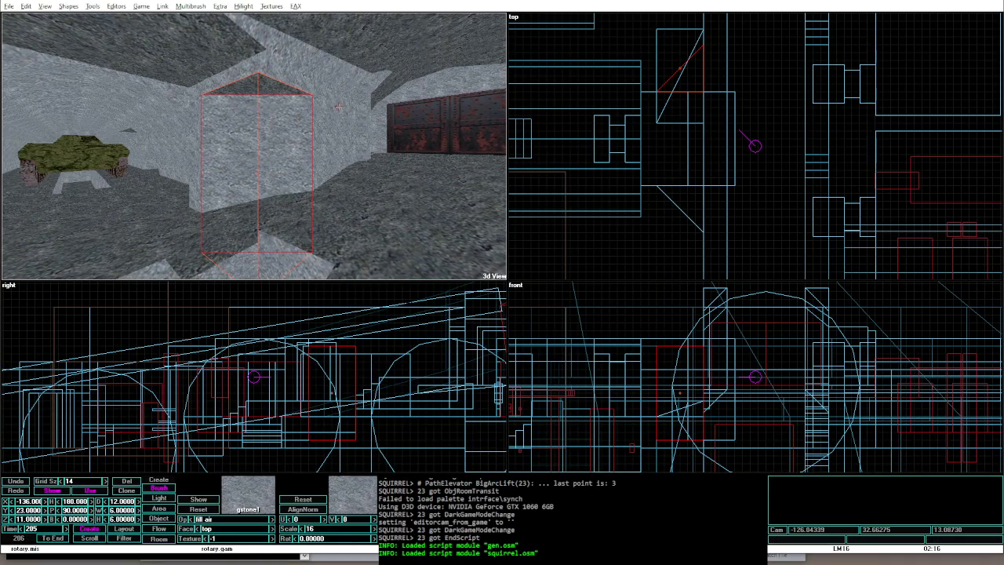
{"action": "left_click_drag", "start_coordinate": [332, 441], "coordinate": [333, 425]}
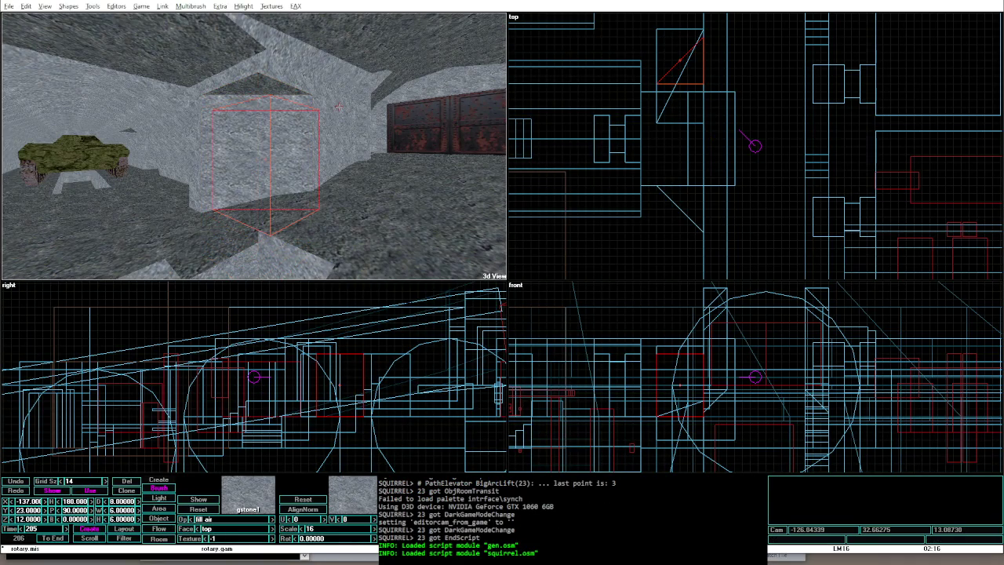
{"action": "left_click_drag", "start_coordinate": [363, 385], "coordinate": [355, 384]}
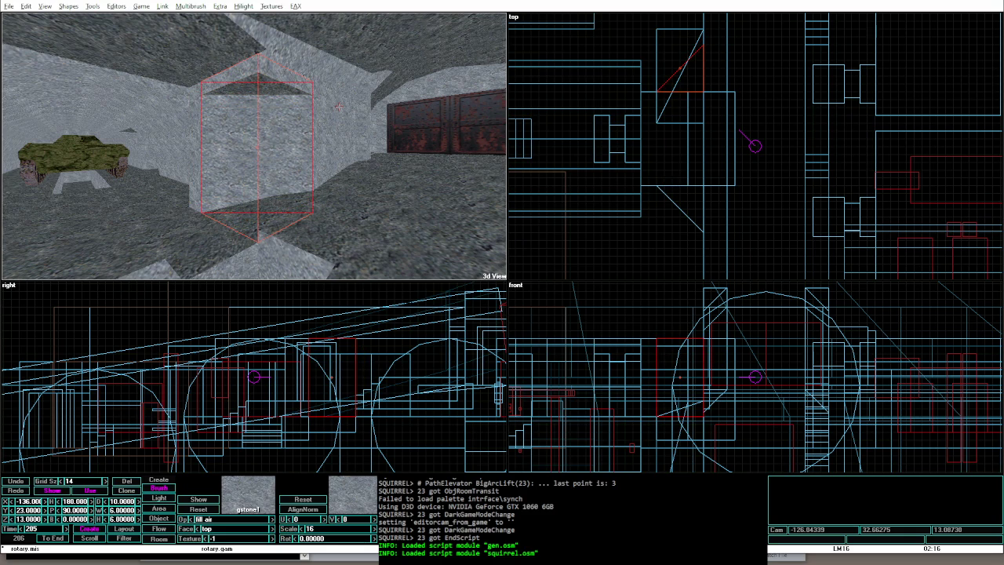
Step: Relight the level and playtest it twice
{"action": "key", "text": "alt+g"}
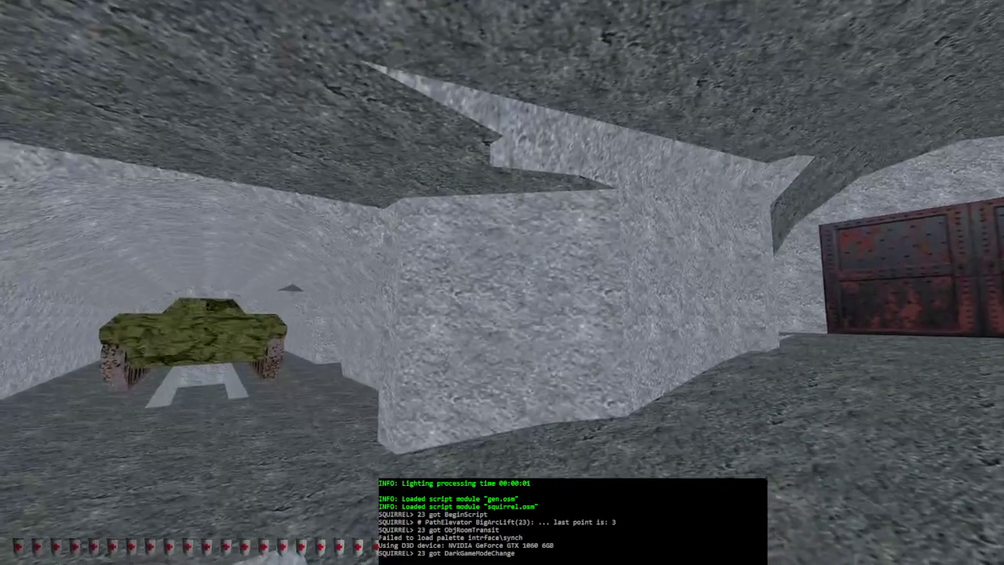
{"action": "key", "text": "alt+e"}
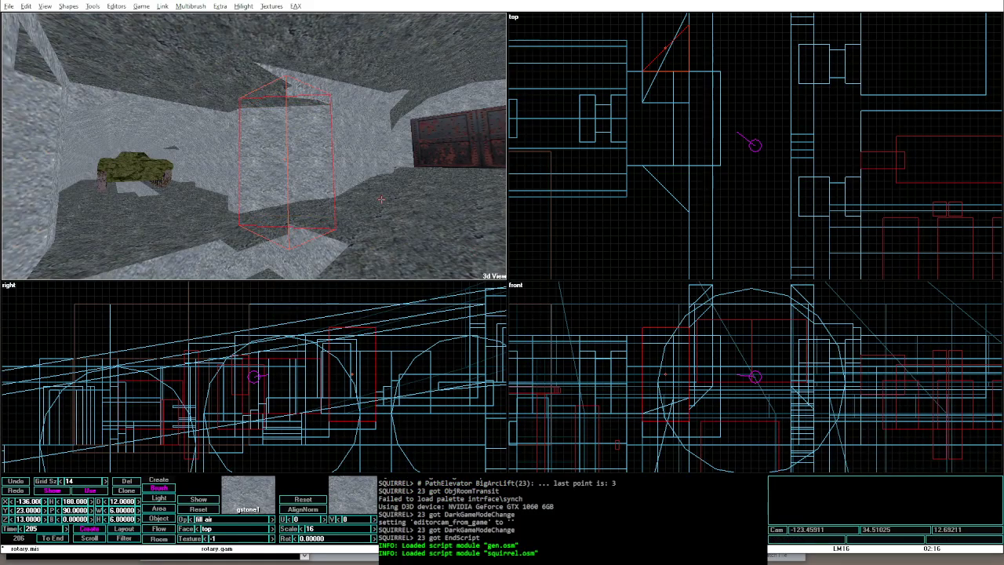
{"action": "key", "text": "ctrl+shift+o"}
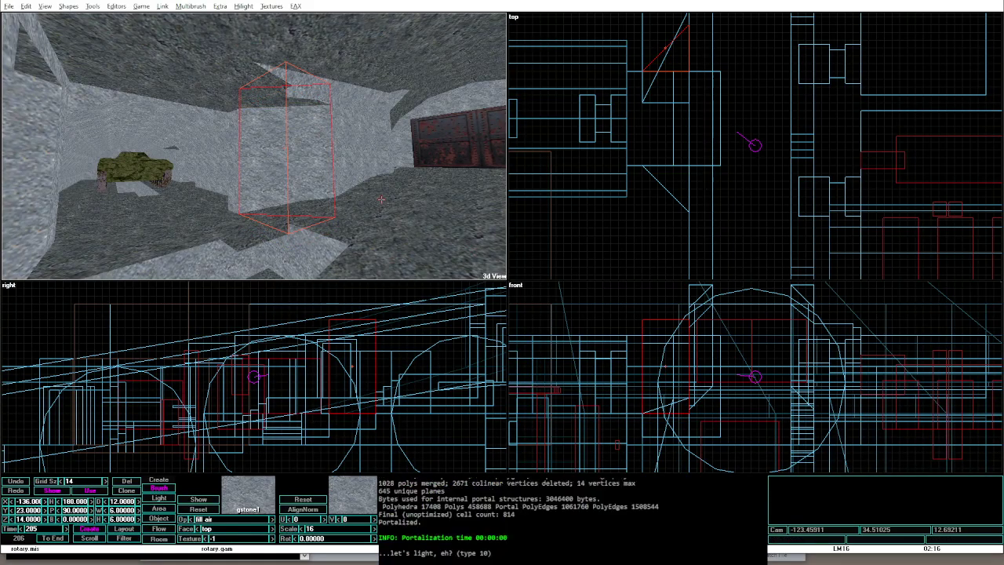
{"action": "key", "text": "alt+g"}
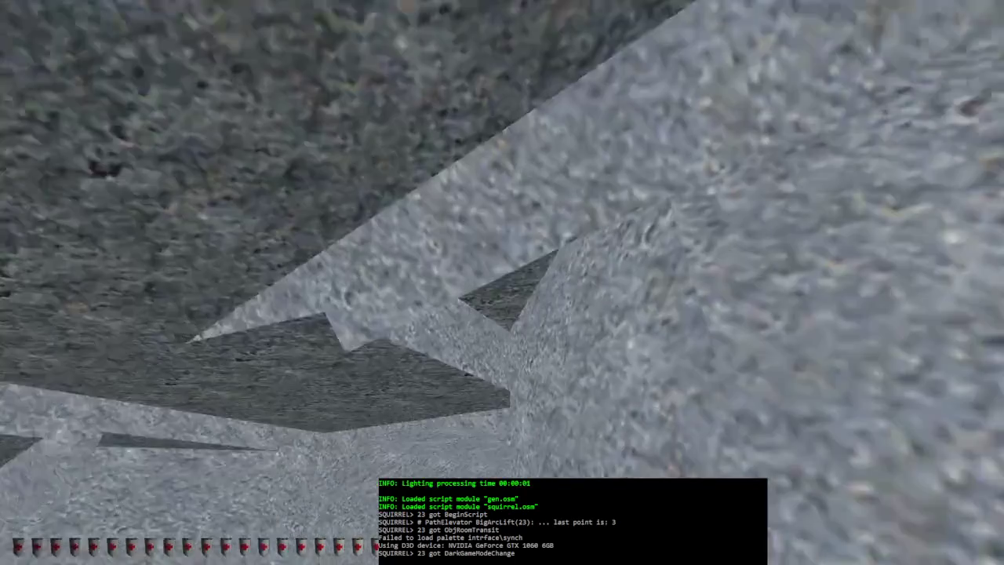
{"action": "key", "text": "alt+e"}
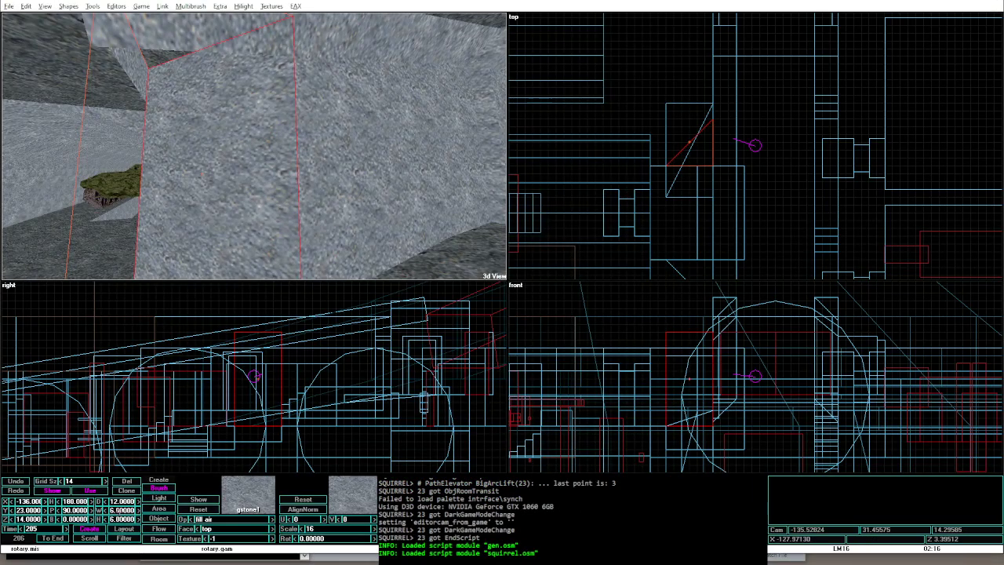
Step: Resize the wedge to 9 by 9, drop grid size to 13, nudge it up and right, and playtest
{"action": "type", "text": "9"}
{"action": "key", "text": "Tab"}
{"action": "type", "text": "9"}
{"action": "key", "text": "Tab"}
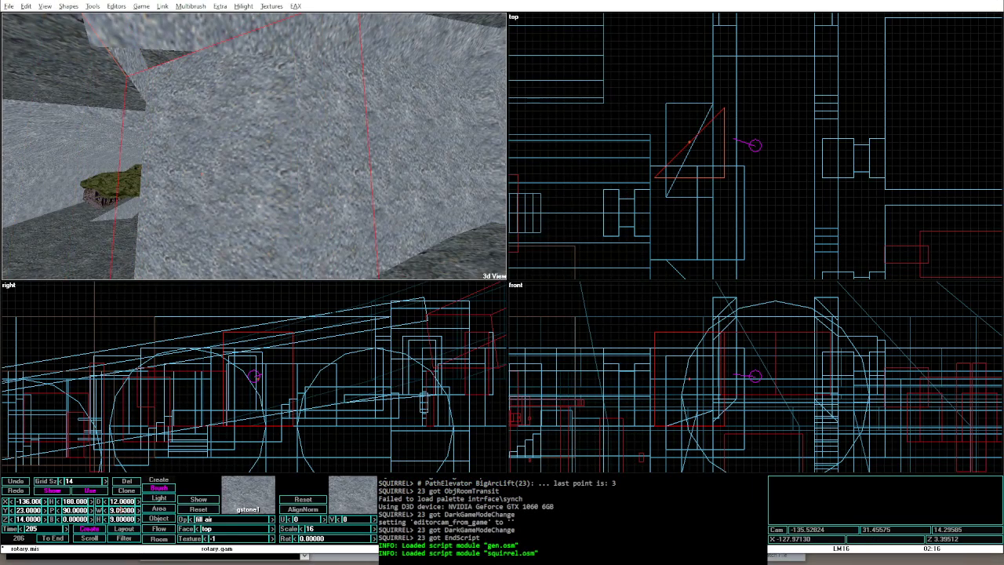
{"action": "key", "text": "bracketleft"}
{"action": "key", "text": "Up"}
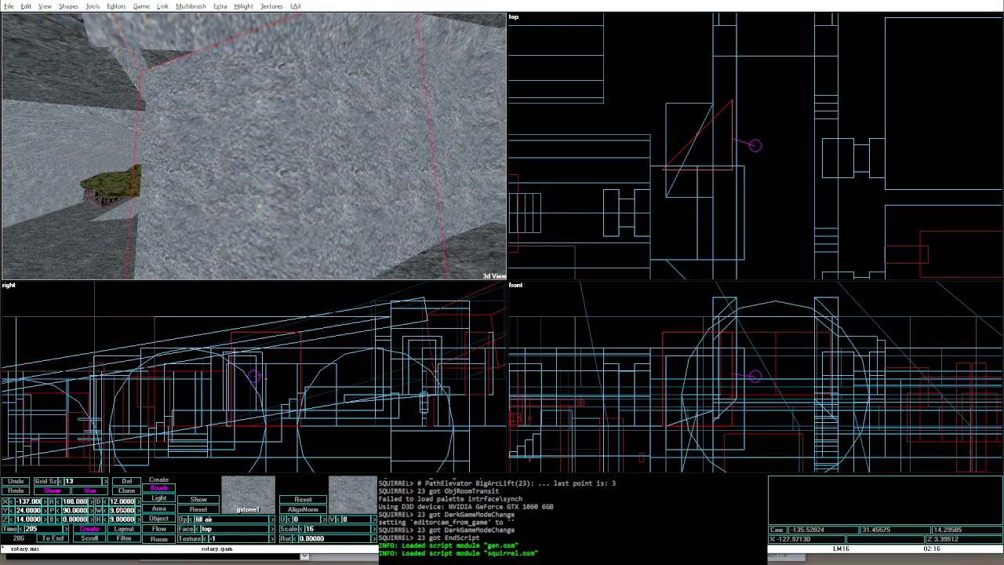
{"action": "key", "text": "Right"}
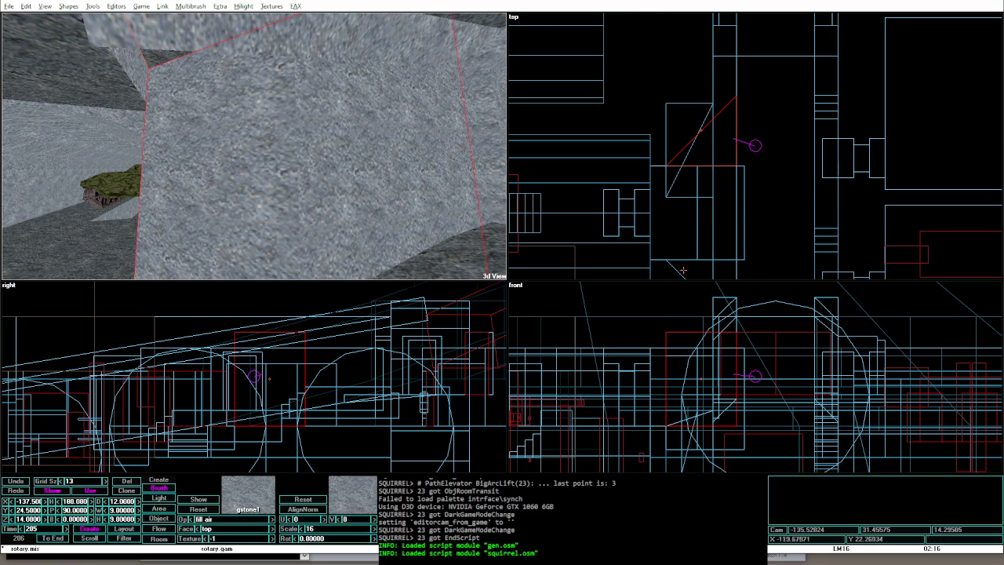
{"action": "scroll", "coordinate": [698, 251], "scroll_direction": "down", "scroll_amount": 1}
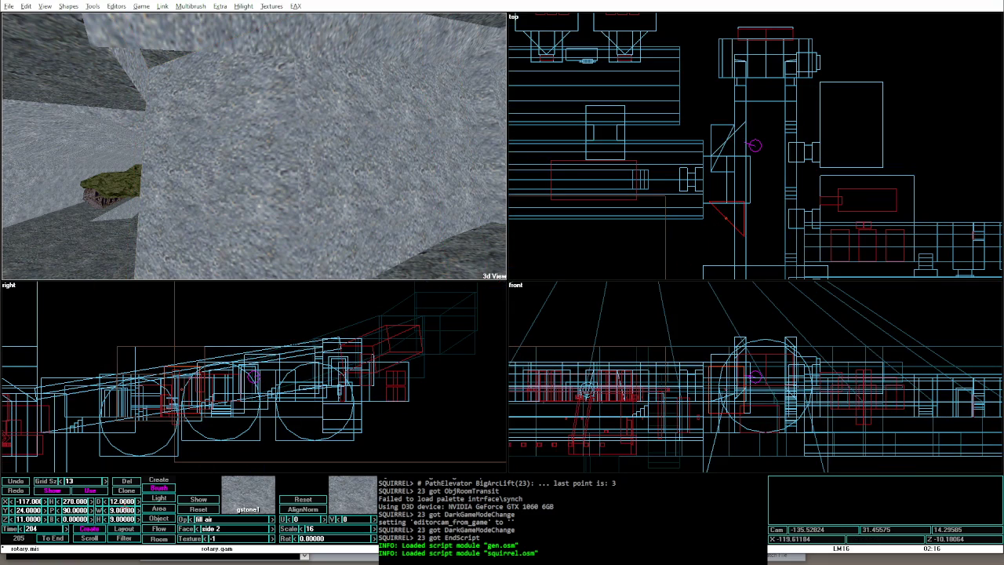
{"action": "key", "text": "alt+g"}
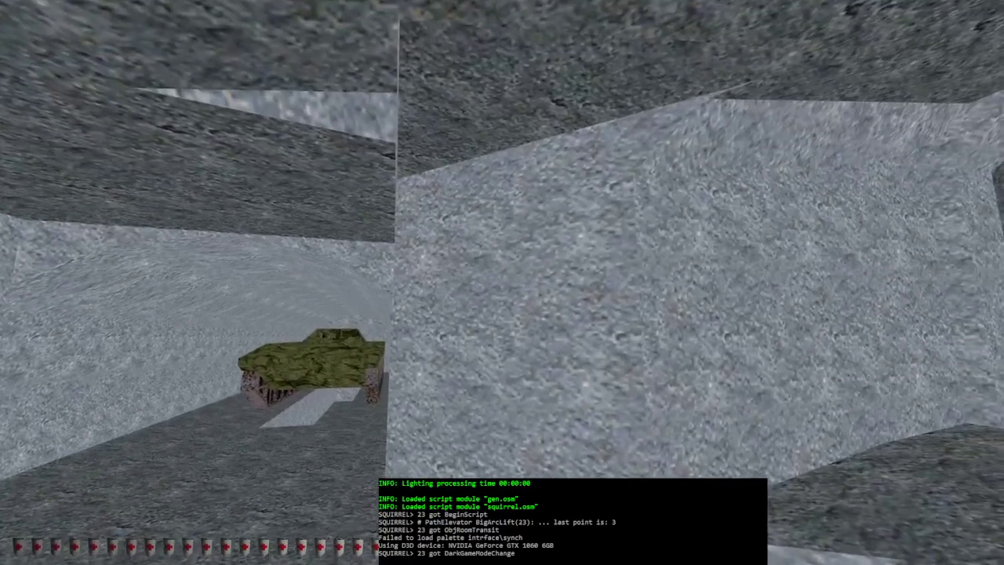
Step: Relight the level and run two quick playtests
{"action": "key", "text": "alt+e"}
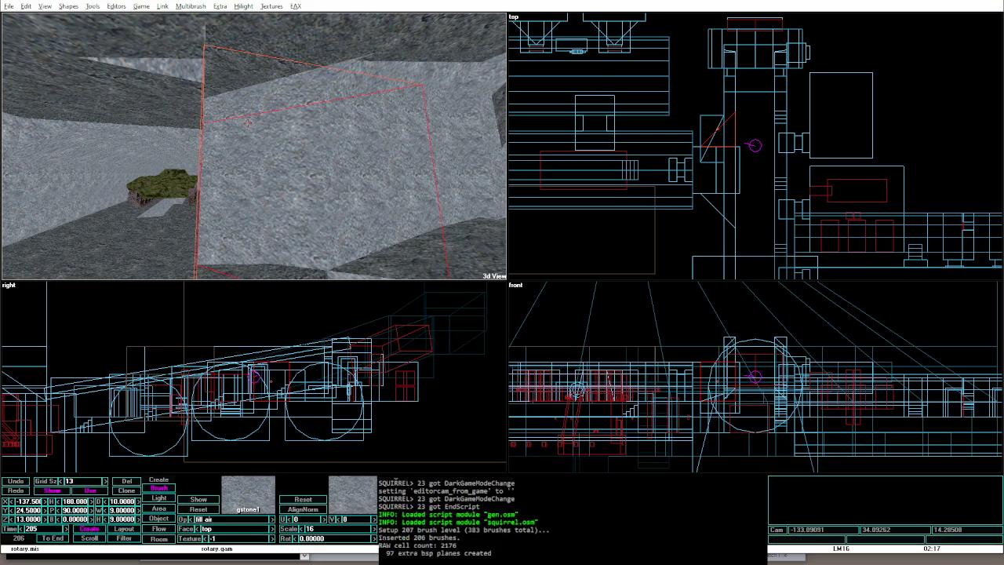
{"action": "key", "text": "ctrl+l"}
{"action": "key", "text": "alt+g"}
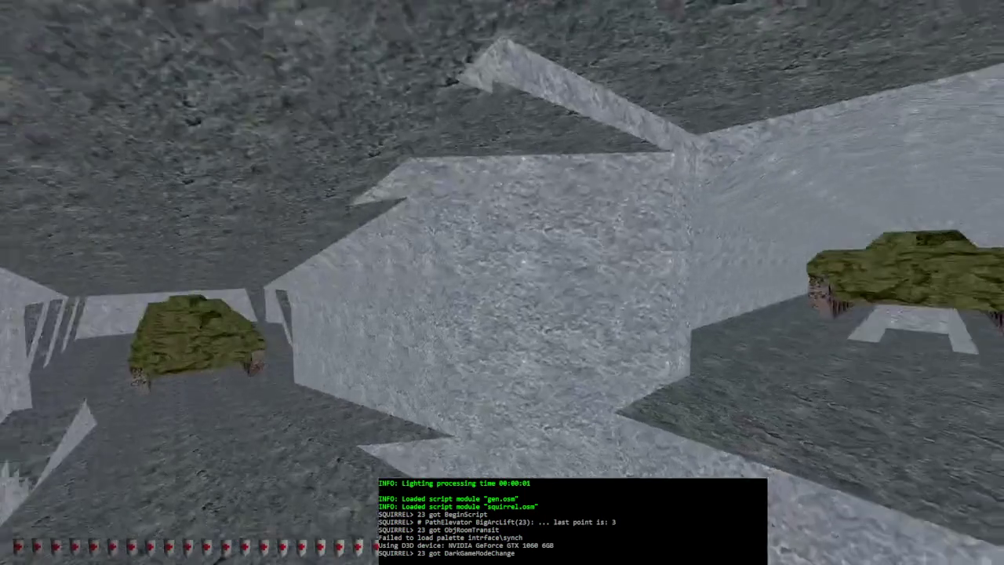
{"action": "key", "text": "alt+e"}
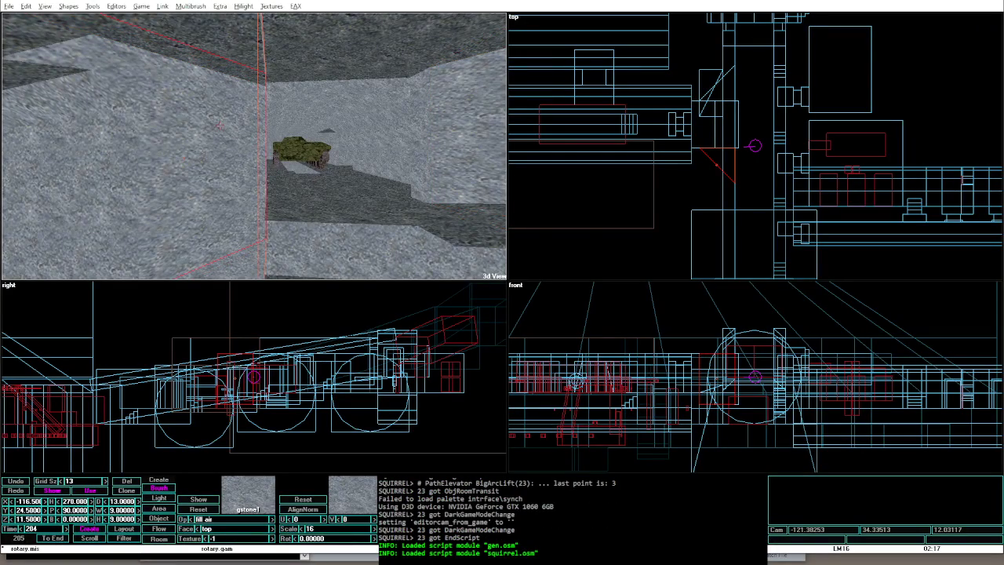
{"action": "key", "text": "alt+g"}
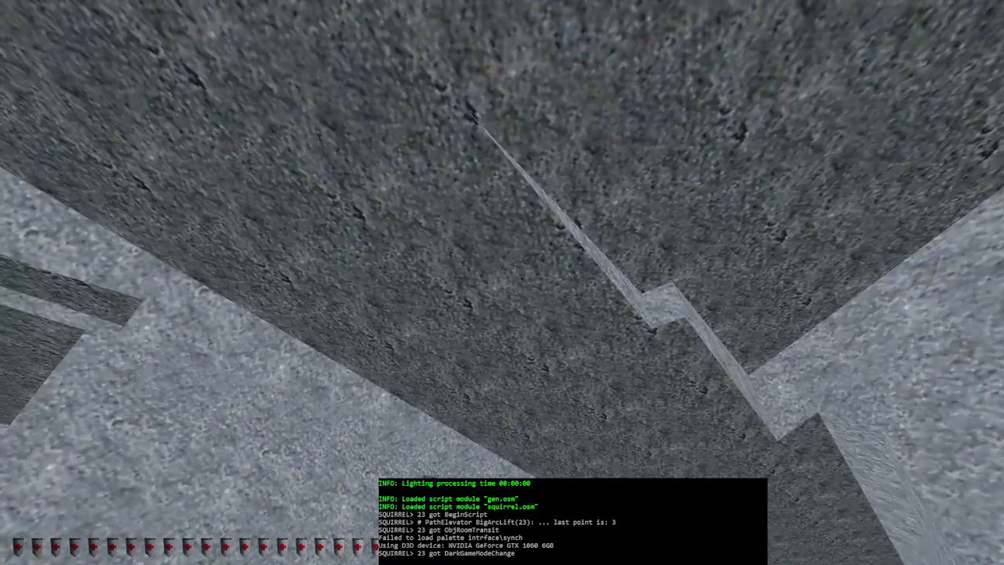
{"action": "key", "text": "alt+e"}
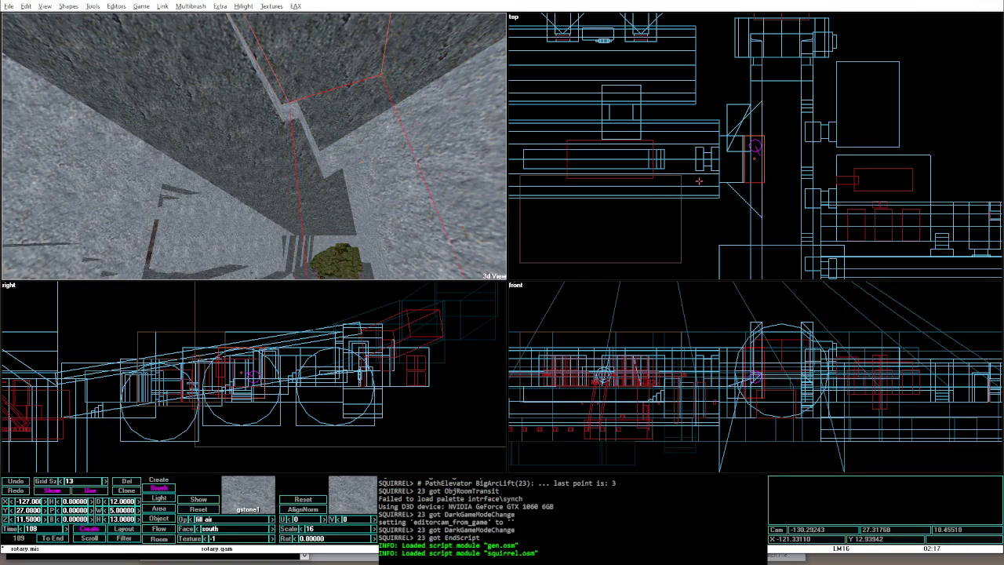
Step: Playtest again, walking down the corridor toward the red door, then return to the editor
{"action": "key", "text": "alt+g"}
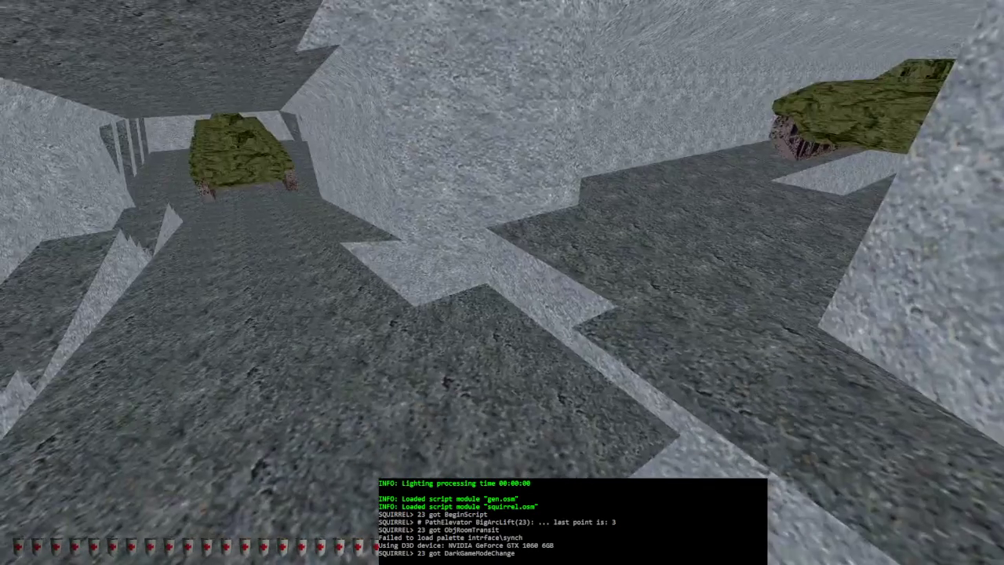
{"action": "key", "text": "Right"}
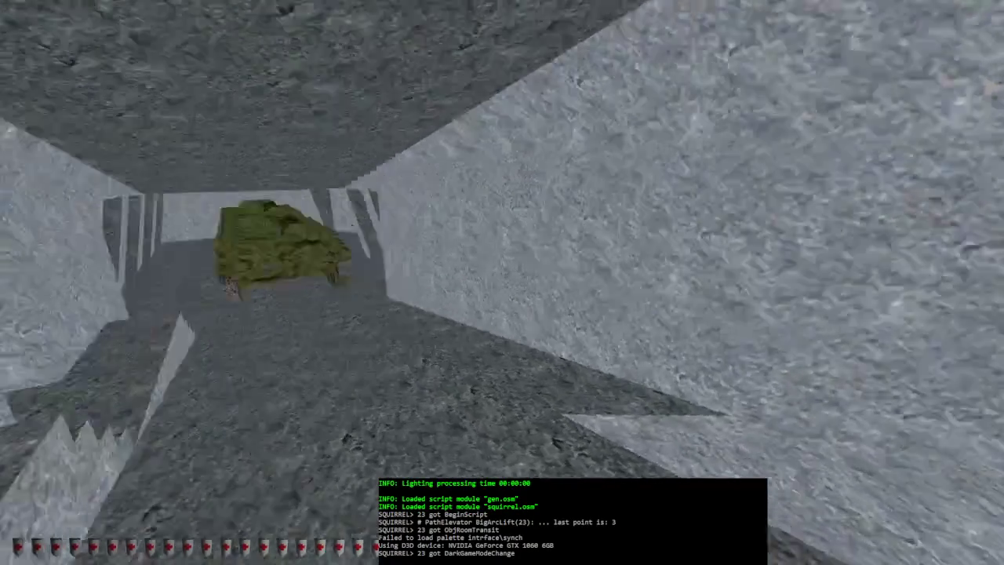
{"action": "key", "text": "w"}
{"action": "key", "text": "w"}
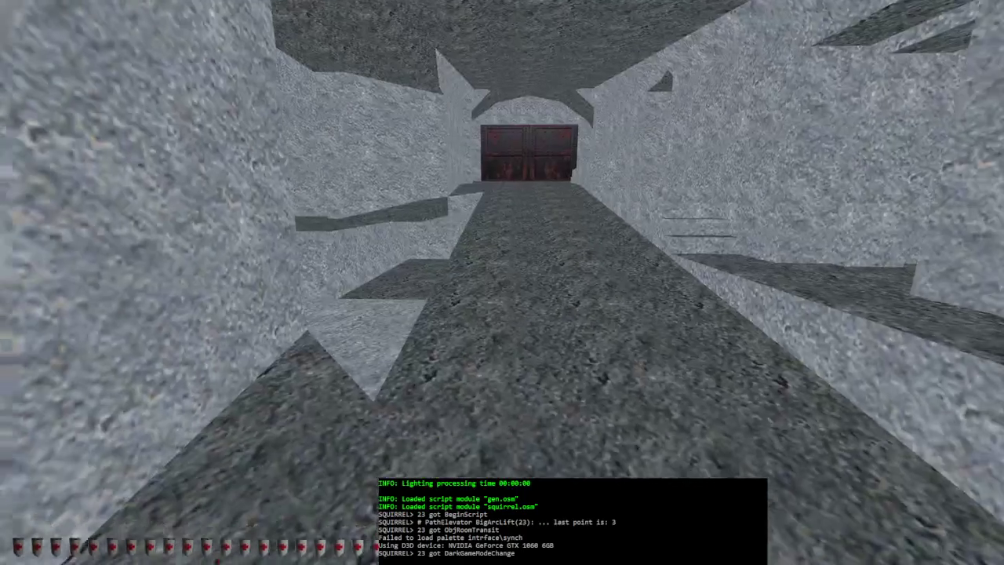
{"action": "key", "text": "Left"}
{"action": "key", "text": "Right"}
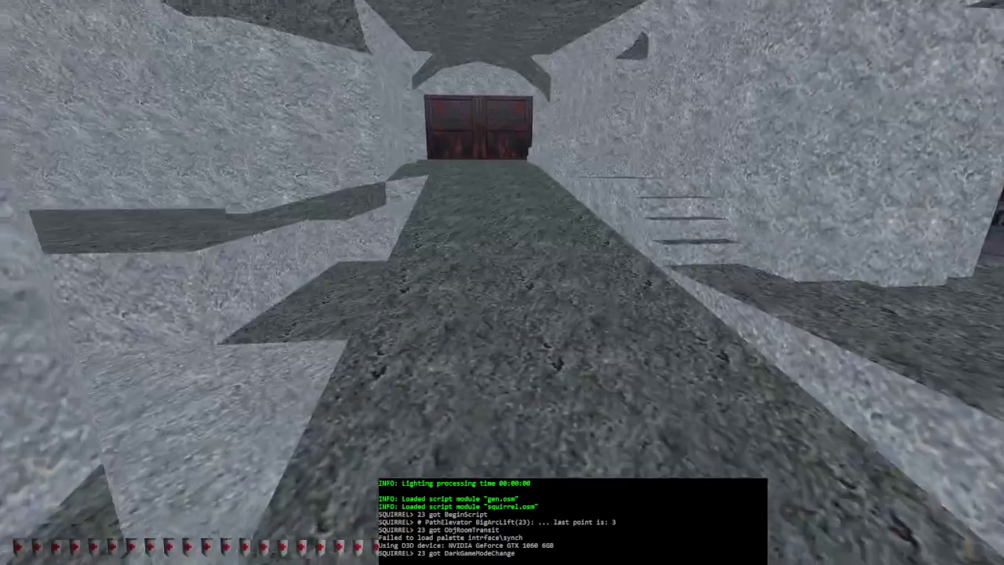
{"action": "key", "text": "alt+e"}
Step: Select the corridor floor brush, then relight and walk to the tank in game mode
{"action": "left_click_drag", "start_coordinate": [268, 230], "coordinate": [261, 173]}
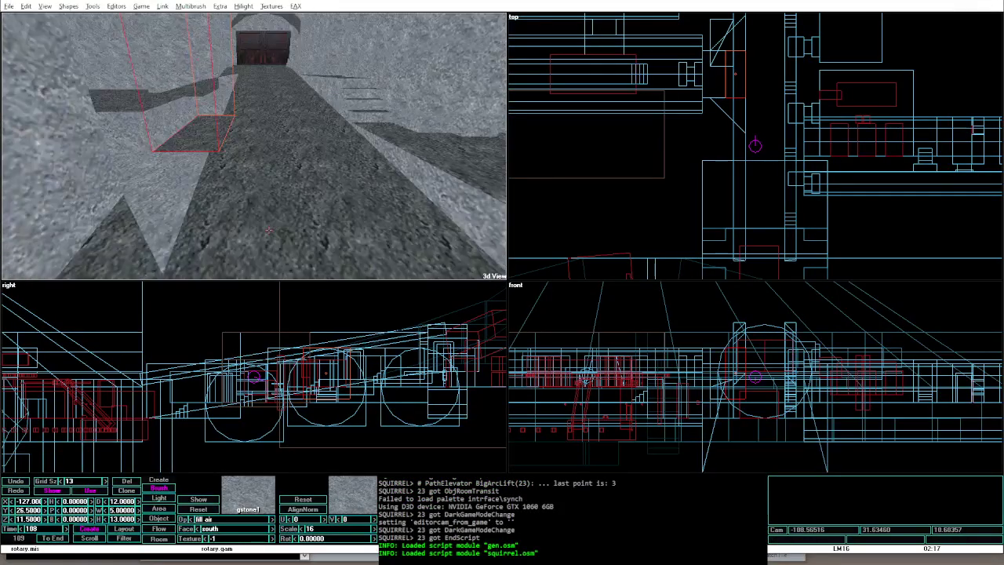
{"action": "left_click", "coordinate": [260, 166]}
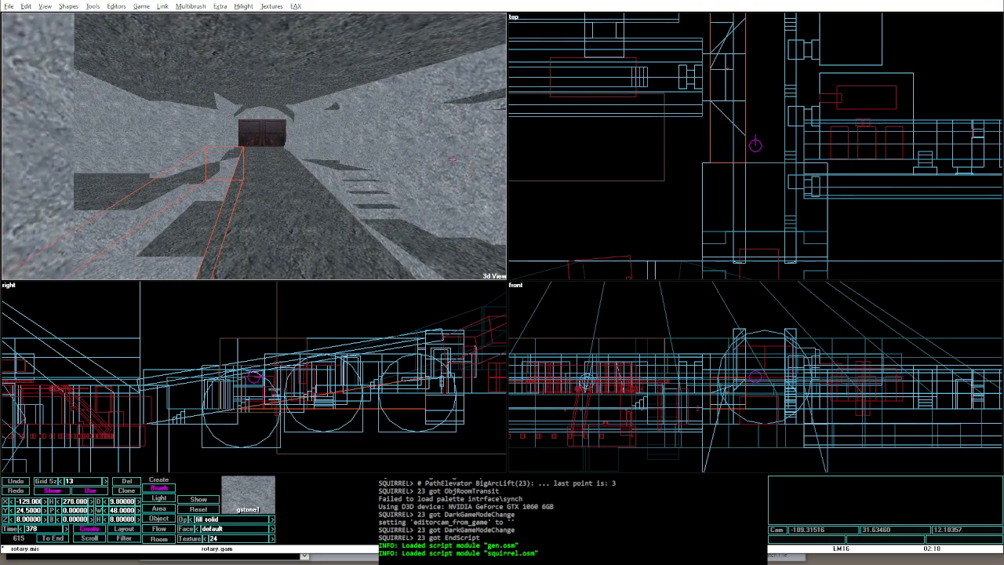
{"action": "key", "text": "alt+g"}
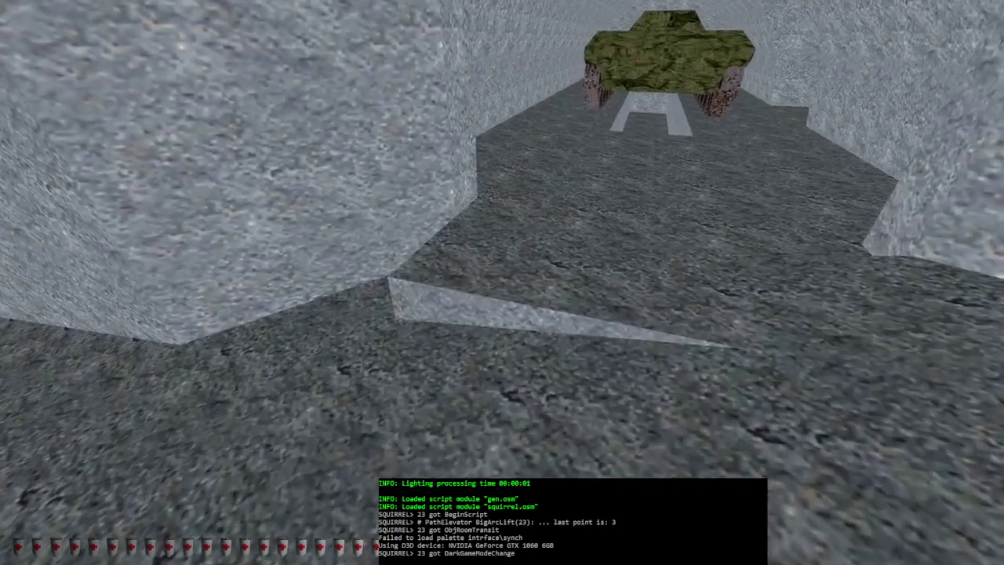
{"action": "key", "text": "alt+F4"}
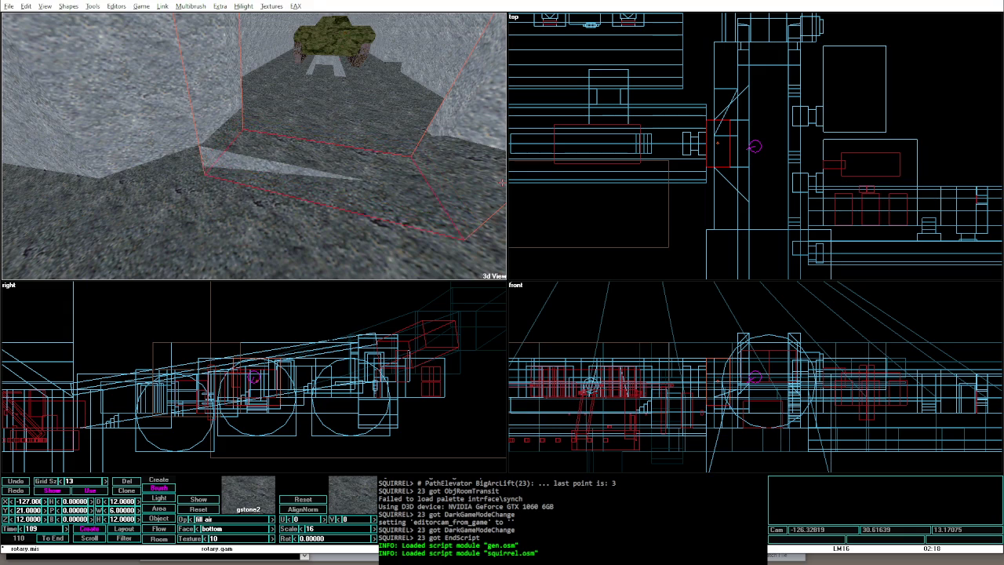
Step: Resize the brush near the tank from 12 to 13 high, then relight and playtest
{"action": "key", "text": "Tab"}
{"action": "key", "text": "Page_Up"}
{"action": "key", "text": "Page_Up"}
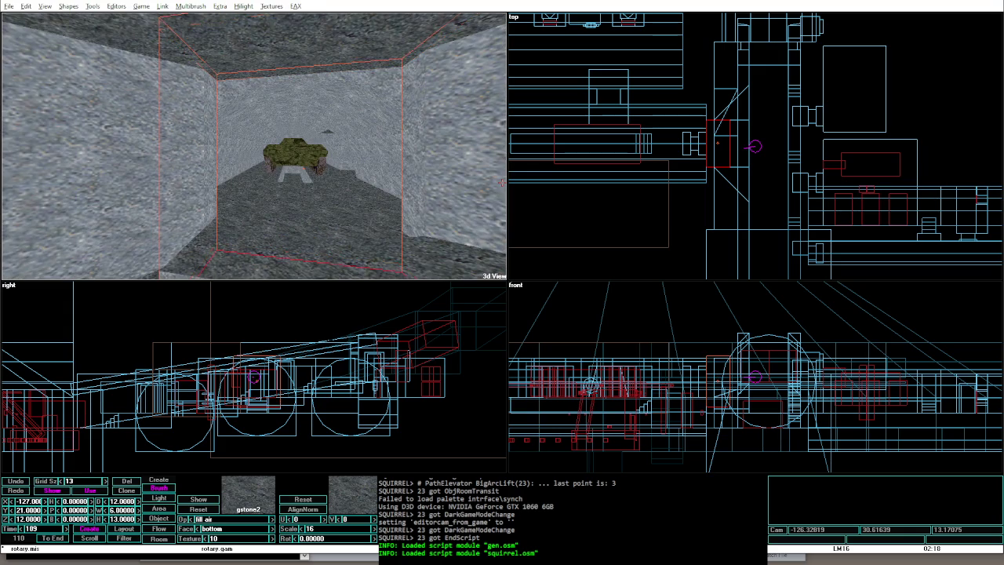
{"action": "key", "text": "Page_Down"}
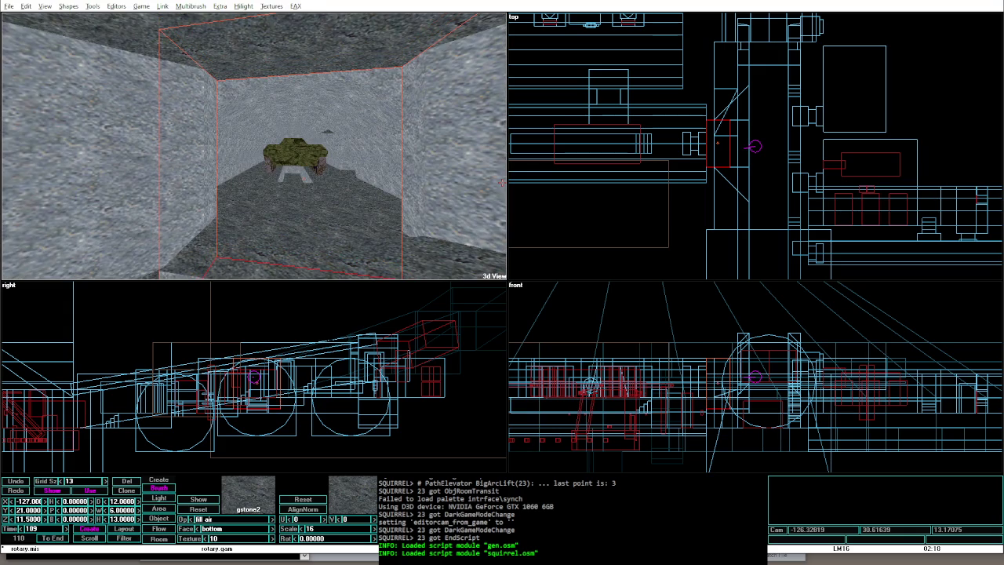
{"action": "key", "text": "alt+g"}
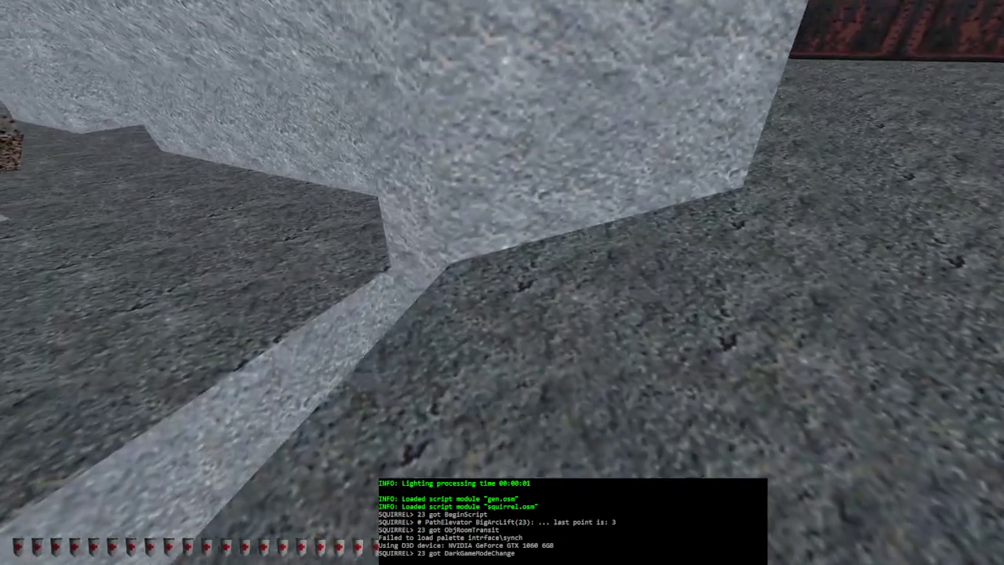
{"action": "key", "text": "alt+e"}
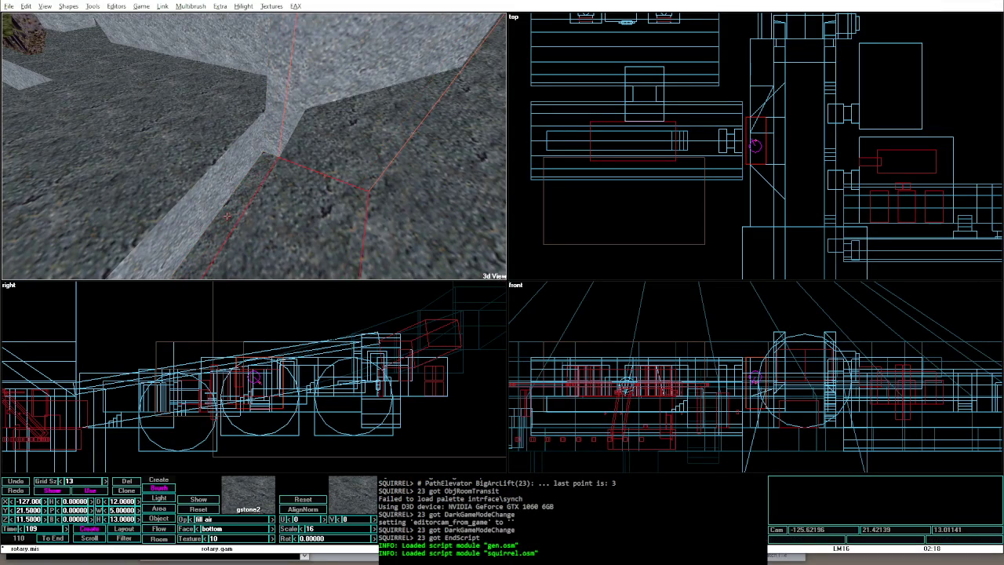
Step: Shrink the next corridor brush from 13 to 11, rebuild, and playtest
{"action": "key", "text": "Tab"}
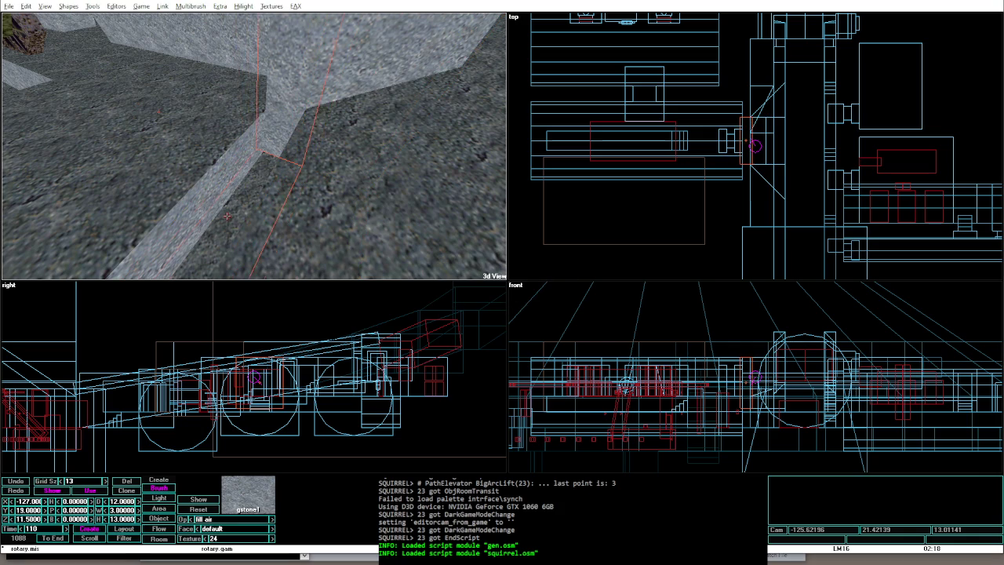
{"action": "key", "text": "ctrl+shift+o"}
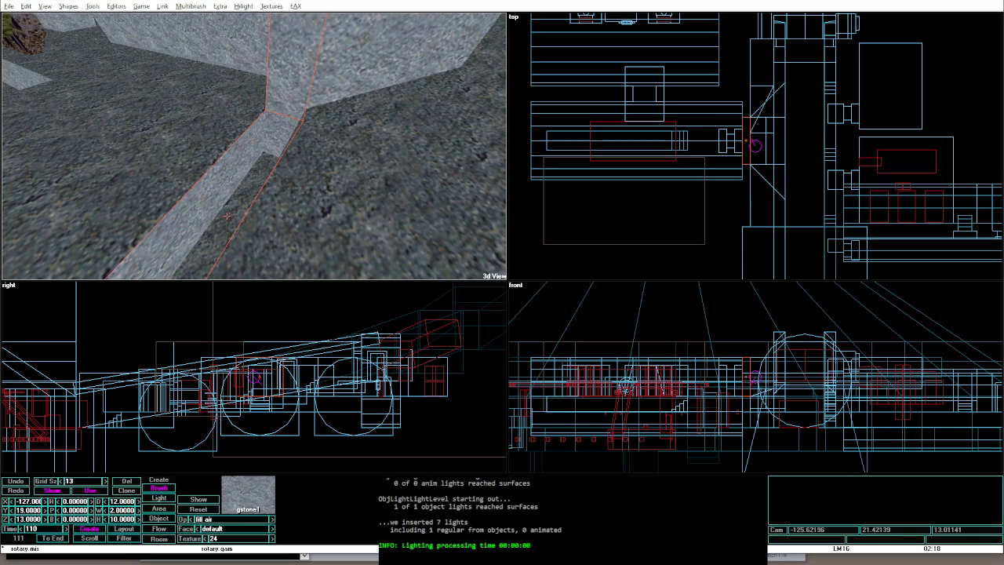
{"action": "key", "text": "ctrl+shift+o"}
{"action": "key", "text": "alt+g"}
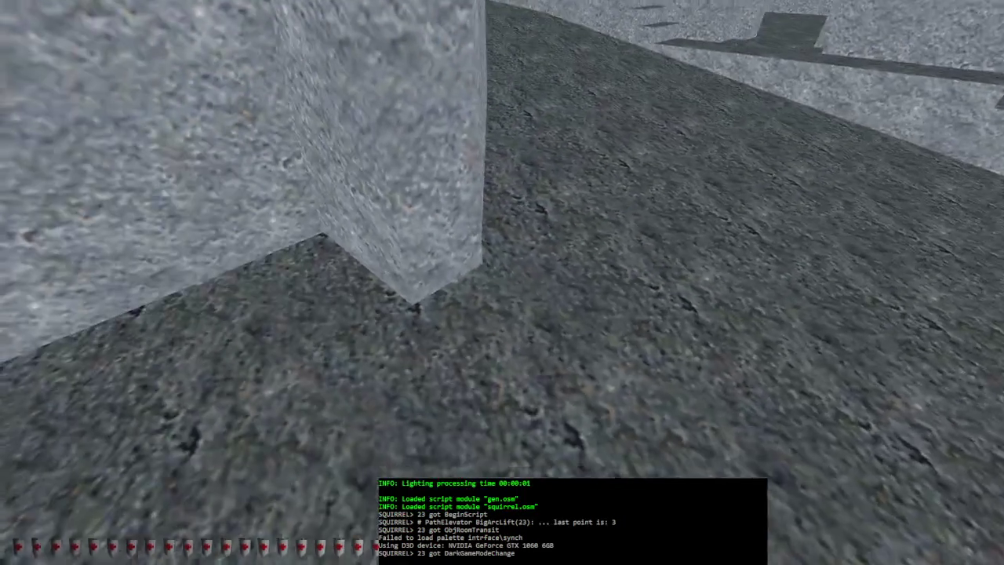
{"action": "key", "text": "alt+e"}
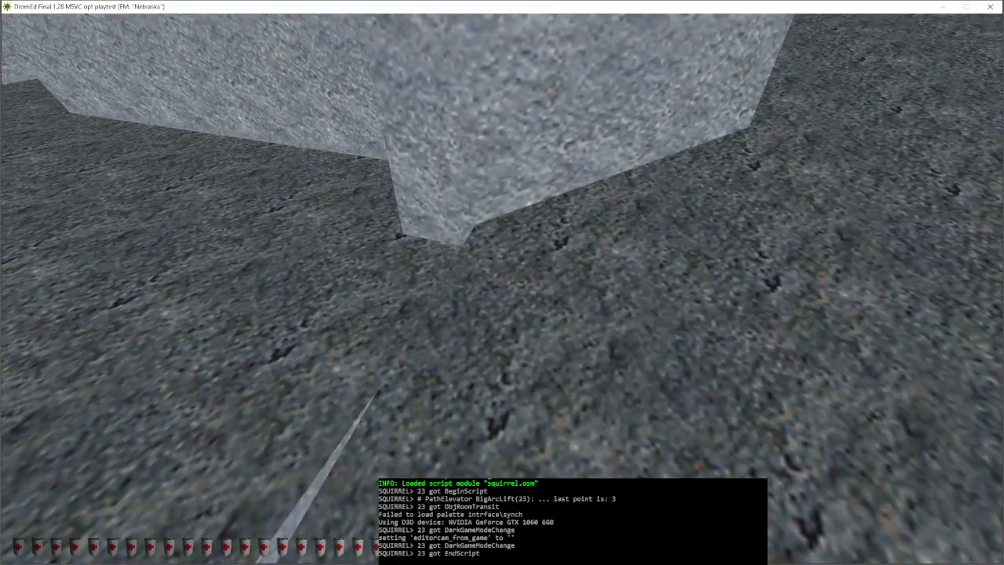
{"action": "left_click", "coordinate": [298, 139]}
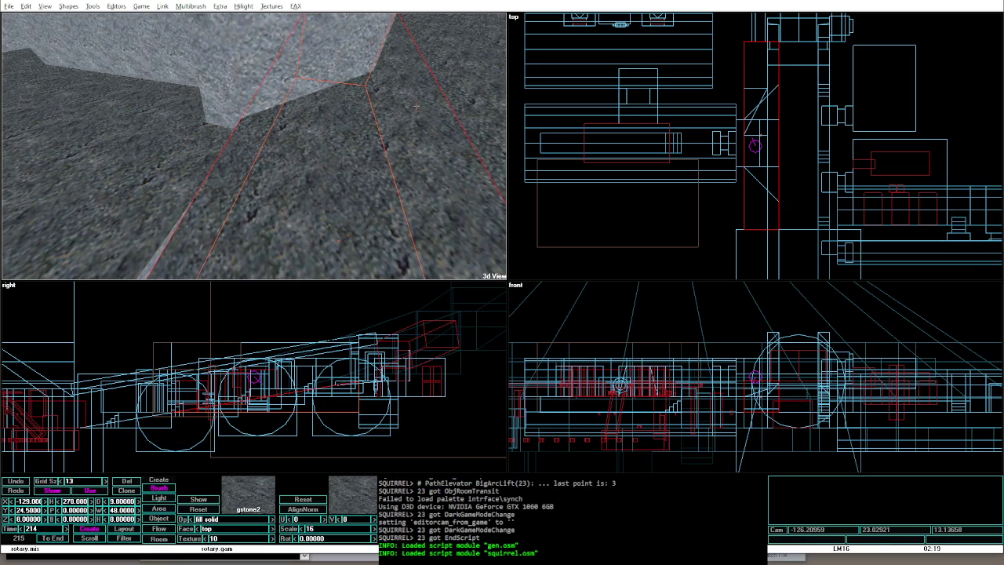
Step: Nudge the corner wedge sideways into place and relight the level
{"action": "left_click", "coordinate": [757, 108]}
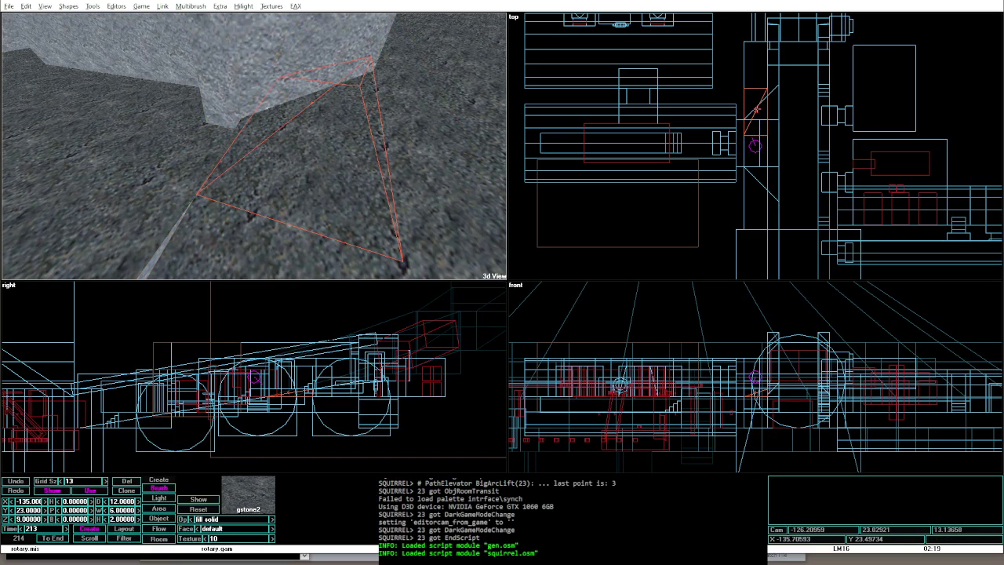
{"action": "key", "text": "Left"}
{"action": "key", "text": "Left"}
{"action": "key", "text": "Left"}
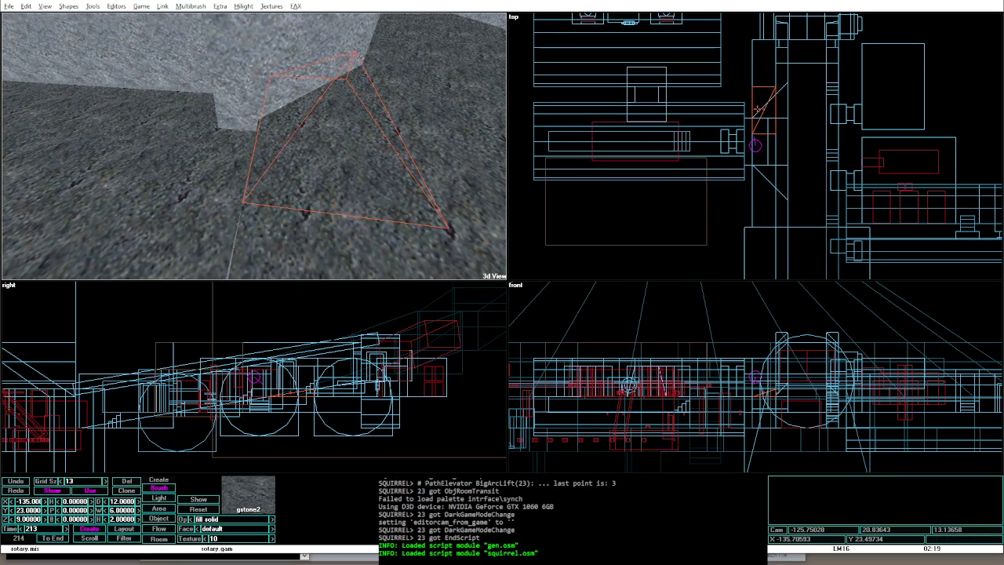
{"action": "key", "text": "ctrl+Left"}
{"action": "key", "text": "ctrl+Left"}
{"action": "key", "text": "ctrl+Left"}
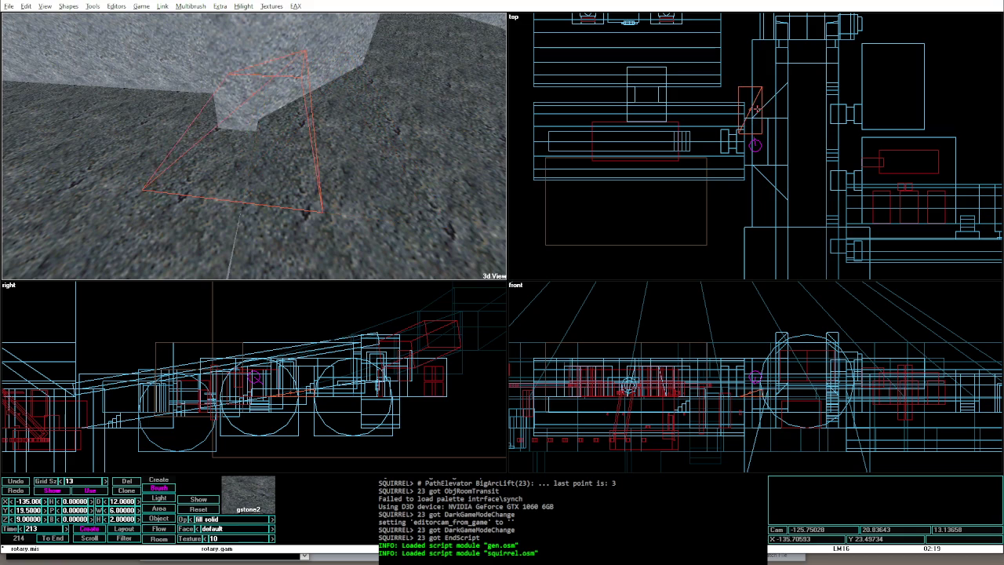
{"action": "key", "text": "ctrl+Right"}
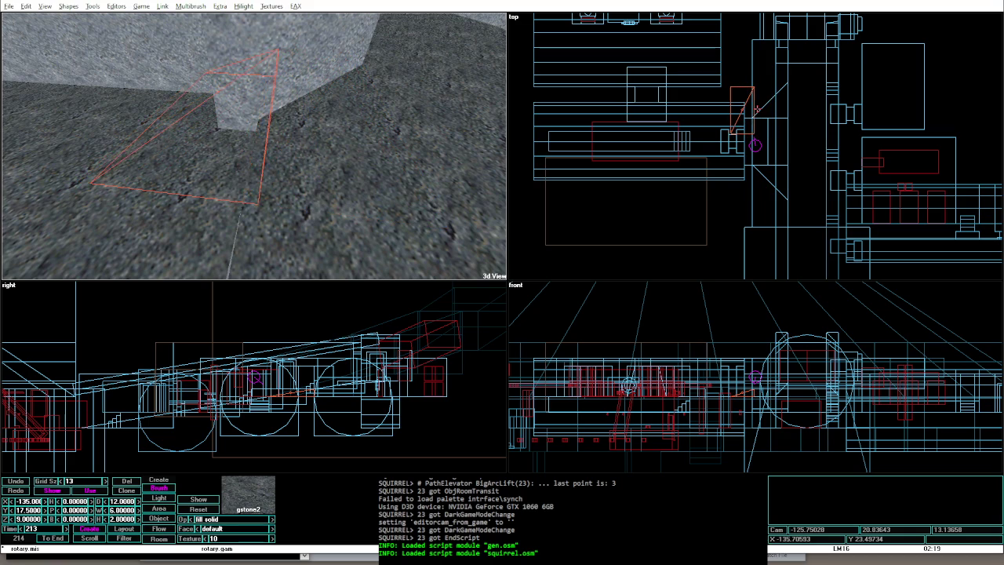
{"action": "key", "text": "ctrl+Right"}
{"action": "key", "text": "Left"}
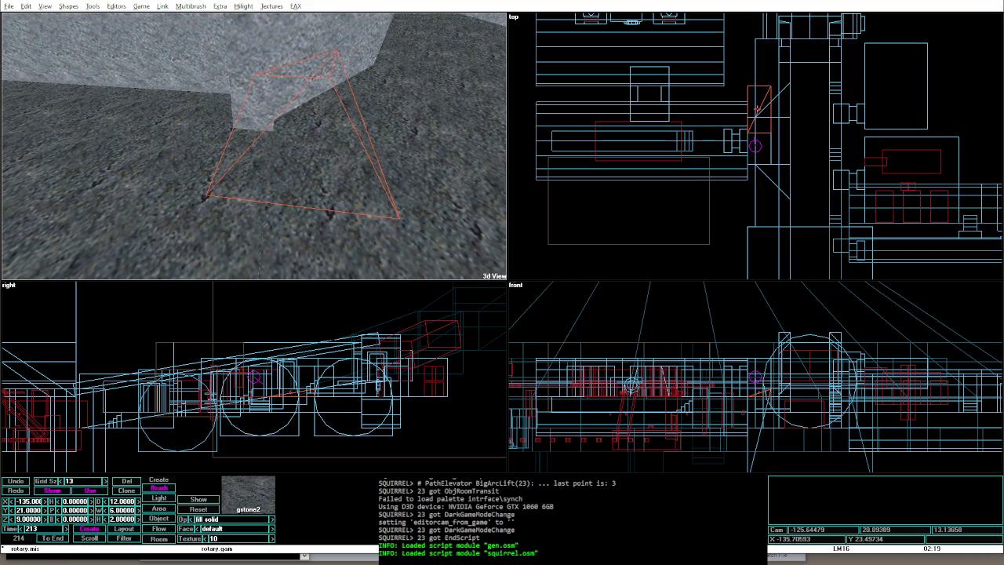
{"action": "key", "text": "ctrl+l"}
Step: Narrow the strip brush beside the wedge and launch a playtest
{"action": "left_click", "coordinate": [442, 154]}
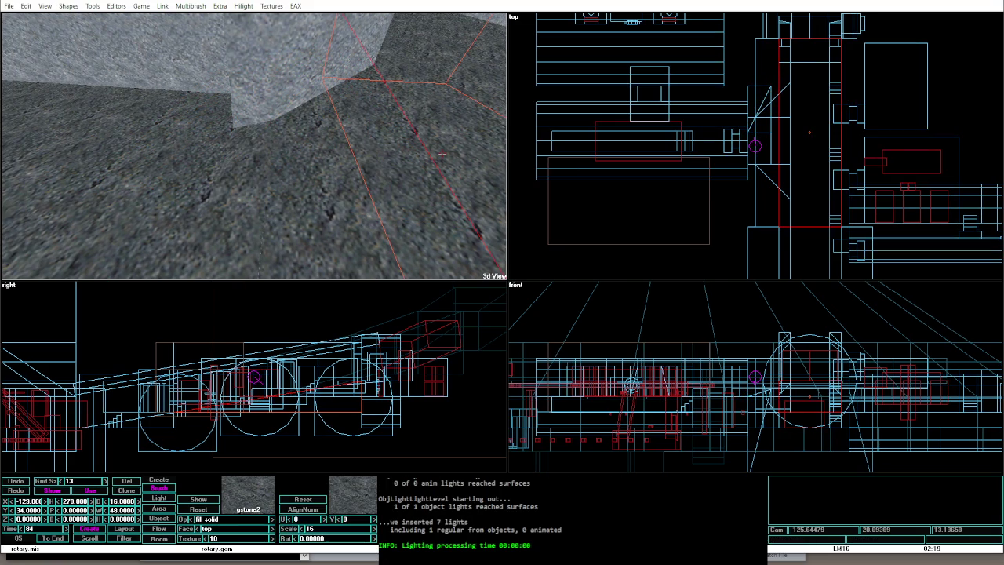
{"action": "left_click", "coordinate": [756, 61]}
{"action": "key", "text": "shift+Left"}
{"action": "key", "text": "shift+Left"}
{"action": "key", "text": "shift+Left"}
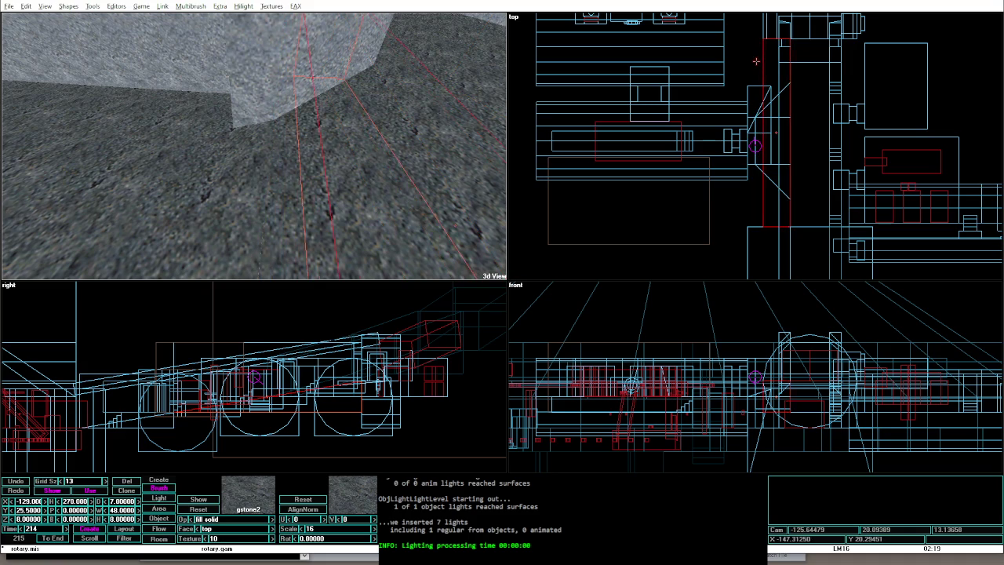
{"action": "key", "text": "alt+g"}
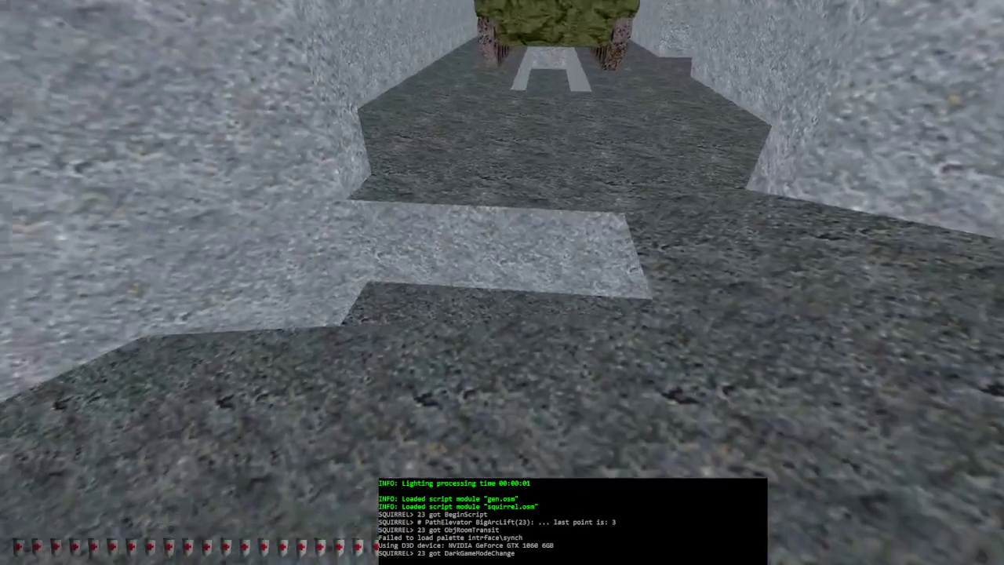
Step: Select the fill-air brush by the corner and run another quick playtest
{"action": "key", "text": "alt+e"}
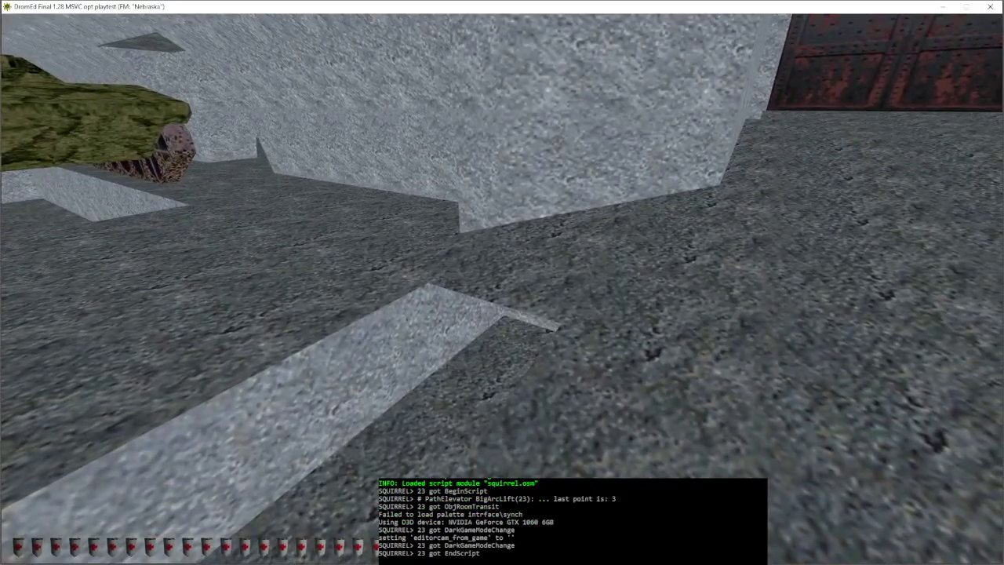
{"action": "left_click", "coordinate": [225, 181]}
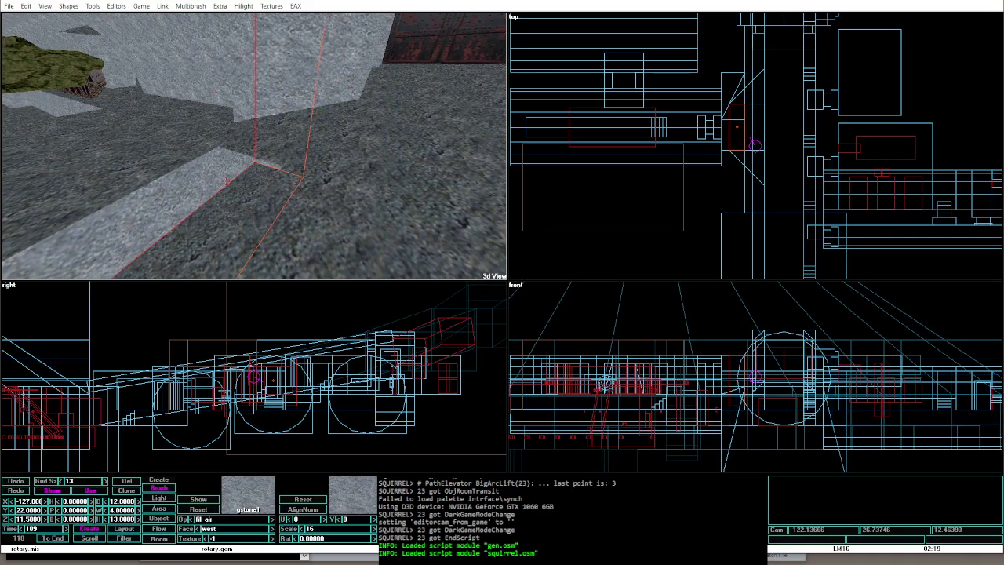
{"action": "key", "text": "alt+g"}
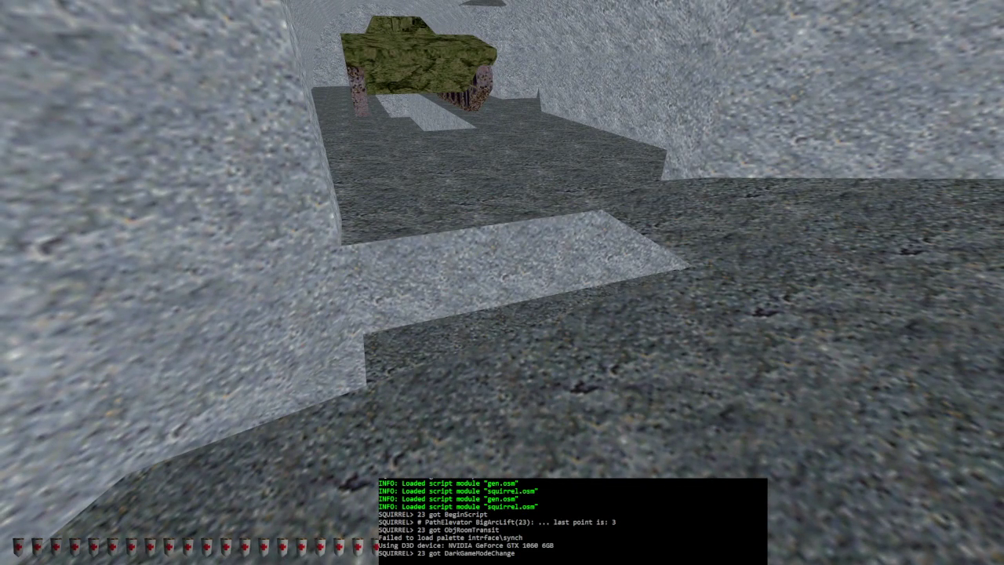
{"action": "key", "text": "alt+e"}
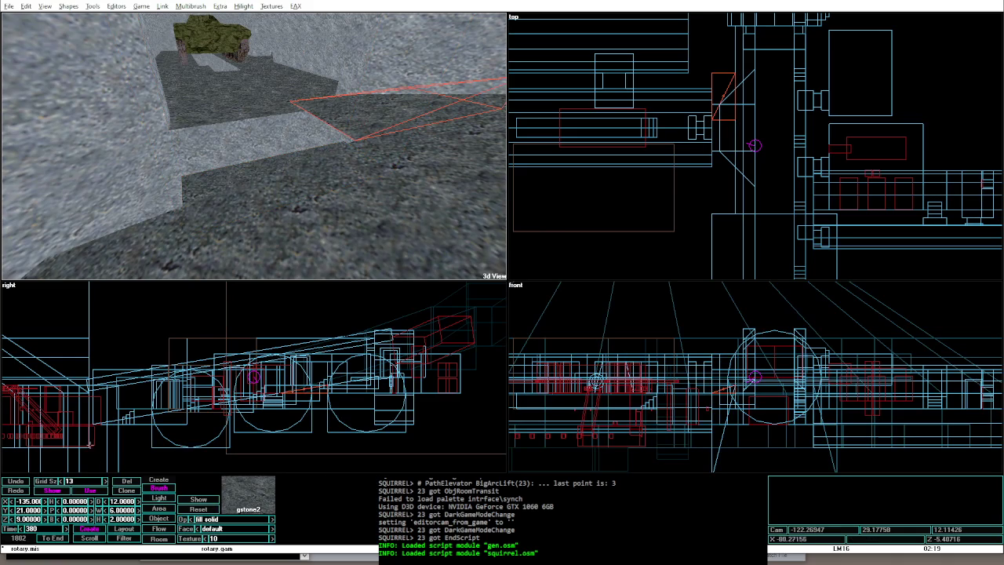
Step: Set the wedge to depth 6, width 12, positioned at X -130, Y 24
{"action": "type", "text": "6."}
{"action": "key", "text": "Tab"}
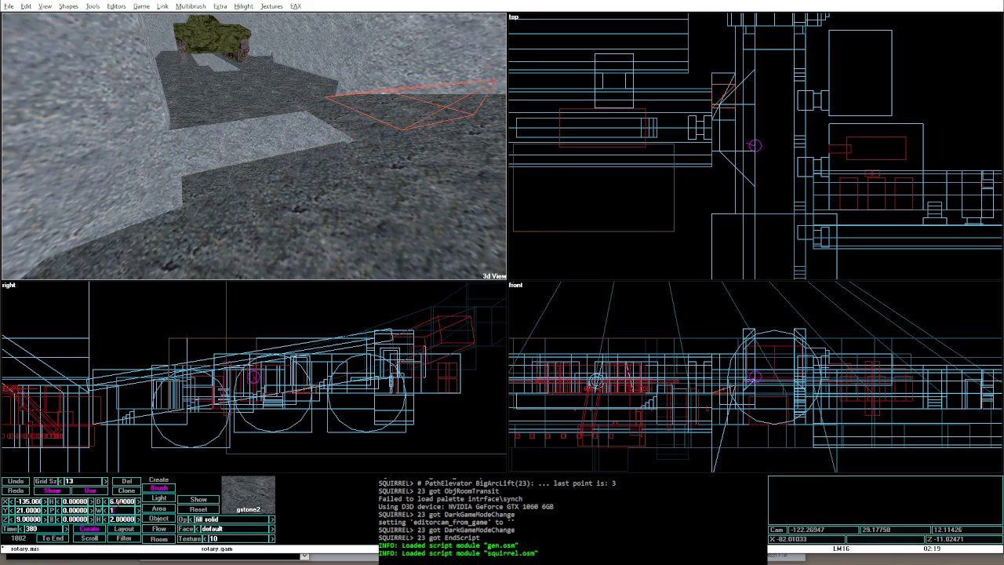
{"action": "type", "text": "12"}
{"action": "key", "text": "Return"}
{"action": "type", "text": "-130"}
{"action": "key", "text": "Tab"}
{"action": "type", "text": "24"}
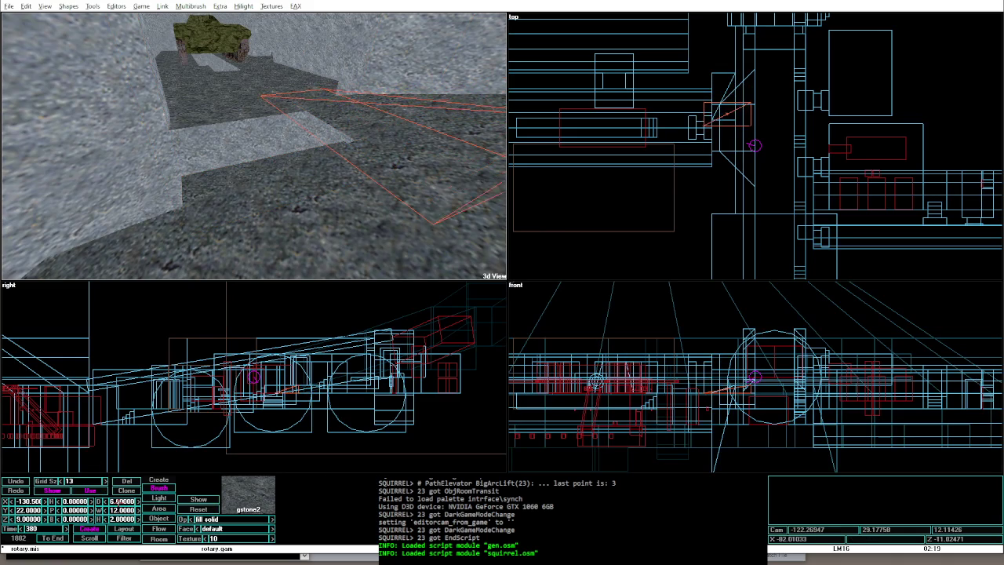
{"action": "key", "text": "Return"}
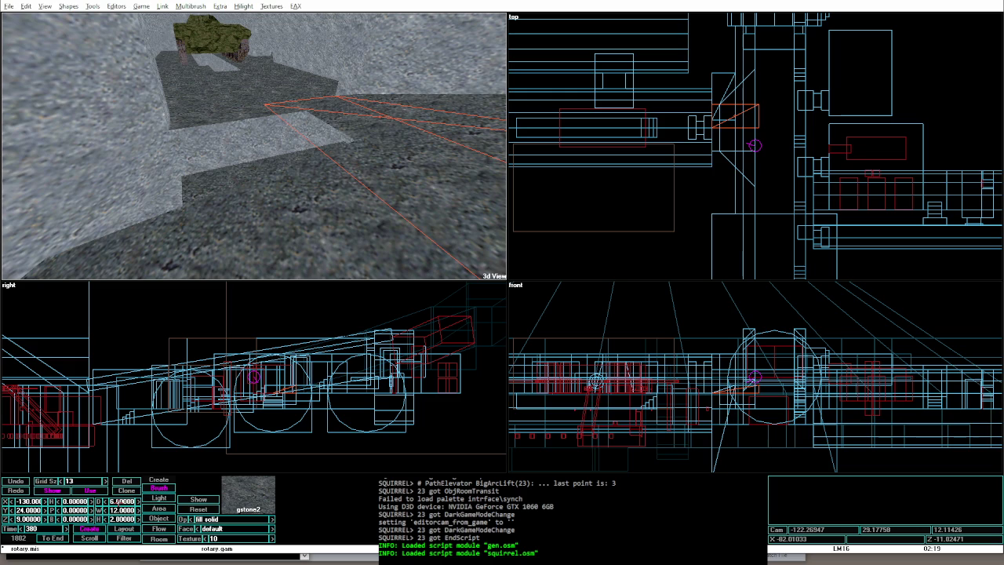
Step: Rotate the wedge 90 degrees and move it to X -123, Y 23, Z 7
{"action": "type", "text": "90"}
{"action": "key", "text": "Return"}
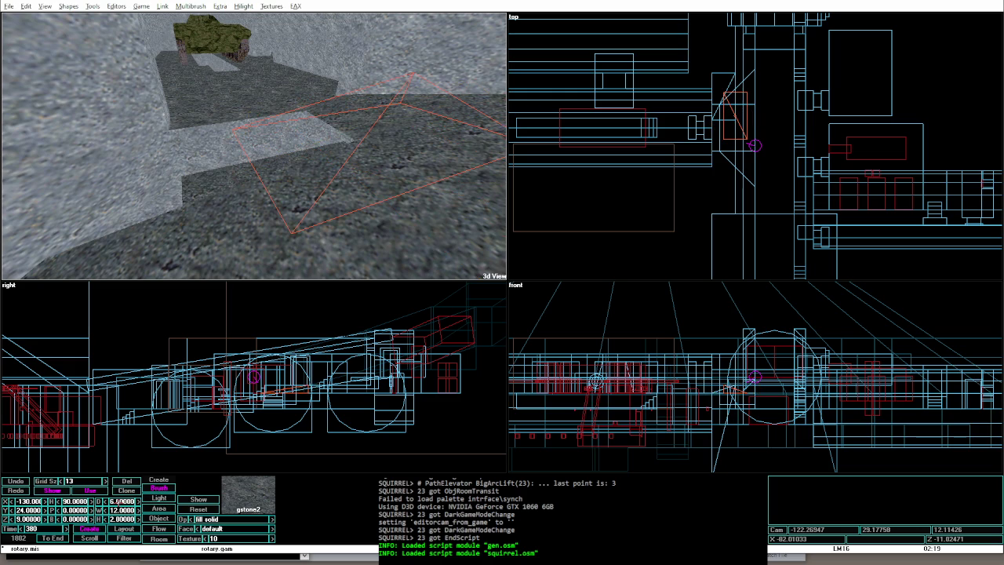
{"action": "type", "text": "-127"}
{"action": "key", "text": "Tab"}
{"action": "type", "text": "23"}
{"action": "key", "text": "Return"}
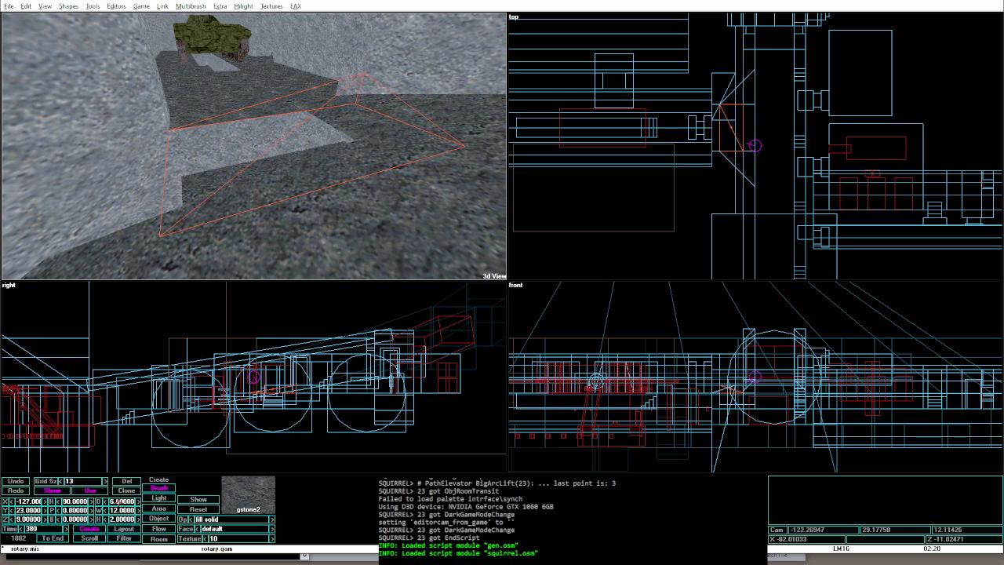
{"action": "type", "text": "-123"}
{"action": "key", "text": "Tab"}
{"action": "key", "text": "Tab"}
{"action": "type", "text": "7"}
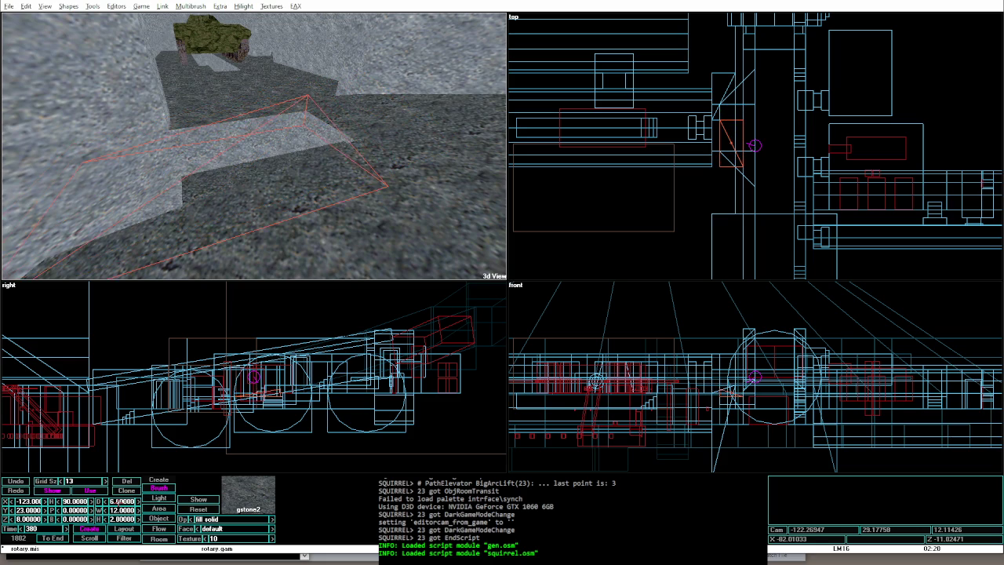
{"action": "key", "text": "Return"}
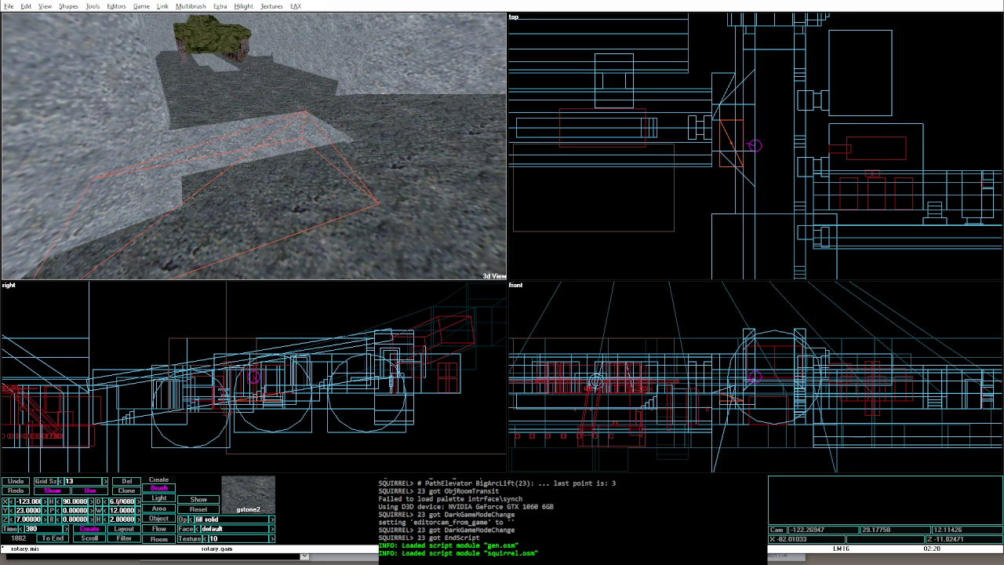
Step: Change the wedge bank, restore depth 12 and heading 0, set pitch 180, and relight
{"action": "key", "text": "Up"}
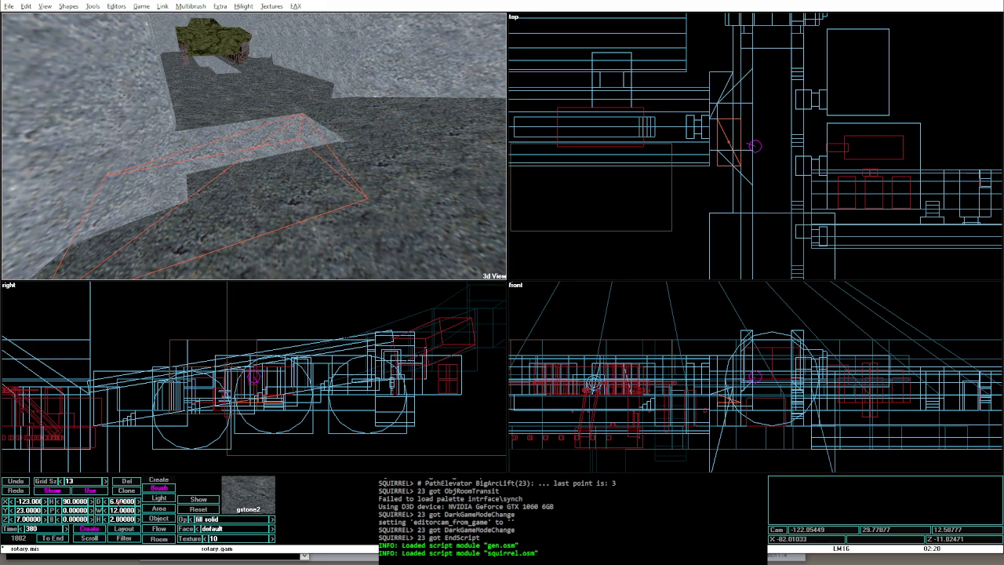
{"action": "left_click", "coordinate": [76, 519]}
{"action": "type", "text": "80"}
{"action": "key", "text": "Return"}
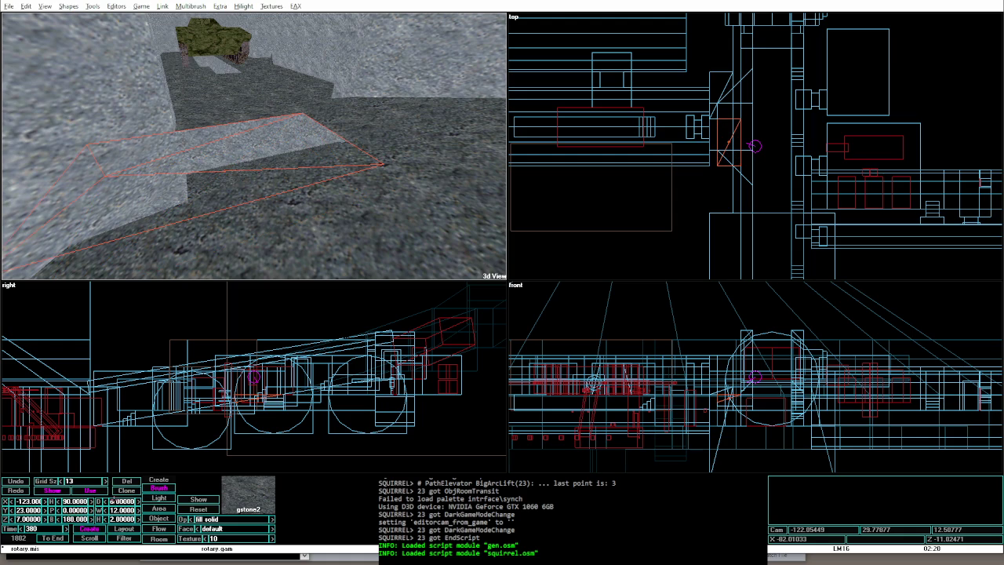
{"action": "type", "text": "12"}
{"action": "key", "text": "Return"}
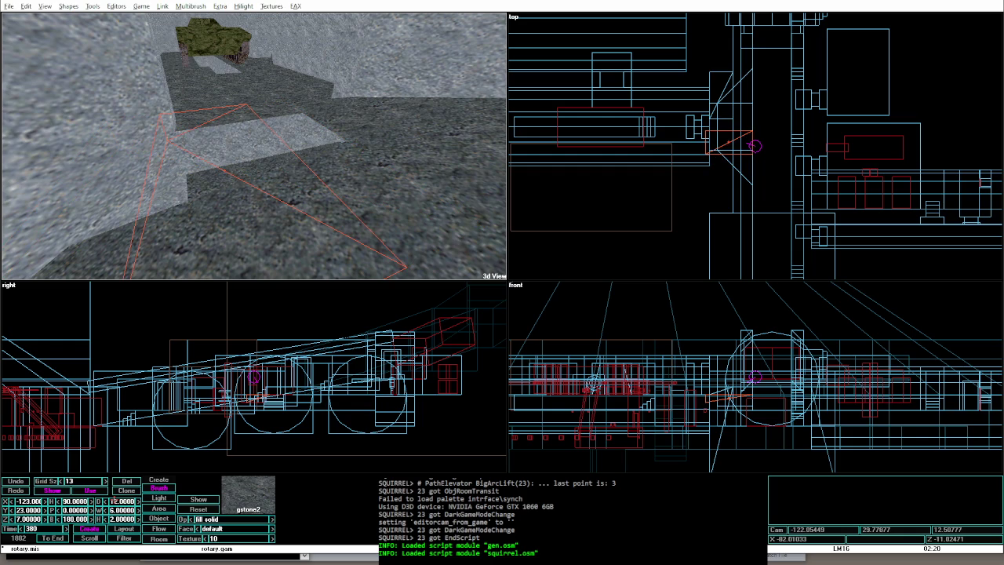
{"action": "type", "text": "0"}
{"action": "key", "text": "Return"}
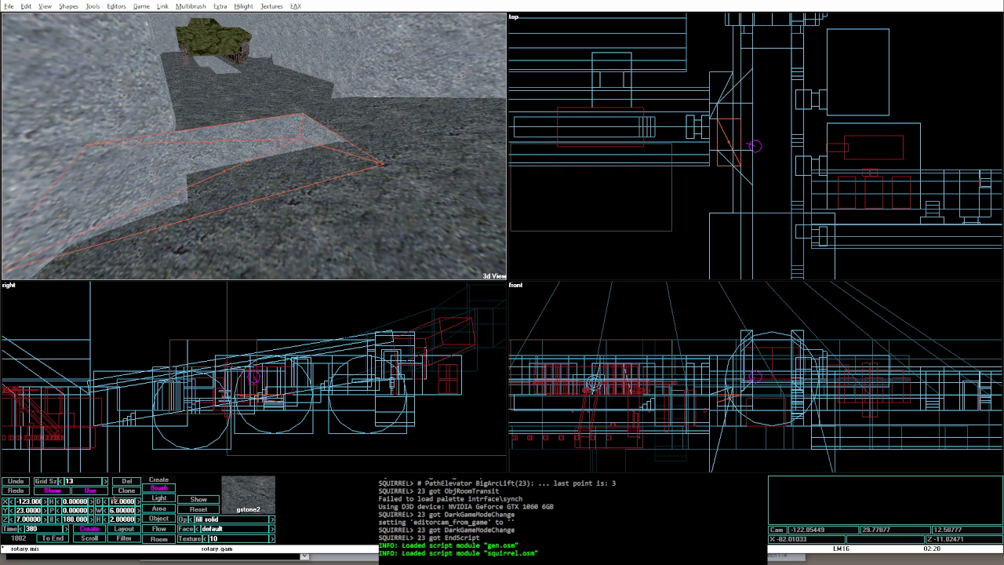
{"action": "key", "text": "Left"}
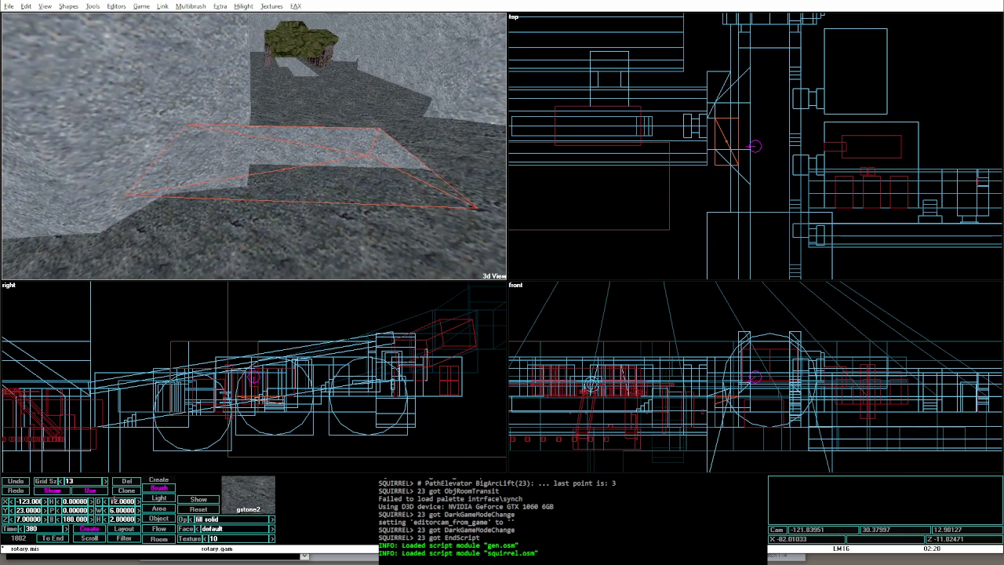
{"action": "type", "text": "180"}
{"action": "key", "text": "Return"}
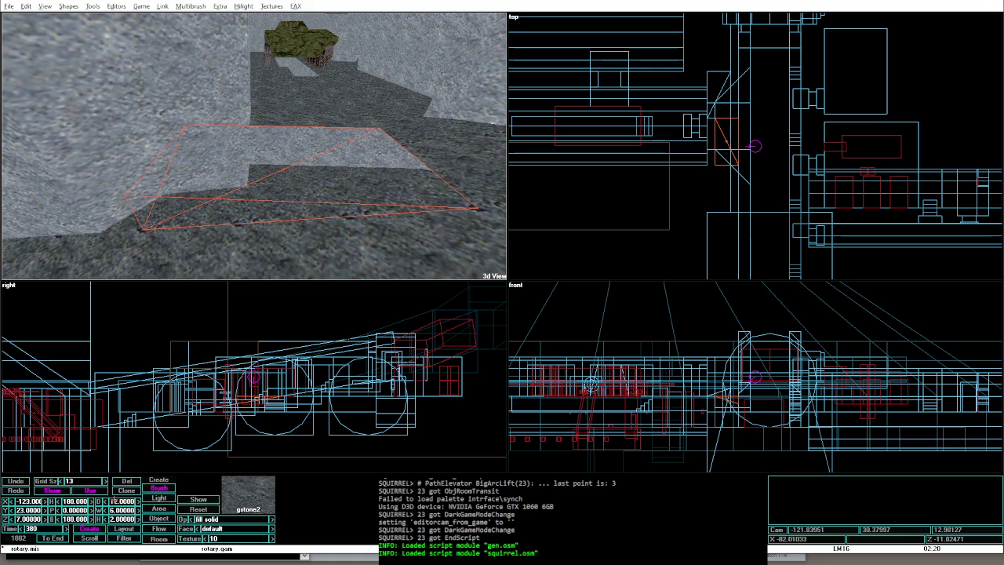
{"action": "key", "text": "alt+o"}
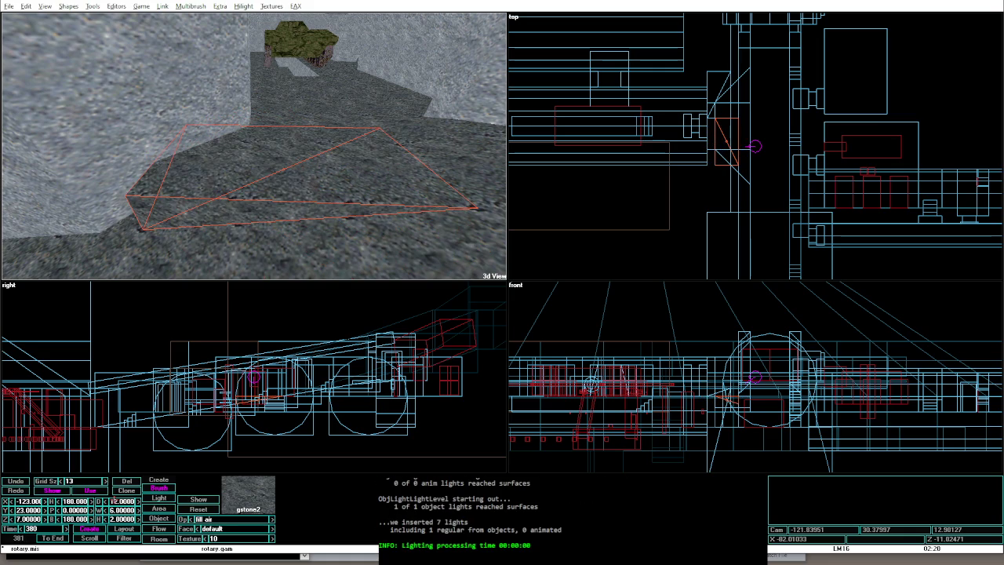
Step: Rerun the lighting and playtest from the view near the flipped wedge
{"action": "key", "text": "alt+o"}
{"action": "key", "text": "Right"}
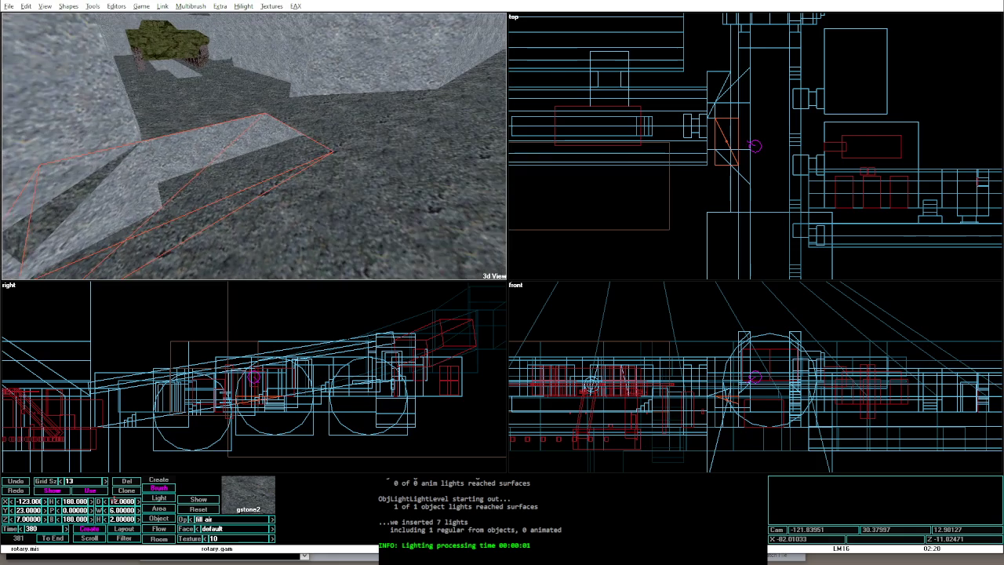
{"action": "key", "text": "Up"}
{"action": "key", "text": "Up"}
{"action": "key", "text": "Up"}
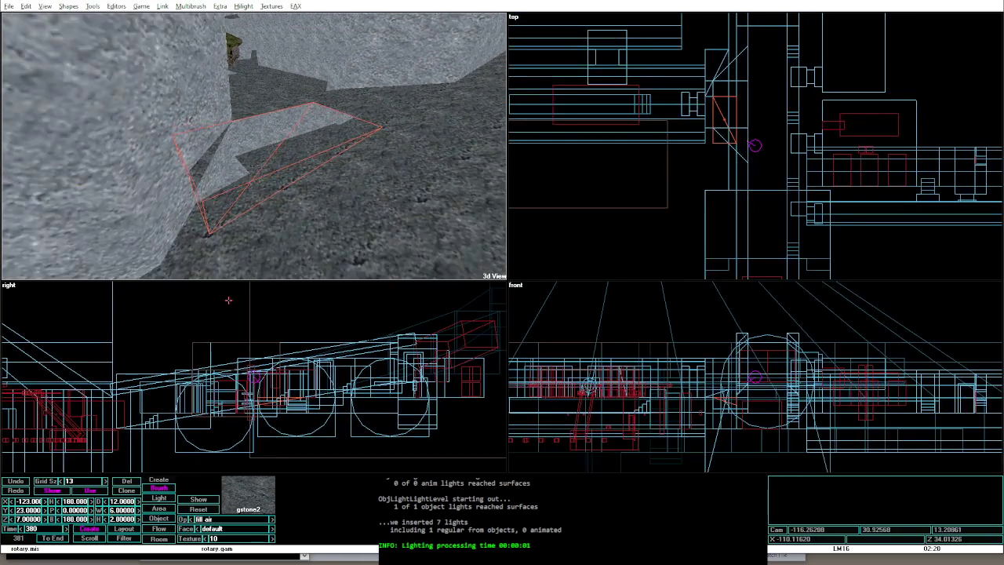
{"action": "key", "text": "alt+g"}
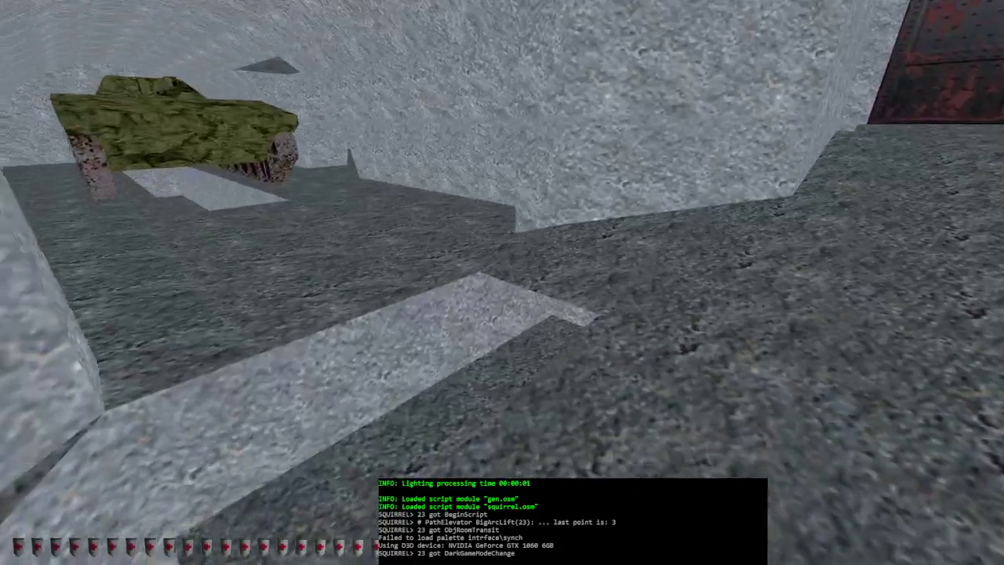
{"action": "key", "text": "alt+e"}
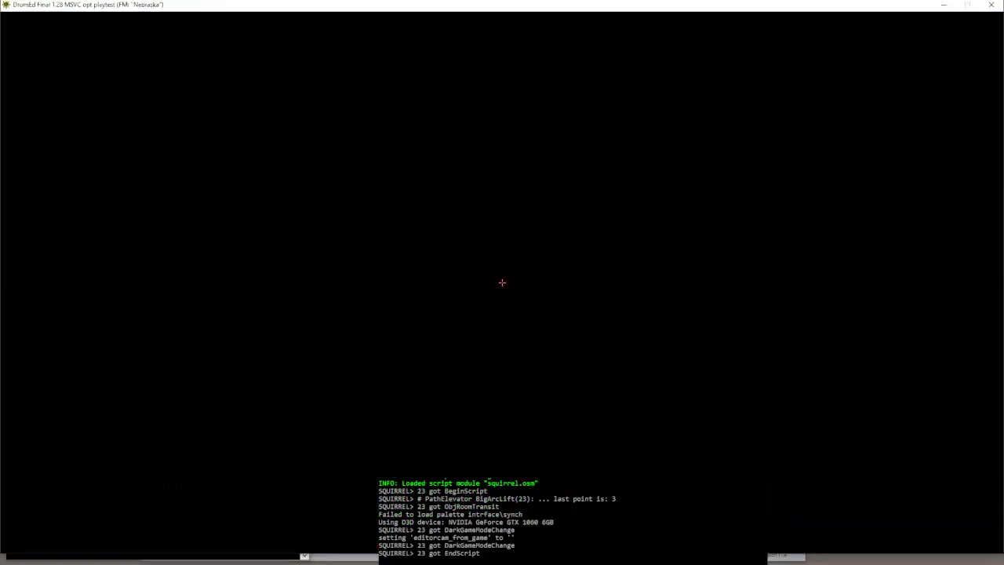
{"action": "left_click", "coordinate": [294, 171]}
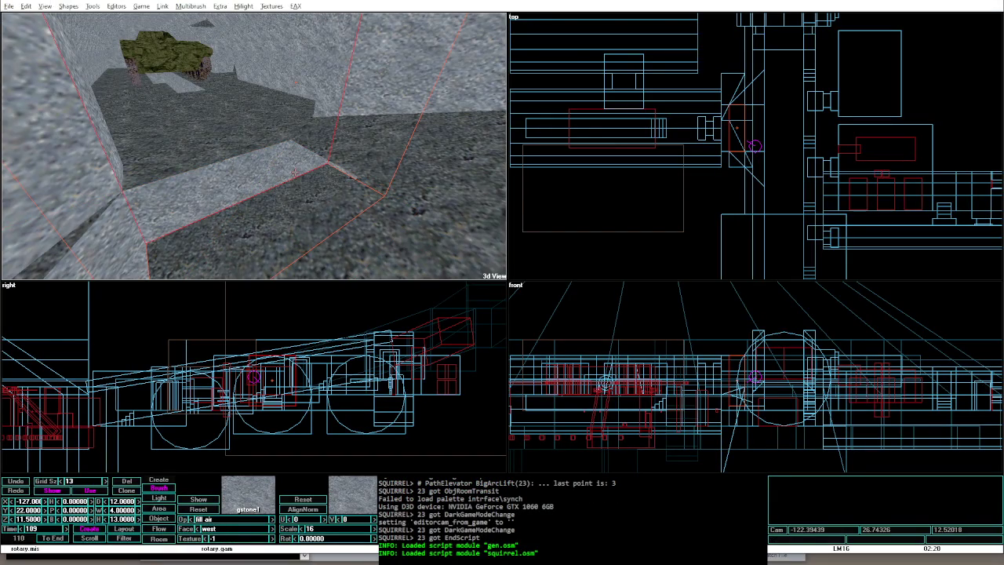
Step: Shrink the selected brush's depth, then select another corner brush and nudge it slightly
{"action": "key", "text": "Left"}
{"action": "left_click", "coordinate": [294, 171]}
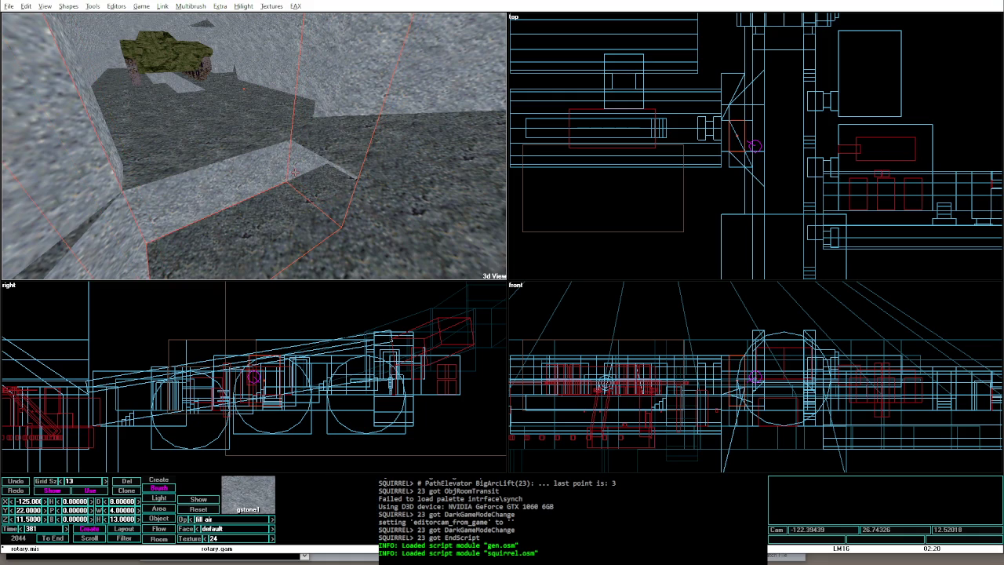
{"action": "key", "text": "Right"}
{"action": "key", "text": "Down"}
Step: Select brush 110 and set it to Z 13 and height 10, then relight and playtest
{"action": "key", "text": "ctrl+g"}
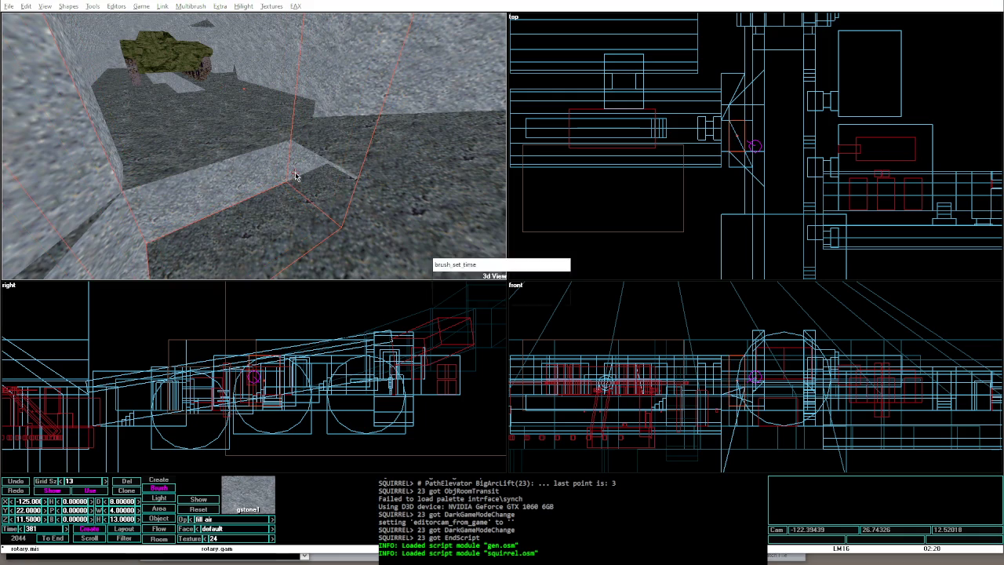
{"action": "type", "text": "110"}
{"action": "key", "text": "Return"}
{"action": "key", "text": "ctrl+Left"}
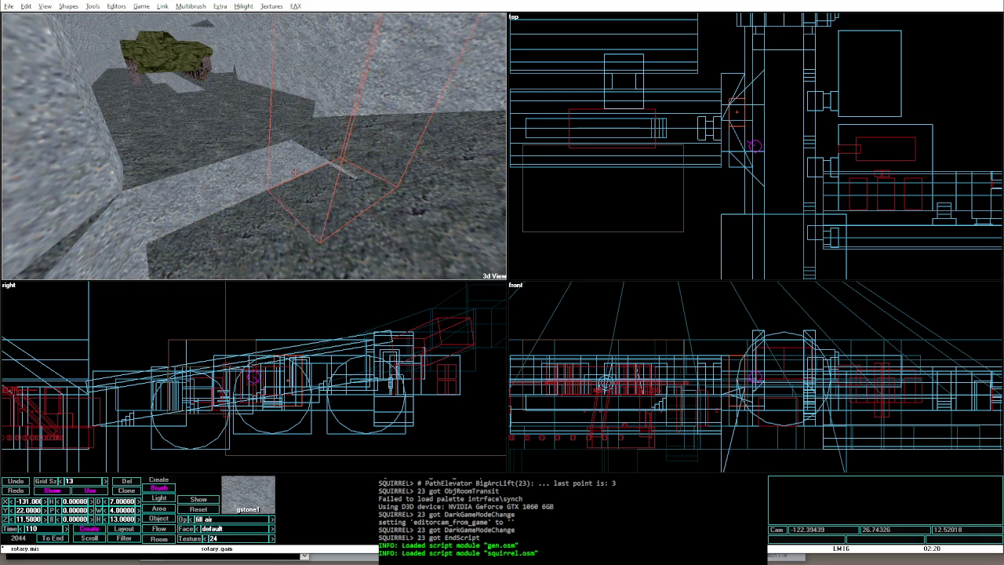
{"action": "key", "text": "ctrl+Down"}
{"action": "key", "text": "ctrl+Down"}
{"action": "key", "text": "ctrl+Down"}
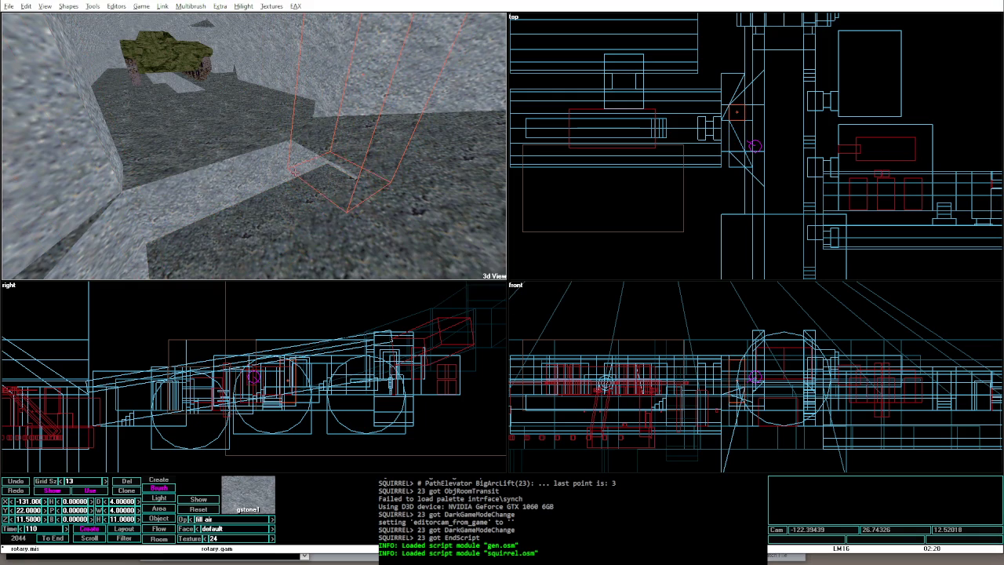
{"action": "key", "text": "alt+g"}
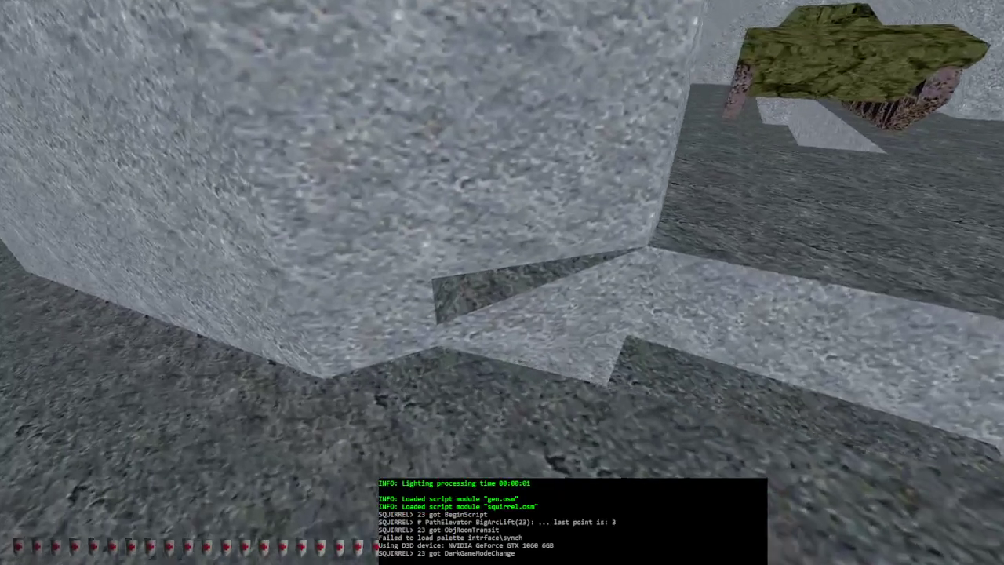
{"action": "key", "text": "alt+e"}
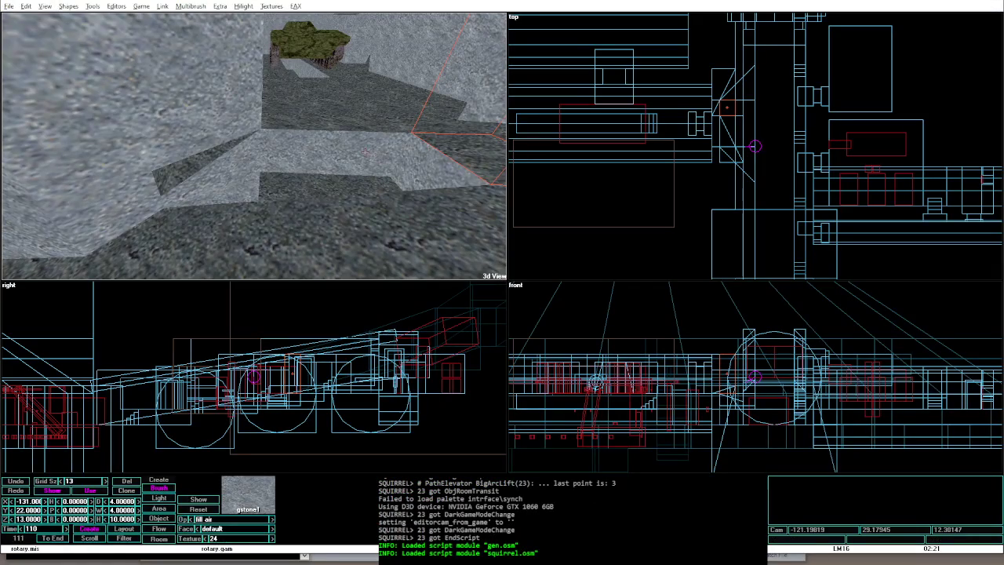
Step: Raise the corner wedge brush, trim its depth to 10, then relight and playtest
{"action": "left_click", "coordinate": [463, 223]}
{"action": "left_click_drag", "start_coordinate": [451, 229], "coordinate": [491, 182]}
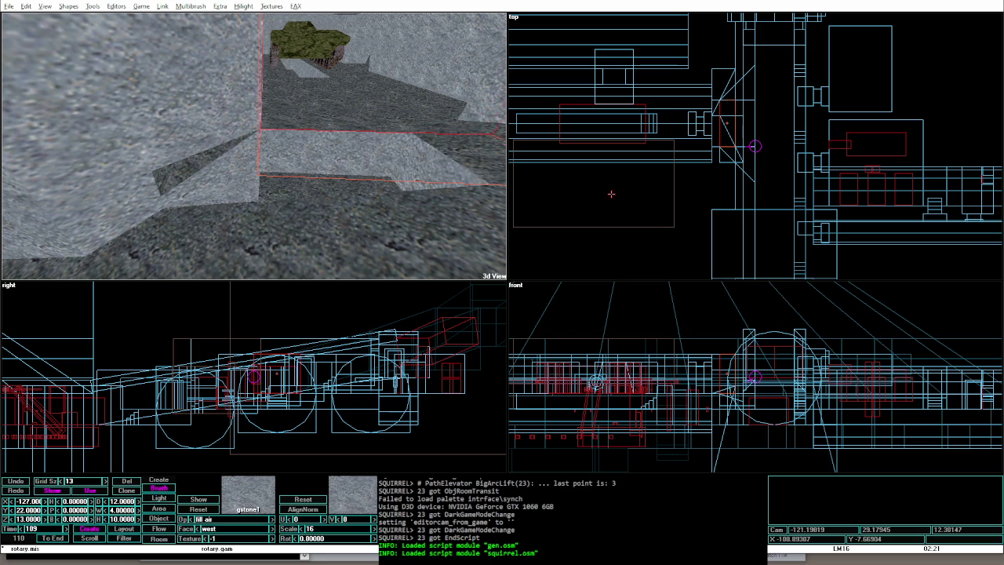
{"action": "key", "text": "alt+g"}
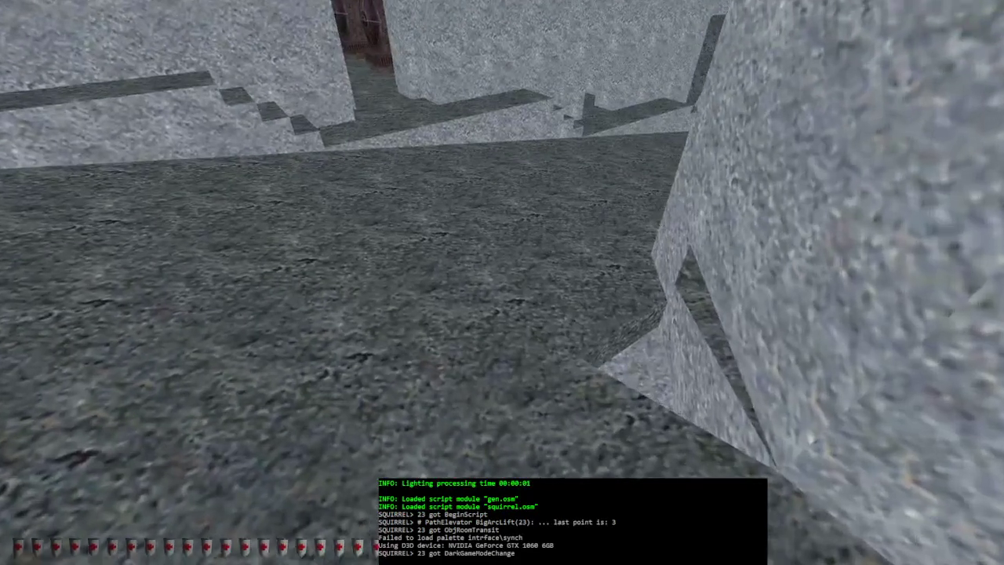
{"action": "key", "text": "alt+e"}
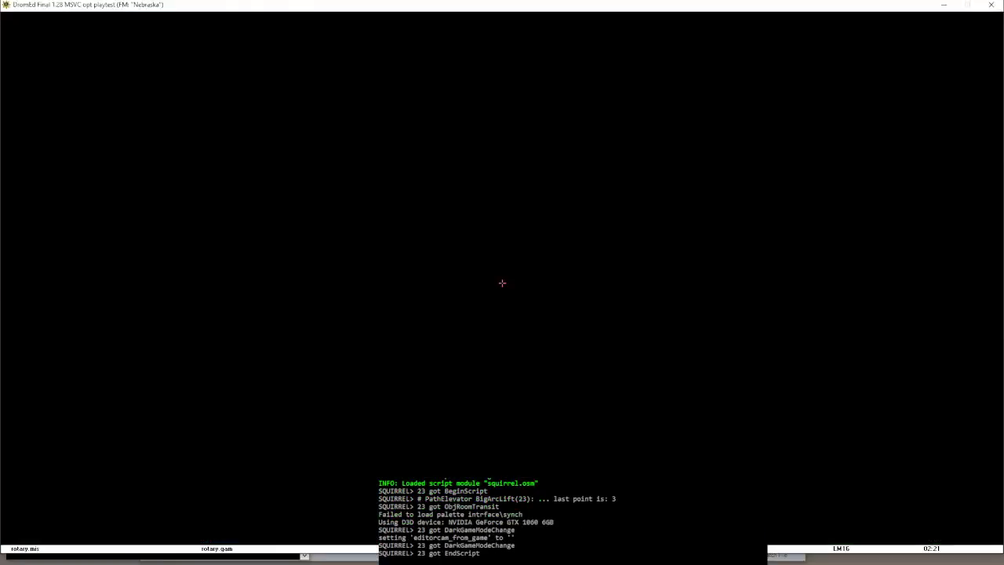
Step: Playtest again, walking through the stone room toward the tank to inspect the wall edge
{"action": "key", "text": "alt+g"}
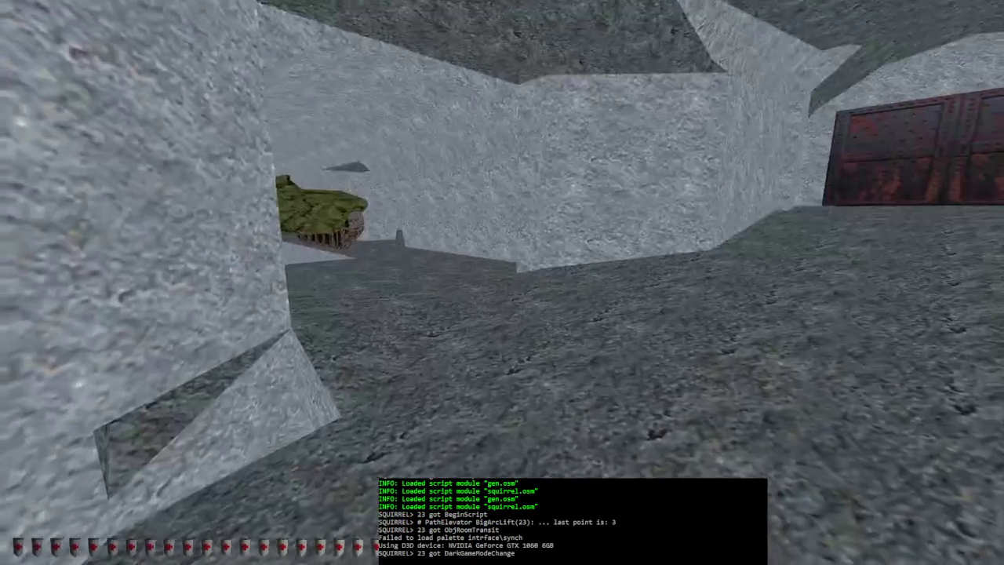
{"action": "key", "text": "w"}
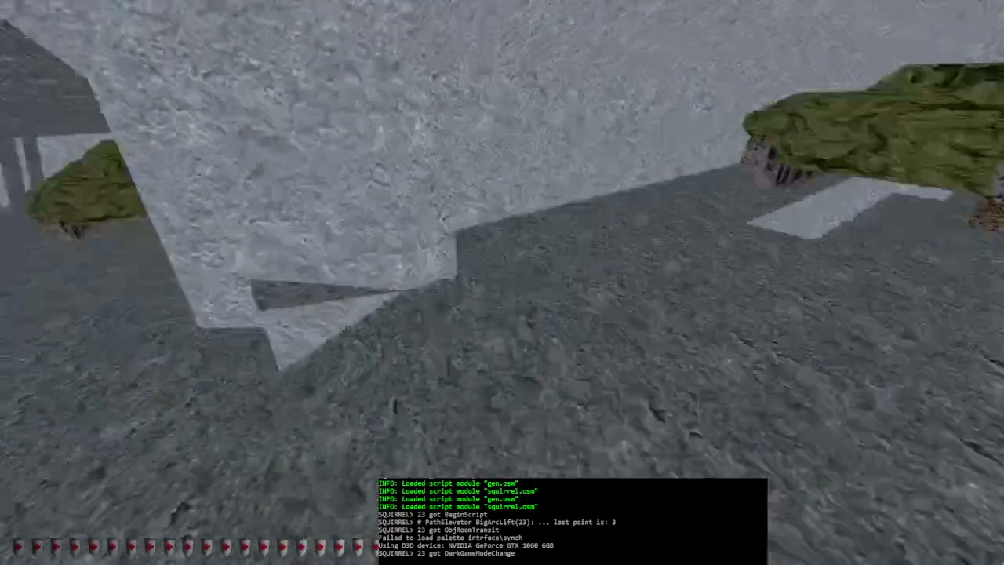
{"action": "key", "text": "w"}
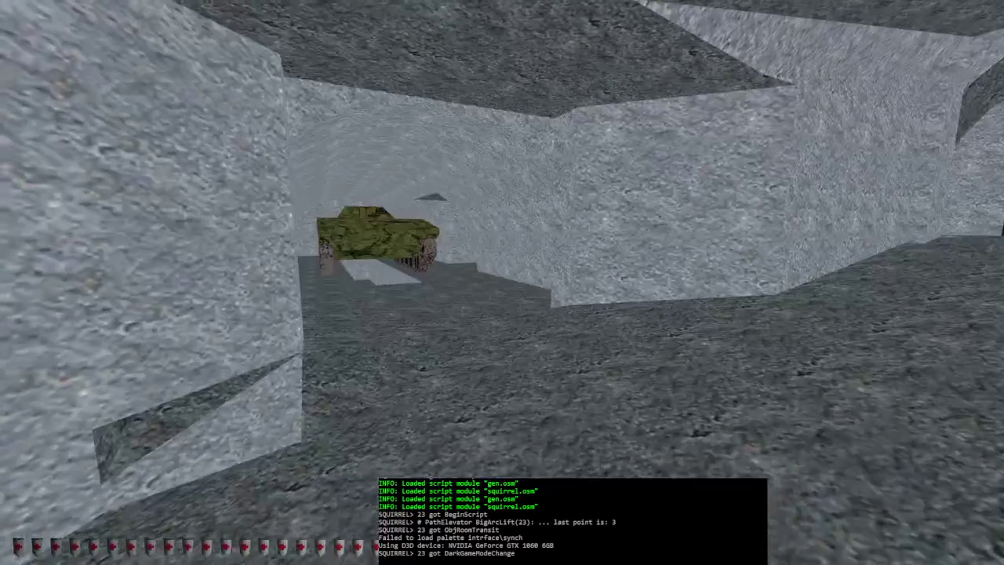
{"action": "key", "text": "w"}
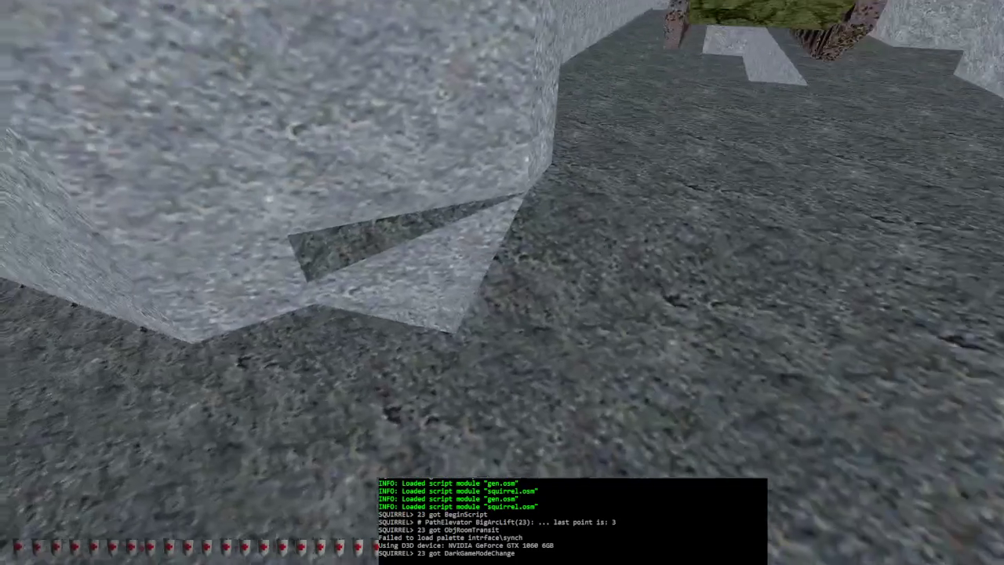
{"action": "key", "text": "alt+e"}
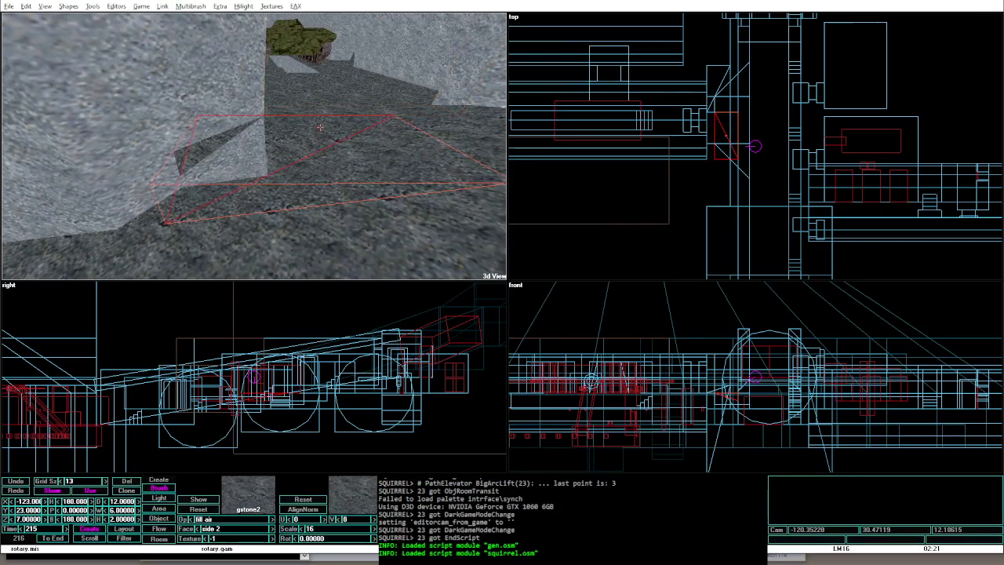
Step: Inspect the corner wedge in two playtests, then portalize and relight the level
{"action": "key", "text": "alt+g"}
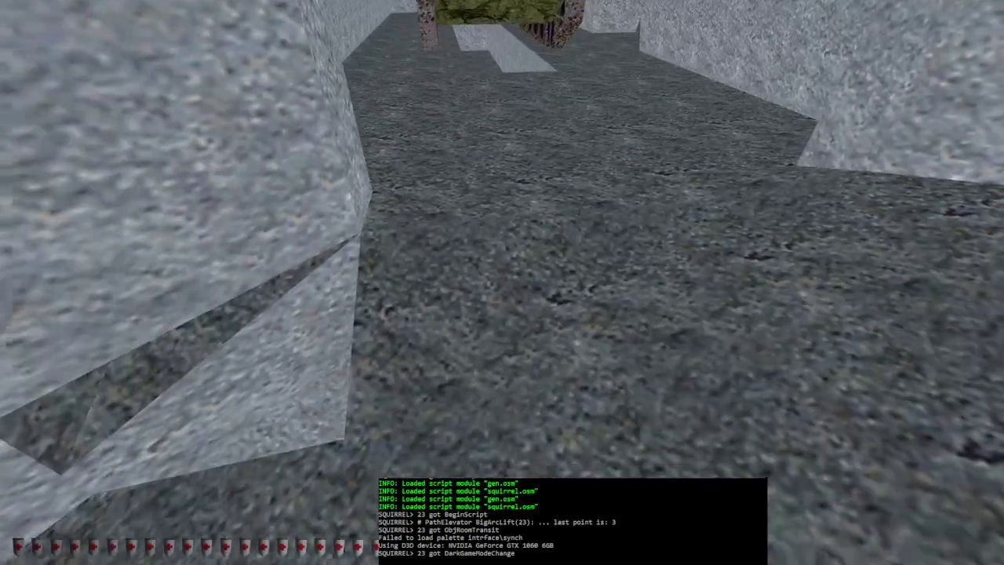
{"action": "key", "text": "alt+e"}
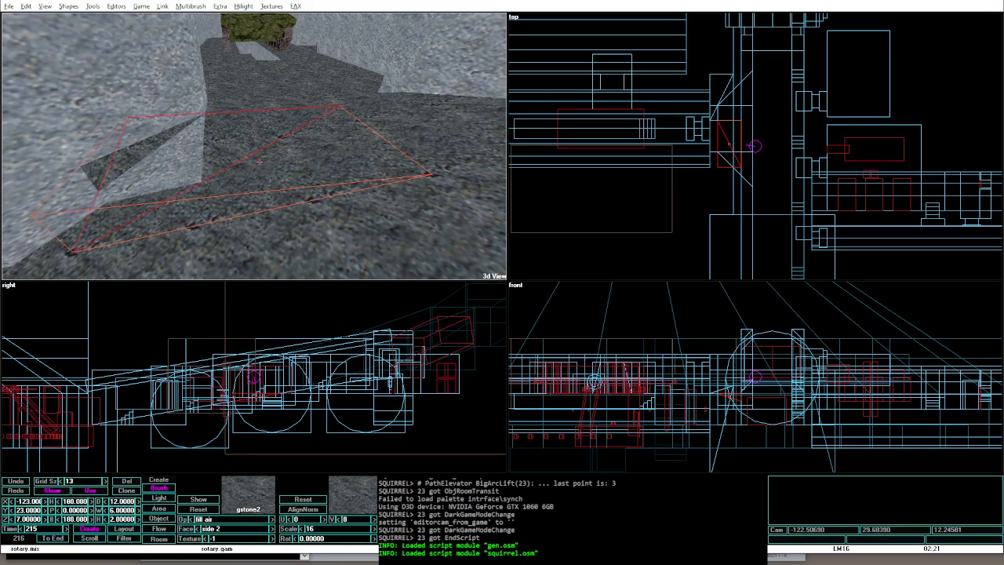
{"action": "key", "text": "alt+g"}
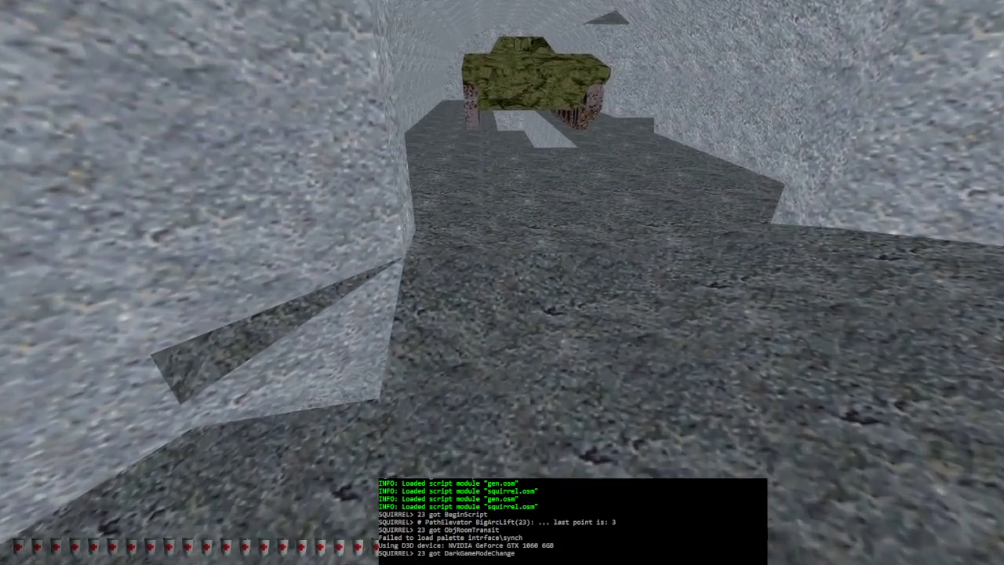
{"action": "key", "text": "alt+e"}
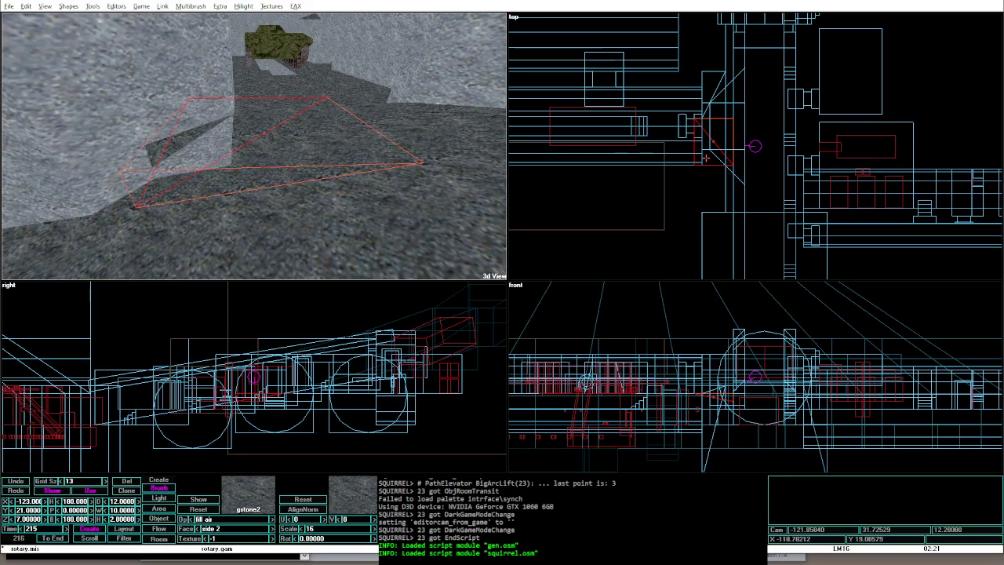
{"action": "key", "text": "alt+o"}
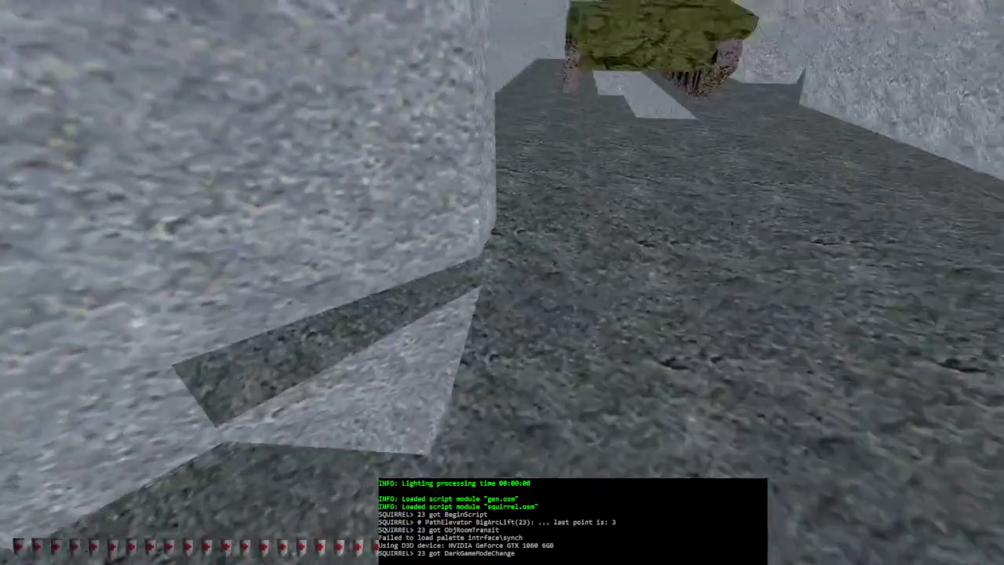
{"action": "key", "text": "alt+e"}
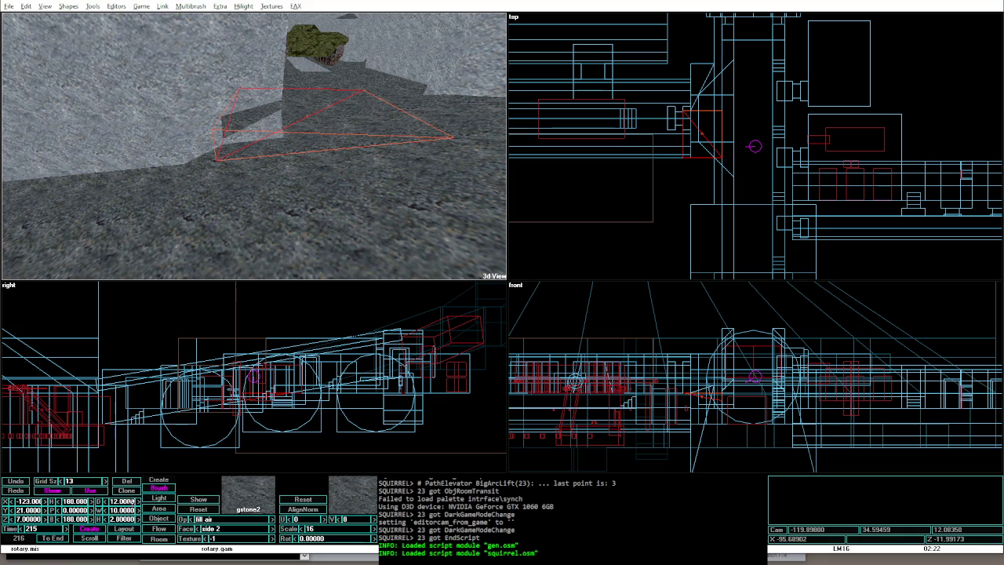
Step: Set the corner wedge's depth to 10 and height to 3
{"action": "left_click", "coordinate": [122, 501]}
{"action": "type", "text": "10"}
{"action": "key", "text": "Tab"}
{"action": "key", "text": "Tab"}
{"action": "type", "text": "3"}
{"action": "key", "text": "Return"}
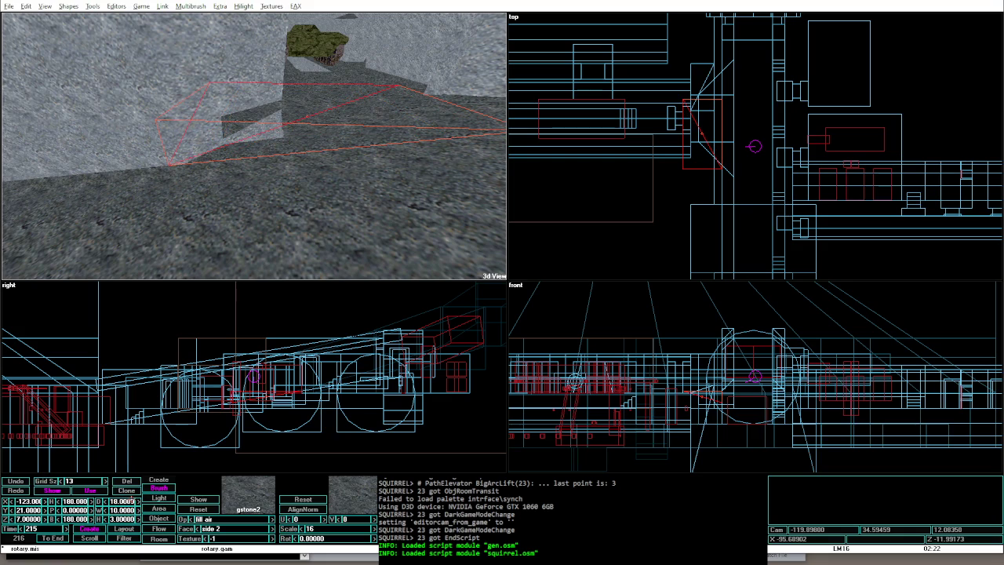
Step: Shift the wedge to X -120, lower it to Z 6.5, then relight and playtest
{"action": "key", "text": "Down"}
{"action": "key", "text": "Down"}
{"action": "key", "text": "Down"}
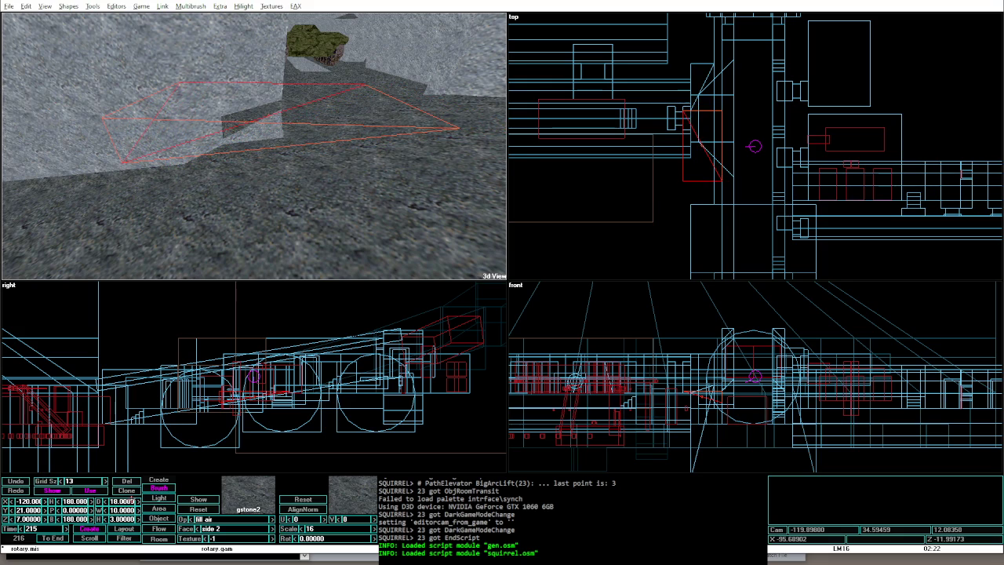
{"action": "key", "text": "Page_Down"}
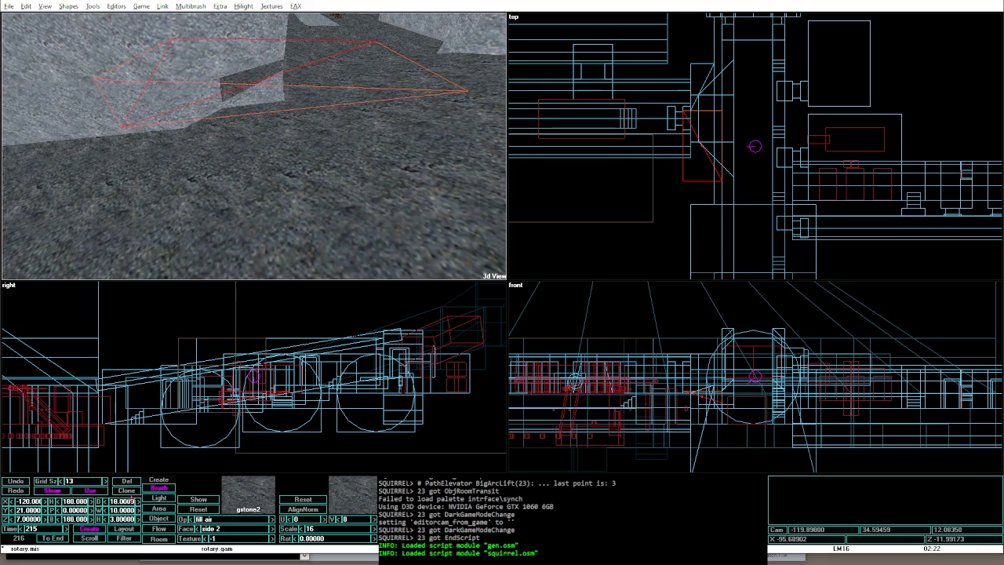
{"action": "key", "text": "Page_Up"}
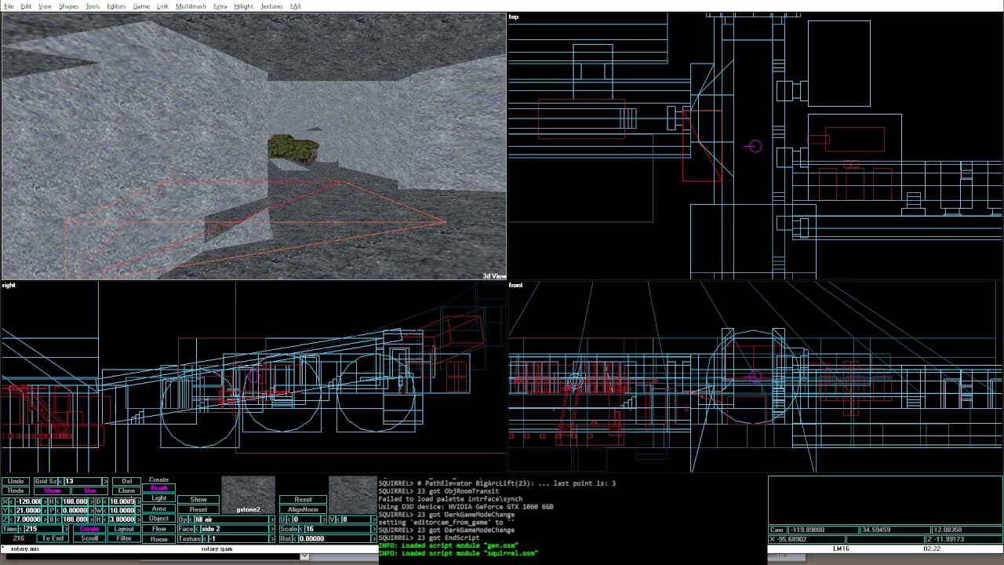
{"action": "key", "text": "Page_Down"}
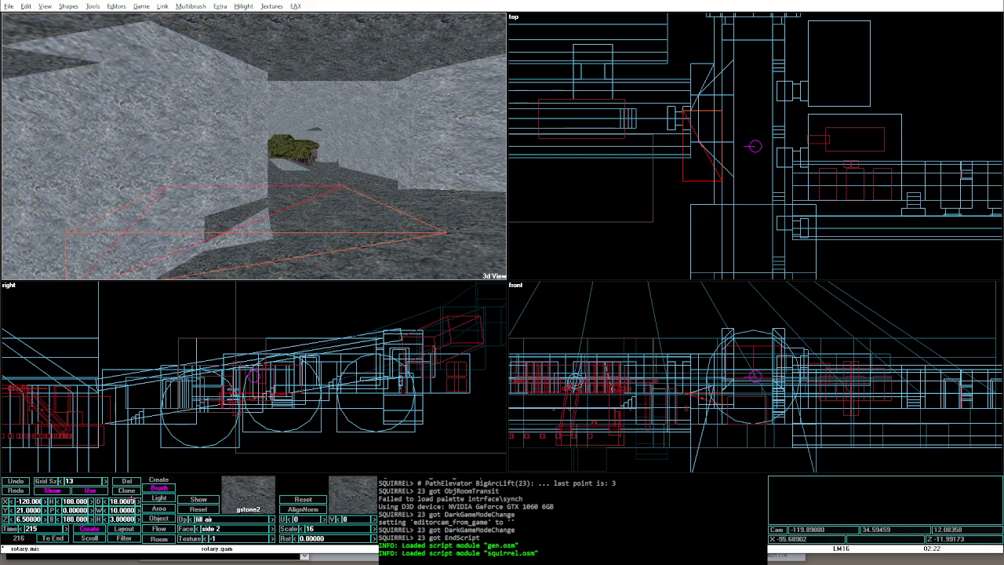
{"action": "key", "text": "alt+g"}
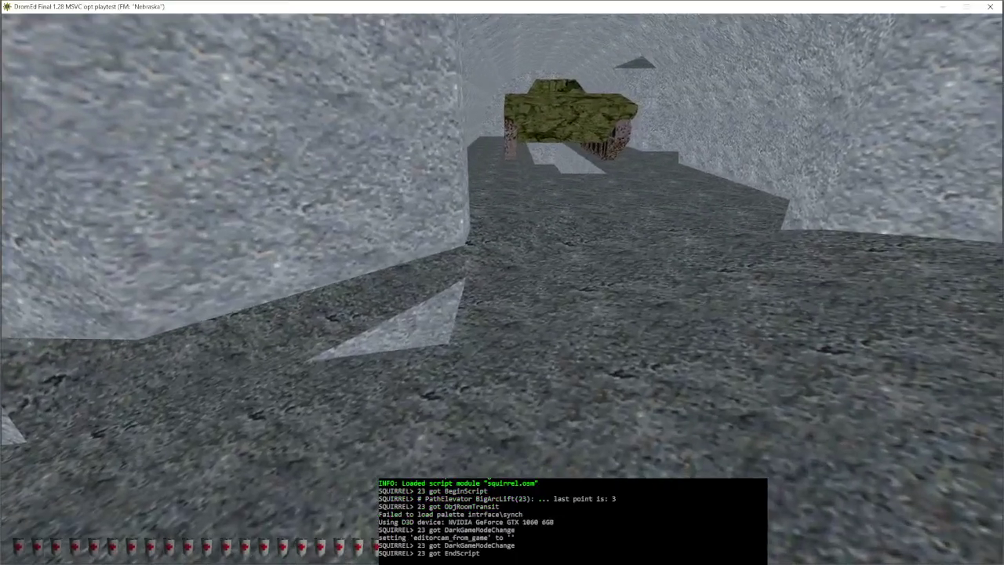
{"action": "key", "text": "alt+e"}
Step: Step through the neighbouring floor brushes to reselect the air wedge brush
{"action": "key", "text": "Left"}
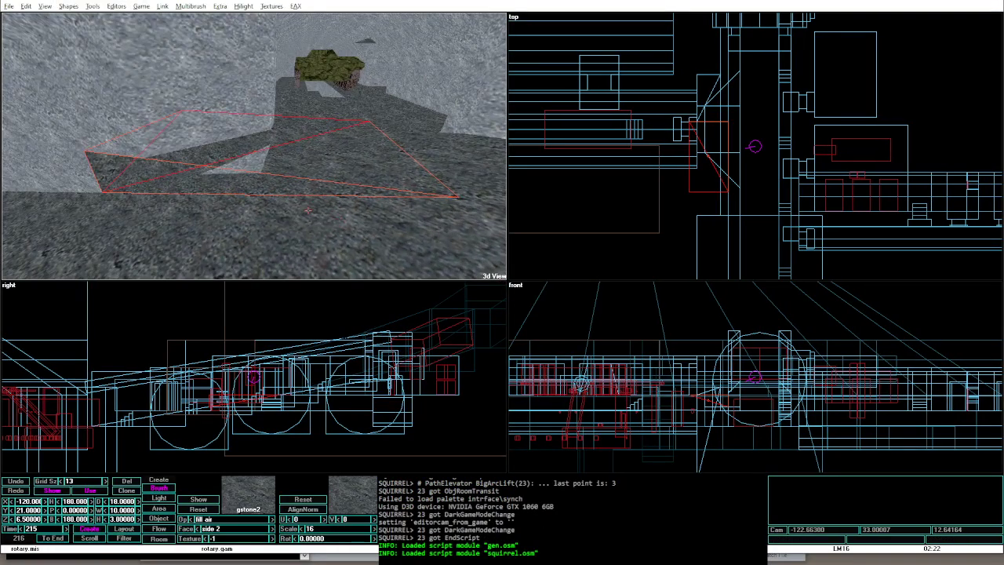
{"action": "left_click", "coordinate": [188, 211]}
{"action": "left_click", "coordinate": [298, 172]}
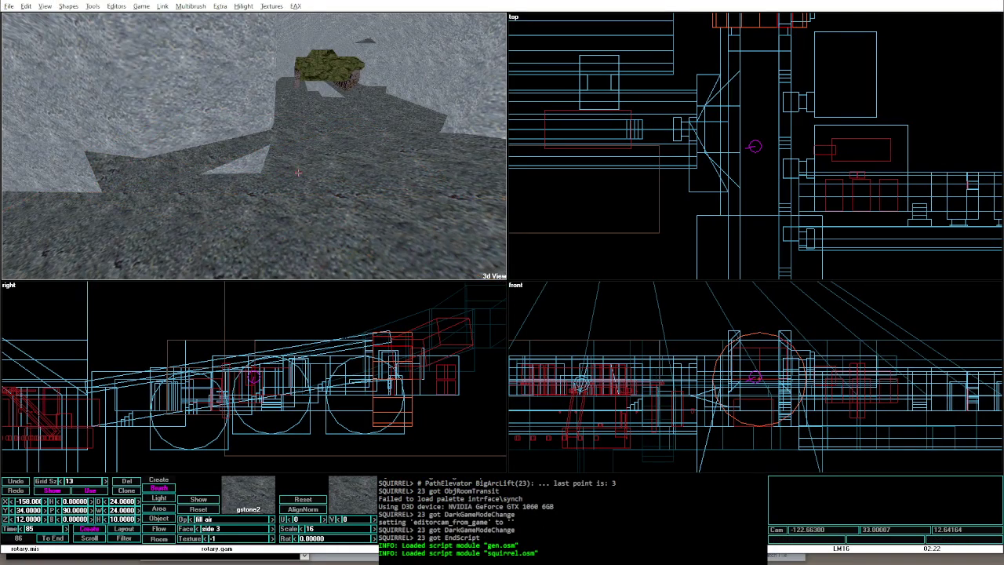
{"action": "left_click", "coordinate": [298, 172]}
{"action": "left_click", "coordinate": [298, 172]}
{"action": "left_click", "coordinate": [298, 171]}
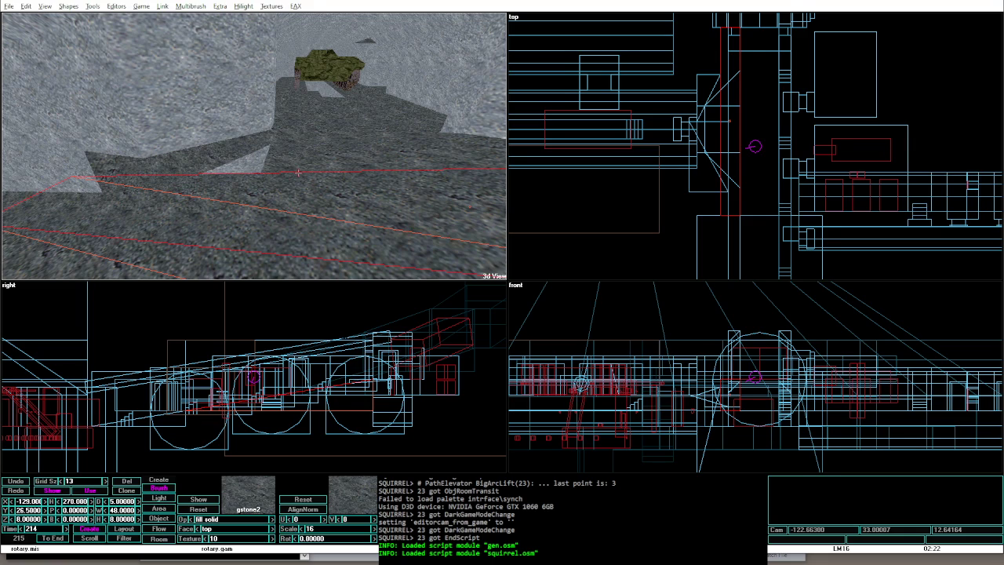
{"action": "key", "text": "Left"}
{"action": "key", "text": "Left"}
{"action": "key", "text": "Left"}
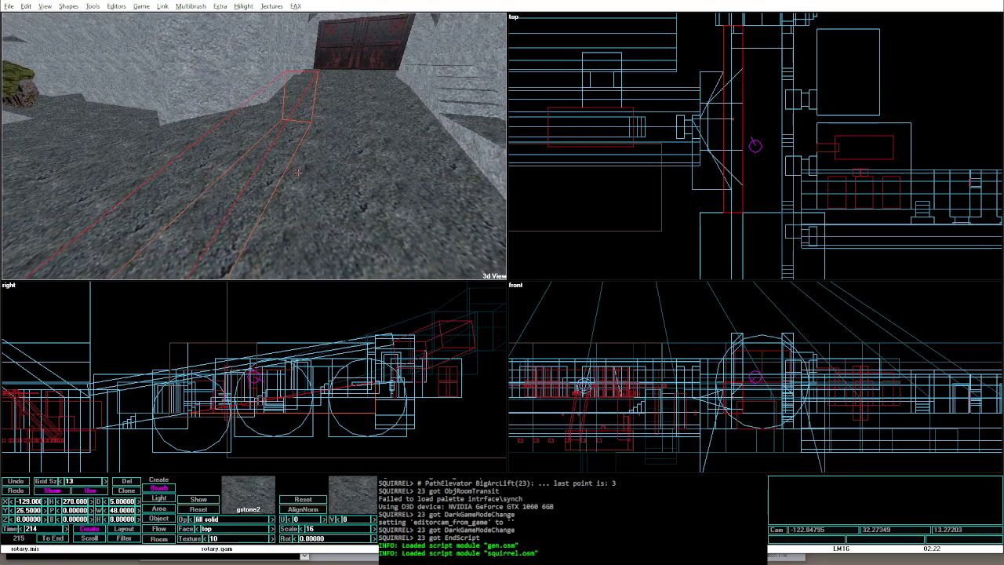
{"action": "left_click", "coordinate": [212, 122]}
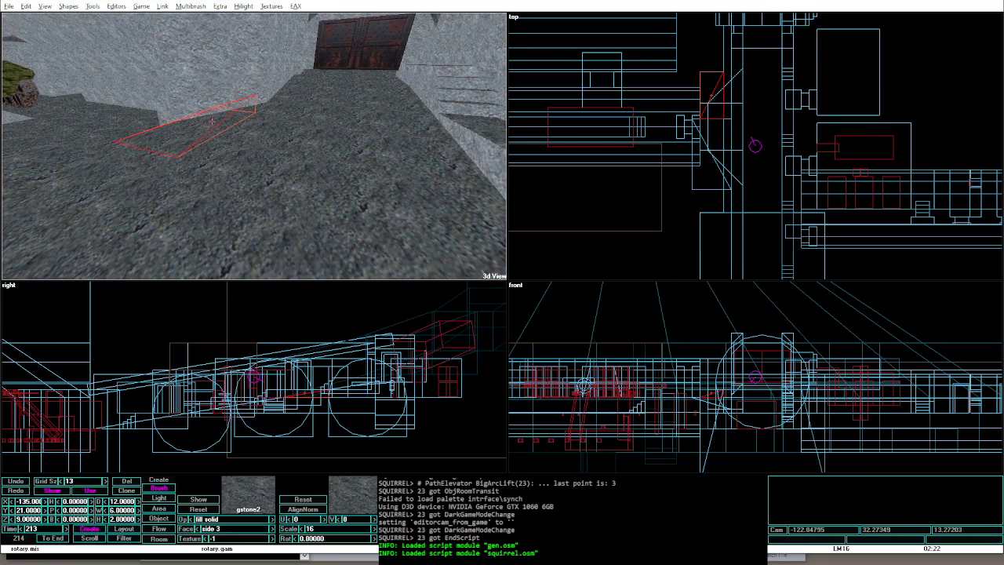
{"action": "left_click", "coordinate": [135, 147]}
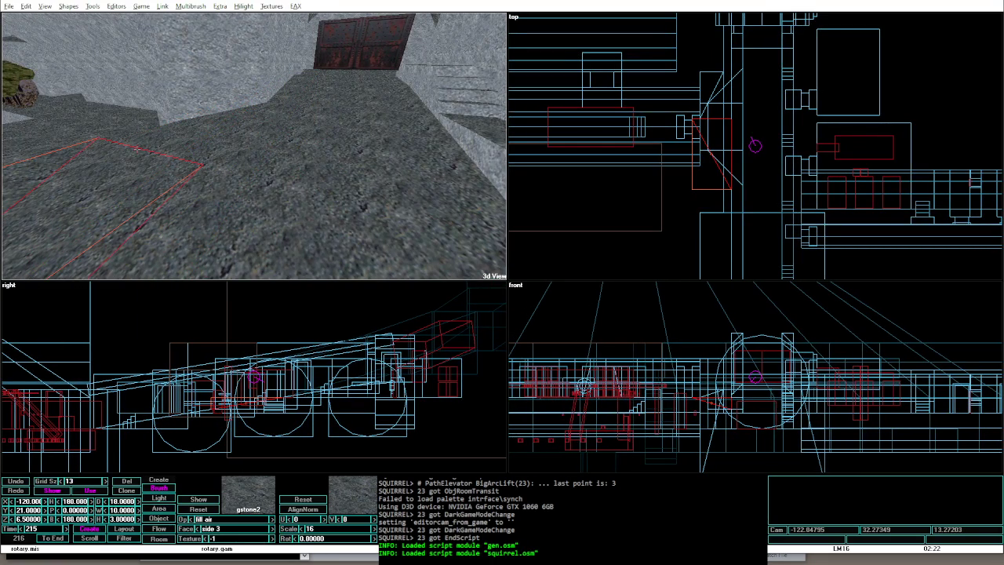
Step: Playtest from the current camera position, looking from the tank toward the wall
{"action": "key", "text": "Left"}
{"action": "key", "text": "Left"}
{"action": "key", "text": "Left"}
{"action": "key", "text": "alt+g"}
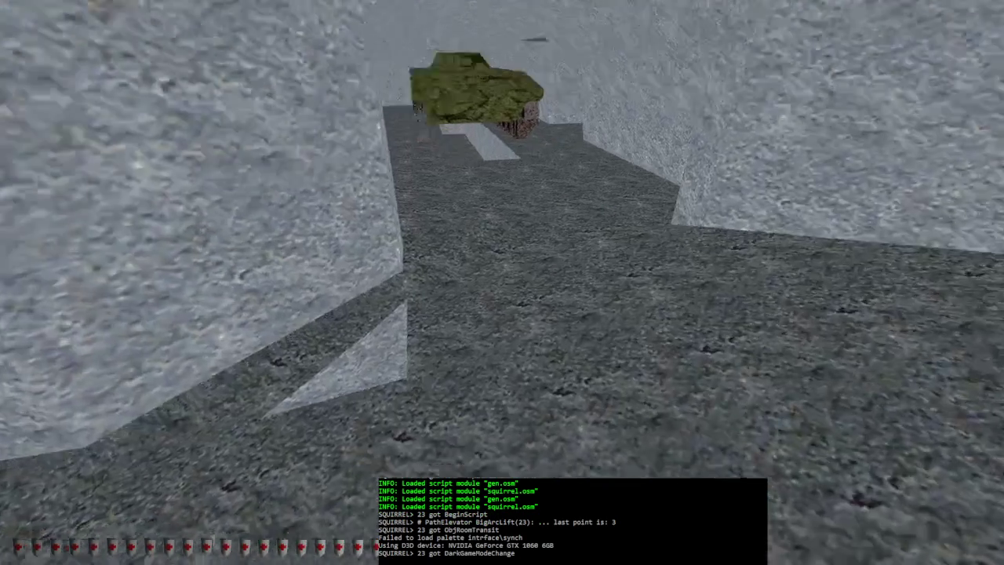
{"action": "key", "text": "Right"}
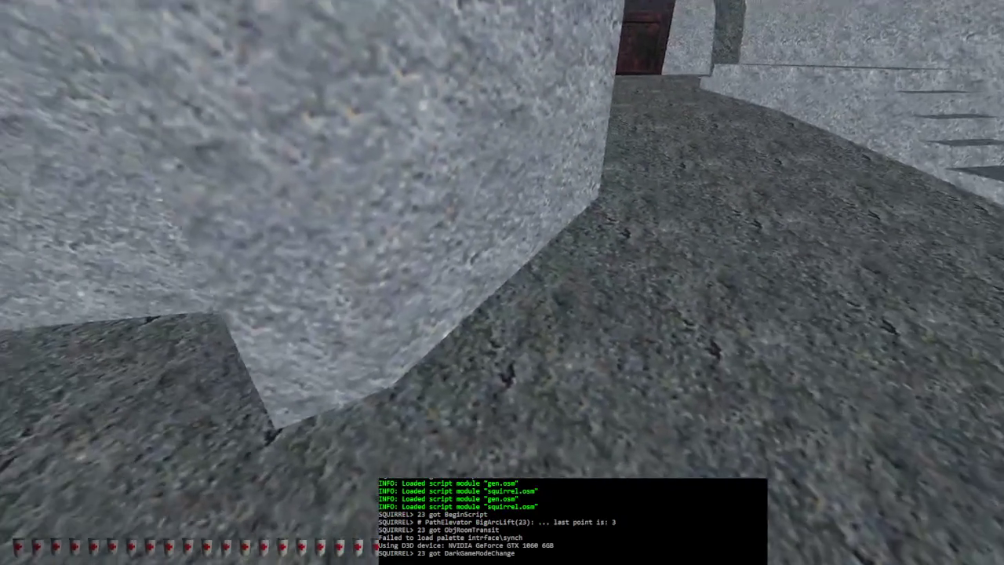
{"action": "key", "text": "alt+e"}
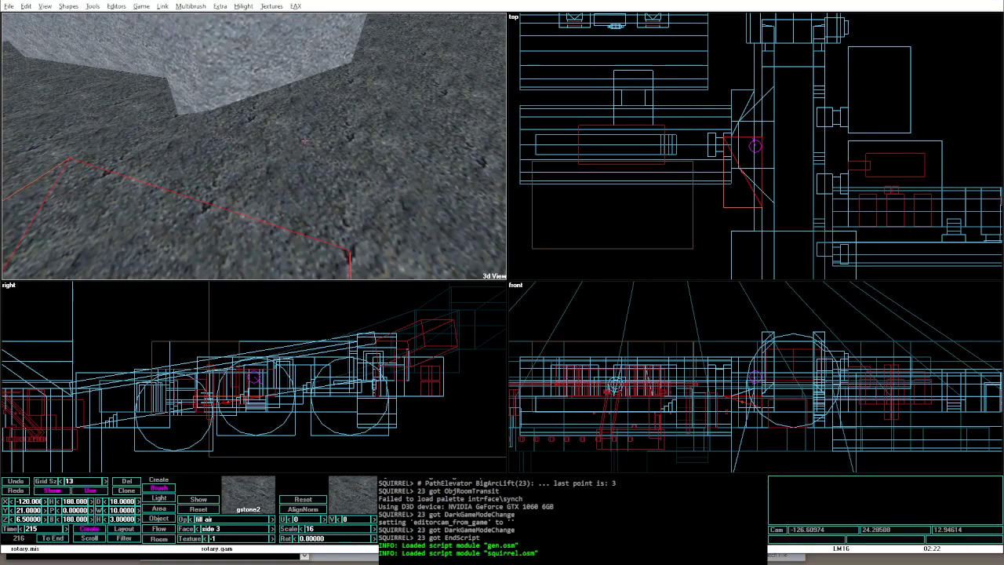
Step: Select the tall column brush and set its width to 12 and depth to 2
{"action": "left_click", "coordinate": [328, 140]}
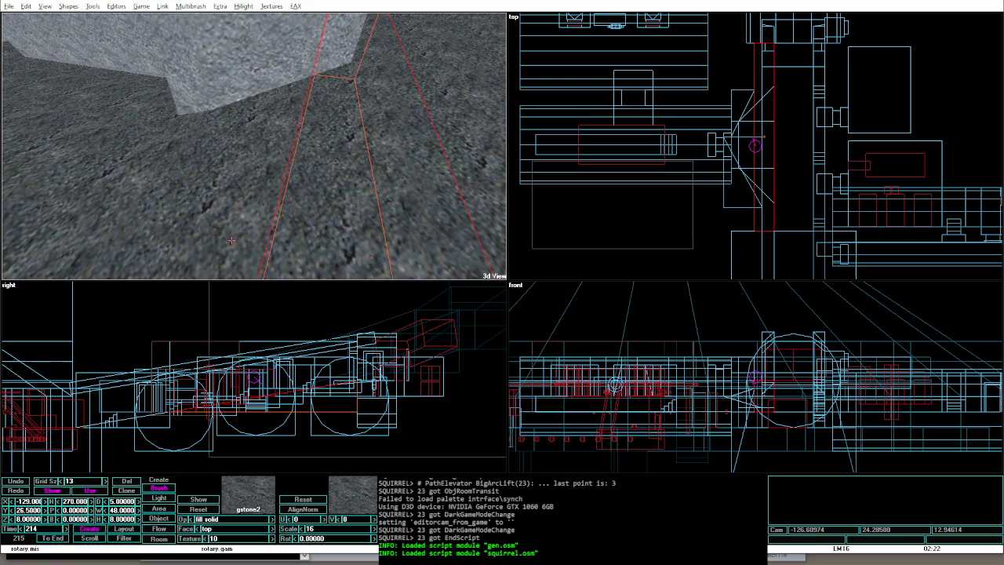
{"action": "left_click", "coordinate": [121, 509]}
{"action": "type", "text": "12"}
{"action": "key", "text": "Return"}
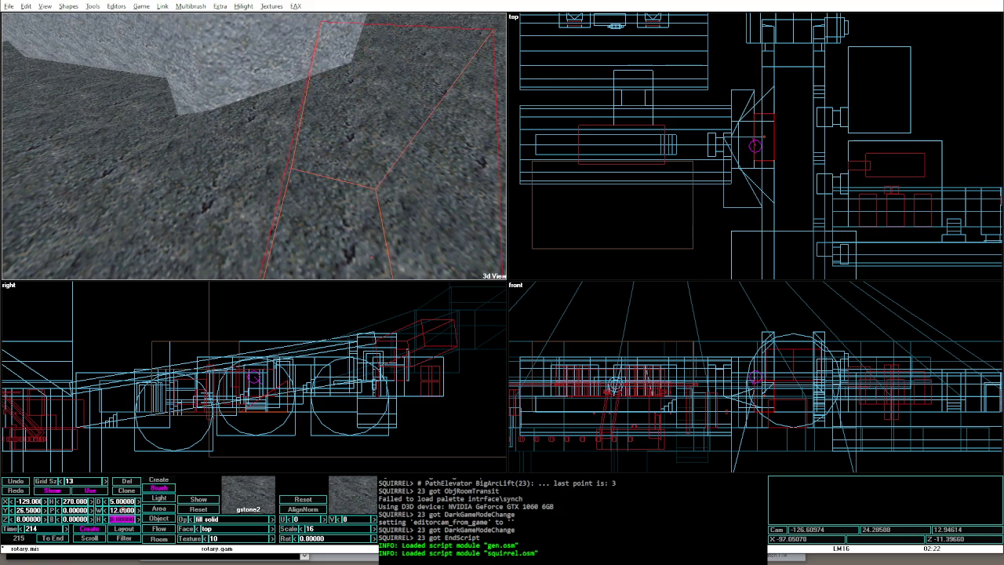
{"action": "left_click", "coordinate": [121, 518]}
{"action": "type", "text": "2"}
{"action": "key", "text": "Return"}
Step: Move the strip to X -135, raise it to Z 9.5, then relight and playtest
{"action": "key", "text": "Up"}
{"action": "key", "text": "Up"}
{"action": "key", "text": "Up"}
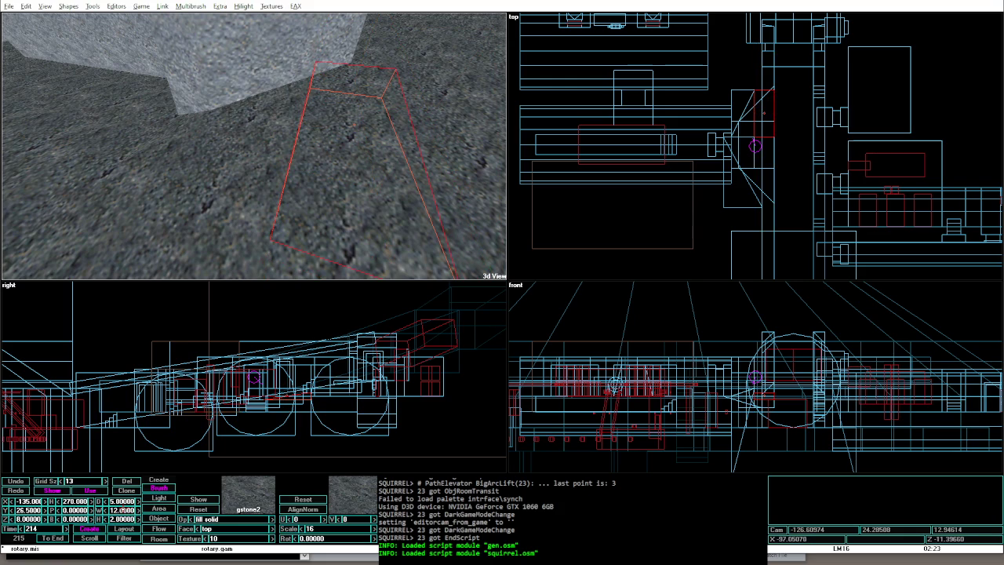
{"action": "key", "text": "ctrl+shift+p"}
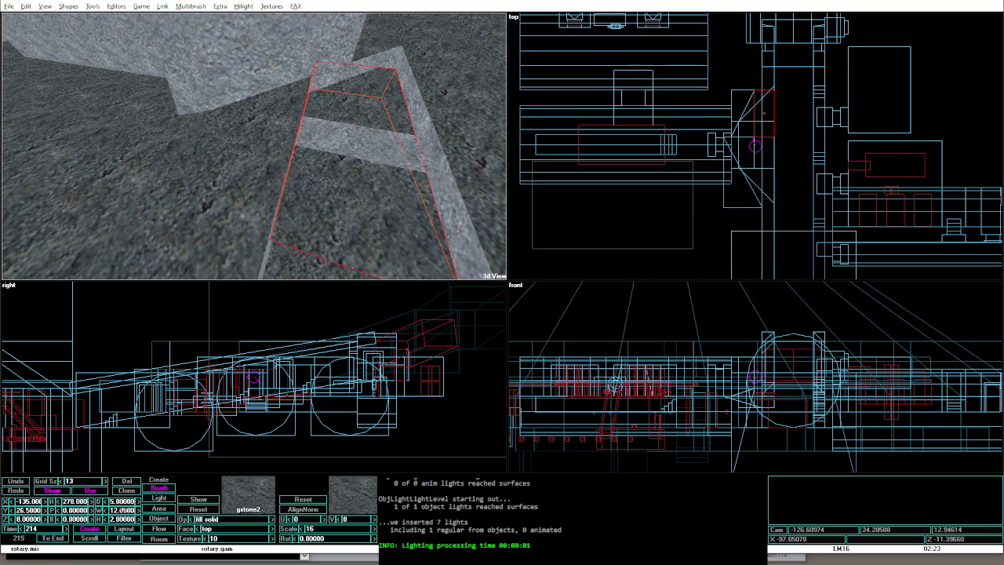
{"action": "key", "text": "Page_Up"}
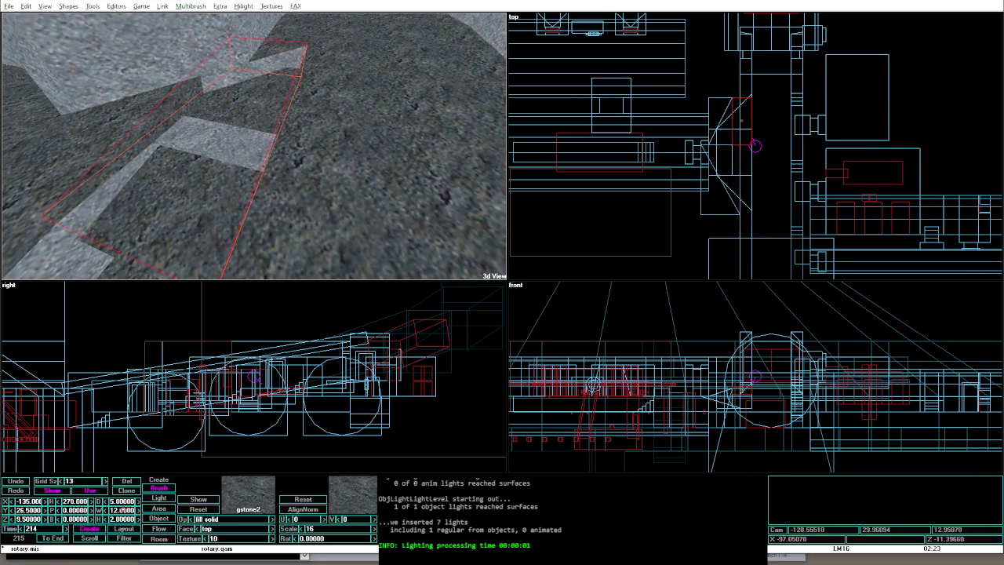
{"action": "key", "text": "alt+g"}
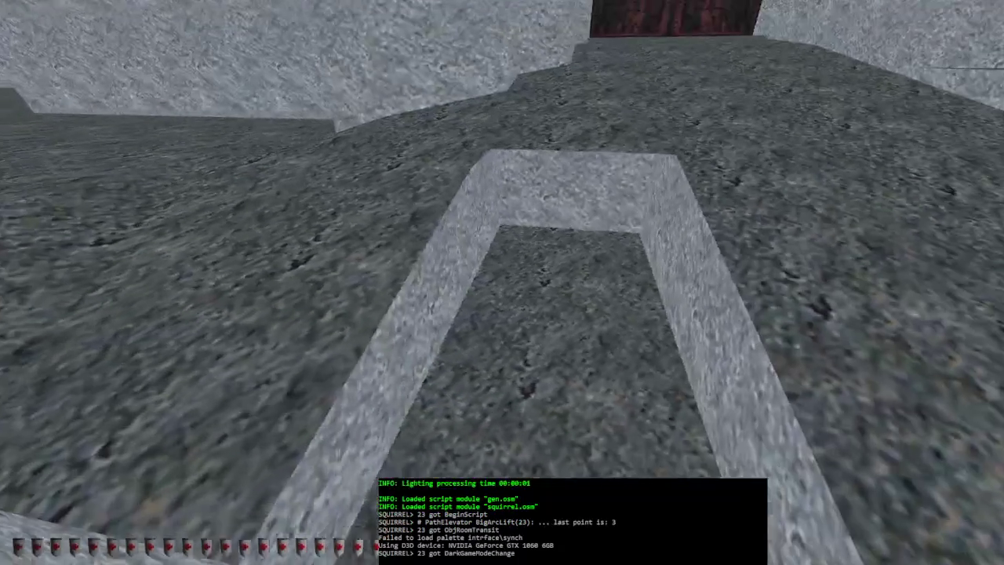
{"action": "key", "text": "alt+e"}
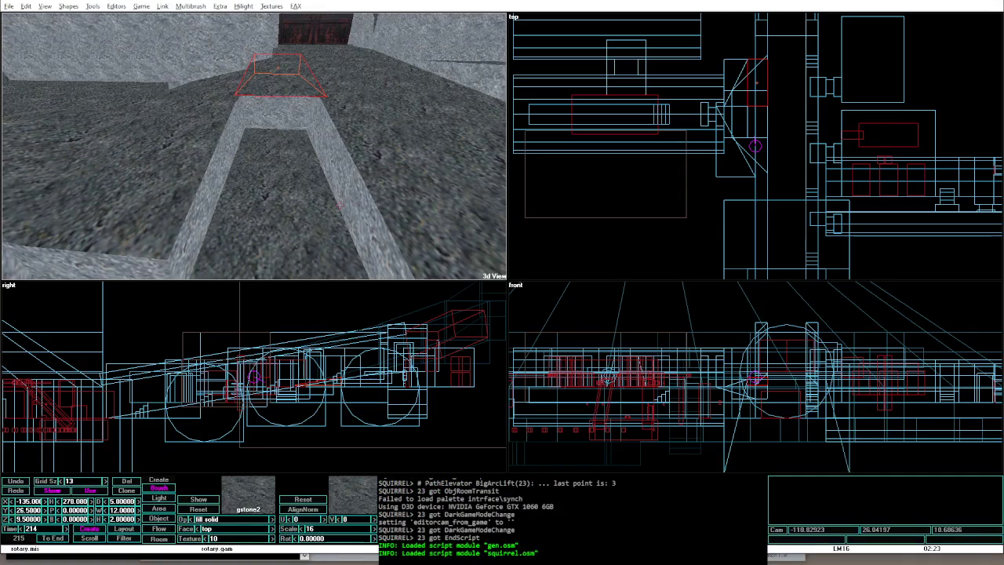
Step: Raise and shorten the trench's air brush, lift it one more unit, and relight
{"action": "left_click", "coordinate": [314, 210]}
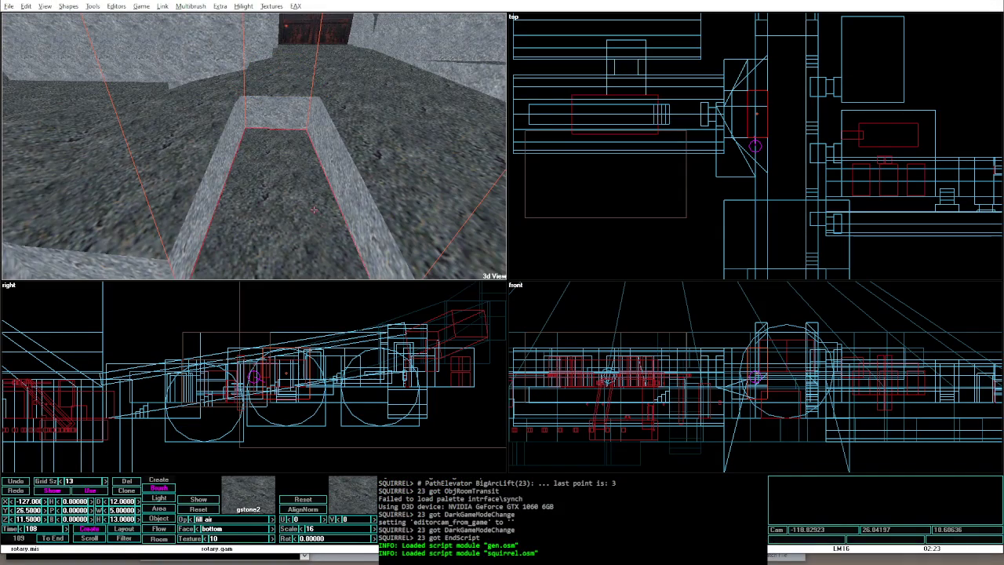
{"action": "key", "text": "Page_Up"}
{"action": "key", "text": "z"}
{"action": "key", "text": "Page_Up"}
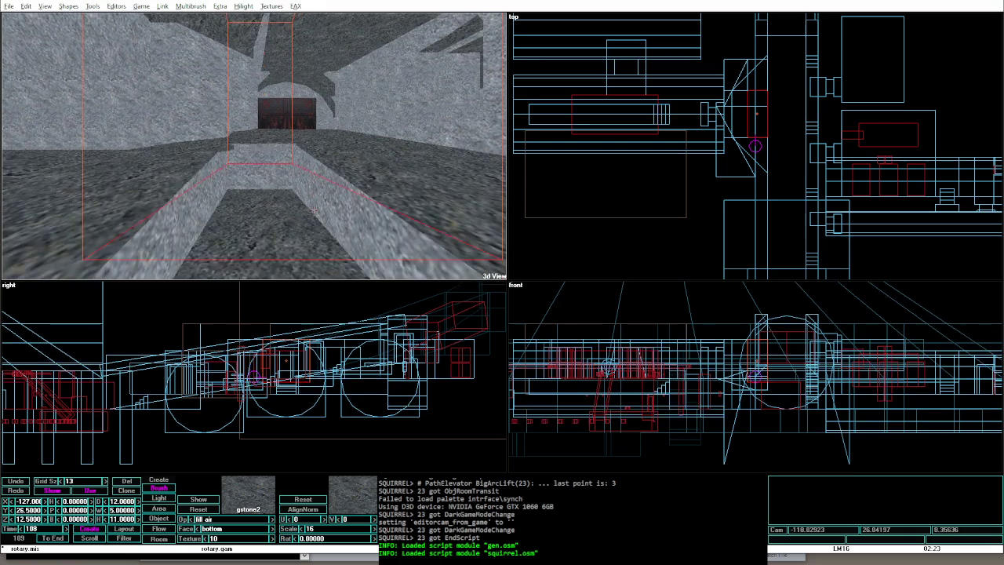
{"action": "key", "text": "a"}
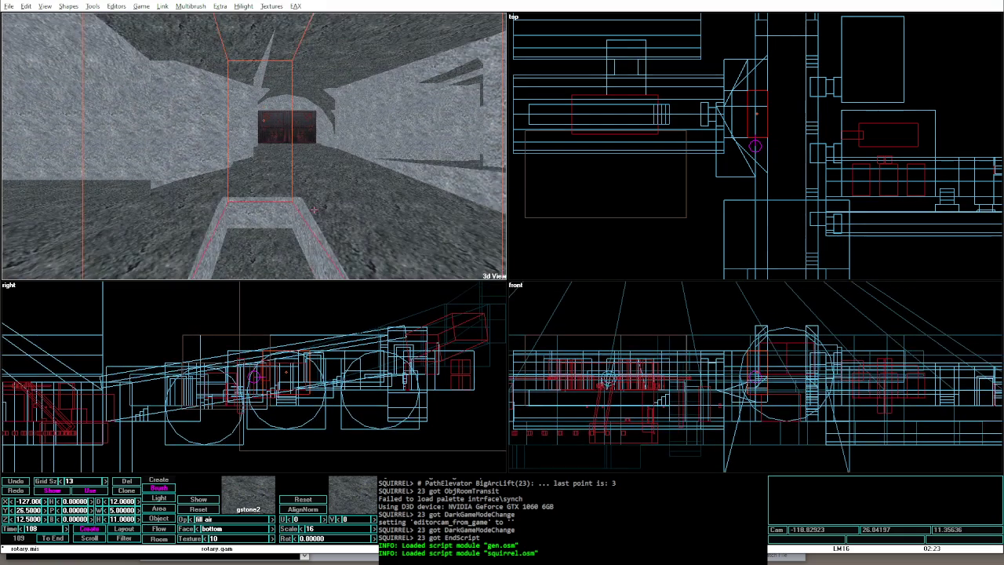
{"action": "key", "text": "Left"}
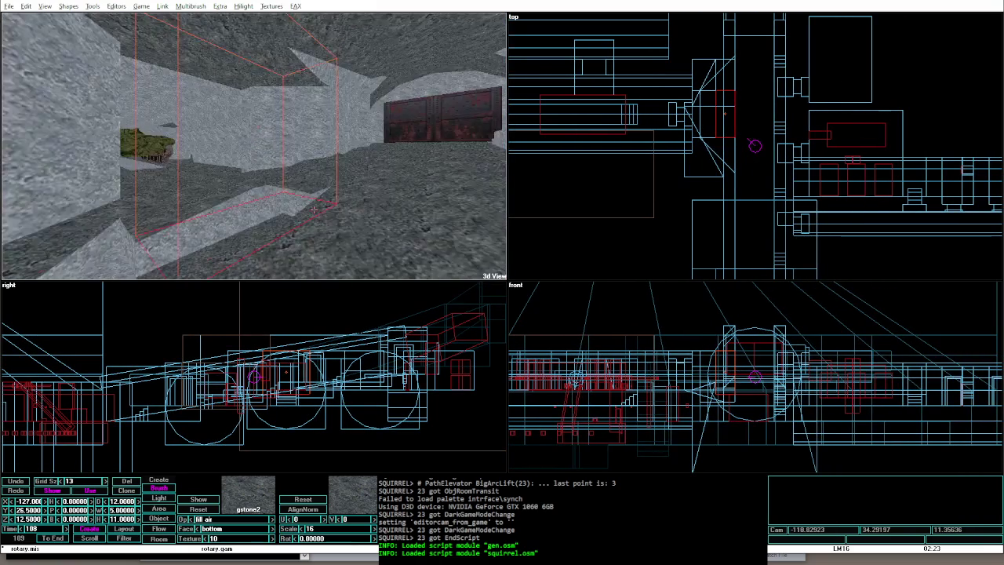
{"action": "key", "text": "shift+Page_Up"}
{"action": "key", "text": "ctrl+shift+p"}
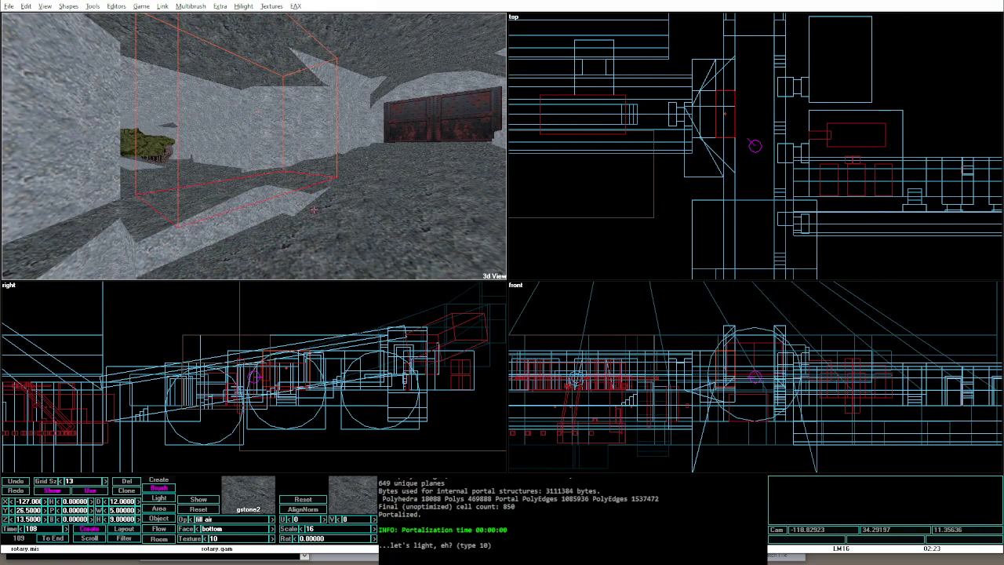
{"action": "key", "text": "Up"}
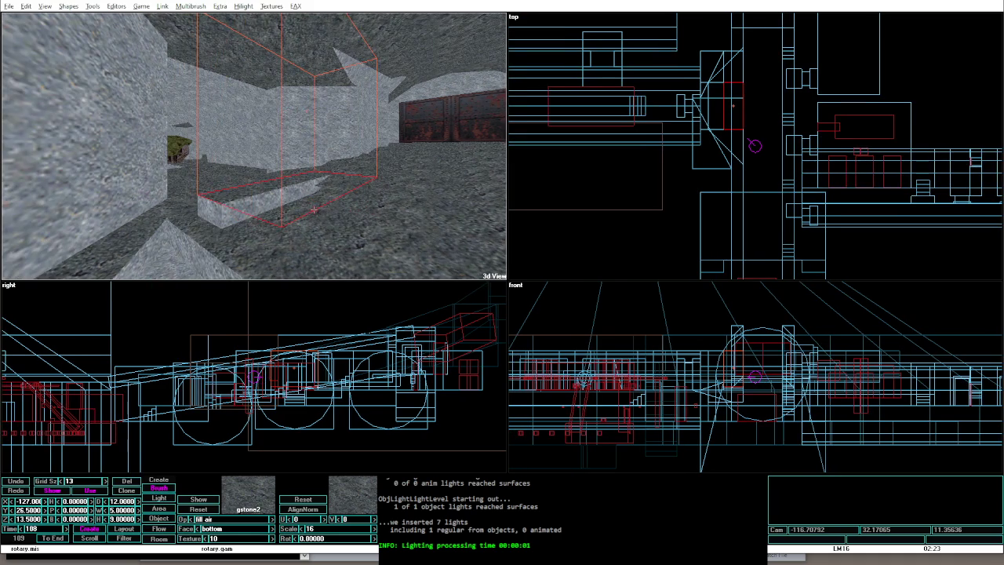
{"action": "key", "text": "Up"}
{"action": "key", "text": "Up"}
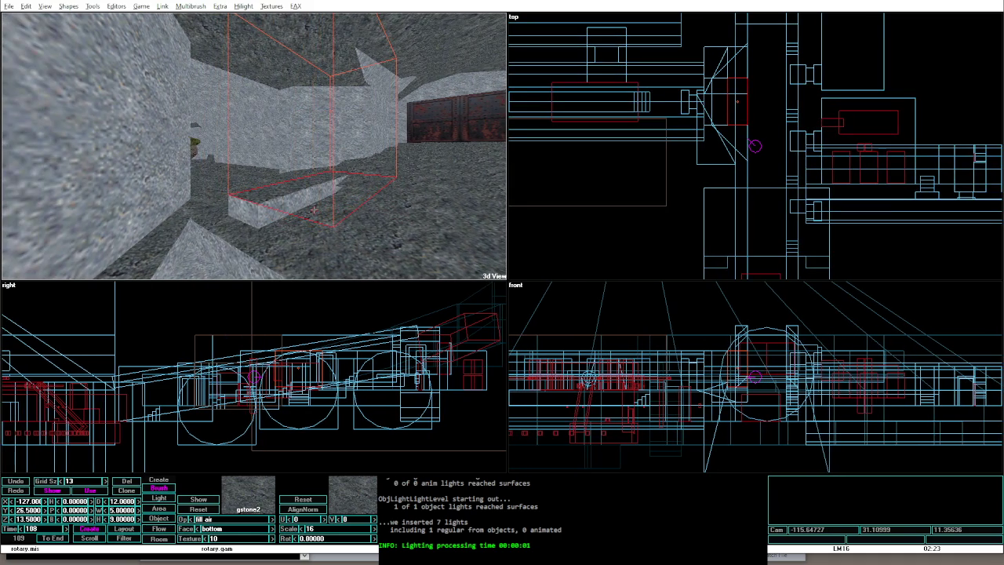
Step: Widen the next brush over, then relight and playtest the corridor twice
{"action": "key", "text": "Tab"}
{"action": "key", "text": "ctrl+Right"}
{"action": "key", "text": "ctrl+Right"}
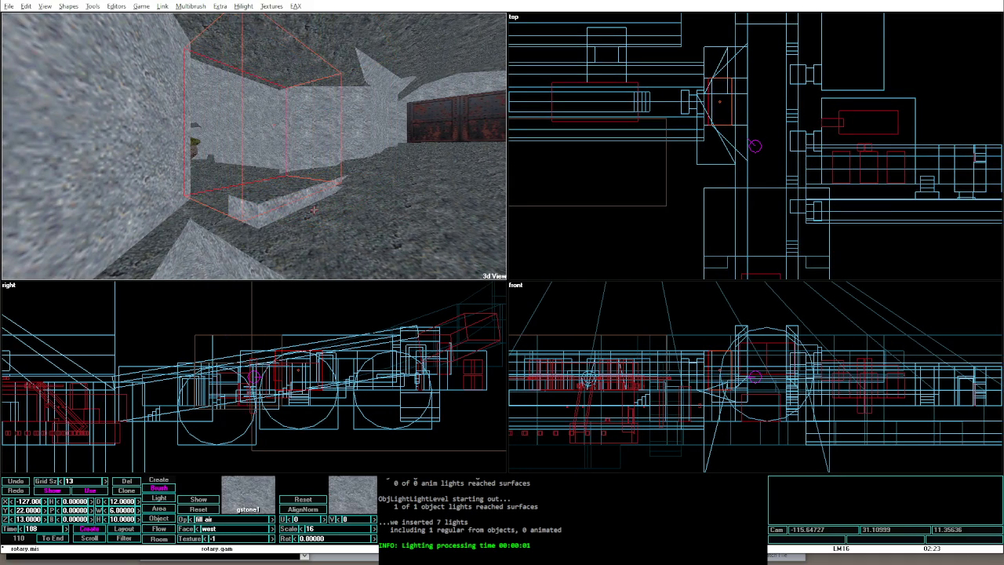
{"action": "key", "text": "alt+g"}
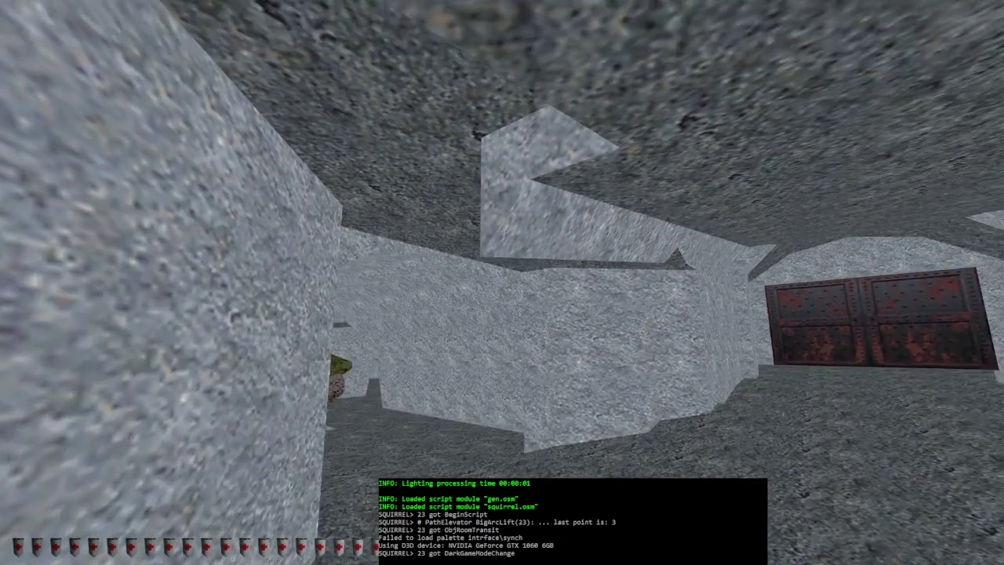
{"action": "mouse_move", "coordinate": [502, 283]}
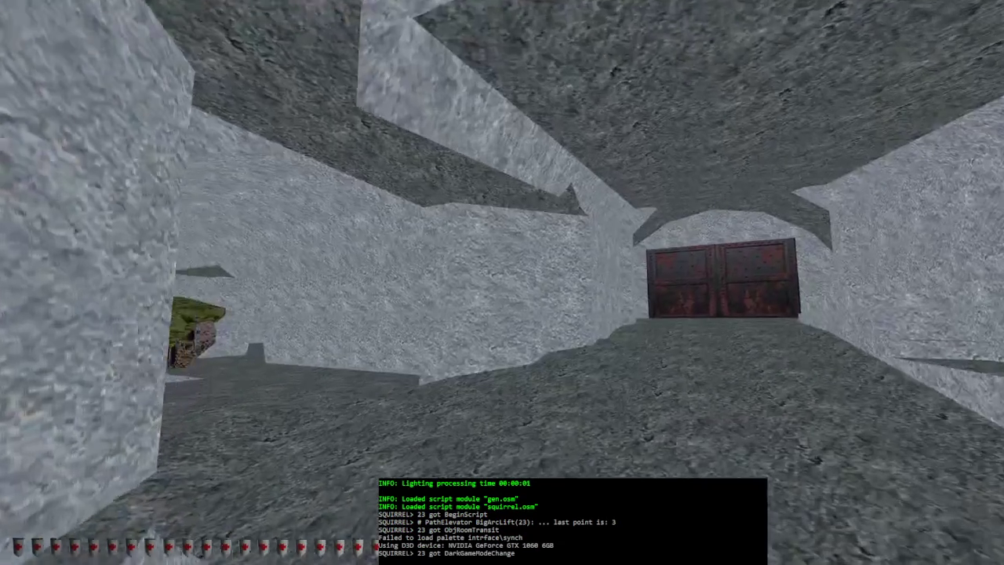
{"action": "key", "text": "alt+e"}
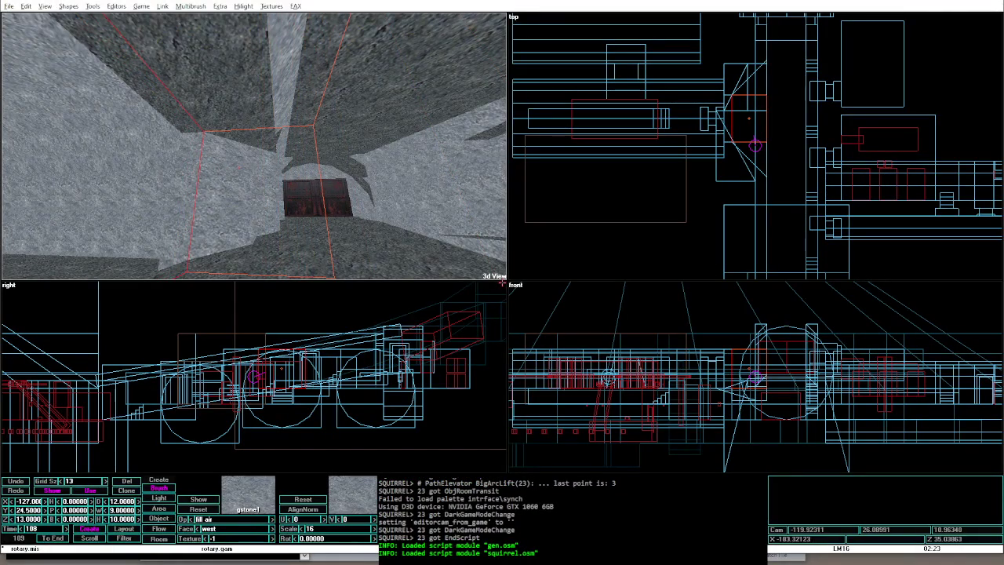
{"action": "key", "text": "alt+g"}
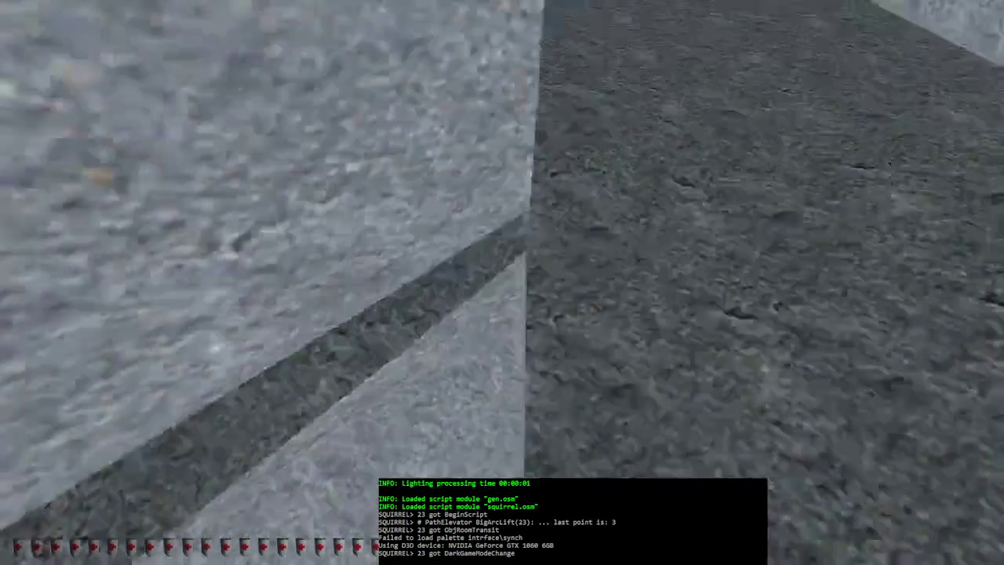
{"action": "key", "text": "alt+e"}
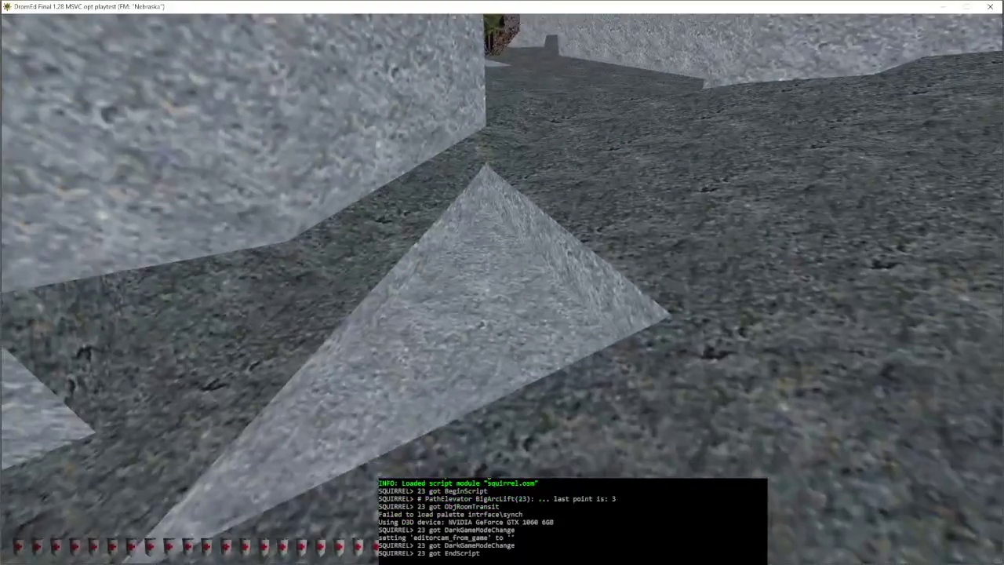
Step: Select the corner wedge brush and playtest the level once more
{"action": "left_click", "coordinate": [65, 167]}
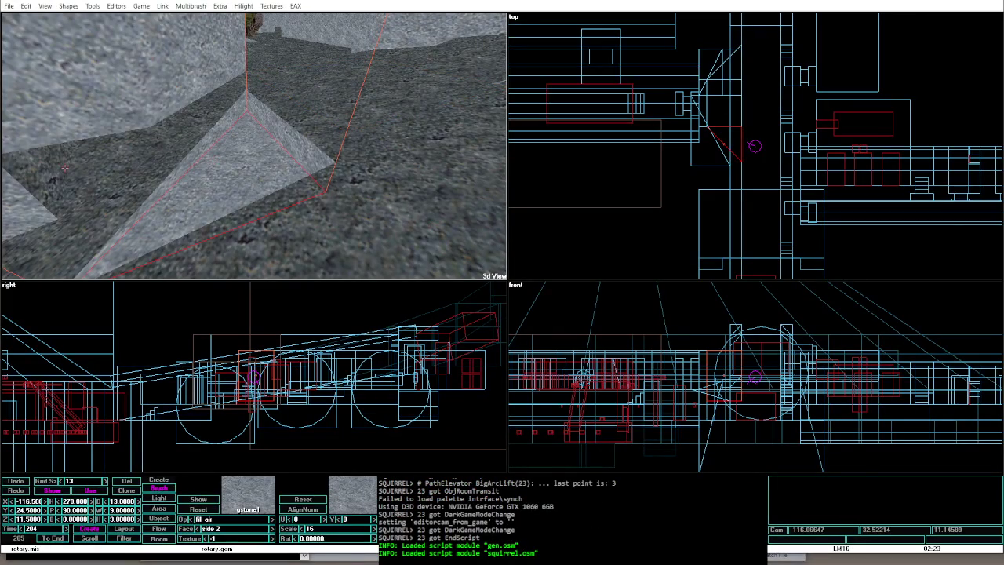
{"action": "key", "text": "alt+g"}
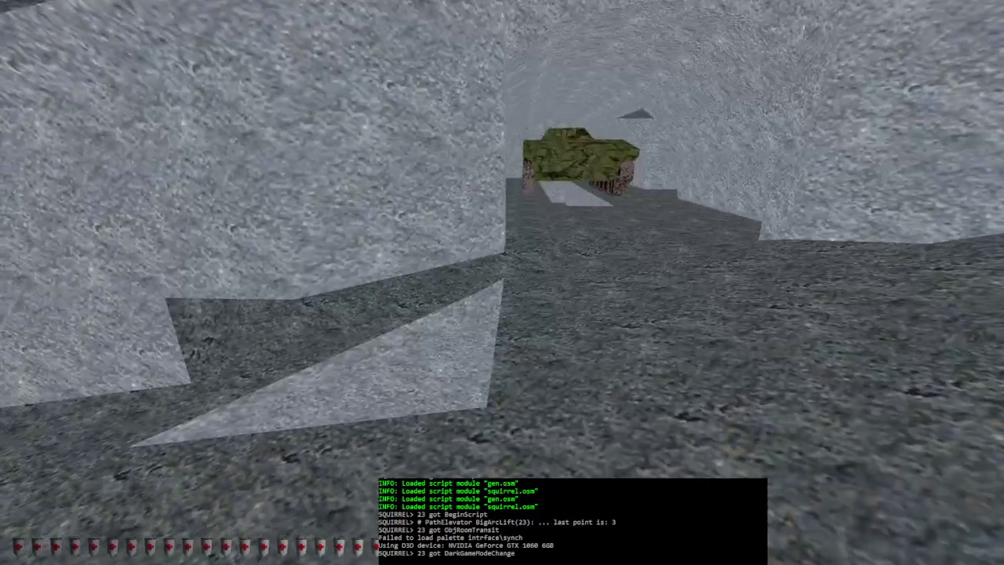
{"action": "key", "text": "alt+e"}
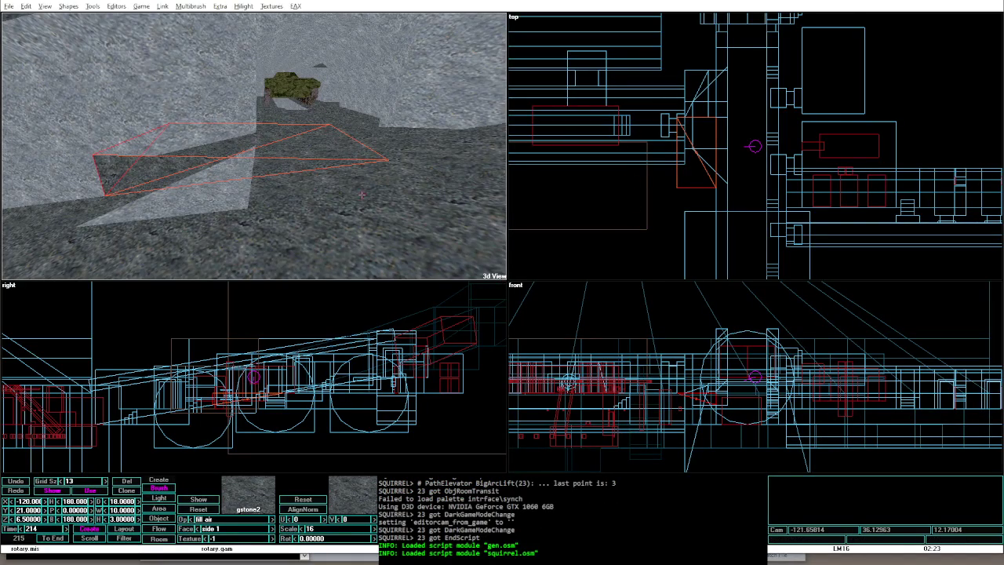
Step: Draw a new box brush over the corridor area in front of the tank
{"action": "left_click", "coordinate": [232, 180]}
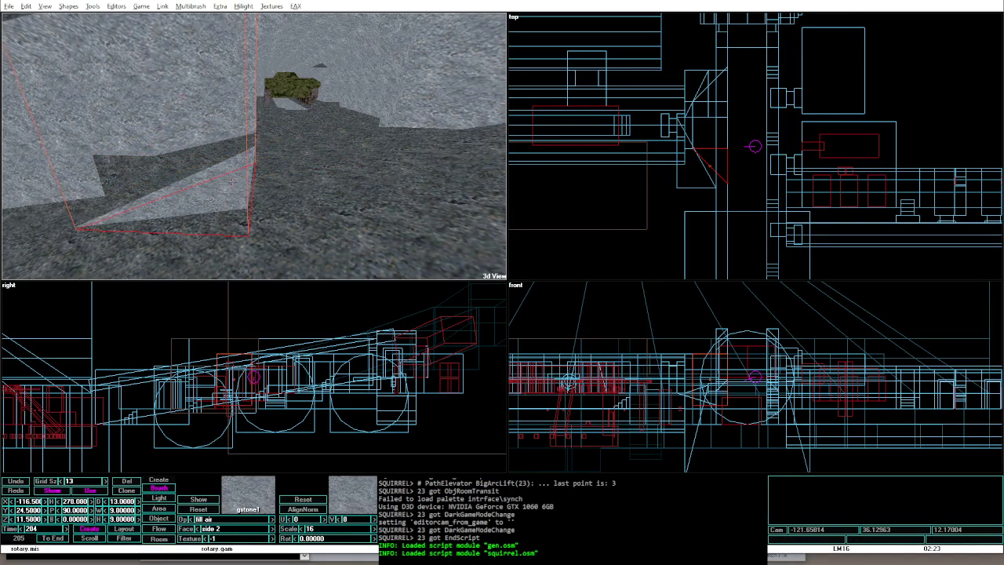
{"action": "left_click", "coordinate": [68, 6]}
{"action": "left_click", "coordinate": [86, 20]}
{"action": "mouse_move", "coordinate": [728, 188]}
{"action": "left_mouse_down"}
{"action": "mouse_move", "coordinate": [693, 152]}
{"action": "mouse_move", "coordinate": [667, 74]}
{"action": "mouse_move", "coordinate": [675, 66]}
{"action": "left_mouse_up"}
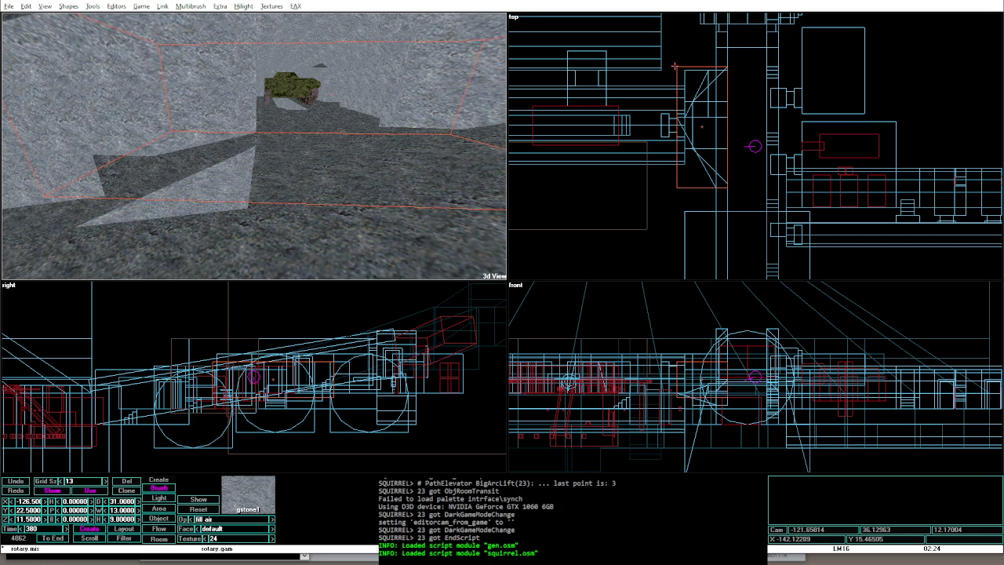
Step: Set the new brush's operation to solid-to-water
{"action": "key", "text": "Up"}
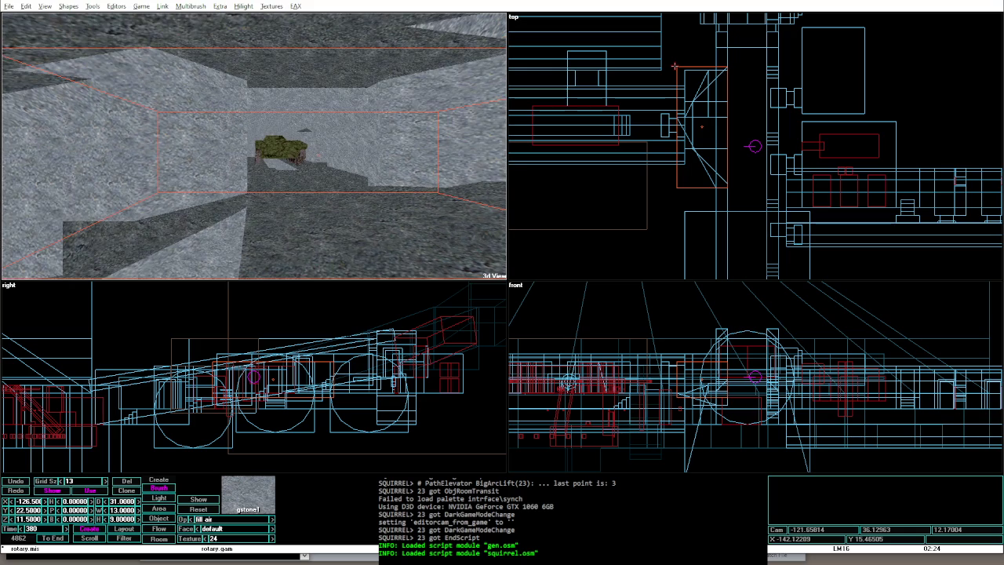
{"action": "key", "text": "Left"}
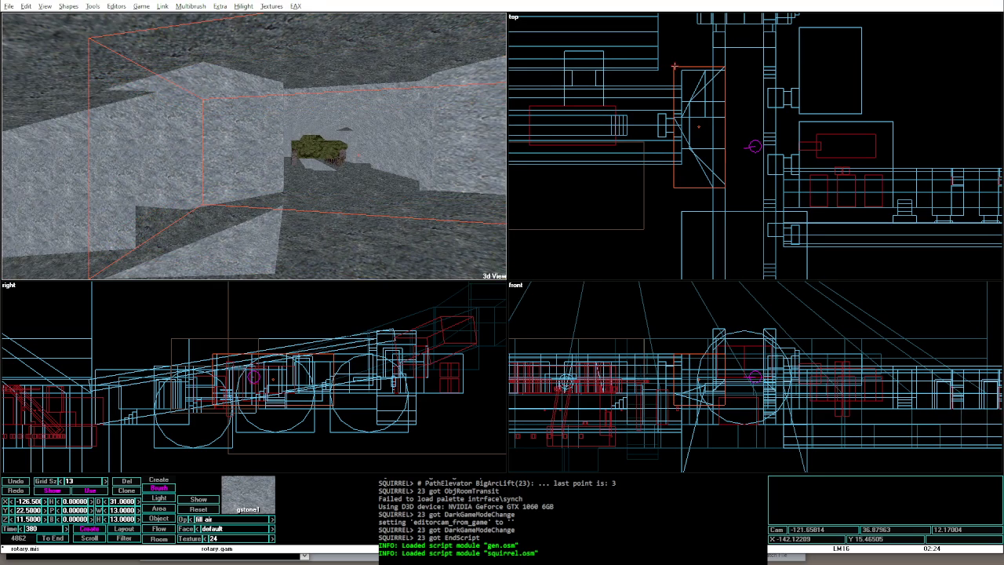
{"action": "key", "text": "Up"}
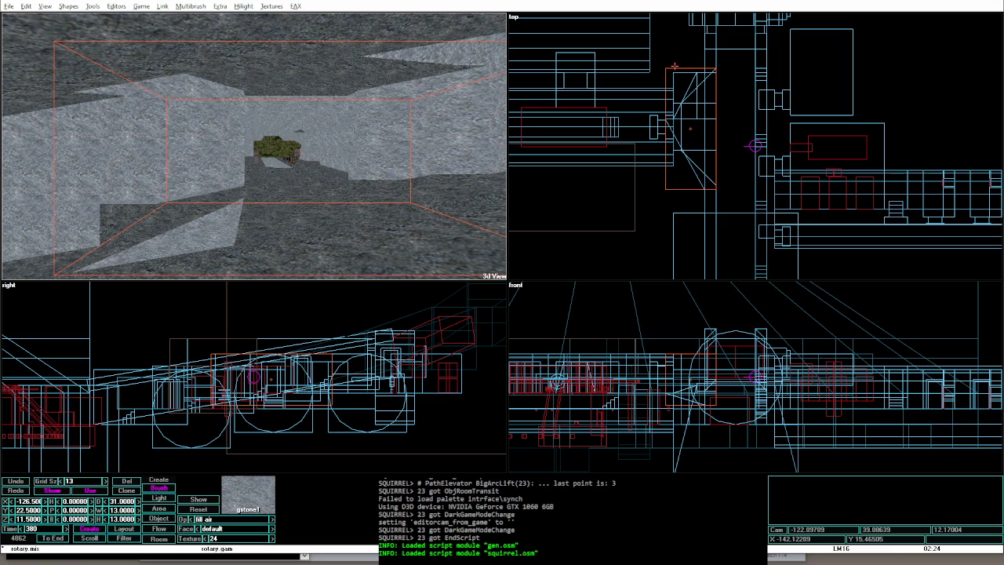
{"action": "left_click", "coordinate": [190, 519]}
{"action": "left_click", "coordinate": [246, 519]}
Step: Inspect the surrounding stone floor and air brushes from a raised camera view
{"action": "mouse_move", "coordinate": [337, 249]}
{"action": "left_mouse_down"}
{"action": "mouse_move", "coordinate": [357, 213]}
{"action": "mouse_move", "coordinate": [346, 149]}
{"action": "left_mouse_up"}
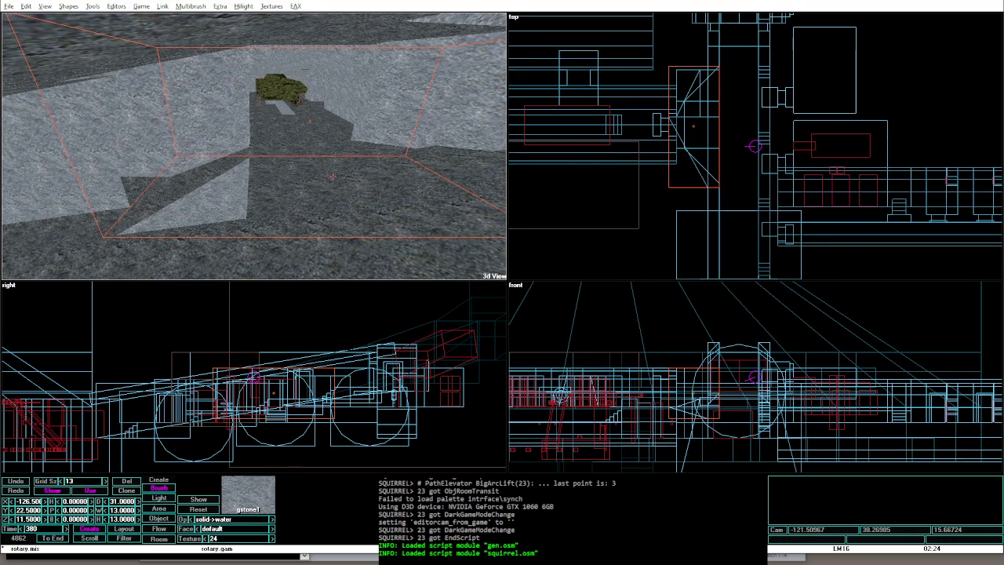
{"action": "left_click", "coordinate": [299, 247]}
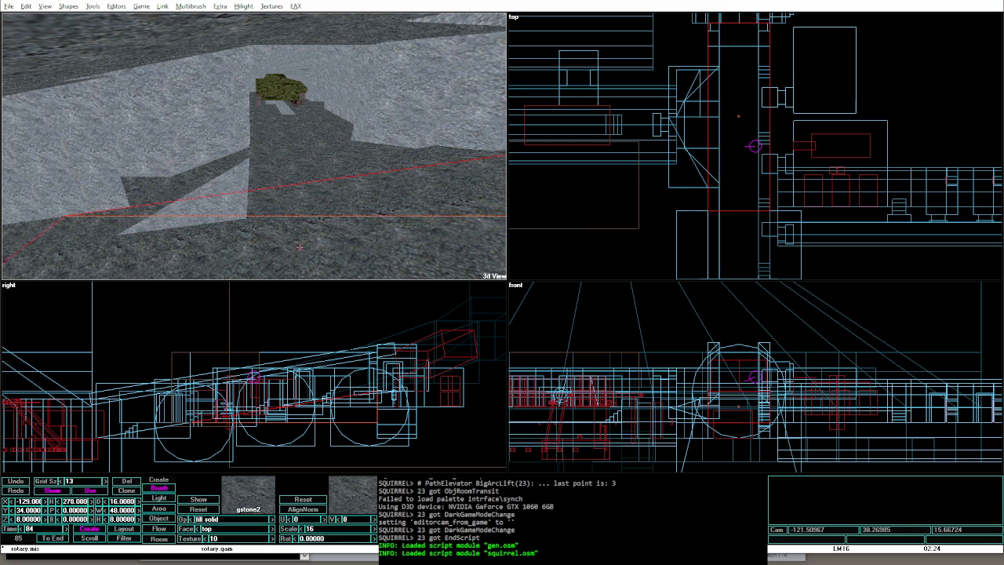
{"action": "left_click", "coordinate": [81, 154]}
{"action": "left_click", "coordinate": [229, 122]}
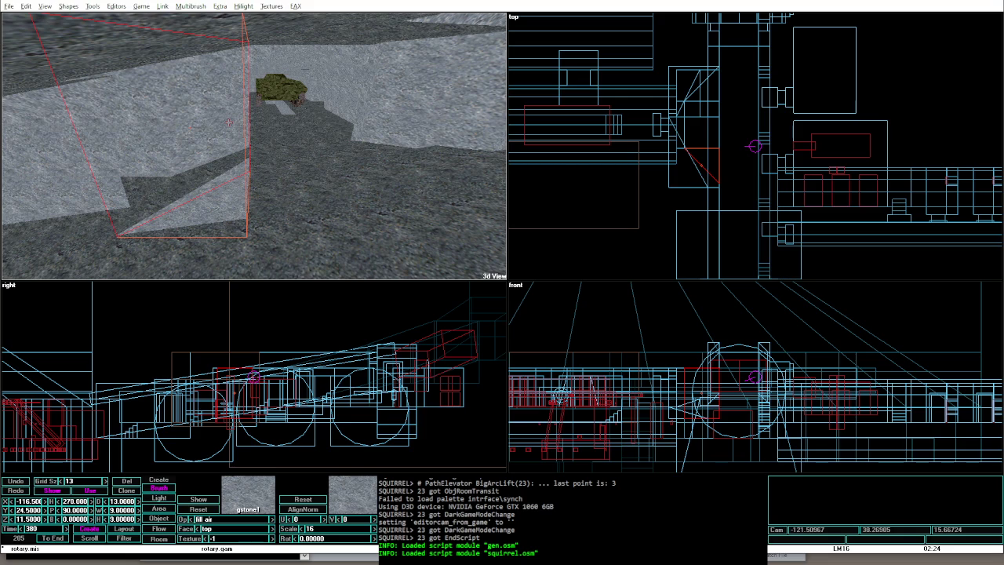
Step: Step through the room's wall and floor brushes, flying the 3D camera into the room
{"action": "key", "text": "Tab"}
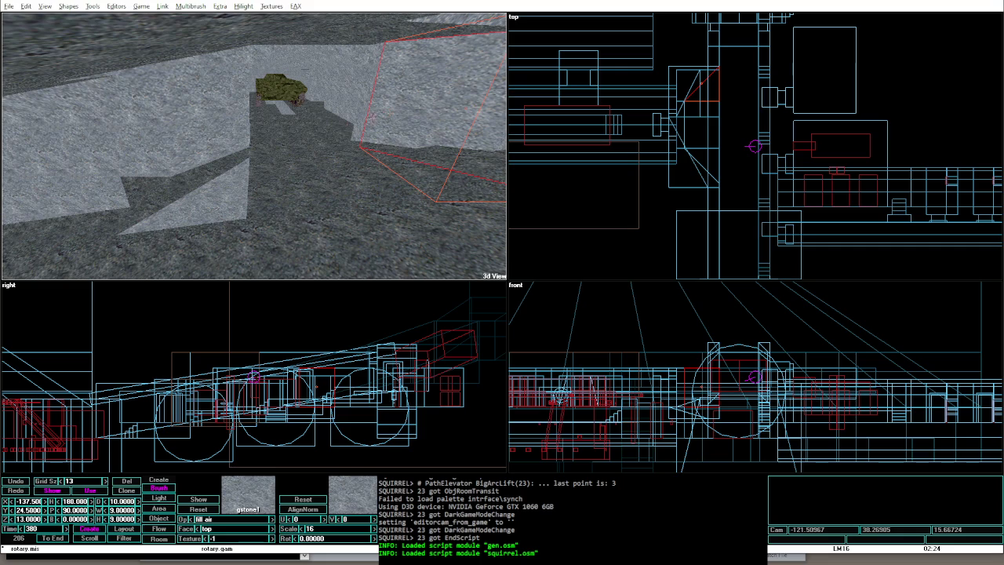
{"action": "left_click", "coordinate": [217, 206]}
{"action": "mouse_move", "coordinate": [217, 205]}
{"action": "left_mouse_down"}
{"action": "mouse_move", "coordinate": [317, 186]}
{"action": "mouse_move", "coordinate": [314, 177]}
{"action": "left_mouse_up"}
{"action": "left_click", "coordinate": [317, 186]}
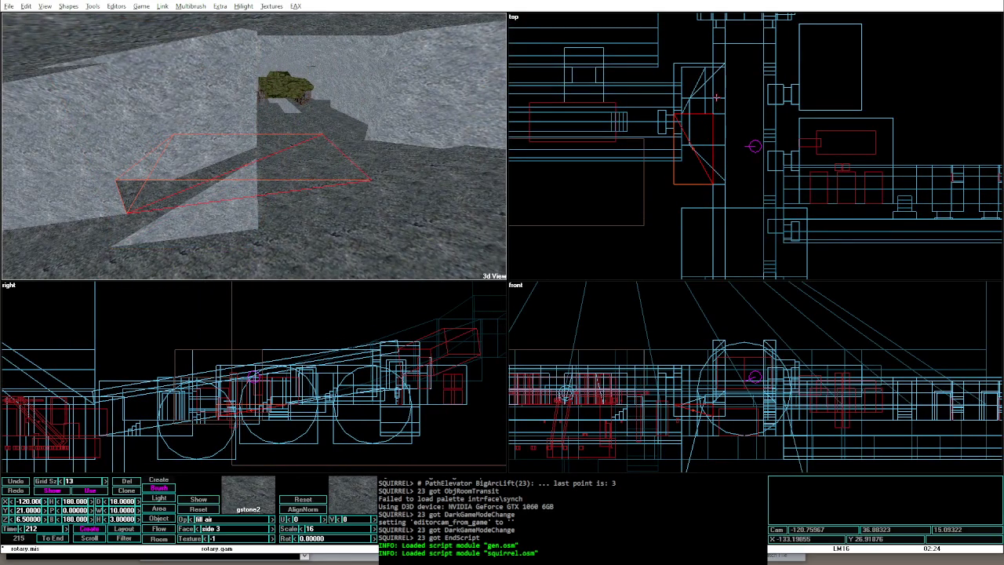
{"action": "left_click", "coordinate": [694, 100]}
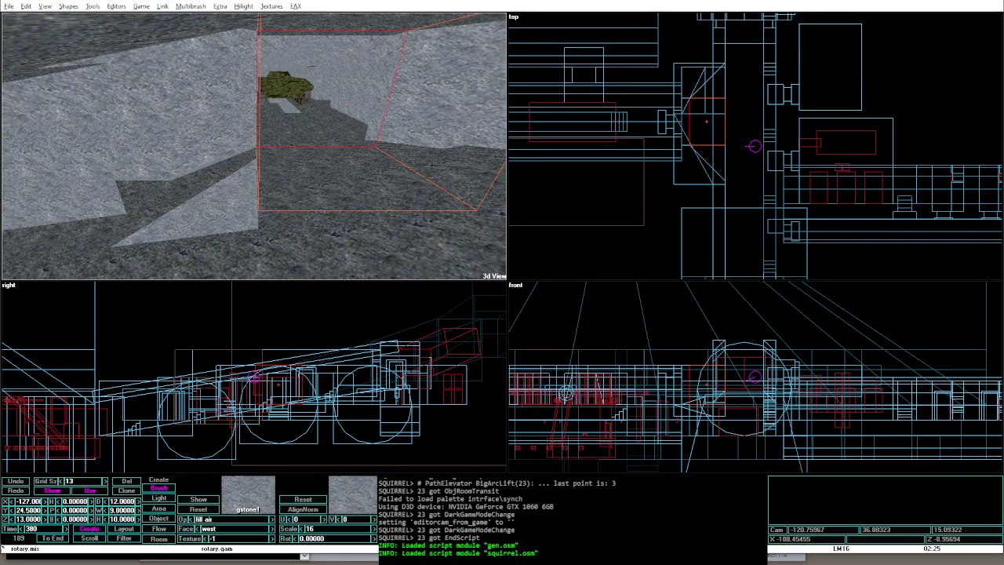
{"action": "key", "text": "Tab"}
{"action": "key", "text": "Tab"}
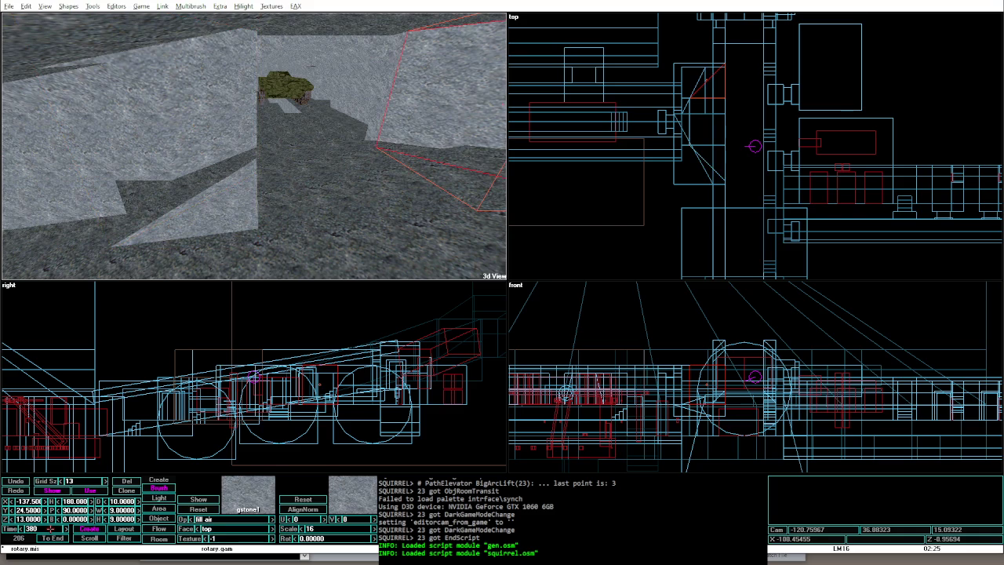
{"action": "left_click", "coordinate": [240, 190]}
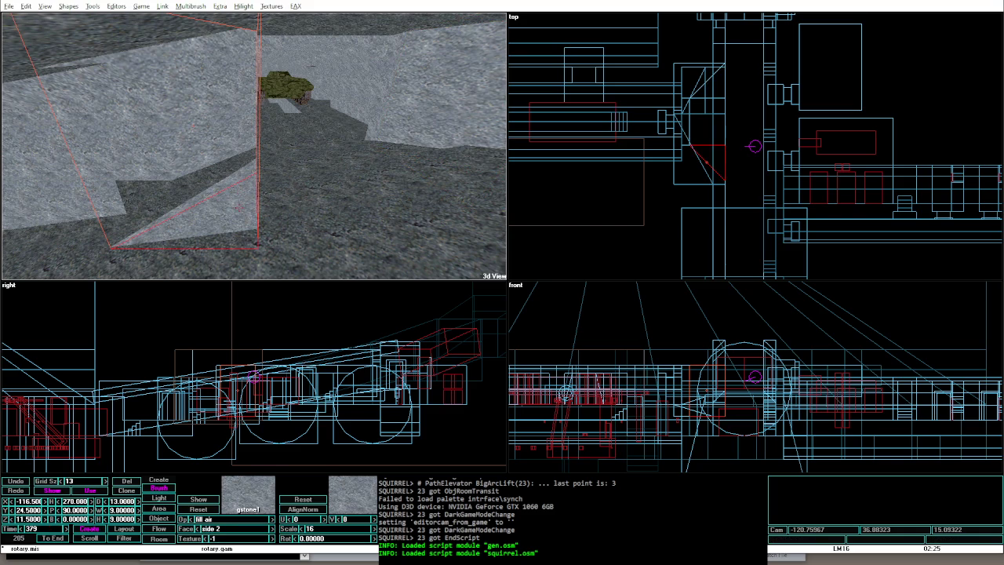
Step: Select brushes 84 and 211 and the overlapping brushes 210 and 209 in the plan view
{"action": "left_click", "coordinate": [310, 196]}
{"action": "left_click", "coordinate": [297, 186]}
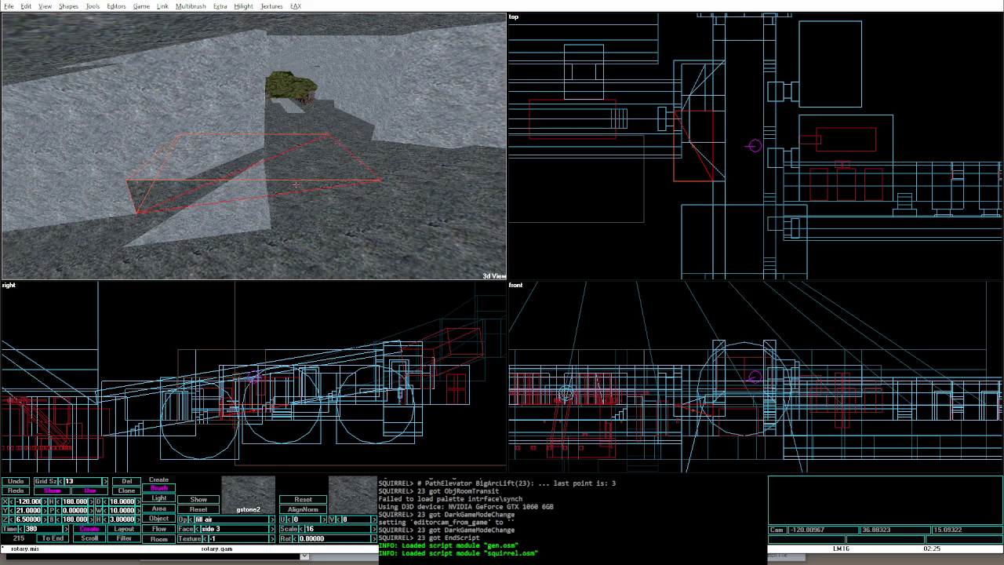
{"action": "left_click", "coordinate": [706, 81]}
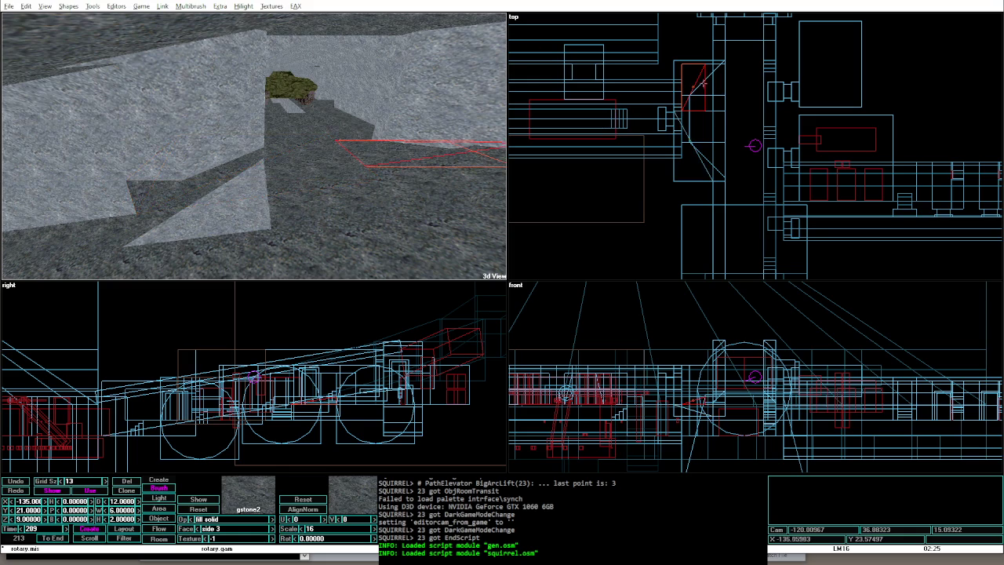
{"action": "key", "text": "Right"}
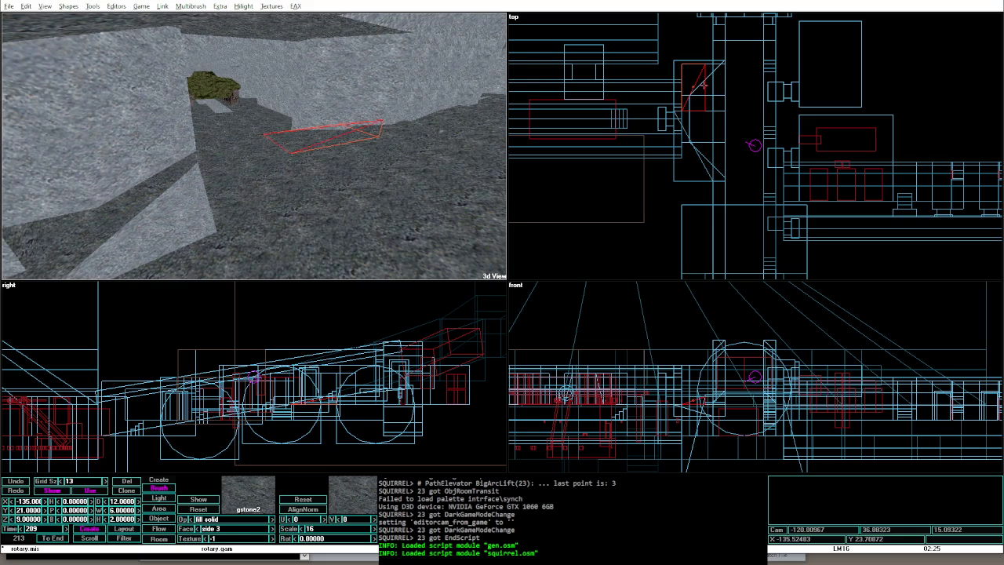
{"action": "left_click", "coordinate": [704, 84]}
{"action": "left_click", "coordinate": [704, 84]}
{"action": "left_click", "coordinate": [704, 85]}
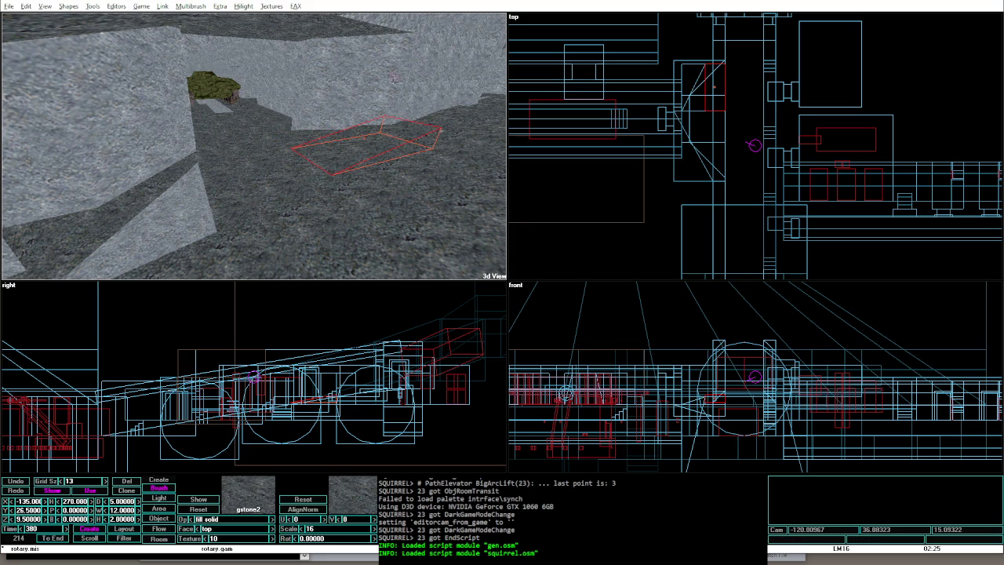
Step: Select the large solid->water brush around the room and set its Op to water->solid
{"action": "left_click", "coordinate": [689, 61]}
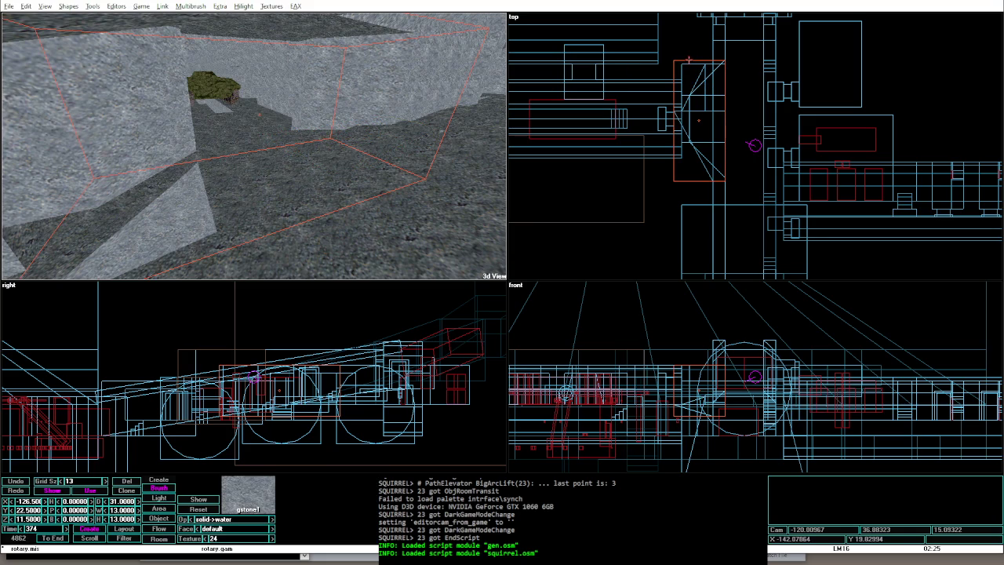
{"action": "key", "text": "Insert"}
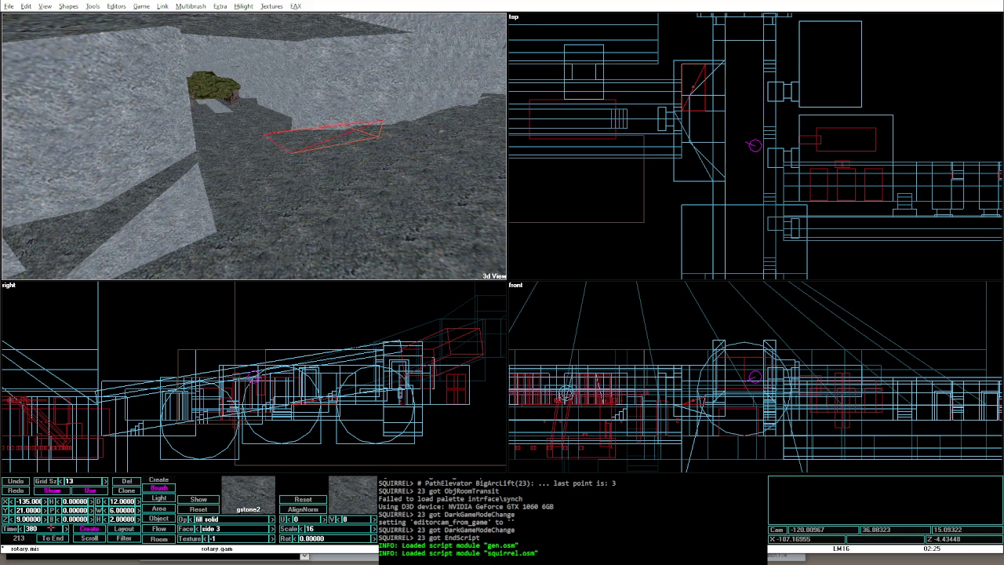
{"action": "key", "text": "Page_Up"}
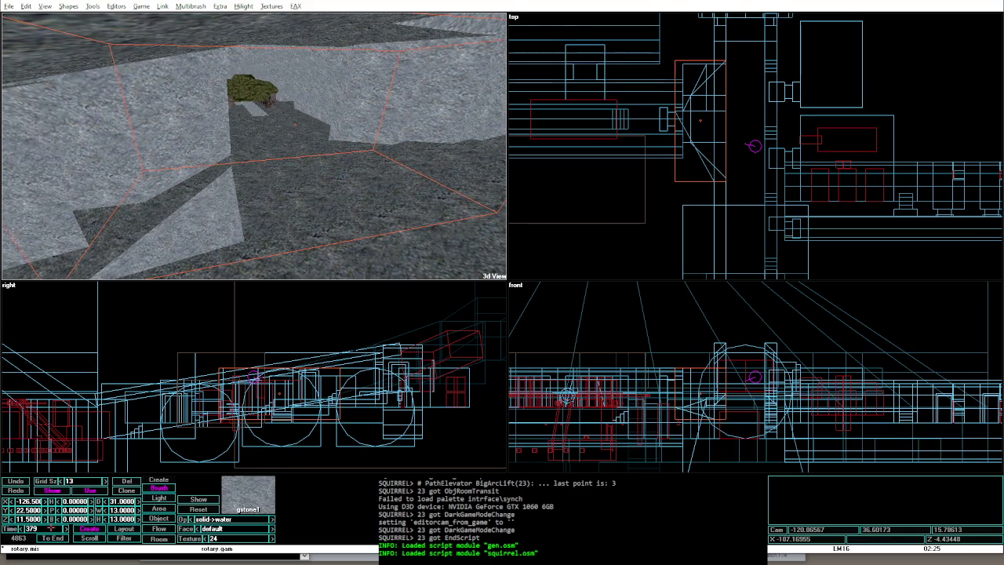
{"action": "left_click", "coordinate": [273, 519]}
Step: Portalize and relight the level, walk it in game mode, then go back to the editor
{"action": "key", "text": "alt+o"}
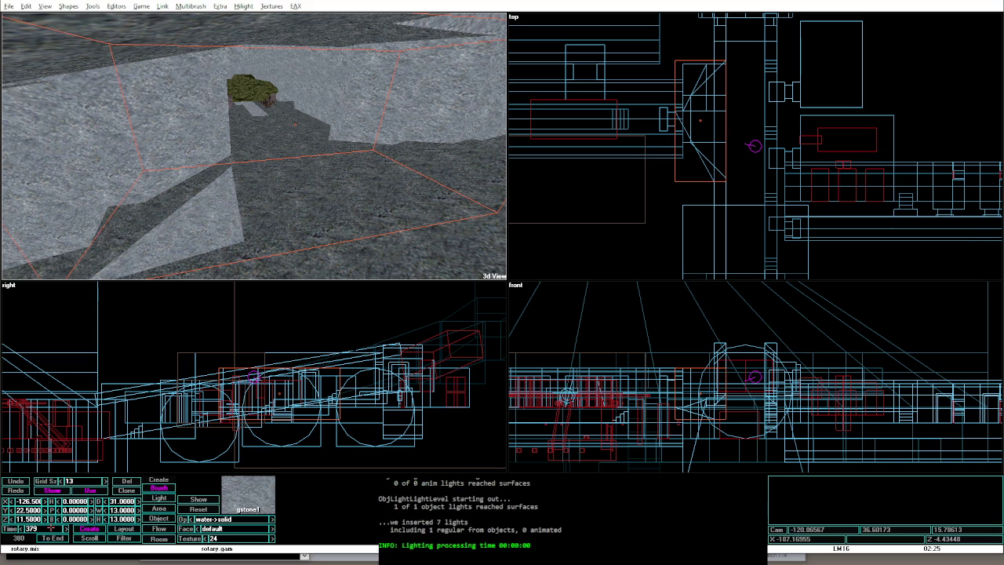
{"action": "key", "text": "alt+g"}
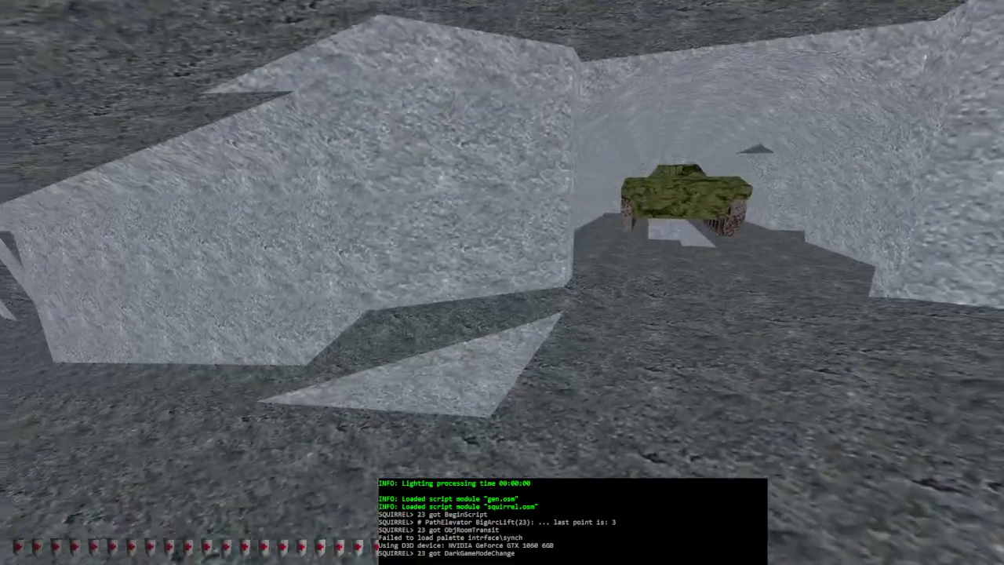
{"action": "key", "text": "alt+e"}
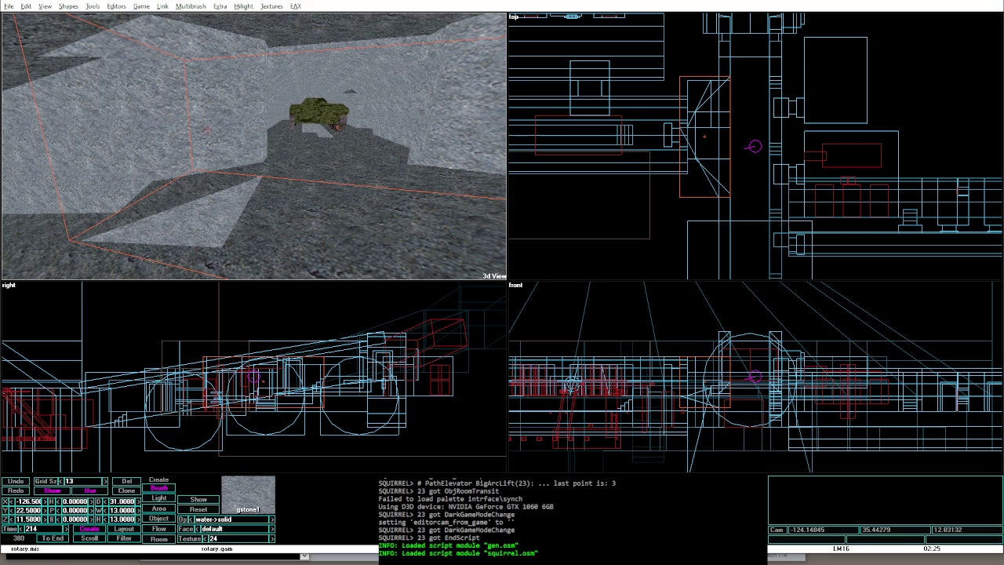
Step: Select the west-facing air brush and tilt the 3D camera to inspect the floor
{"action": "left_click", "coordinate": [208, 130]}
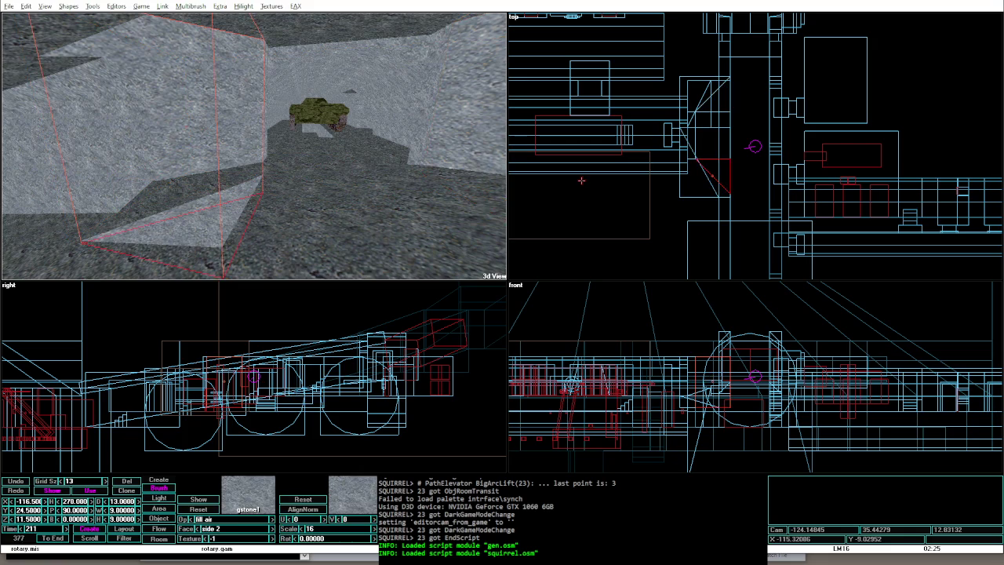
{"action": "key", "text": "shift+Tab"}
{"action": "key", "text": "Tab"}
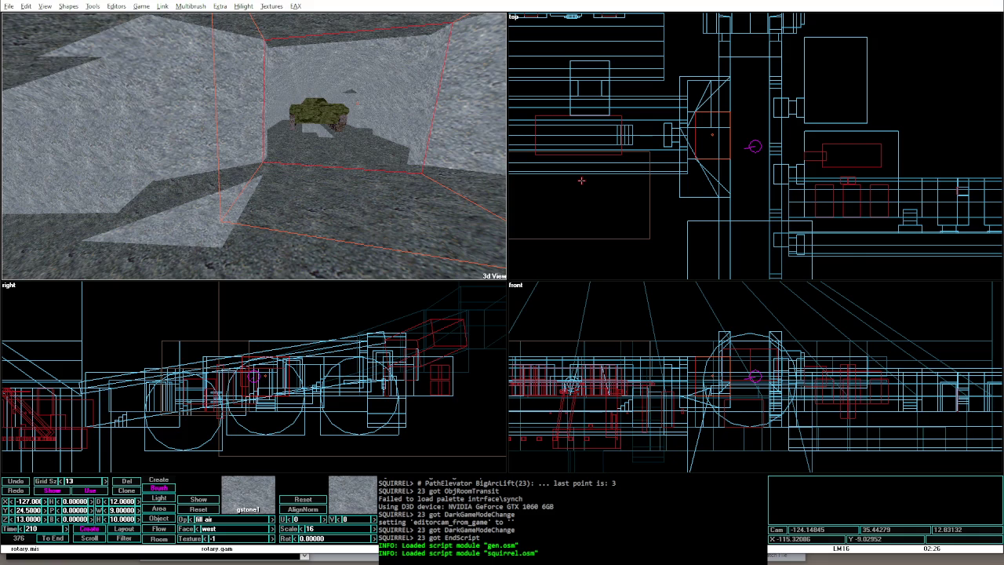
{"action": "key", "text": "Page_Down"}
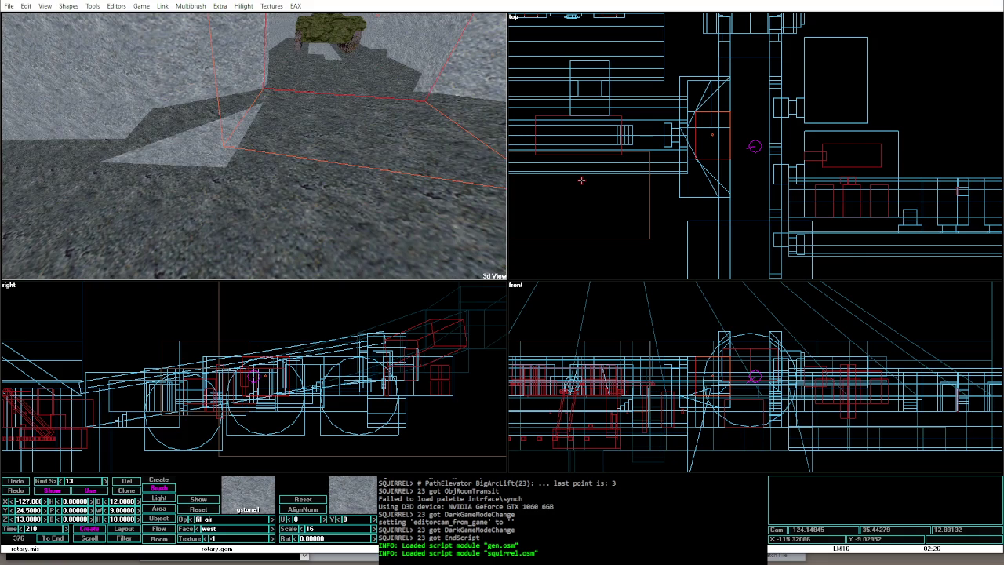
{"action": "key", "text": "Page_Up"}
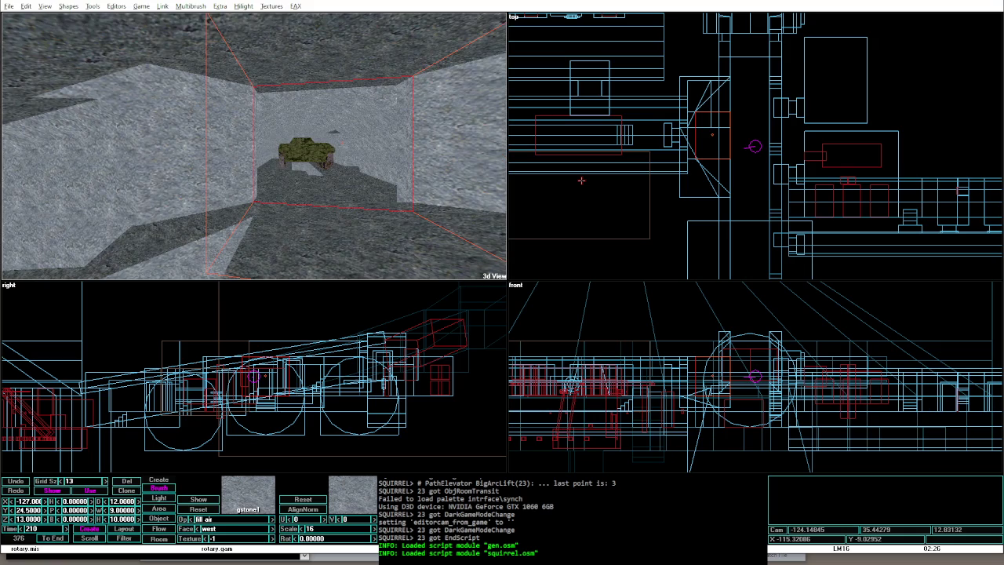
Step: Cycle the operation types of solid->water brush 209 and air brush 210
{"action": "key", "text": "shift+Tab"}
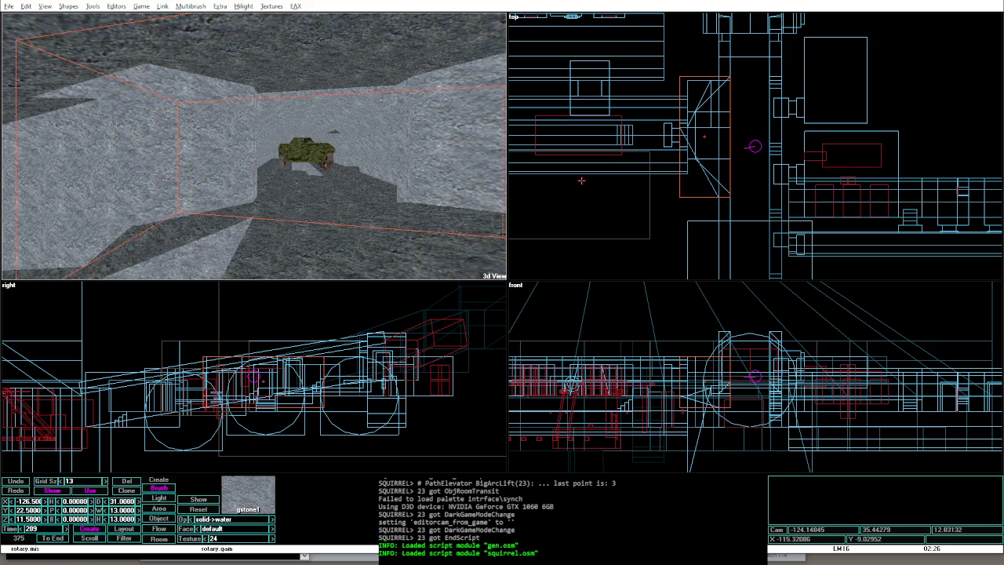
{"action": "key", "text": "f"}
{"action": "key", "text": "Tab"}
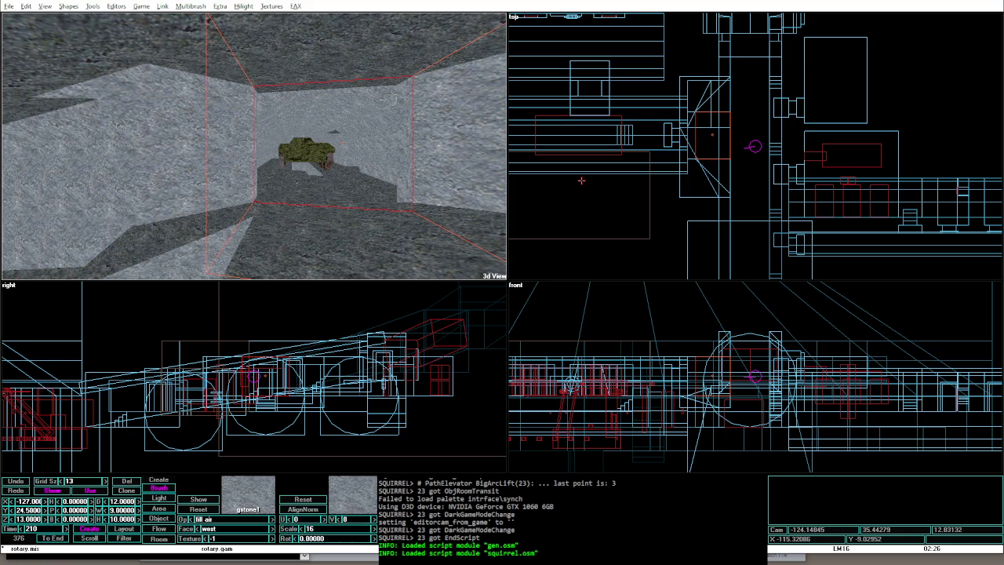
{"action": "key", "text": "e"}
Step: Step to water->solid brush 214 and rebuild the level's portals and cells
{"action": "key", "text": "Tab"}
{"action": "key", "text": "Tab"}
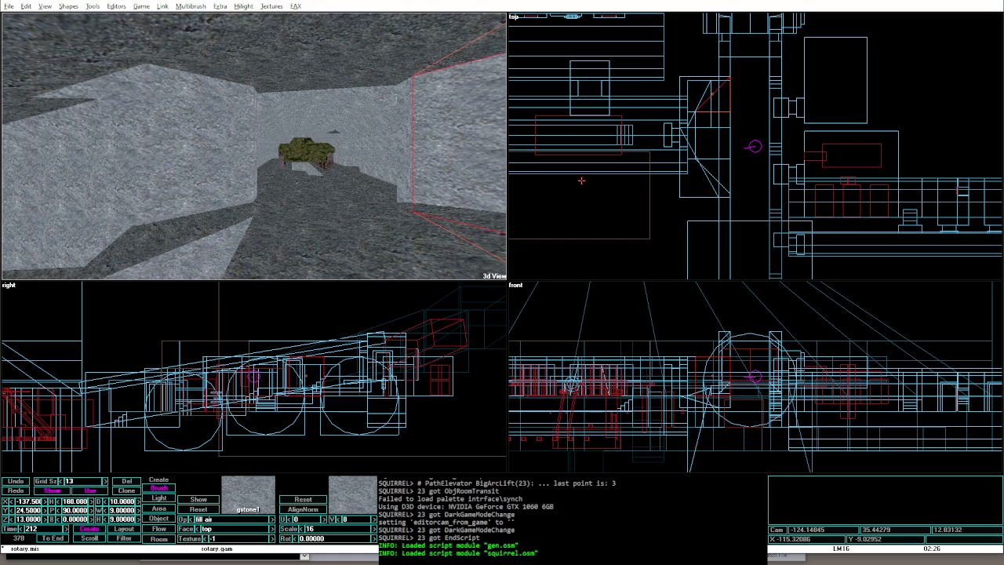
{"action": "key", "text": "Tab"}
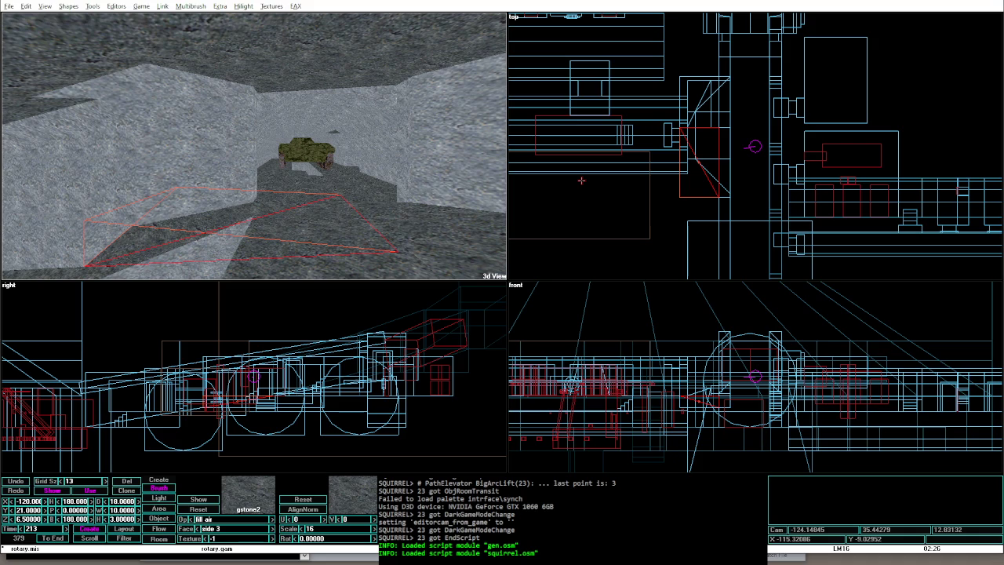
{"action": "key", "text": "Tab"}
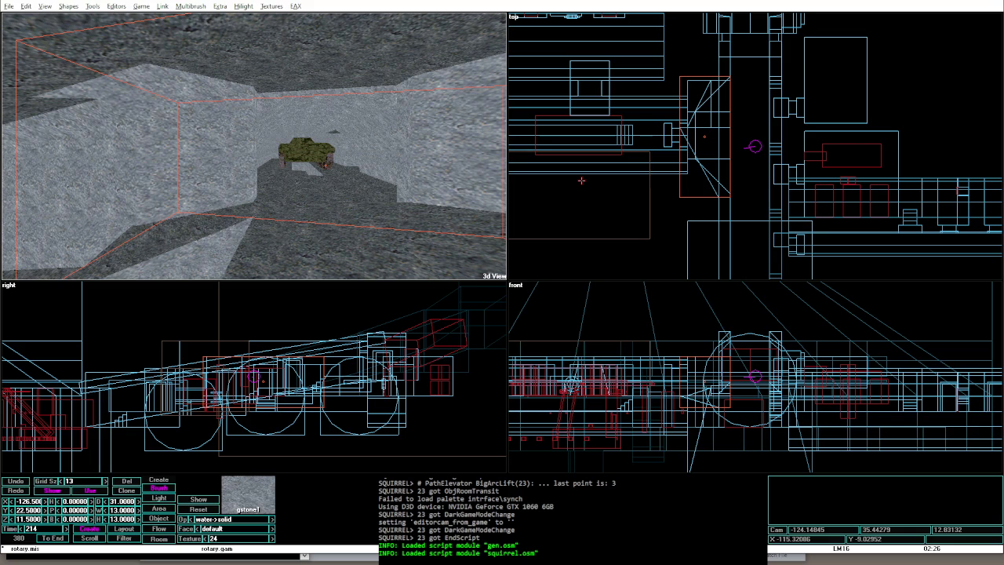
{"action": "key", "text": "ctrl+shift+p"}
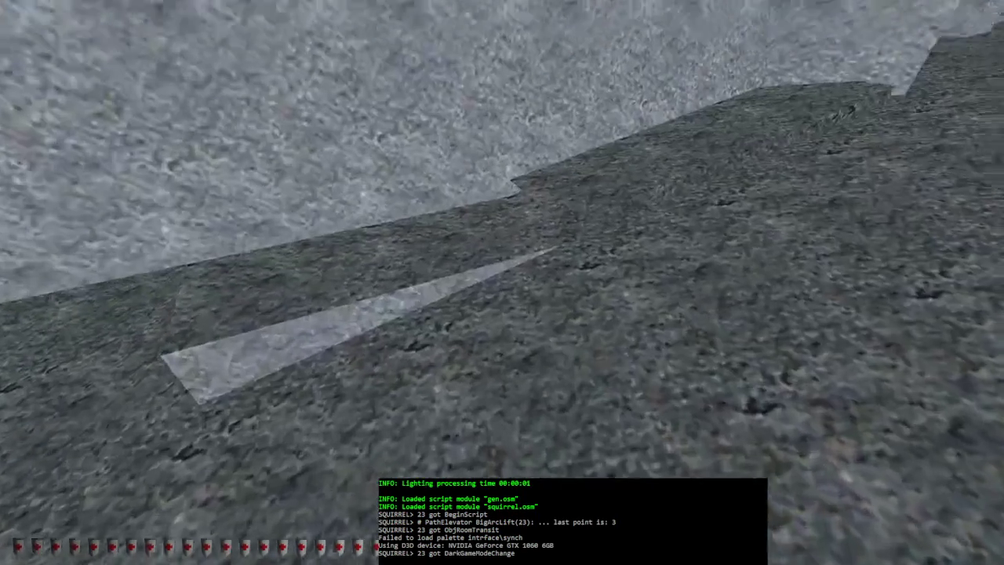
Step: Walk forward along the rock corridor in game mode, then exit back to the editor
{"action": "key", "text": "w"}
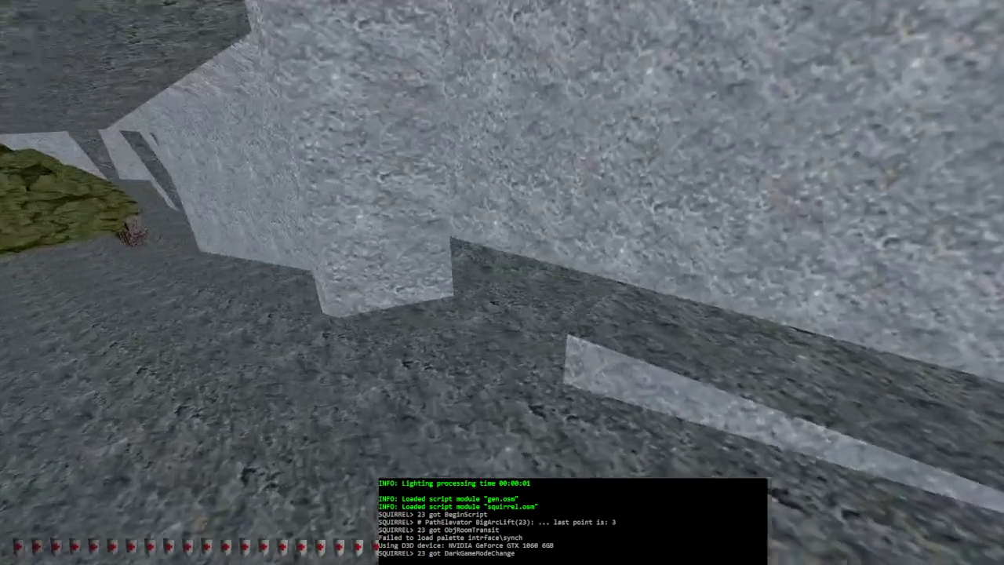
{"action": "key", "text": "w"}
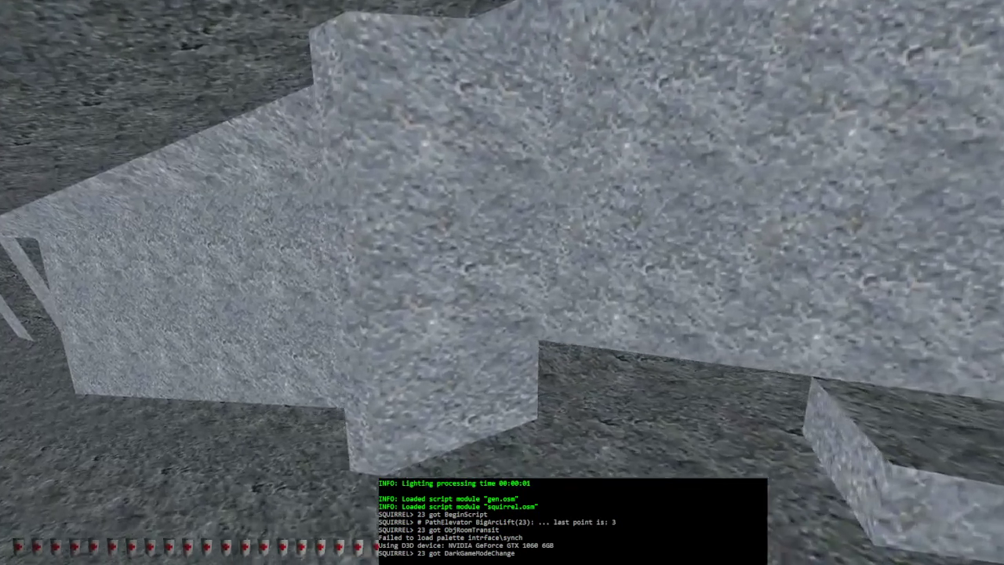
{"action": "key", "text": "w"}
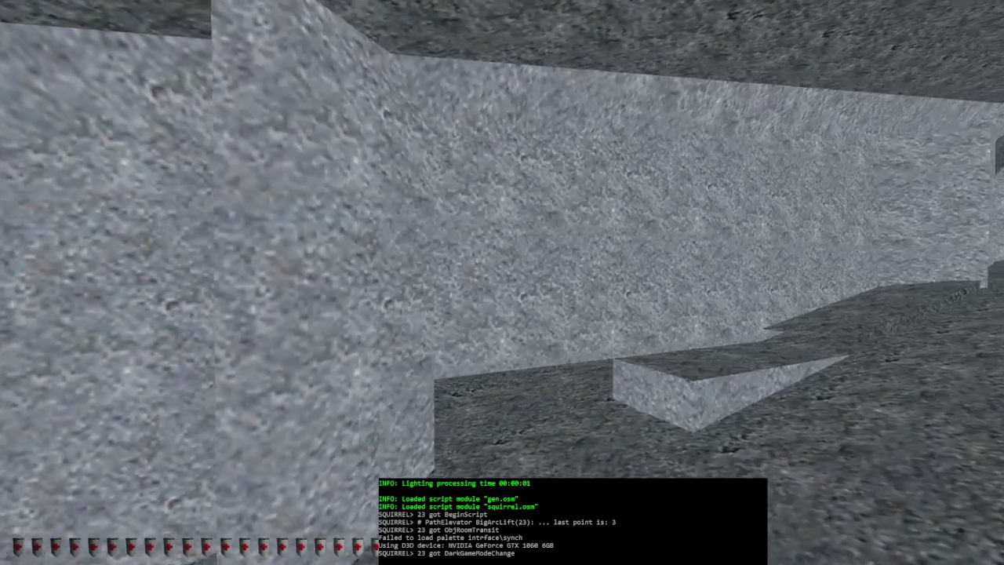
{"action": "key", "text": "w"}
{"action": "key", "text": "alt+e"}
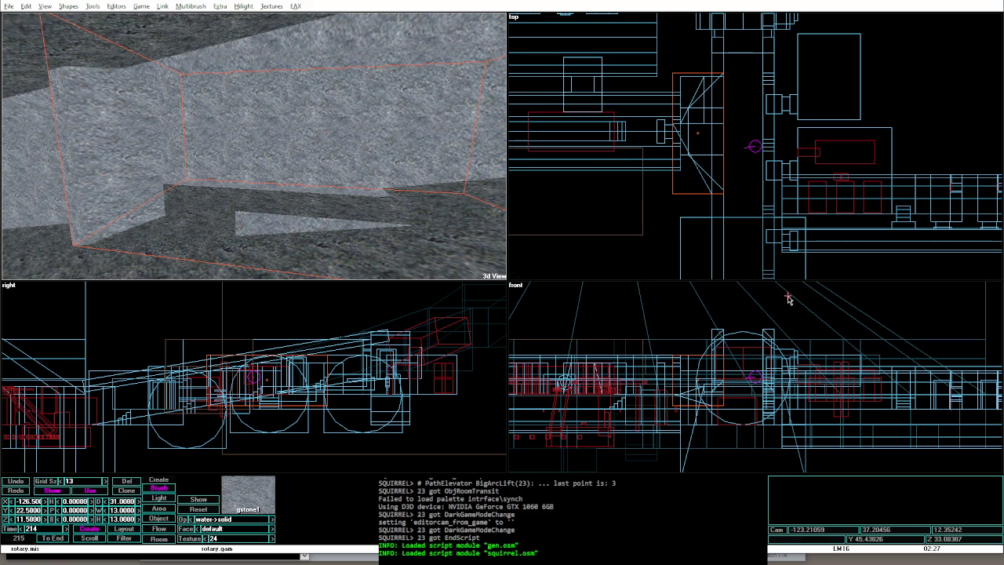
Step: Save rotary.mis and check the repository status with git st in Git Bash
{"action": "key", "text": "ctrl+s"}
{"action": "key", "text": "Return"}
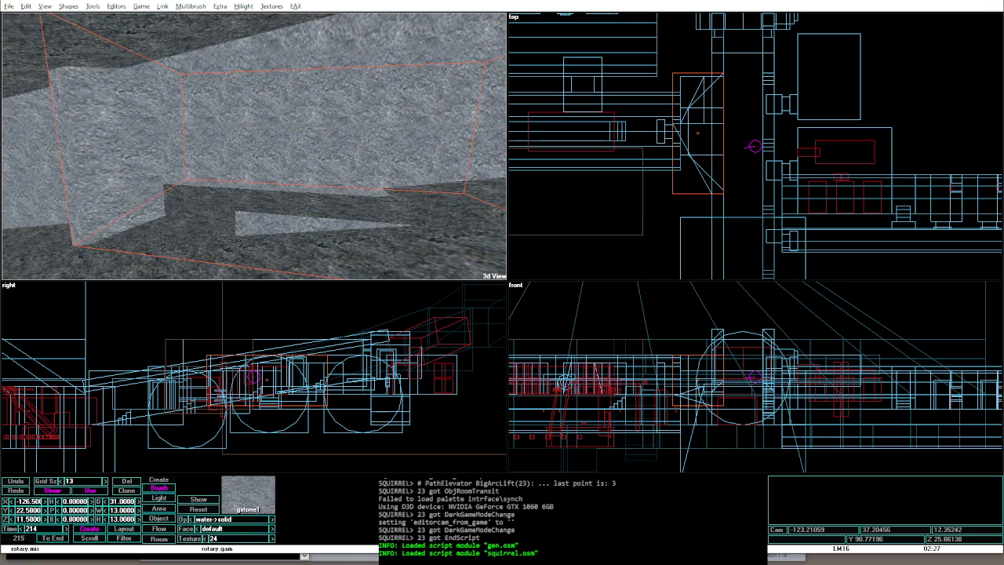
{"action": "key", "text": "alt+Tab"}
{"action": "key", "text": "ctrl+l"}
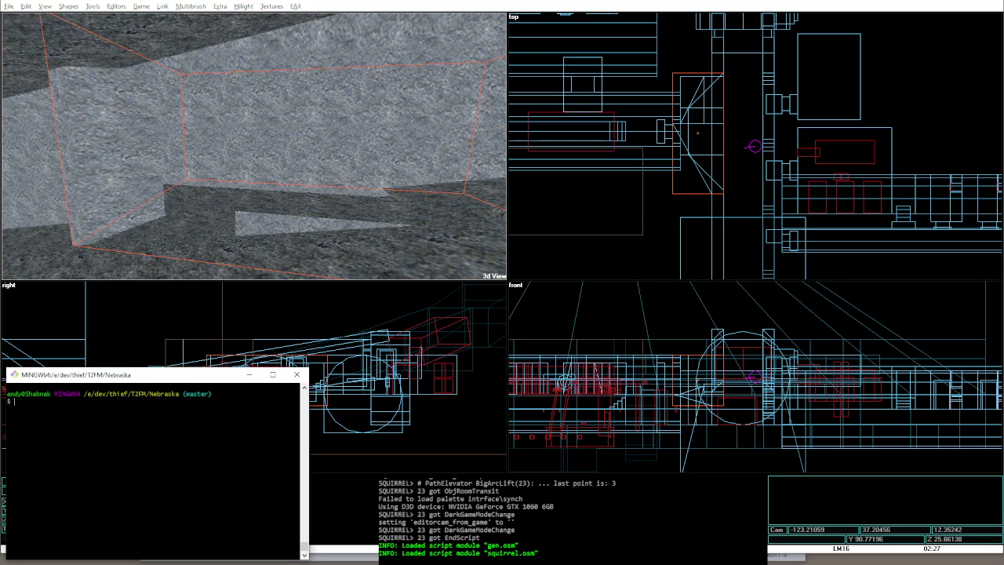
{"action": "type", "text": "git st"}
{"action": "key", "text": "Return"}
Step: Commit all changes with a message about the fuel storage and vehicle maintenance rooms
{"action": "type", "text": "git commit -a"}
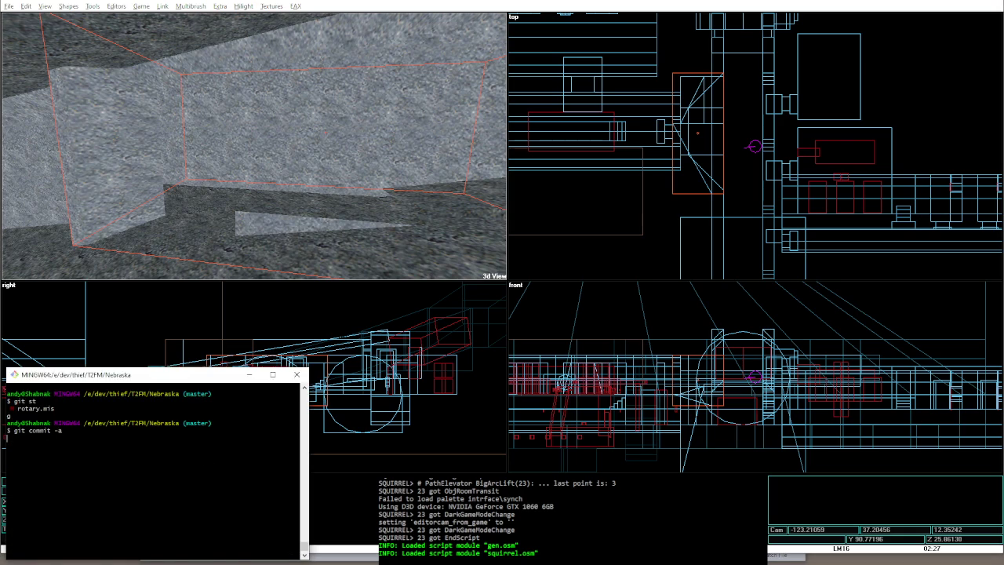
{"action": "key", "text": "Return"}
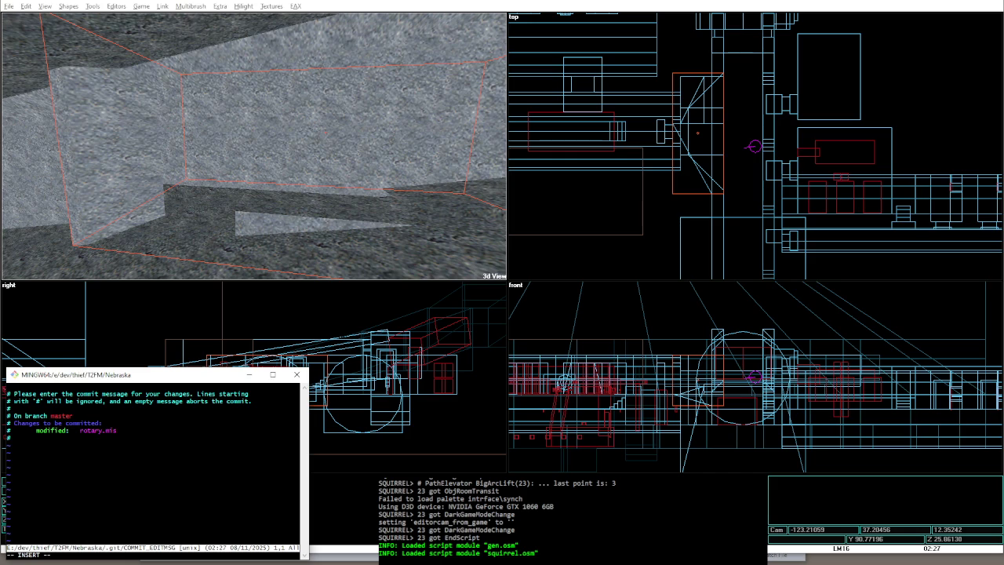
{"action": "type", "text": "fuel stora"}
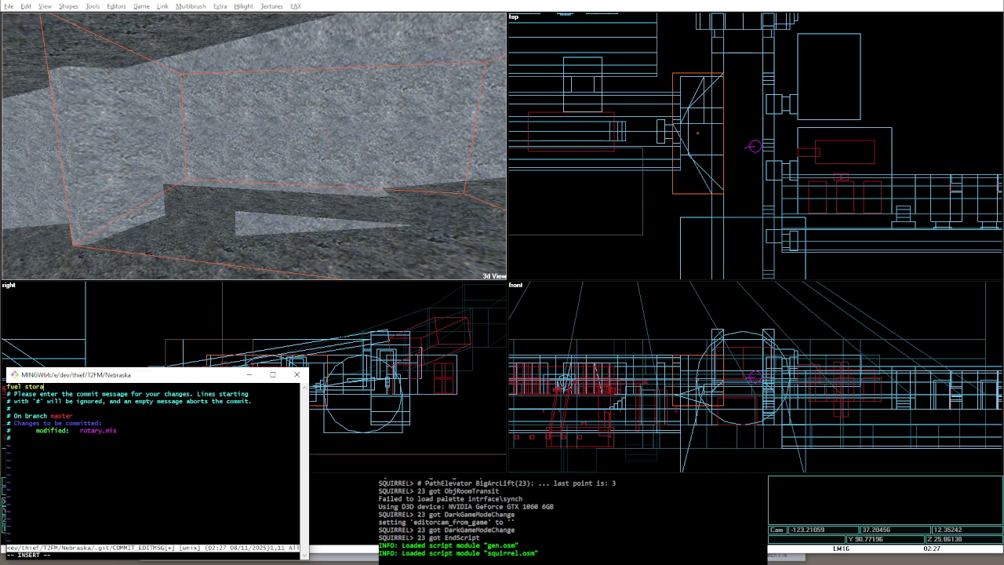
{"action": "type", "text": "ge and vehicle mainte"}
{"action": "type", "text": "nance roo"}
{"action": "type", "text": "ms. entrance i"}
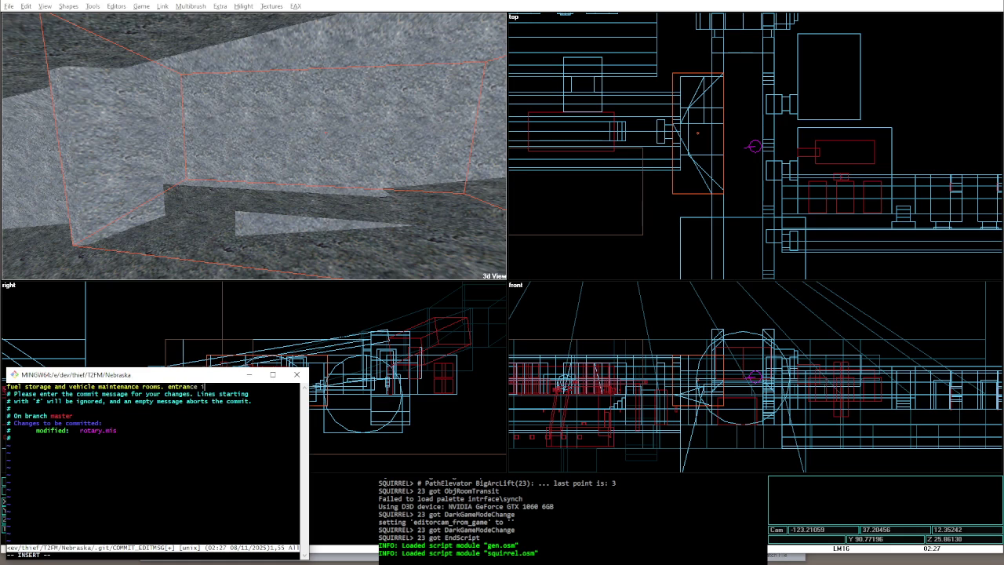
{"action": "key", "text": "BackSpace"}
{"action": "type", "text": "s botched alch"}
{"action": "type", "text": "emy "}
{"action": "type", "text": "rn."}
{"action": "key", "text": "Escape"}
{"action": "type", "text": ":wq"}
{"action": "key", "text": "Return"}
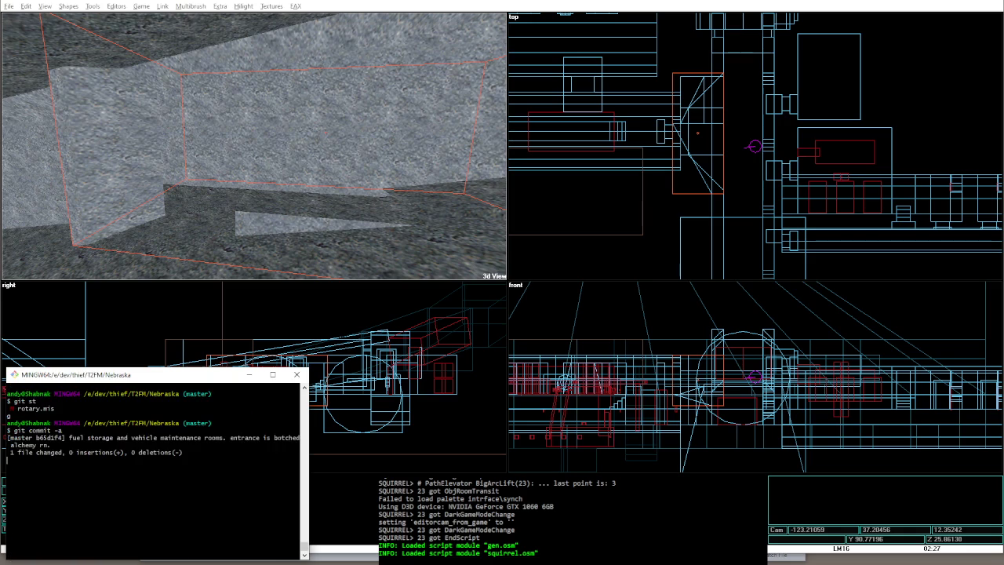
Step: Push the commit to both remotes using the recalled push command, then return to DromEd
{"action": "key", "text": "ctrl+l"}
{"action": "key", "text": "ctrl+r"}
{"action": "type", "text": "gi"}
{"action": "key", "text": "ctrl+c"}
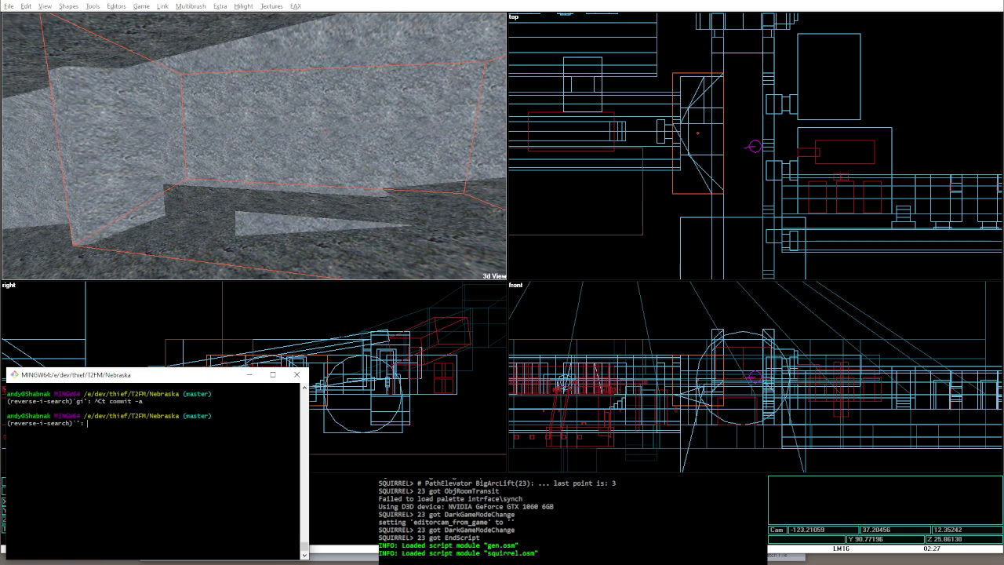
{"action": "key", "text": "Up"}
{"action": "key", "text": "Up"}
{"action": "key", "text": "Return"}
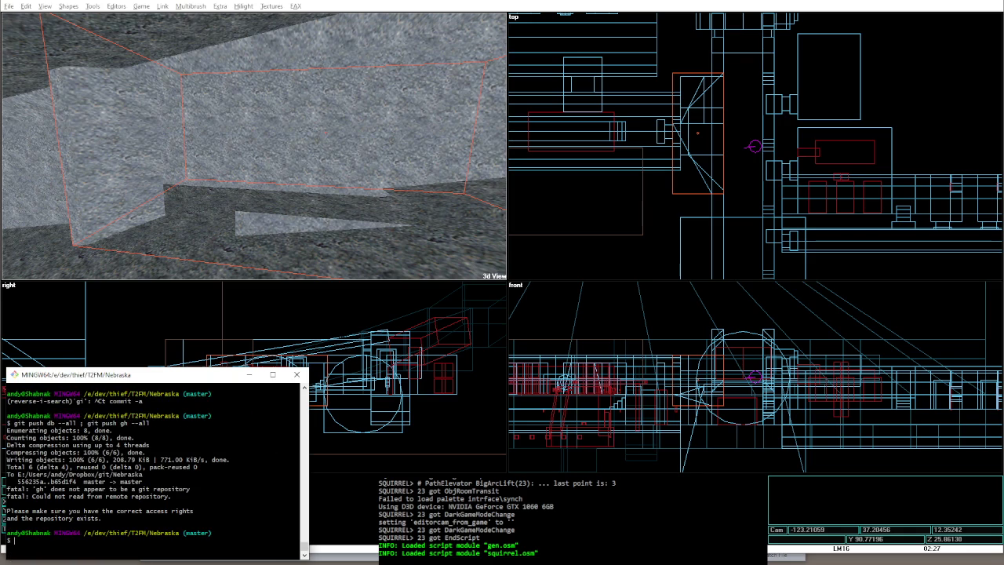
{"action": "left_click", "coordinate": [868, 6]}
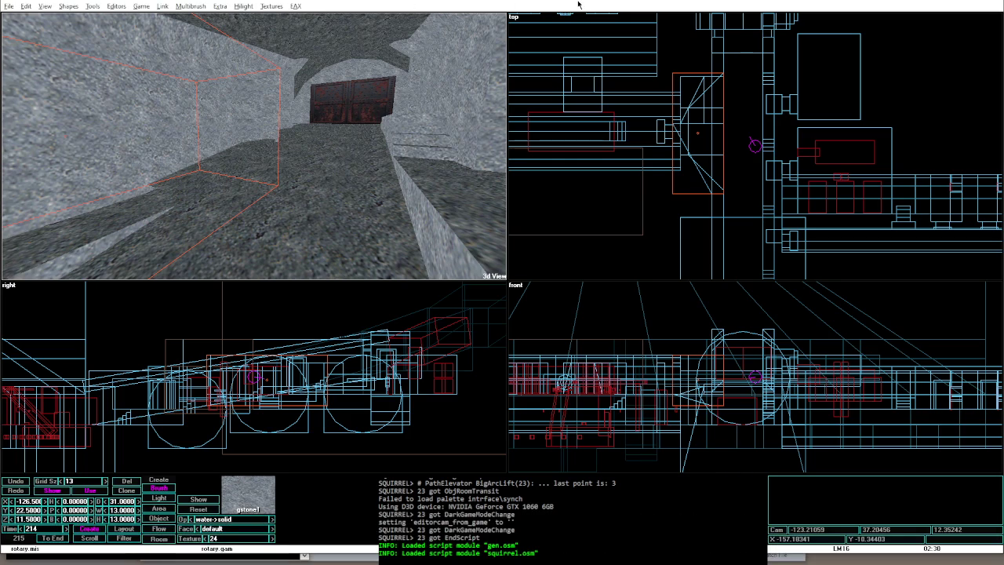
Step: Move the 3D camera into the fuel-storage room and switch brush 214 from water->solid to fill air
{"action": "key", "text": "Left"}
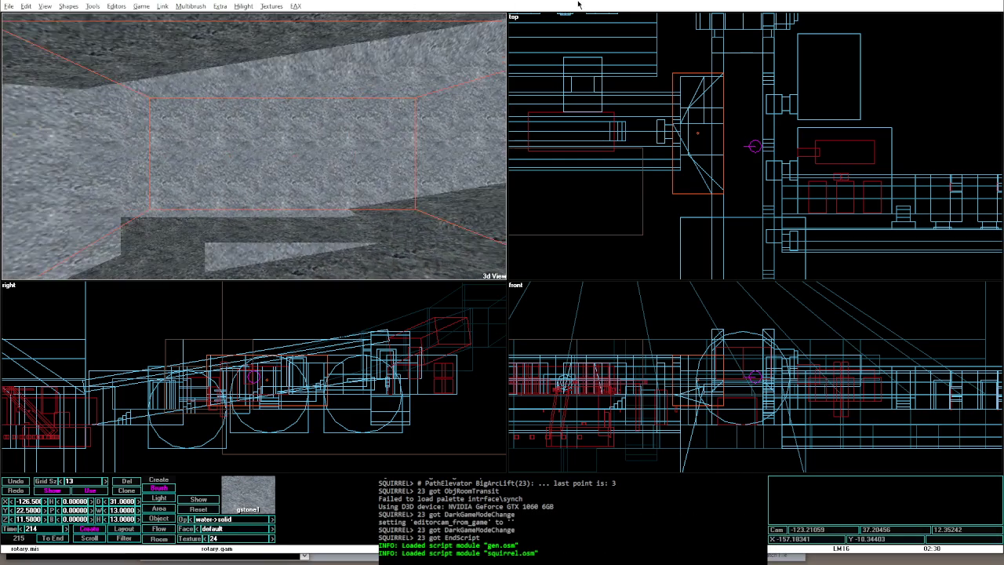
{"action": "key", "text": "Left"}
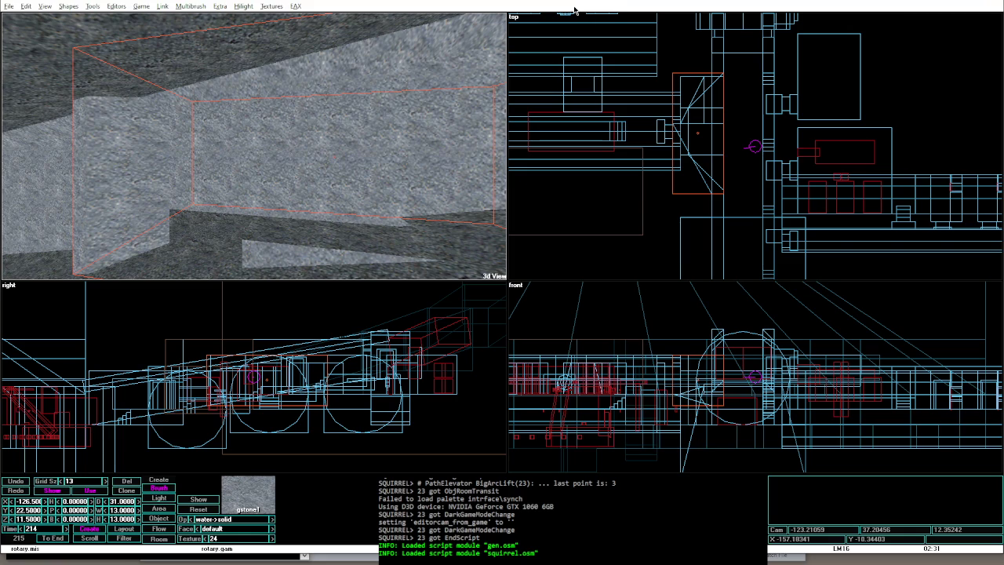
{"action": "key", "text": "Up"}
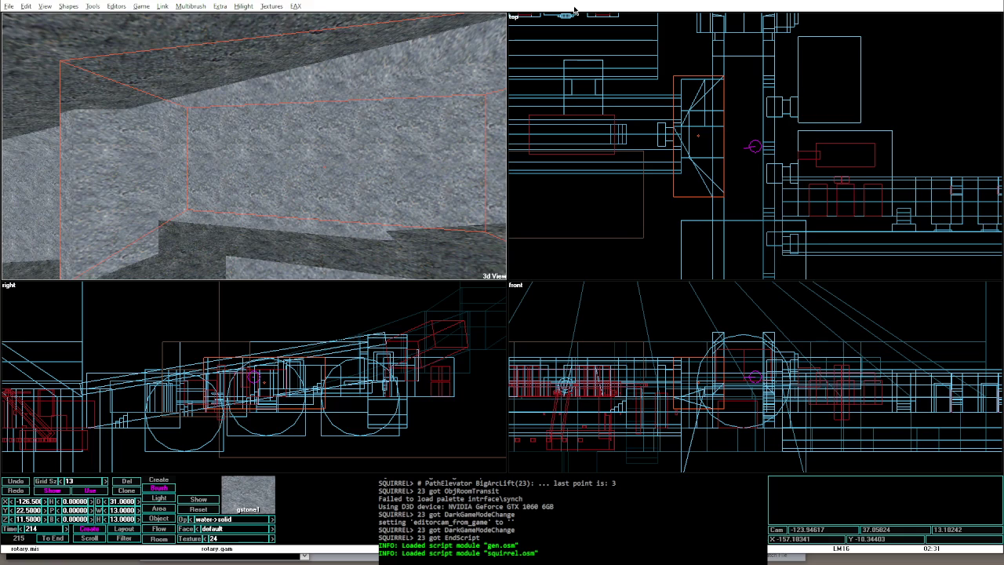
{"action": "key", "text": "Up"}
{"action": "key", "text": "Up"}
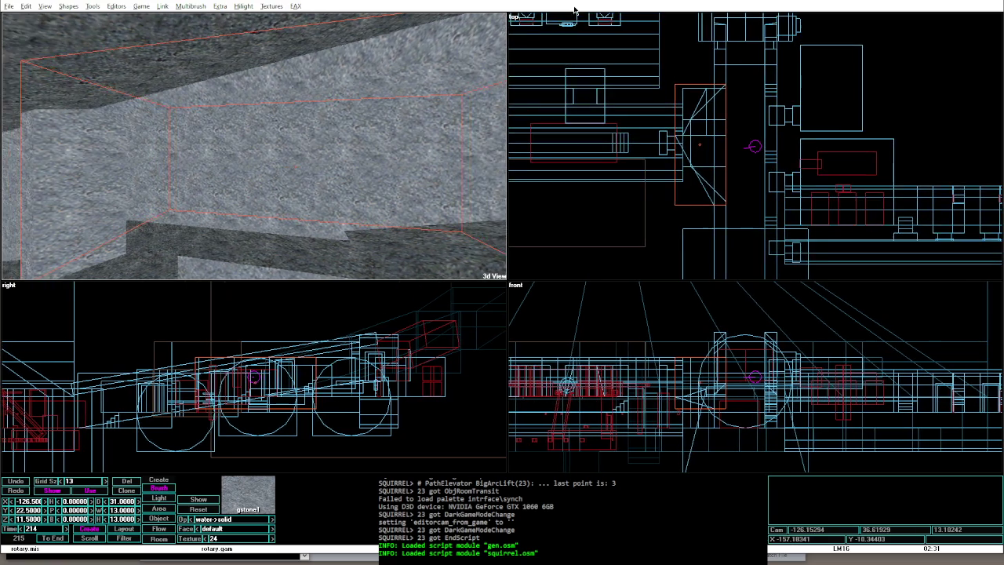
{"action": "key", "text": "Page_Down"}
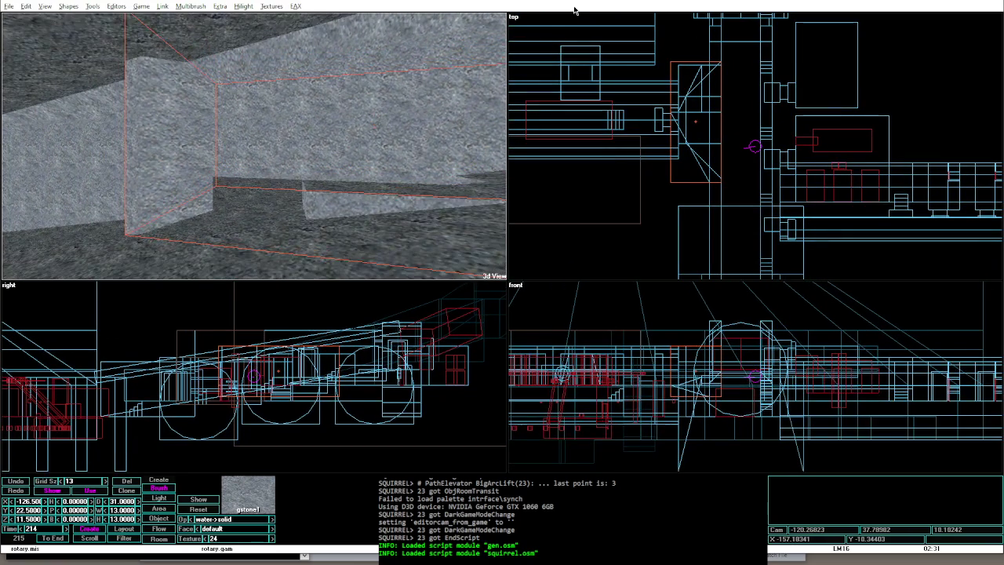
{"action": "key", "text": "Page_Up"}
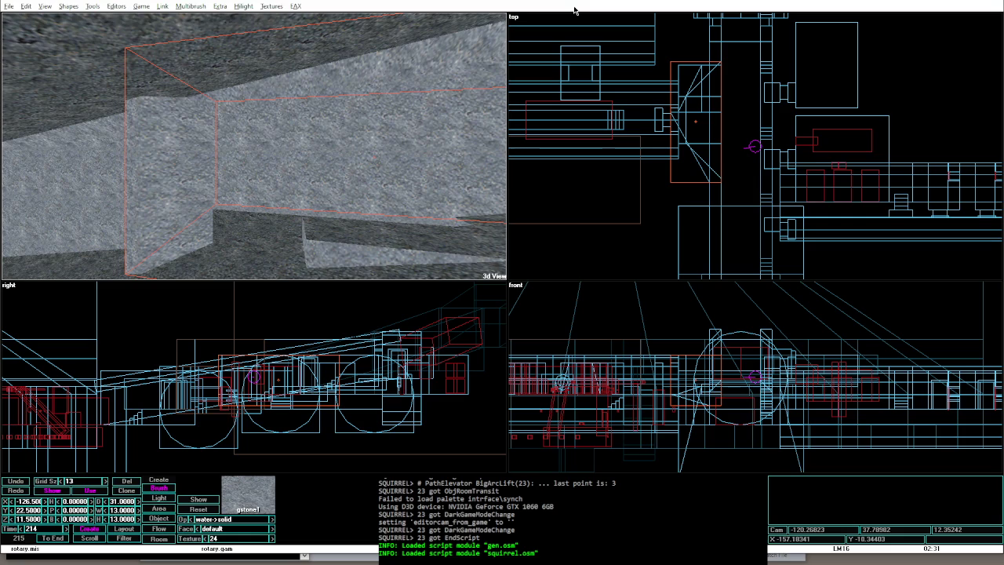
{"action": "key", "text": "bracketright"}
Step: Set a fuel-storage brush's time to 50 and portalize the level
{"action": "left_click", "coordinate": [708, 189]}
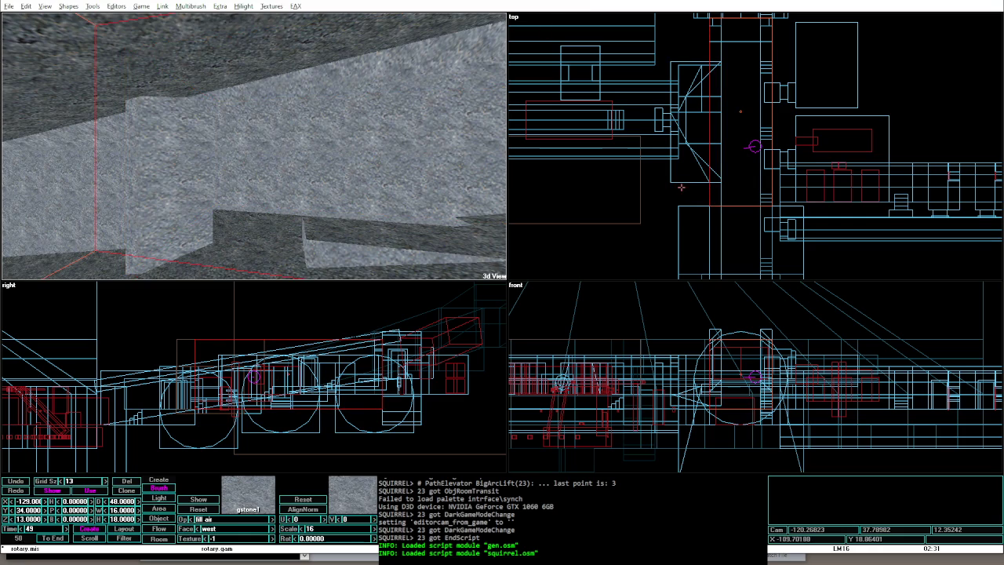
{"action": "left_click", "coordinate": [690, 185]}
{"action": "key", "text": "Return"}
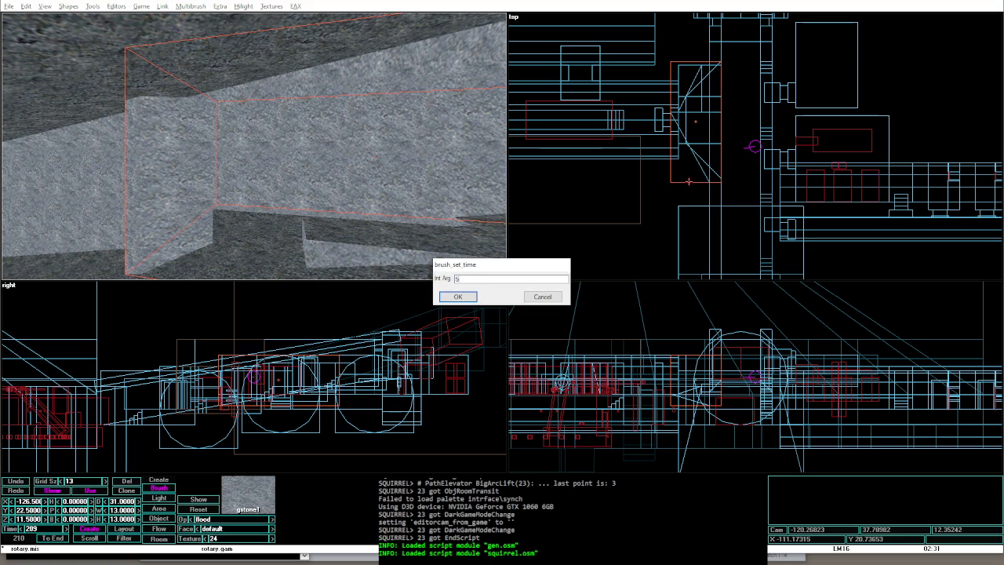
{"action": "type", "text": "50"}
{"action": "key", "text": "Return"}
{"action": "key", "text": "ctrl+shift+p"}
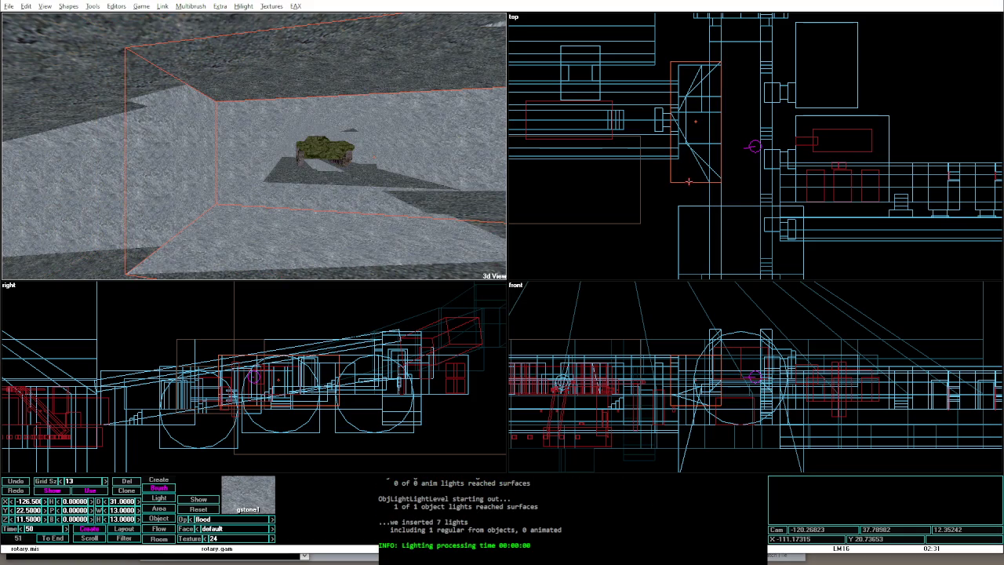
Step: Select the triangular brush and apply the brick1 texture from the Texture Palette
{"action": "key", "text": "Right"}
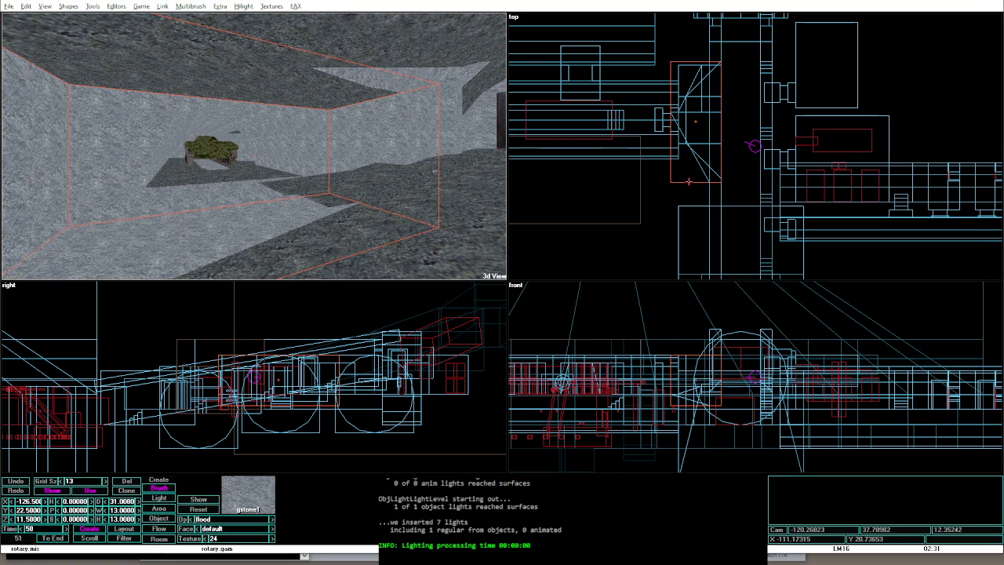
{"action": "key", "text": "Left"}
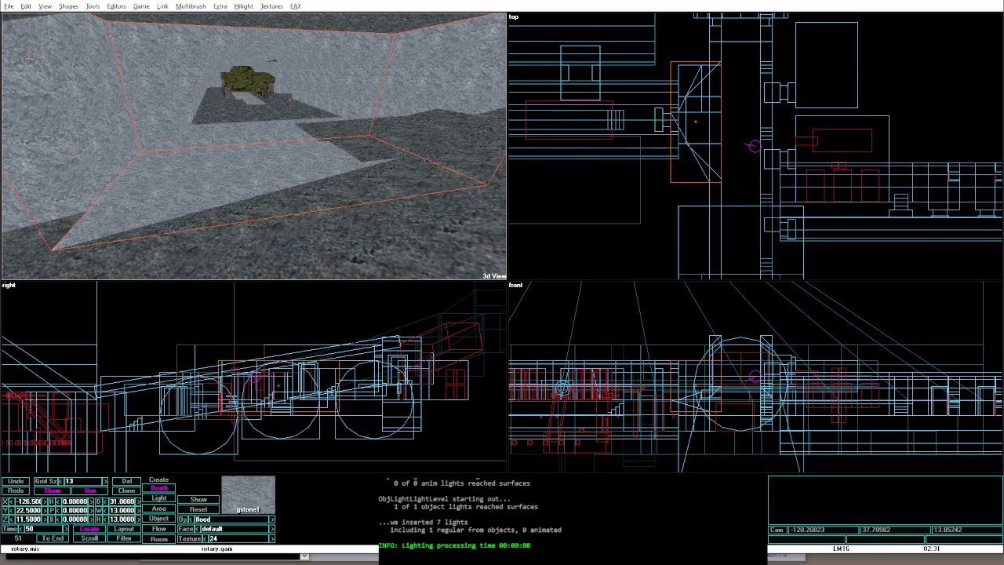
{"action": "left_click", "coordinate": [145, 76]}
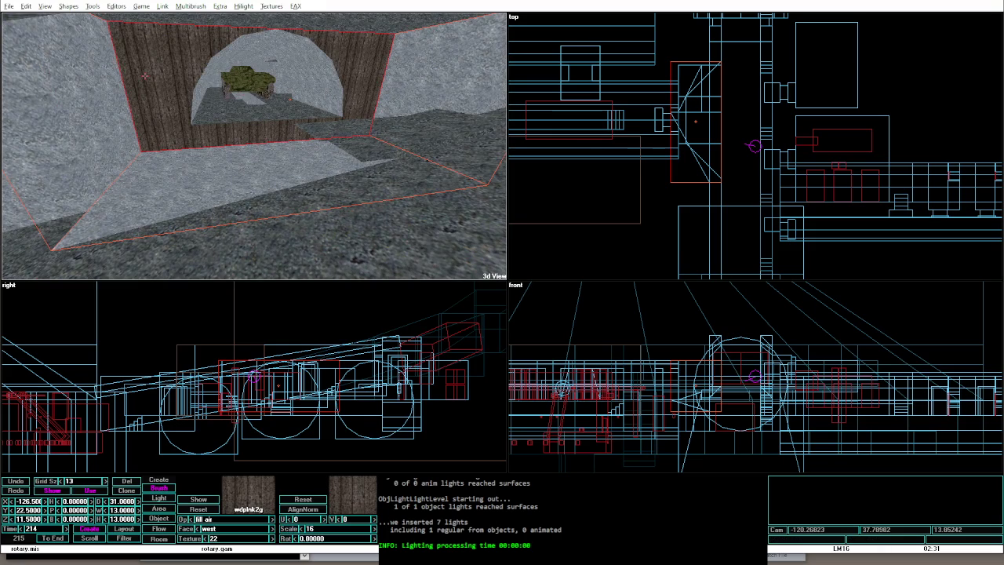
{"action": "left_click", "coordinate": [450, 91]}
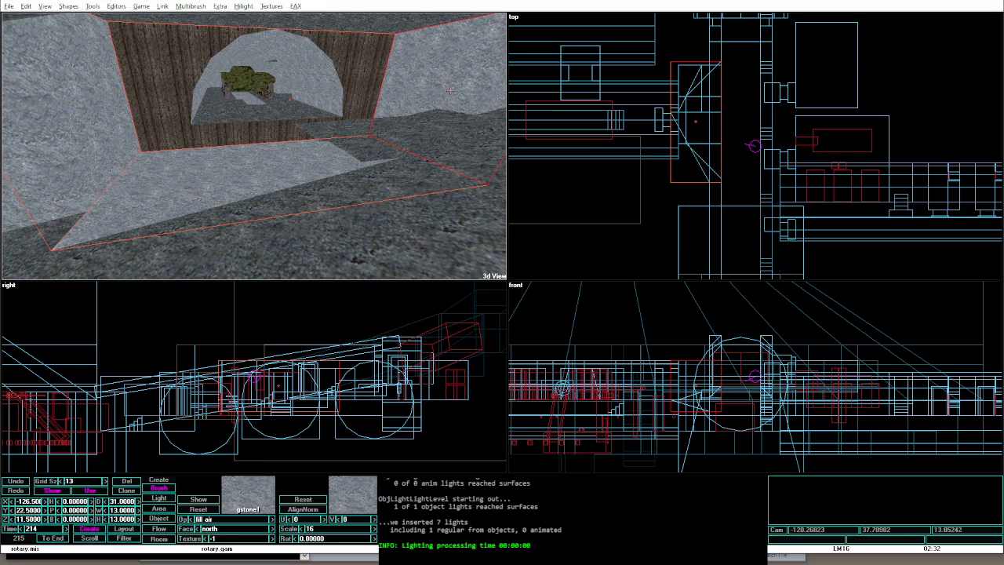
{"action": "left_click", "coordinate": [706, 79]}
{"action": "key", "text": "alt+t"}
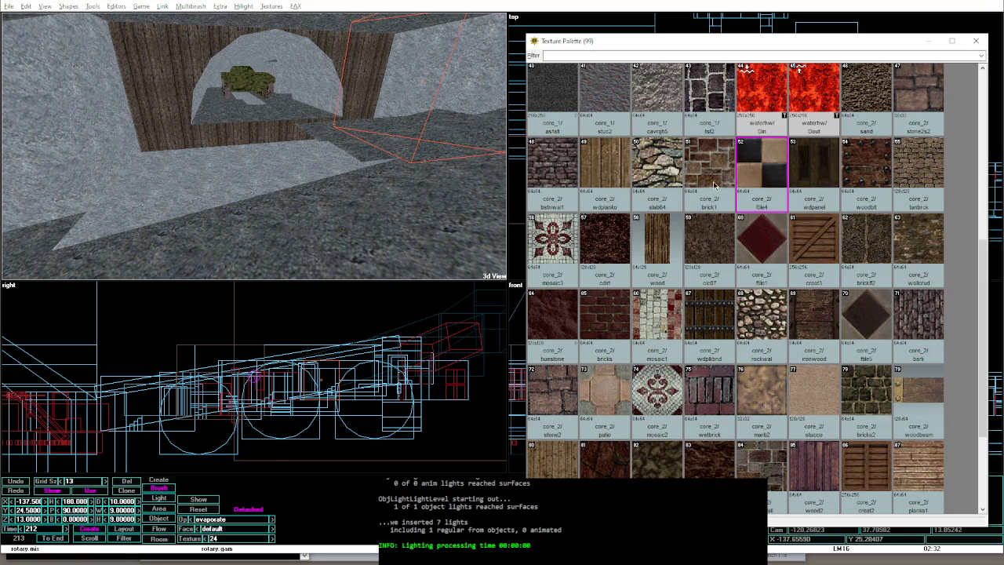
{"action": "double_click", "coordinate": [728, 172]}
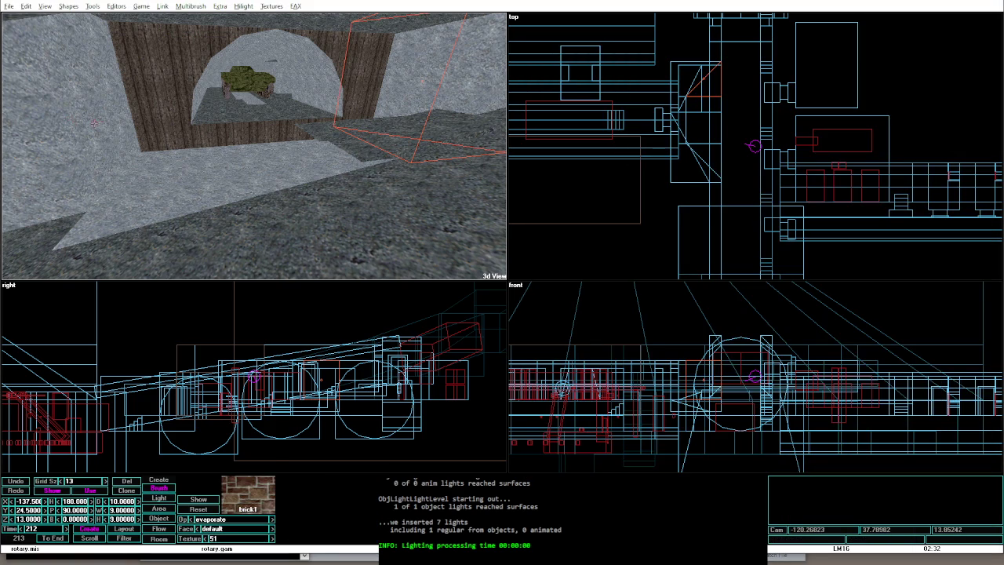
Step: Give the two small brushes the creat3 (61) wooden crate texture
{"action": "left_click", "coordinate": [92, 125]}
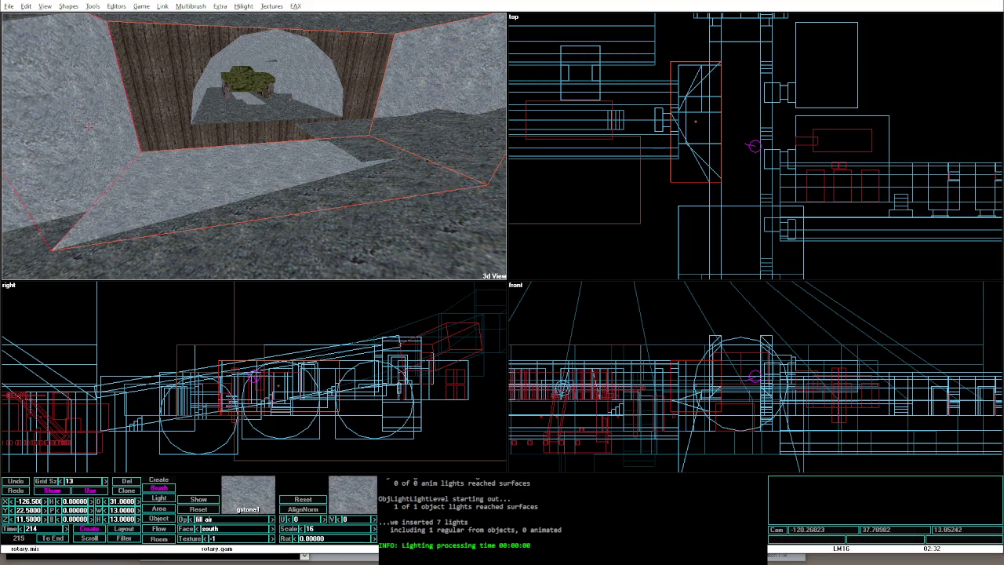
{"action": "left_click", "coordinate": [700, 158]}
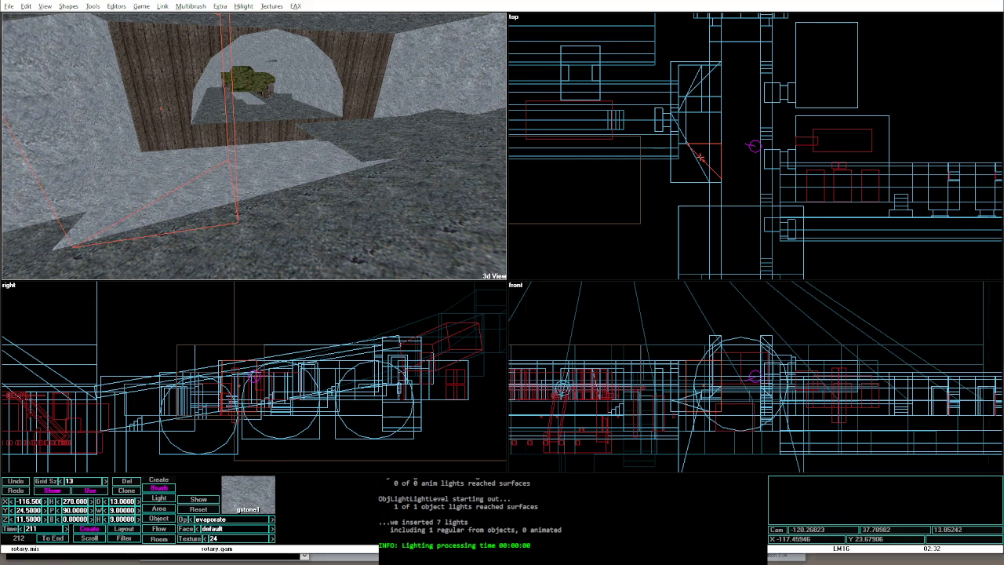
{"action": "key", "text": "t"}
{"action": "double_click", "coordinate": [800, 244]}
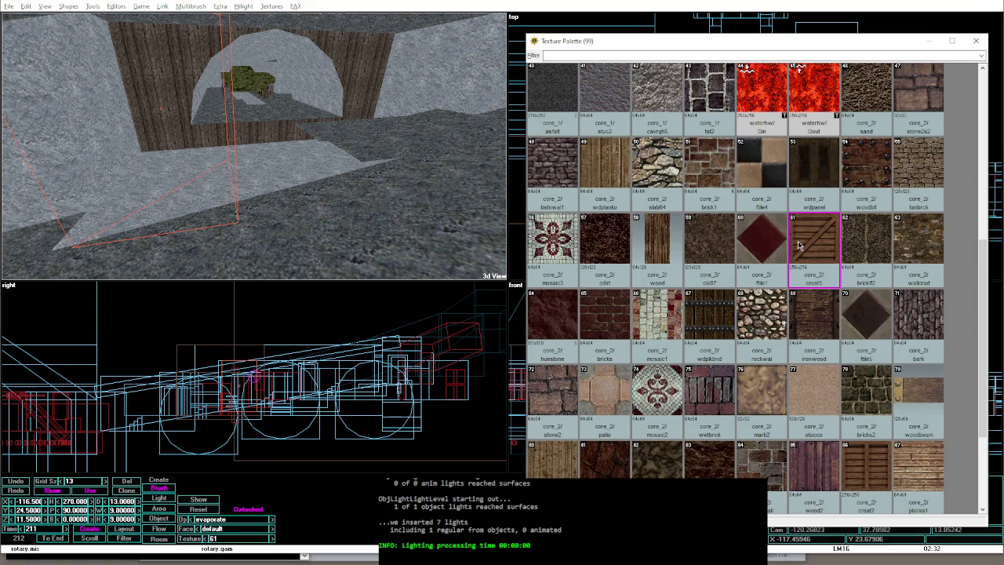
{"action": "left_click", "coordinate": [706, 76]}
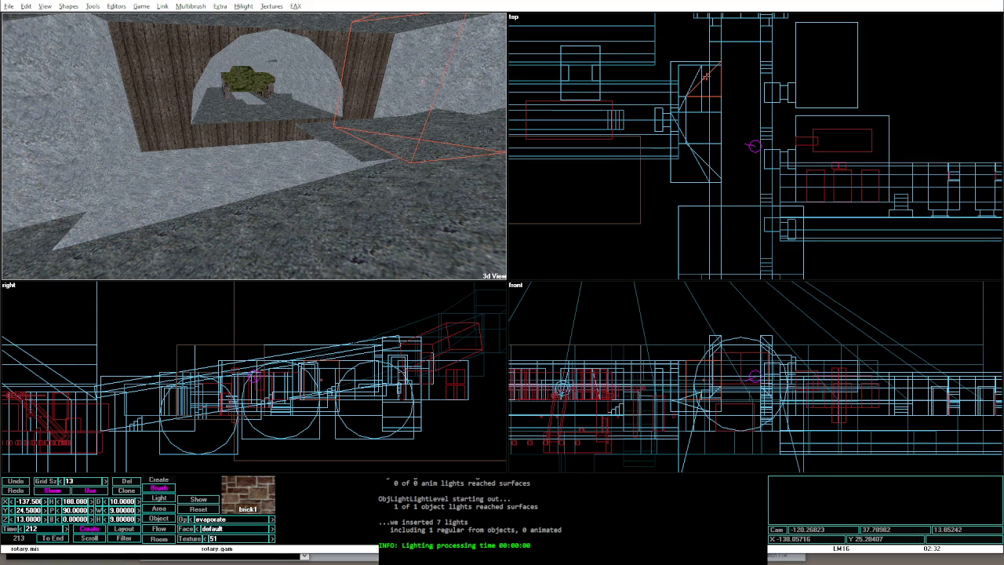
{"action": "key", "text": "t"}
{"action": "double_click", "coordinate": [815, 244]}
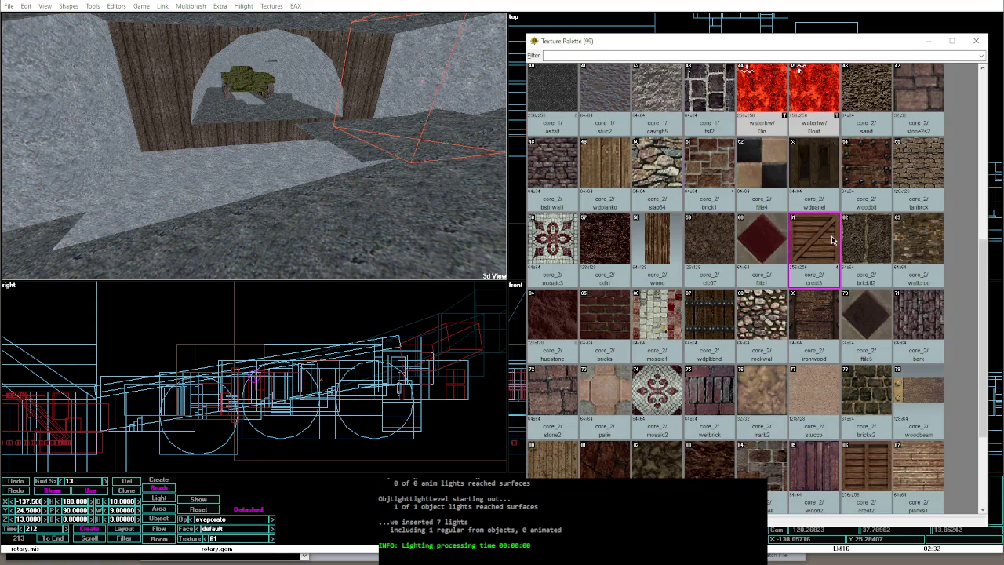
Step: Texture the room's main brush 214 with marb2 (76) tan marble tiles
{"action": "left_click", "coordinate": [116, 185]}
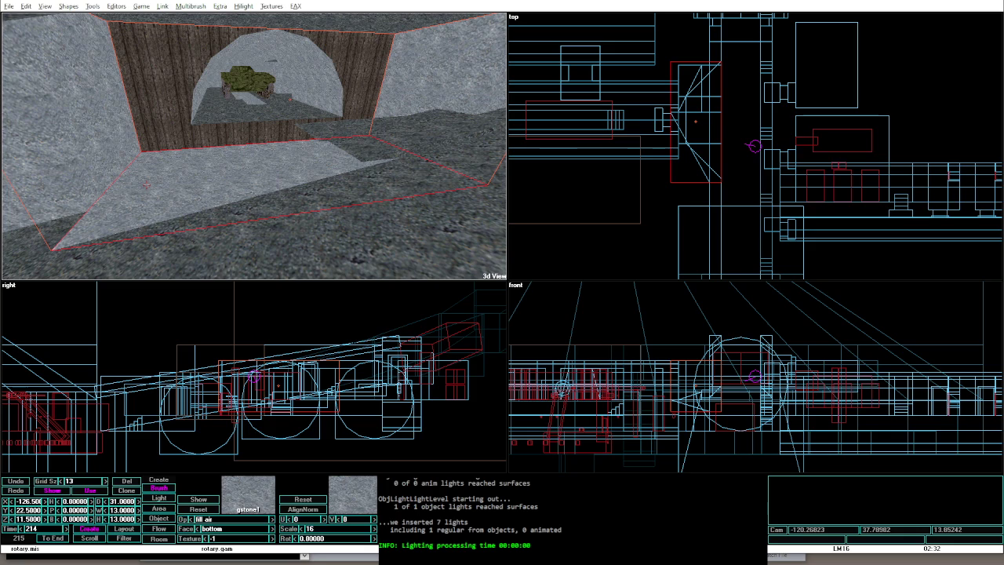
{"action": "key", "text": "t"}
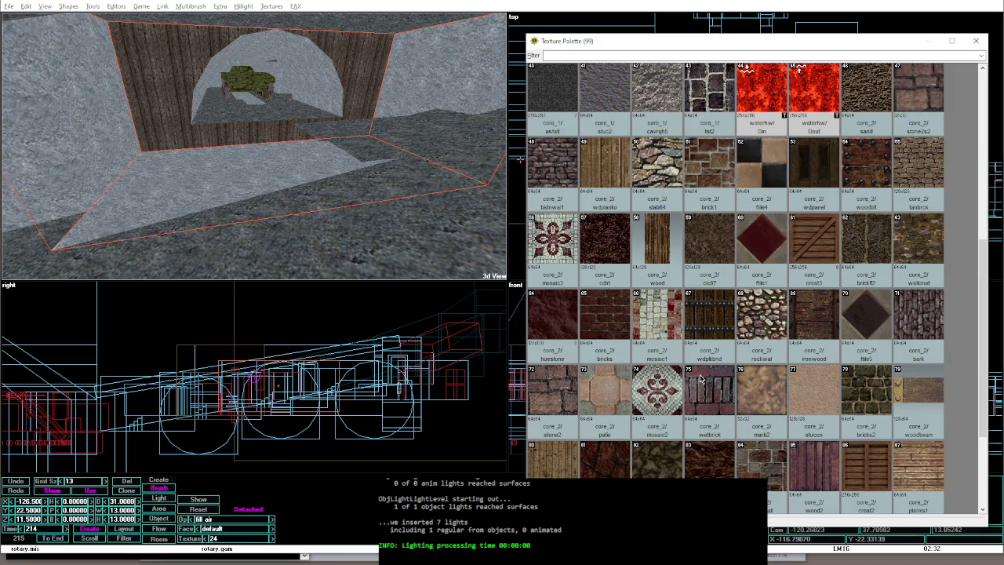
{"action": "left_click", "coordinate": [776, 398]}
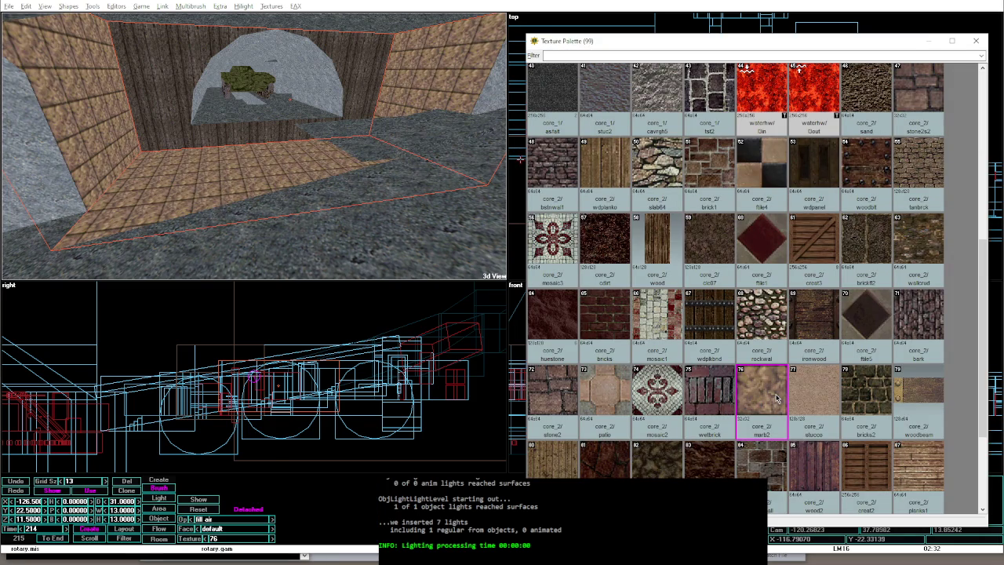
{"action": "key", "text": "Escape"}
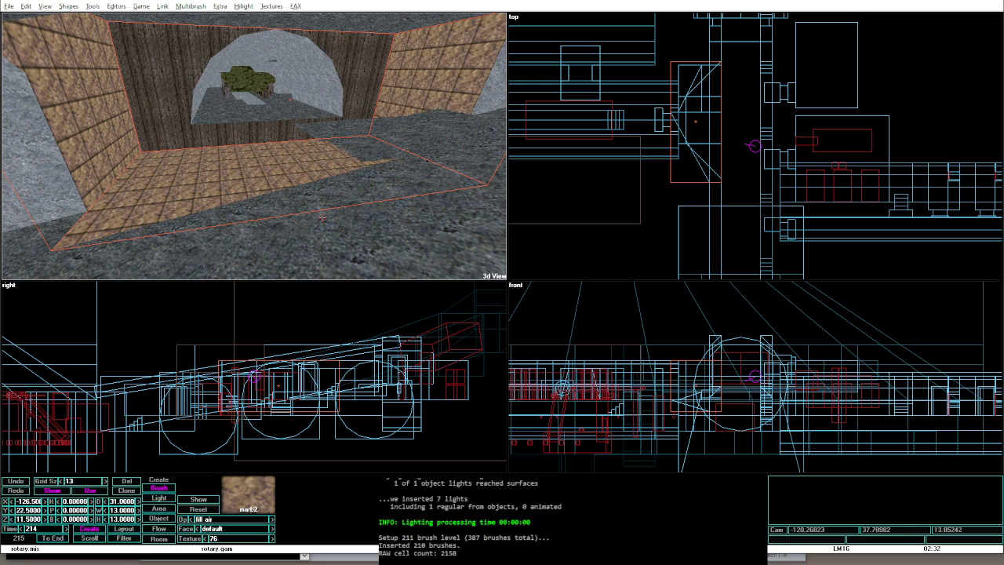
{"action": "mouse_move", "coordinate": [321, 217]}
{"action": "left_mouse_down"}
{"action": "mouse_move", "coordinate": [343, 187]}
{"action": "mouse_move", "coordinate": [305, 127]}
{"action": "left_mouse_up"}
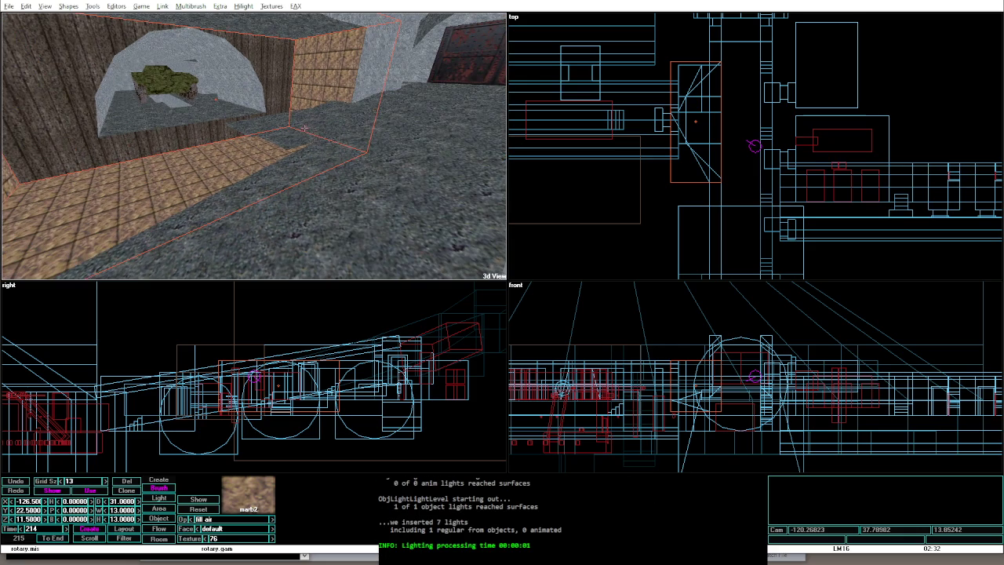
Step: Apply the cdirt (57) texture to the small floor slab and its top face
{"action": "left_click", "coordinate": [304, 127]}
{"action": "left_click", "coordinate": [248, 494]}
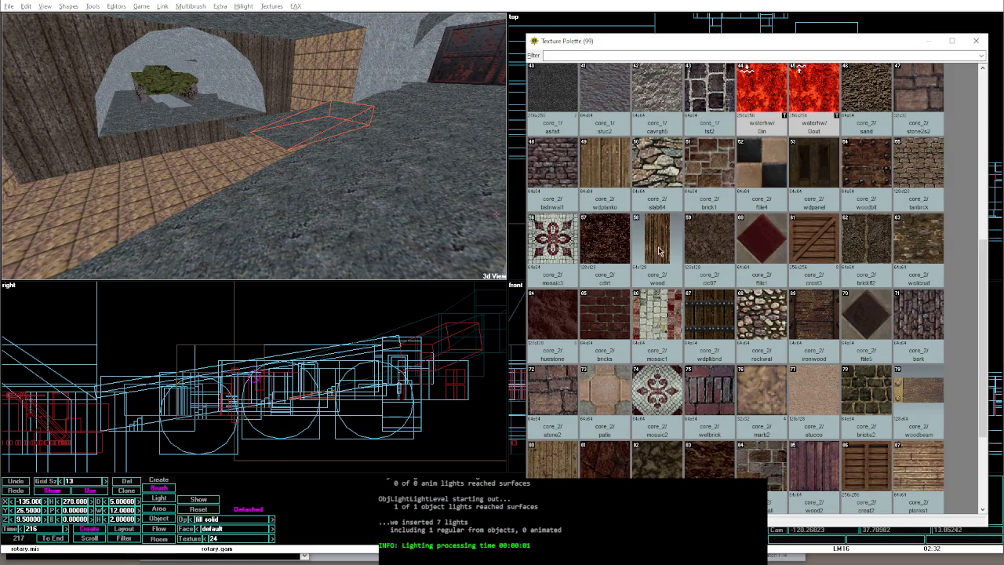
{"action": "left_click", "coordinate": [616, 245]}
{"action": "left_click", "coordinate": [248, 119]}
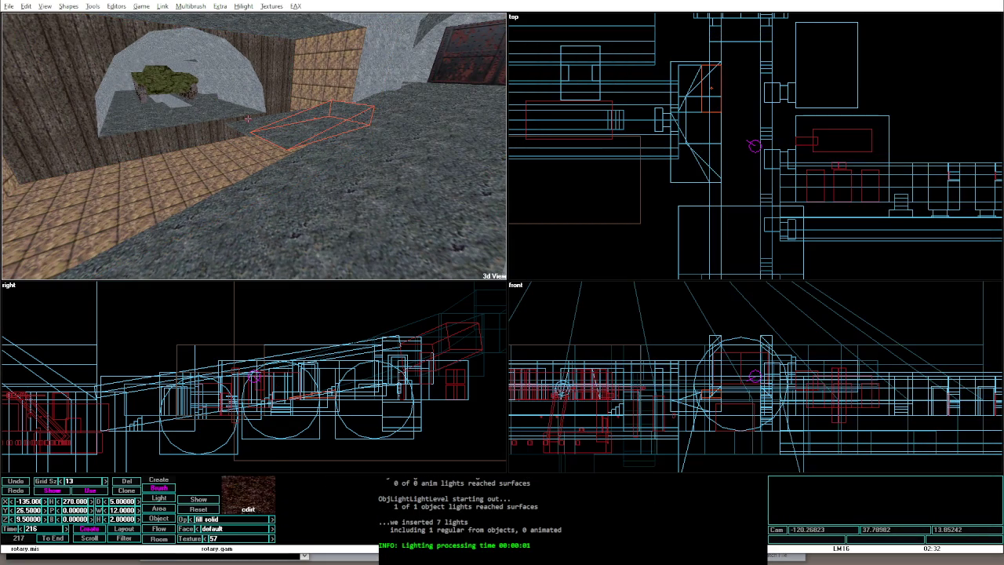
{"action": "left_click", "coordinate": [248, 494]}
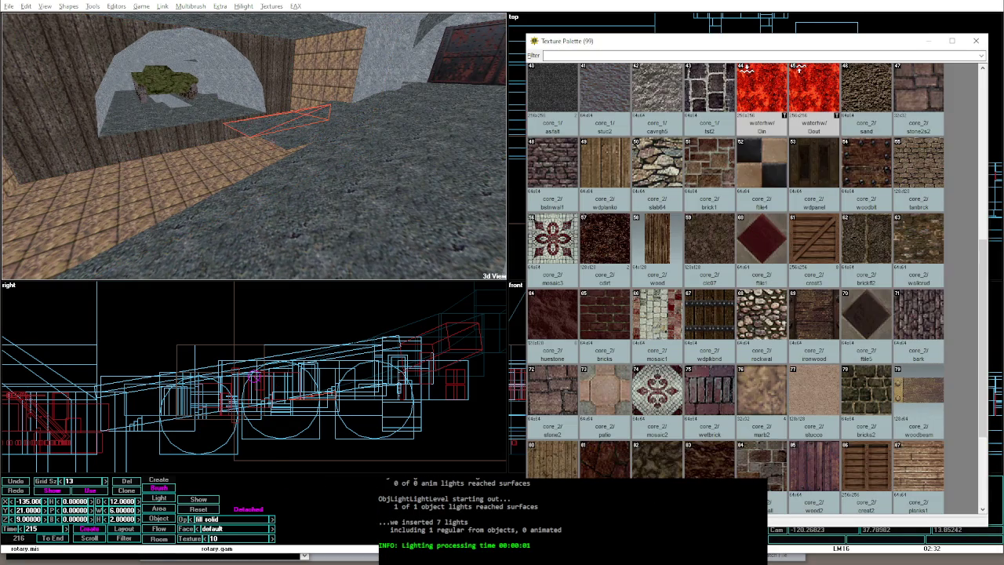
{"action": "left_click", "coordinate": [615, 254]}
{"action": "left_click", "coordinate": [298, 125]}
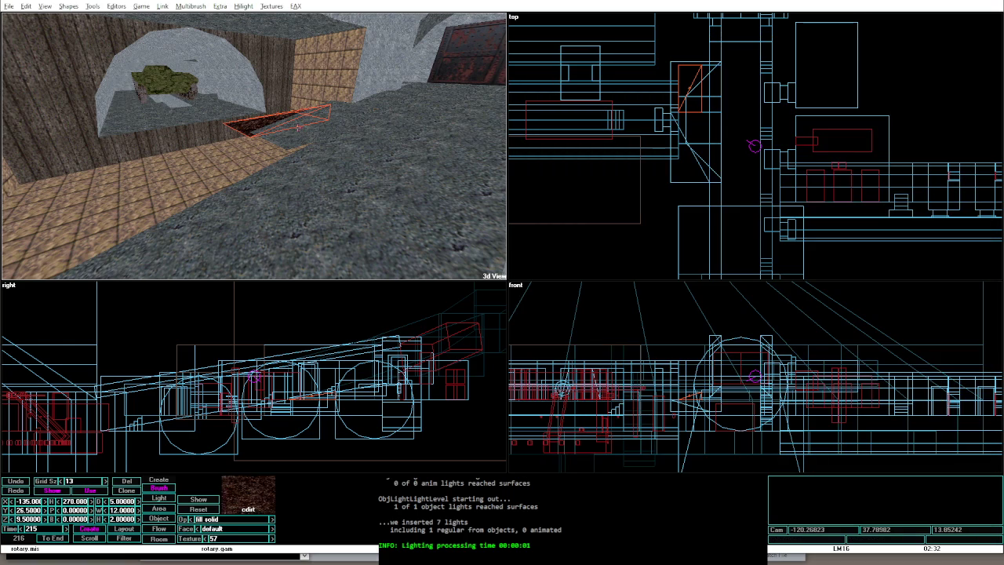
{"action": "left_click", "coordinate": [298, 126], "text": "ctrl+shift"}
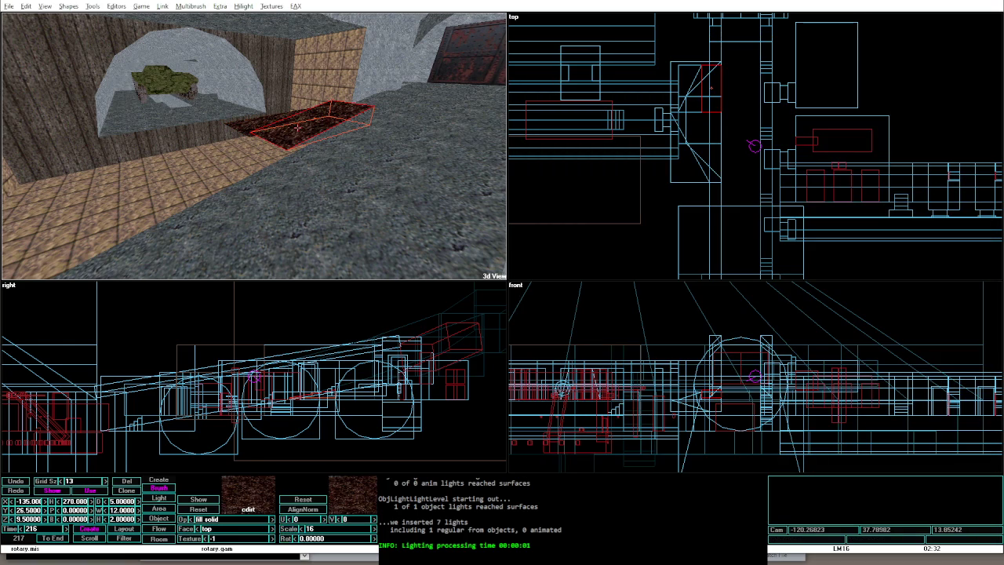
Step: Walk over to the dirt patch in game mode and return to the editor
{"action": "key", "text": "Left"}
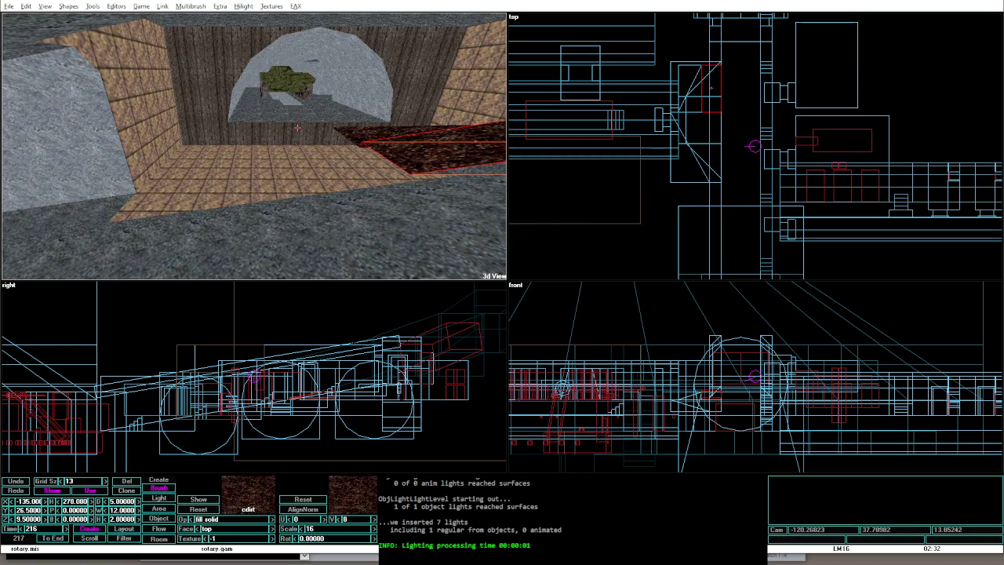
{"action": "key", "text": "alt+g"}
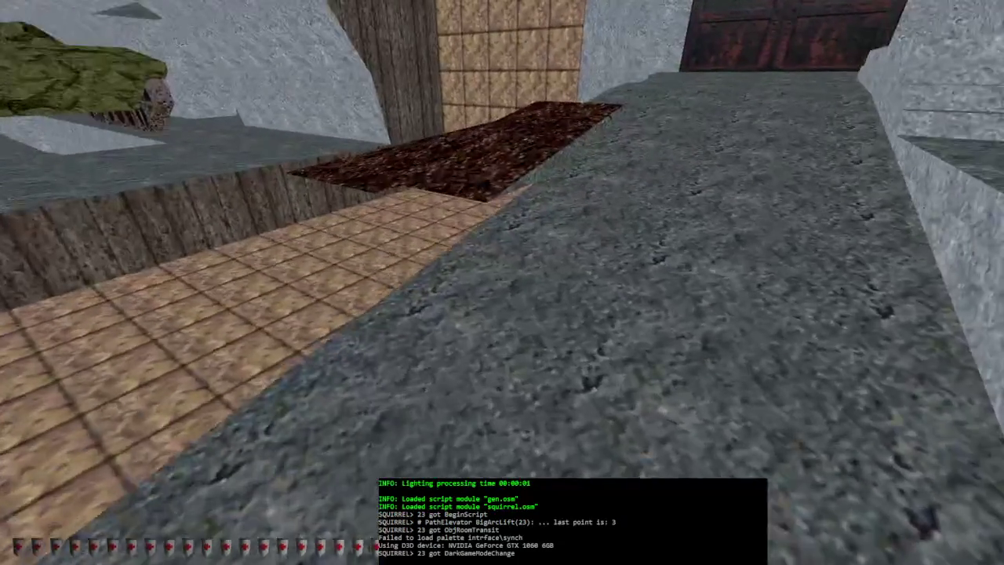
{"action": "key", "text": "w"}
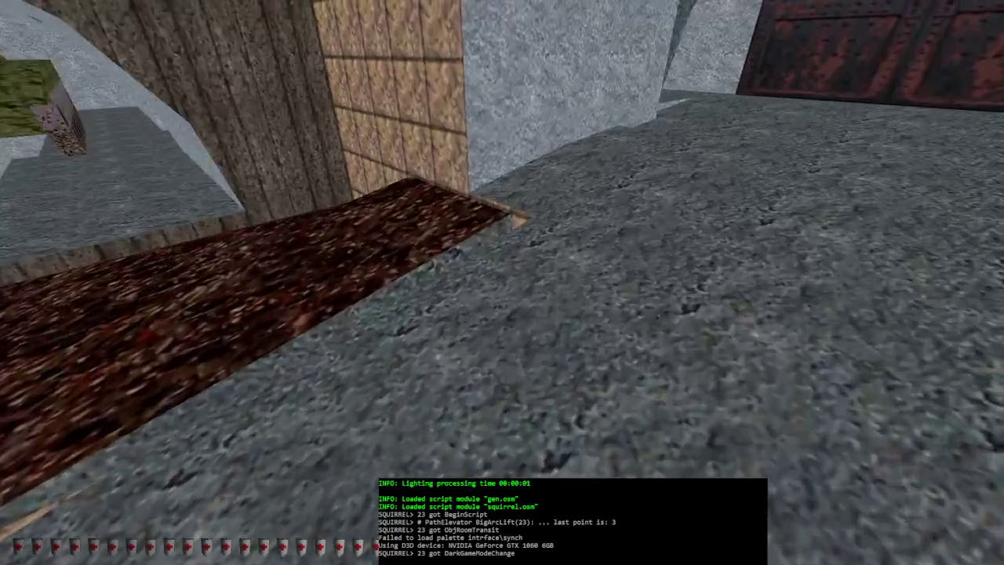
{"action": "key", "text": "alt+e"}
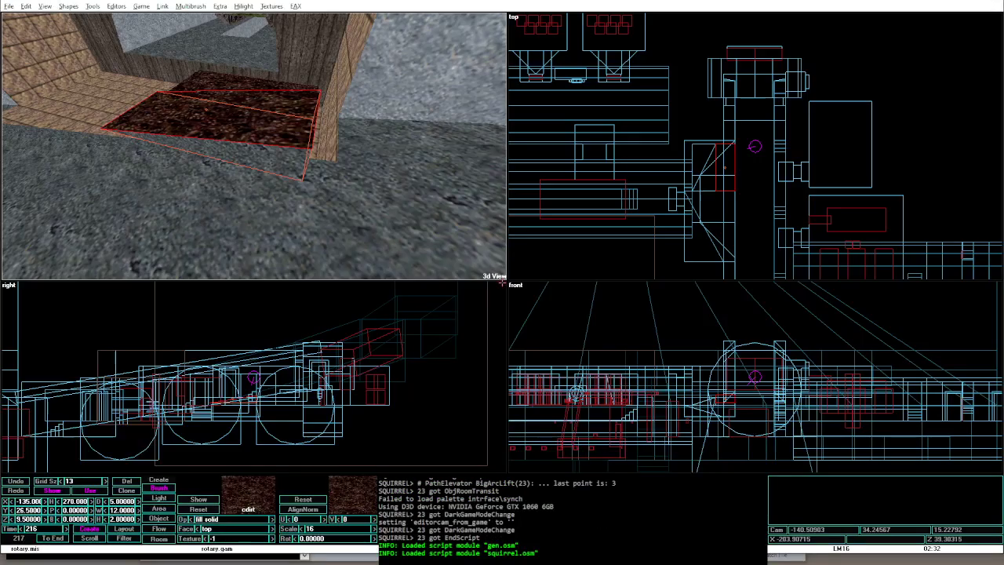
Step: Lower the dirt slab from Z 9.5 to 9.0 and playtest it in game mode
{"action": "key", "text": "Left"}
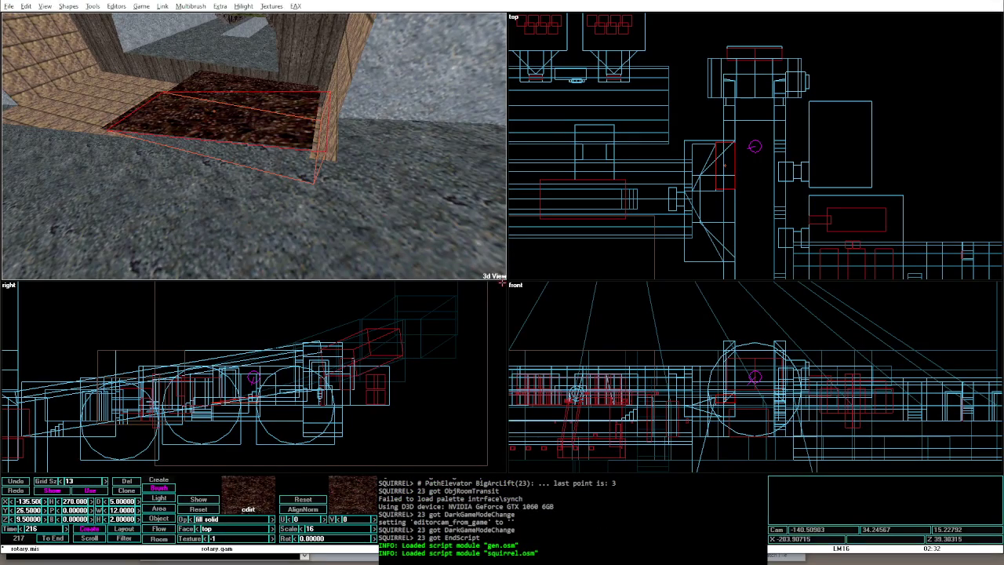
{"action": "key", "text": "Right"}
{"action": "key", "text": "Page_Down"}
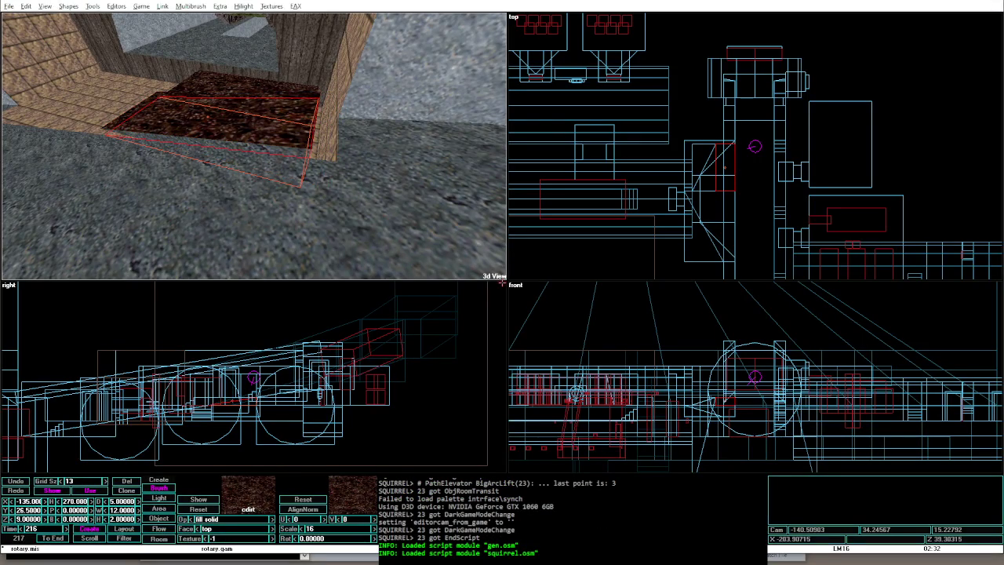
{"action": "left_click", "coordinate": [237, 89]}
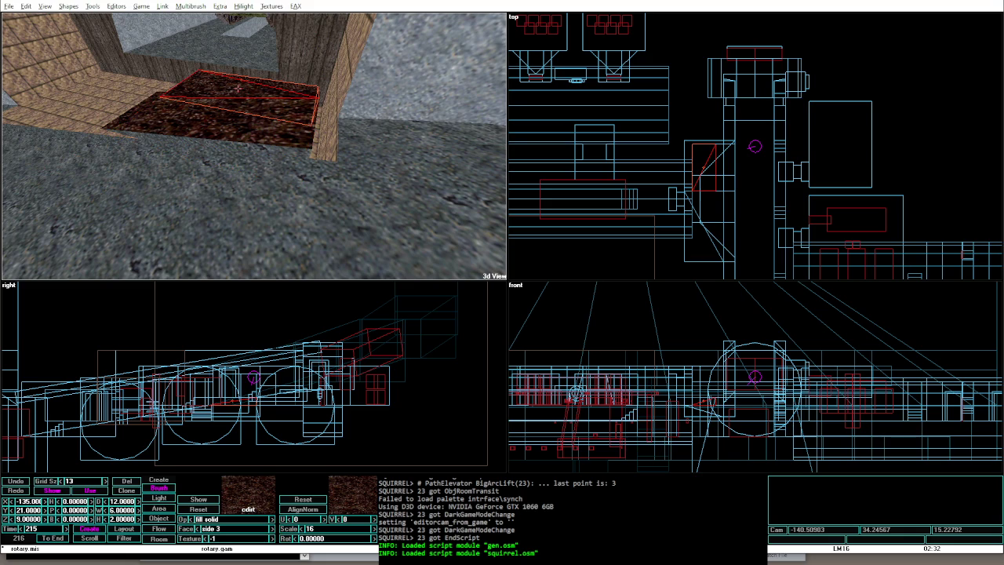
{"action": "key", "text": "alt+g"}
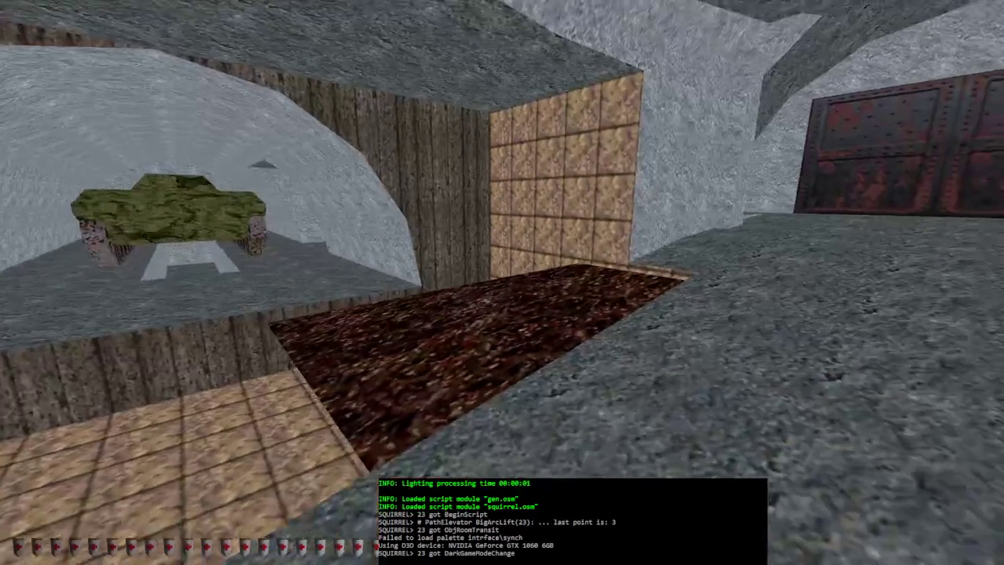
{"action": "key", "text": "alt+e"}
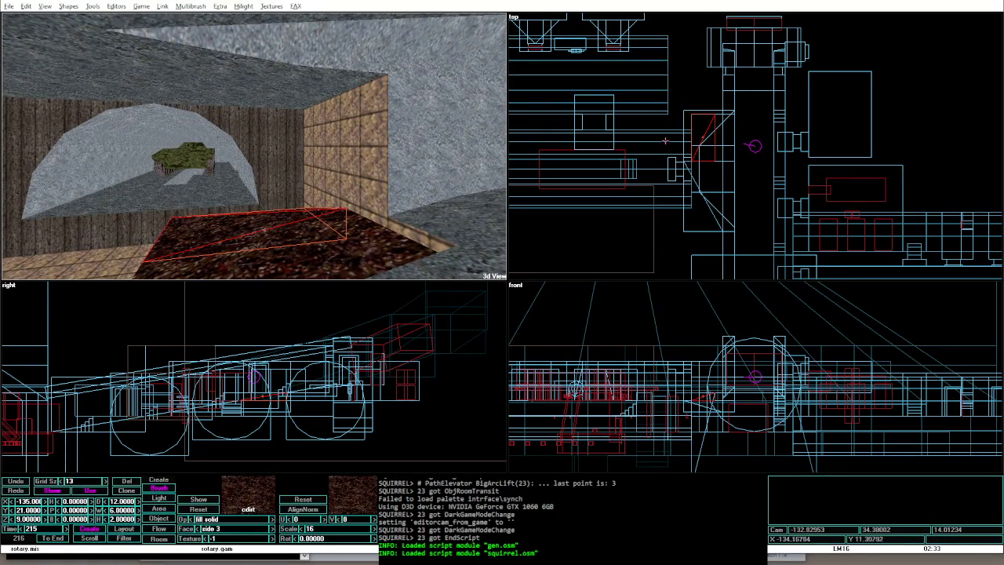
Step: Select the crate brush, then the stone ceiling slab, and turn the view toward the door
{"action": "left_click", "coordinate": [708, 134]}
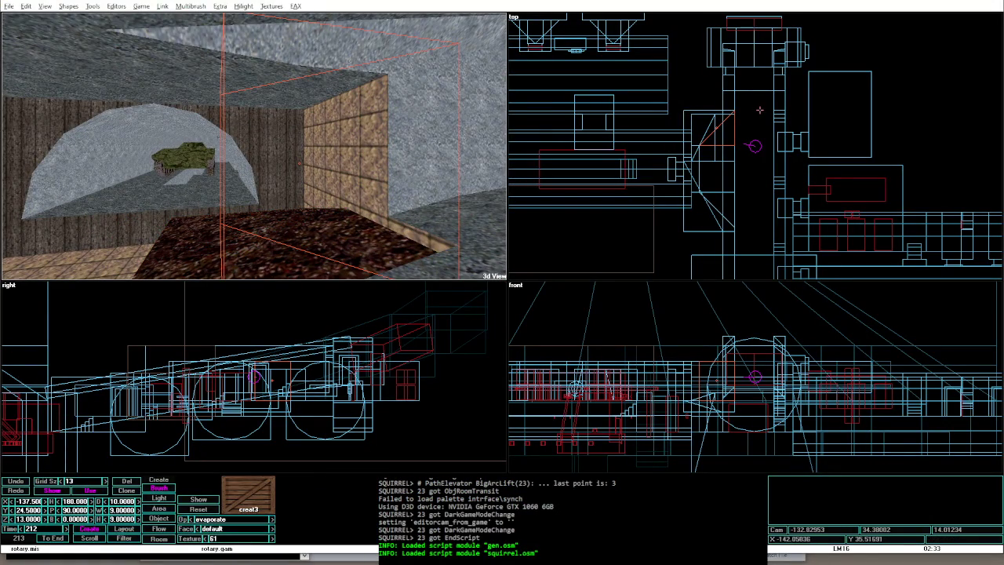
{"action": "key", "text": "Page_Up"}
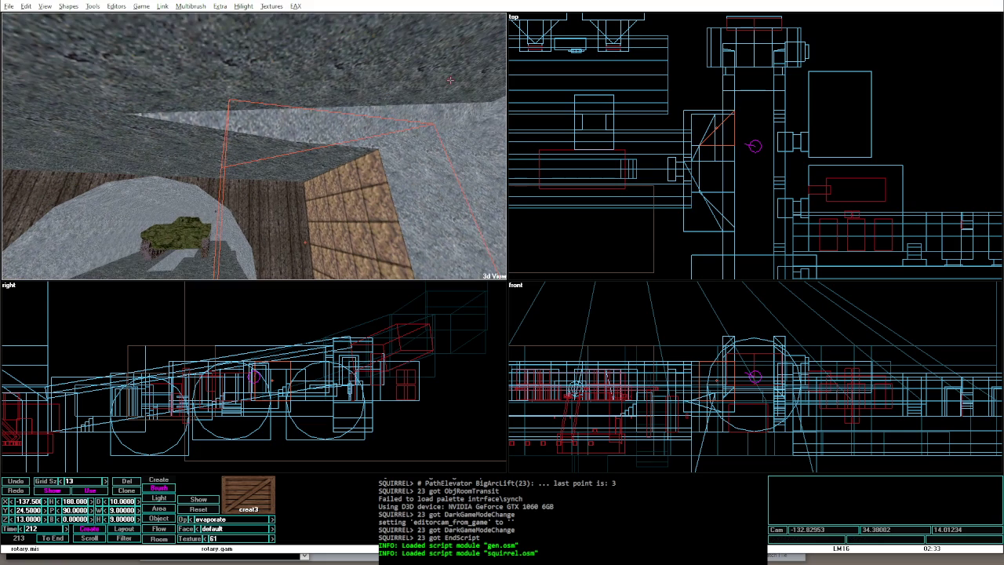
{"action": "left_click", "coordinate": [377, 113]}
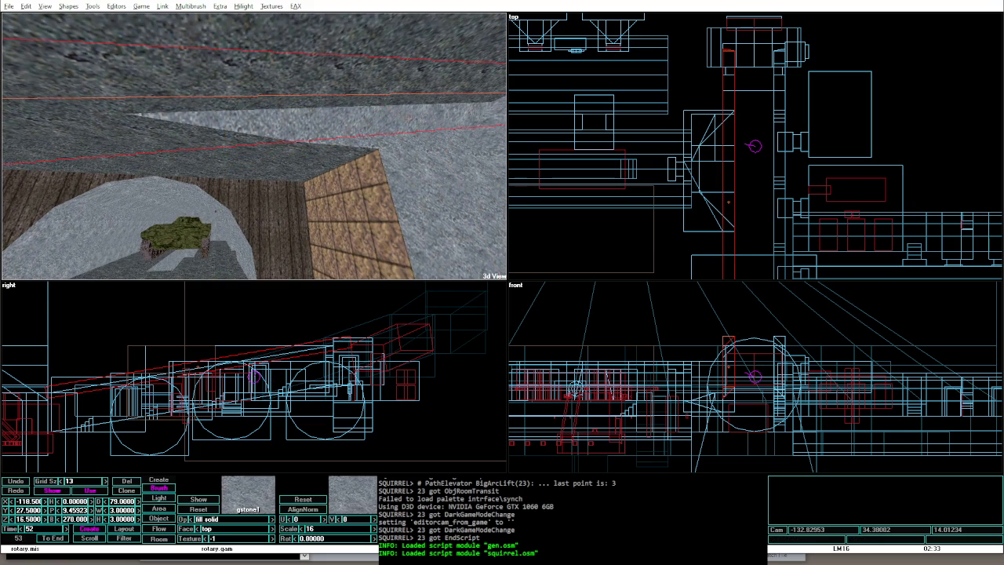
{"action": "key", "text": "Page_Down"}
{"action": "key", "text": "Right"}
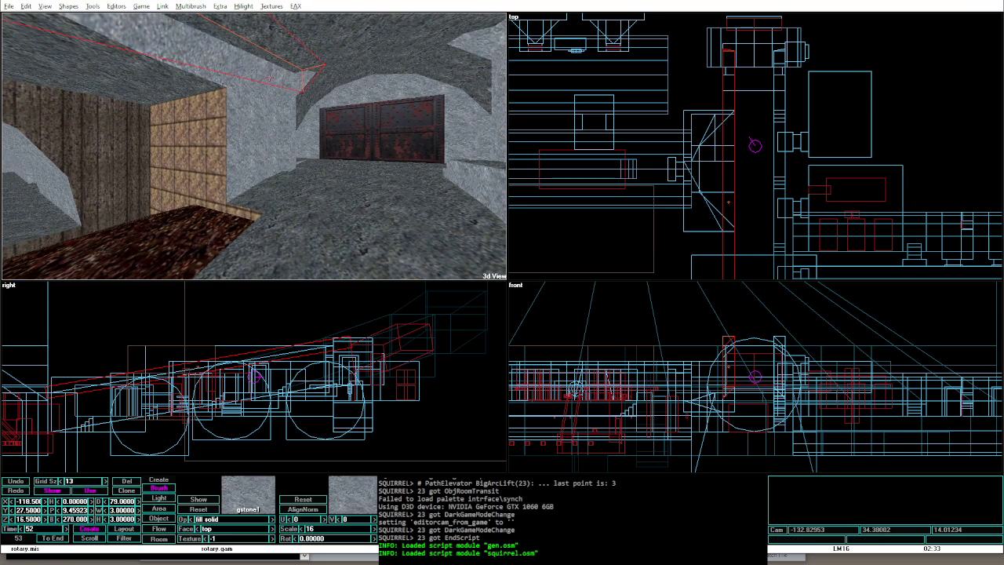
Step: Apply cavedirt (82) from the Texture Palette to the selected stone ceiling slab
{"action": "left_click", "coordinate": [248, 502]}
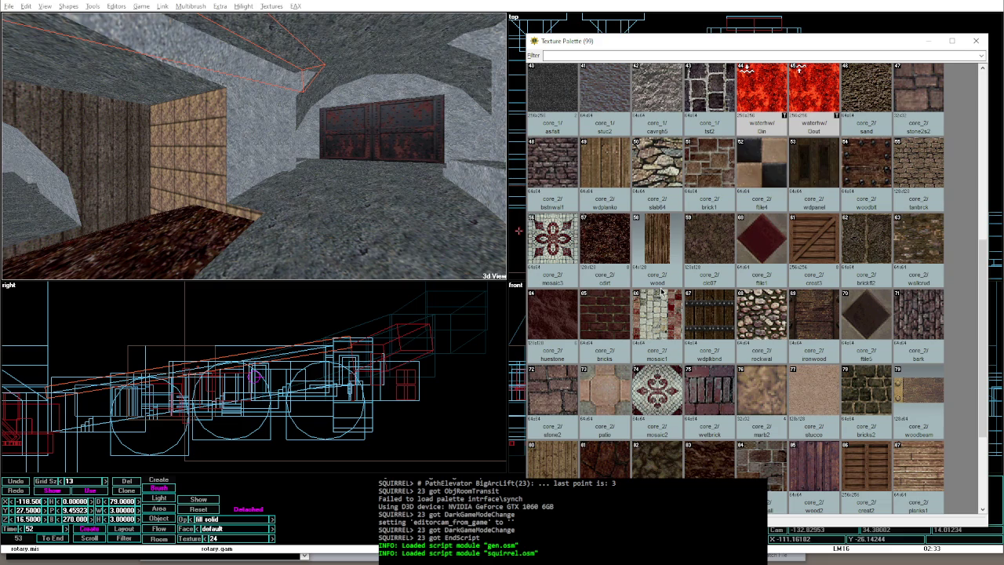
{"action": "scroll", "coordinate": [659, 310], "scroll_direction": "down", "scroll_amount": 2}
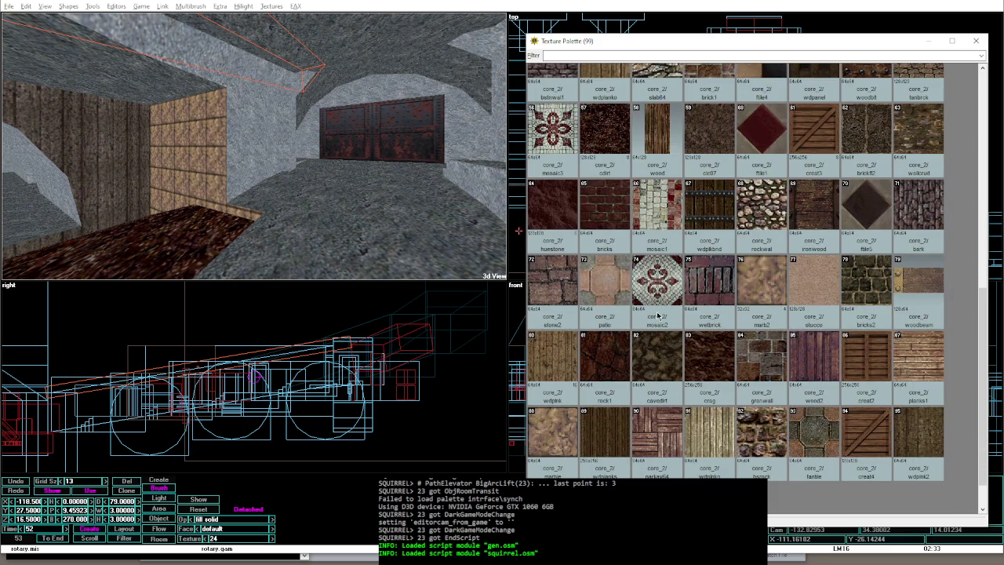
{"action": "scroll", "coordinate": [657, 328], "scroll_direction": "down", "scroll_amount": 1}
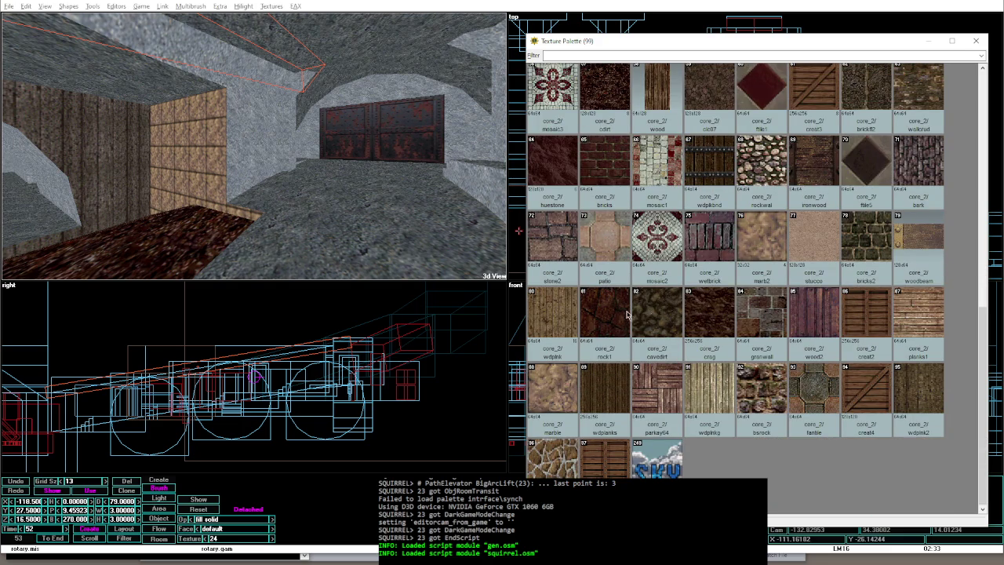
{"action": "left_click", "coordinate": [651, 316]}
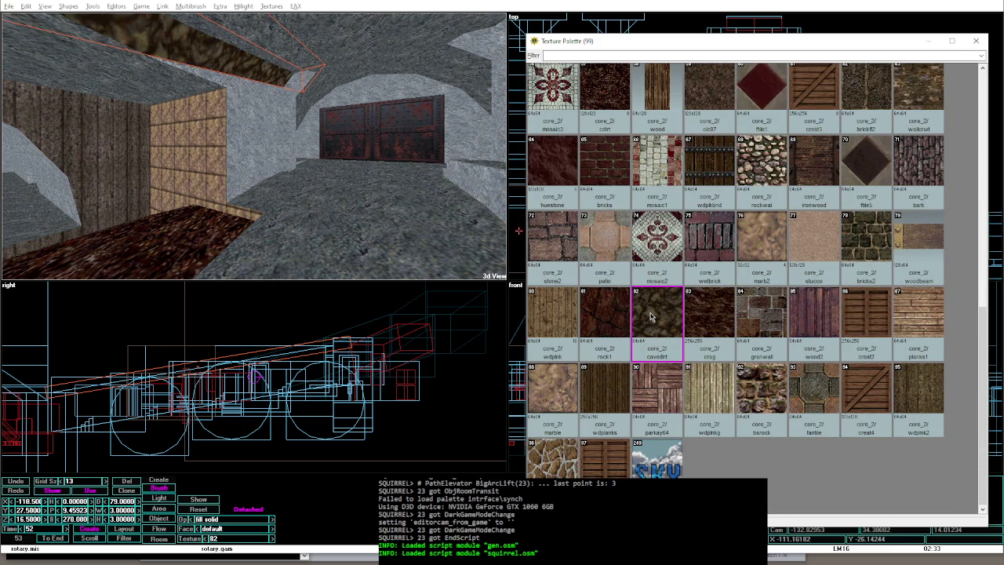
Step: Walk through the retextured fuel-storage room in game mode, then return to the four-view editor
{"action": "key", "text": "alt+g"}
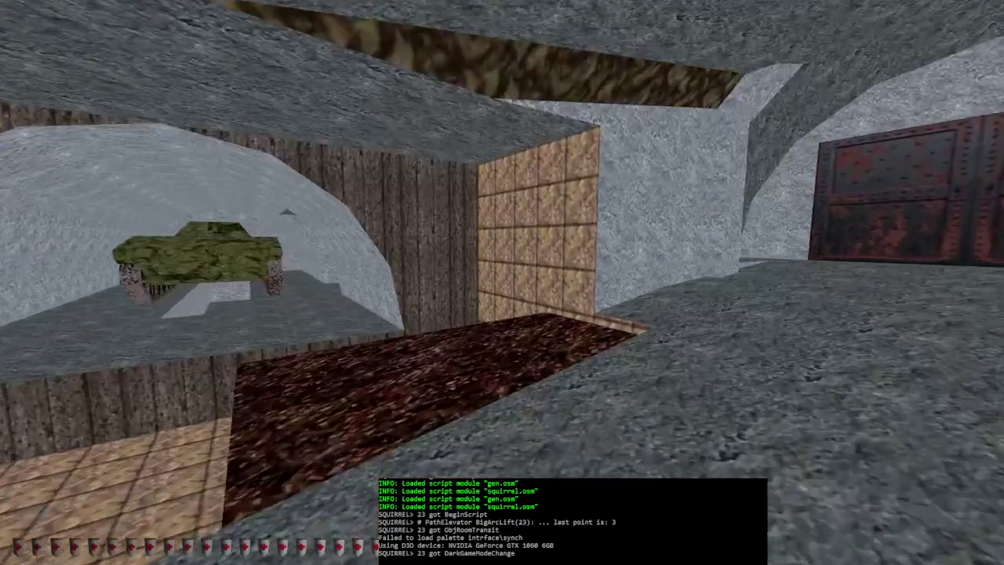
{"action": "key", "text": "s"}
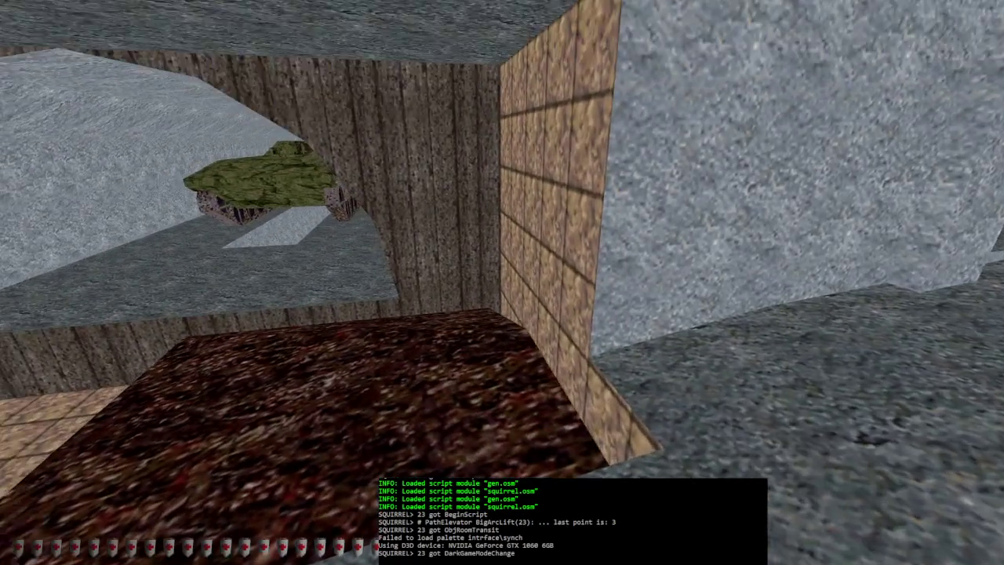
{"action": "key", "text": "alt+F4"}
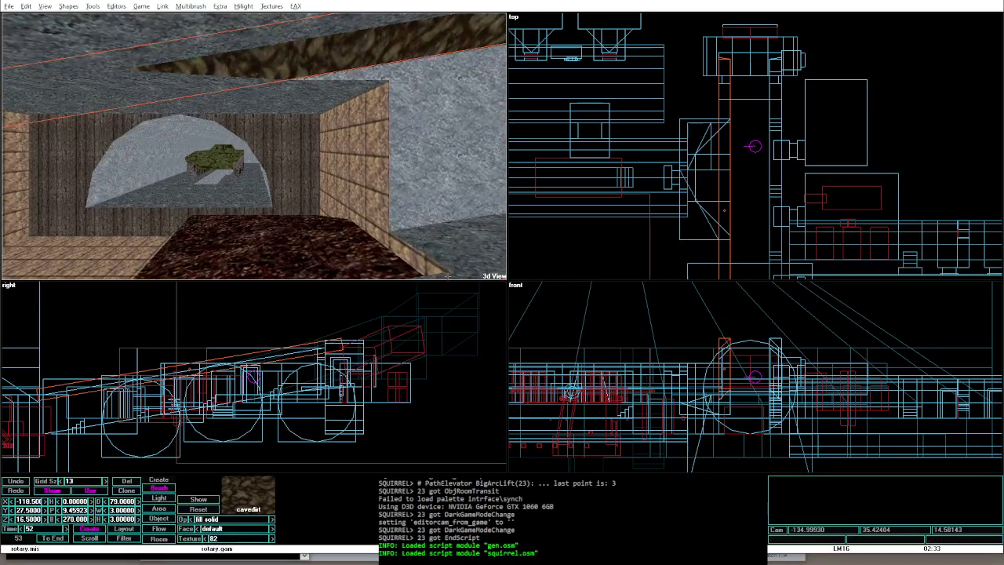
Step: Select the room brush, step to the cdirt floor slab, and rebuild and relight the level
{"action": "left_click", "coordinate": [378, 206]}
{"action": "key", "text": "Down"}
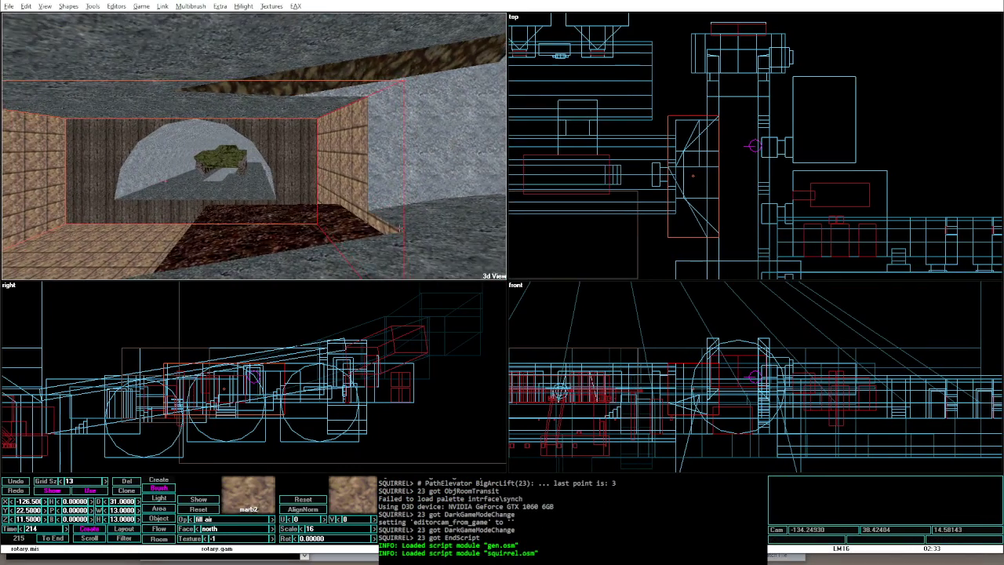
{"action": "key", "text": "Up"}
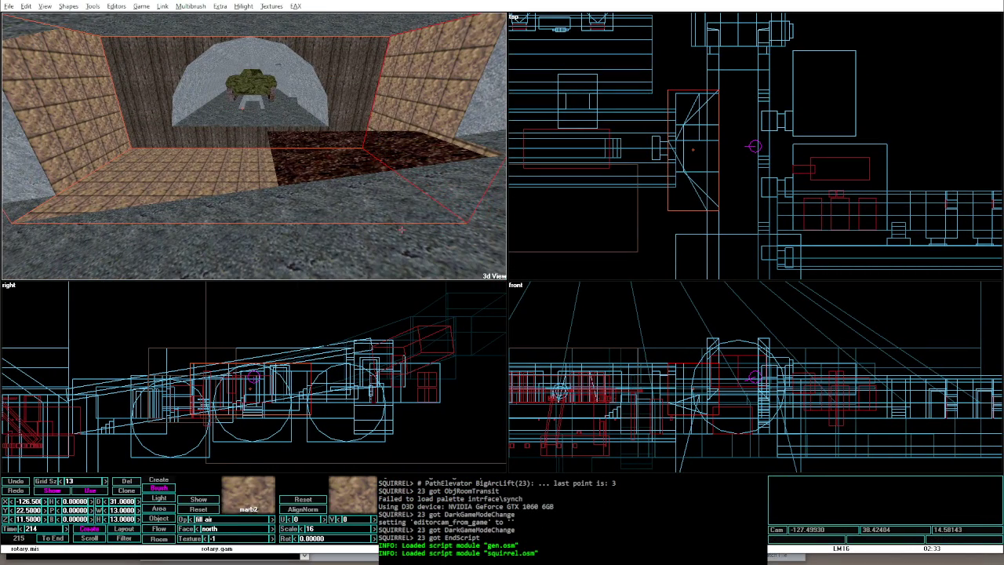
{"action": "key", "text": "Page_Up"}
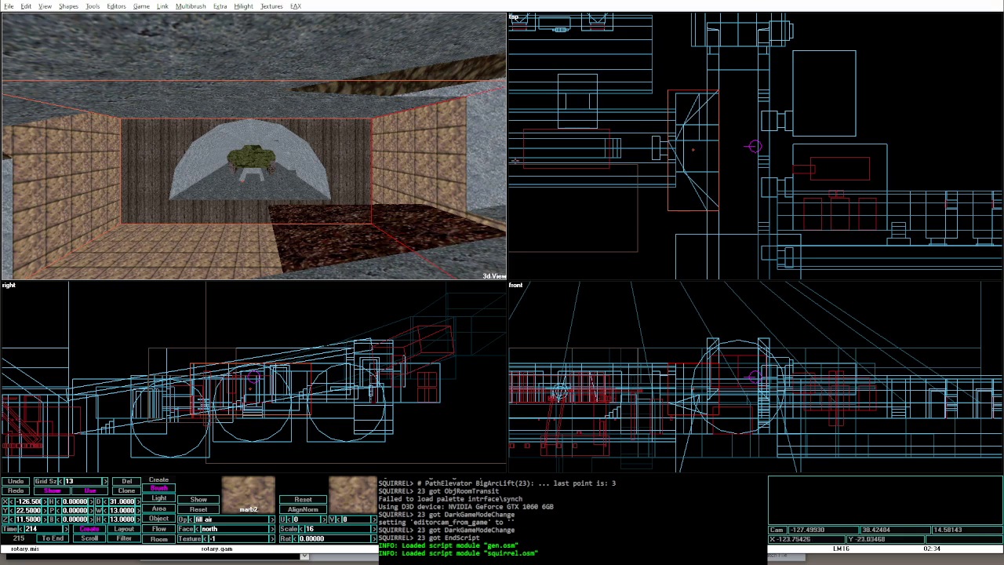
{"action": "key", "text": "Tab"}
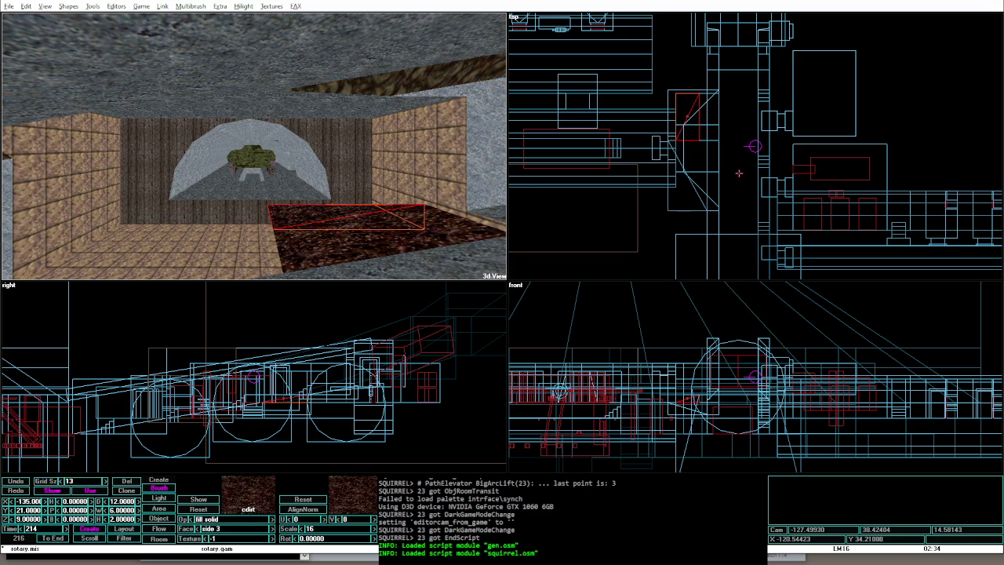
{"action": "key", "text": "alt+shift+o"}
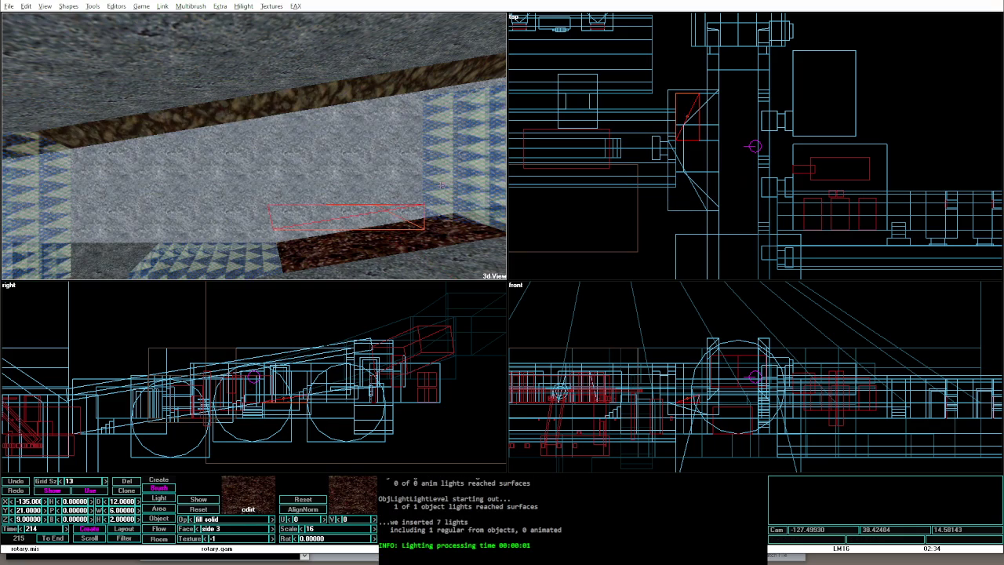
Step: Change the water-filled gstone1 brush from flood to air and portalize the level
{"action": "left_click", "coordinate": [671, 209]}
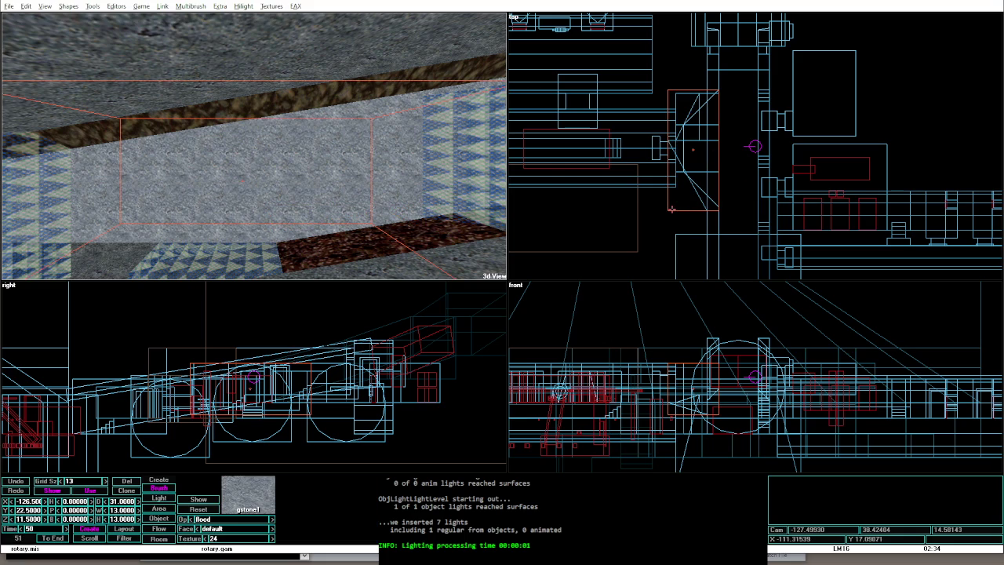
{"action": "key", "text": "period"}
{"action": "key", "text": "ctrl+shift+p"}
Step: Apply the marb2 marble texture (76) to the room's box brush walls
{"action": "key", "text": "alt+t"}
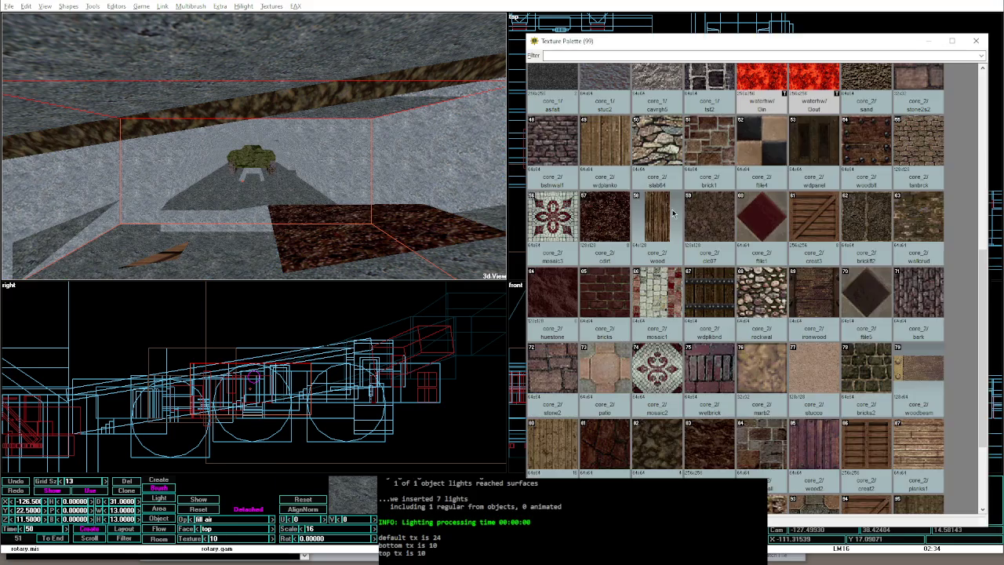
{"action": "key", "text": "alt+t"}
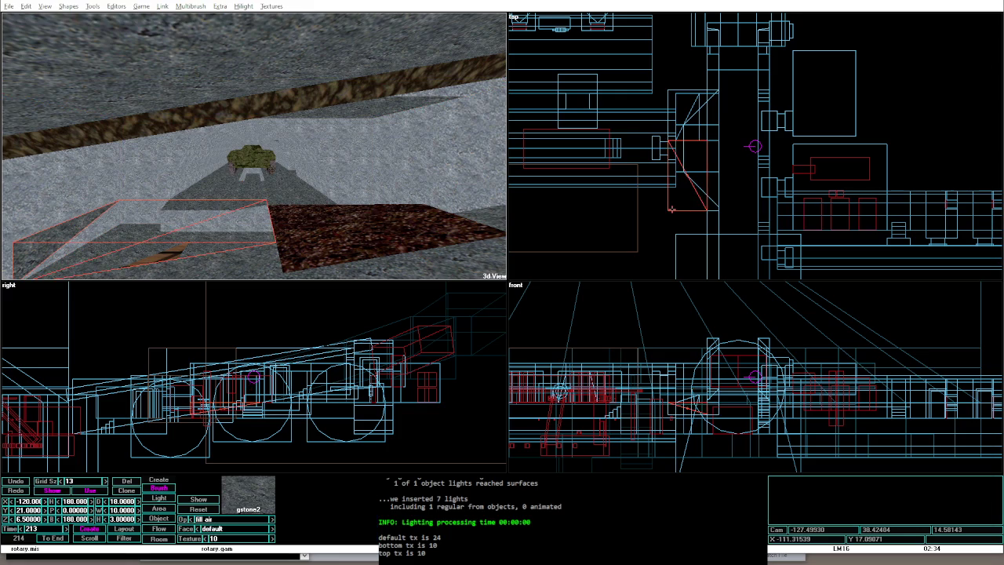
{"action": "key", "text": "alt+t"}
{"action": "key", "text": "alt+t"}
{"action": "left_click", "coordinate": [672, 212]}
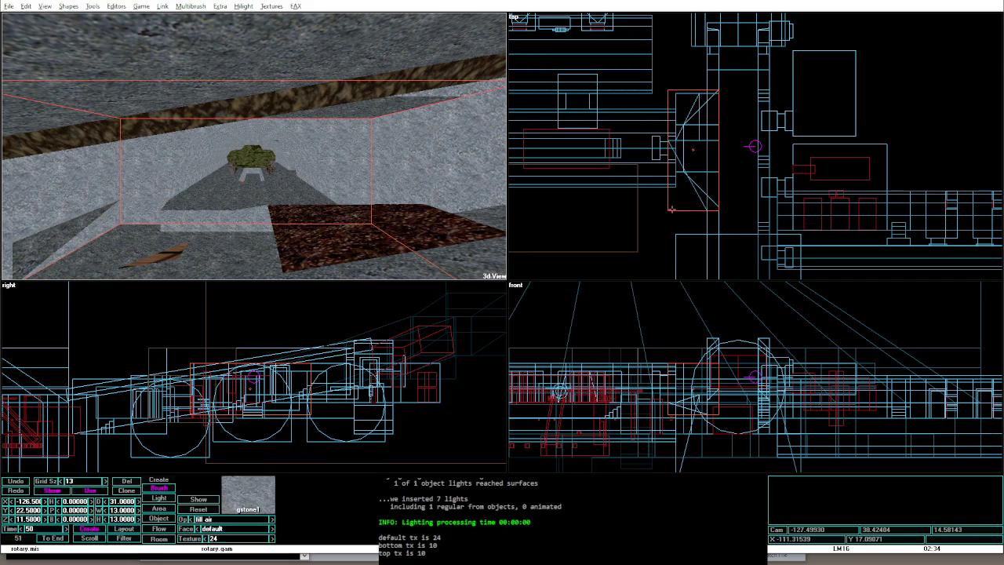
{"action": "key", "text": "alt+t"}
{"action": "left_click", "coordinate": [749, 379]}
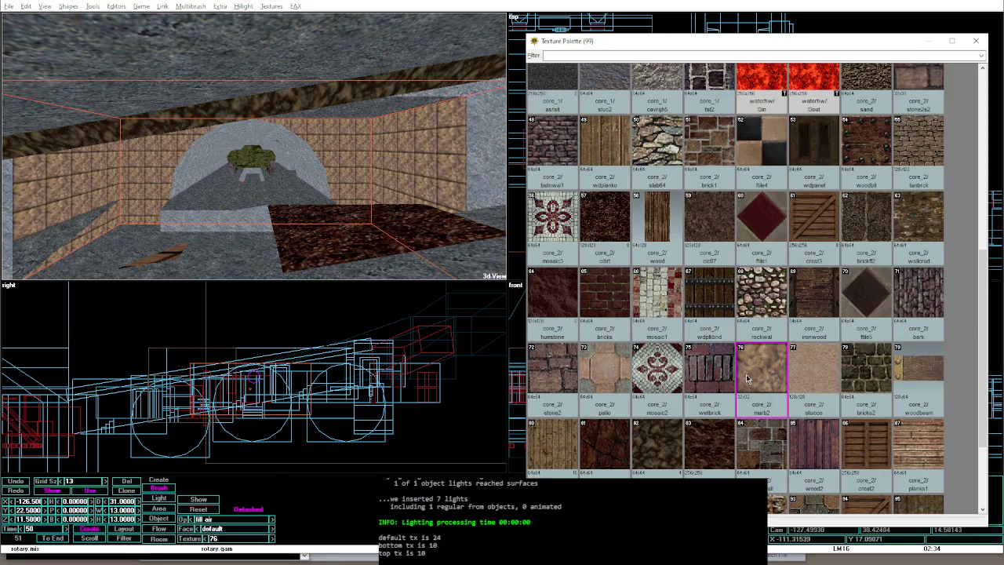
{"action": "key", "text": "alt+t"}
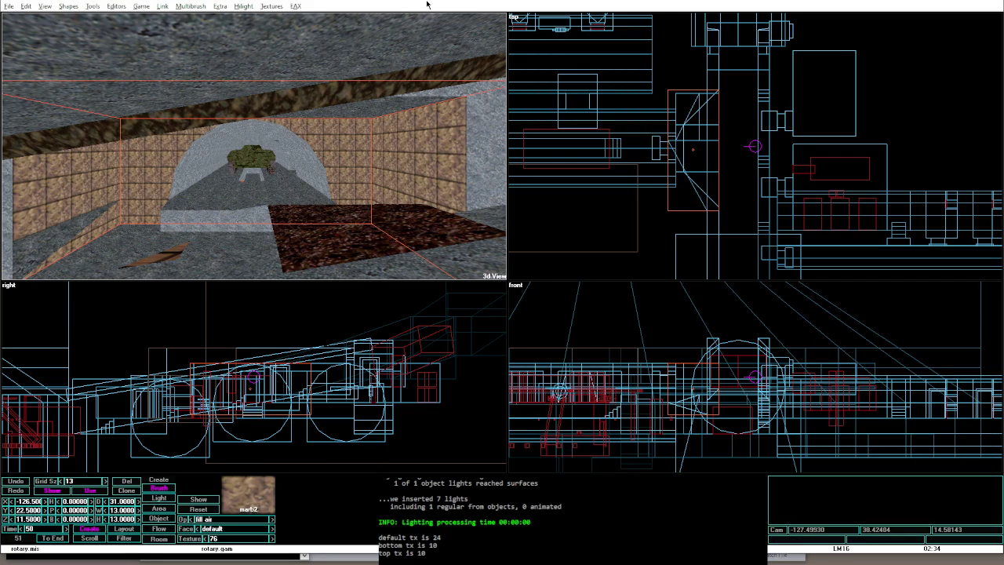
{"action": "key", "text": "Right"}
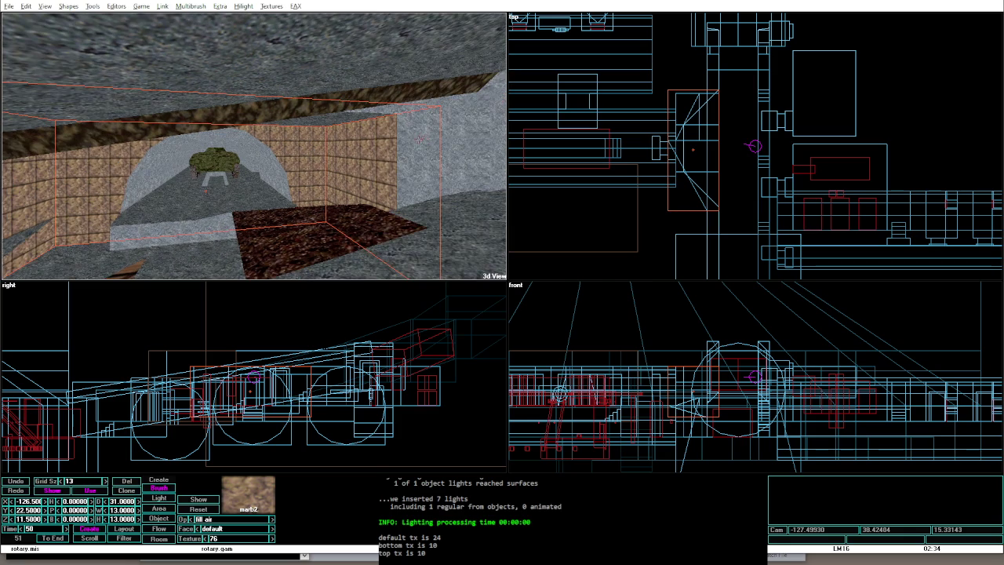
{"action": "key", "text": "Right"}
{"action": "left_click", "coordinate": [391, 140]}
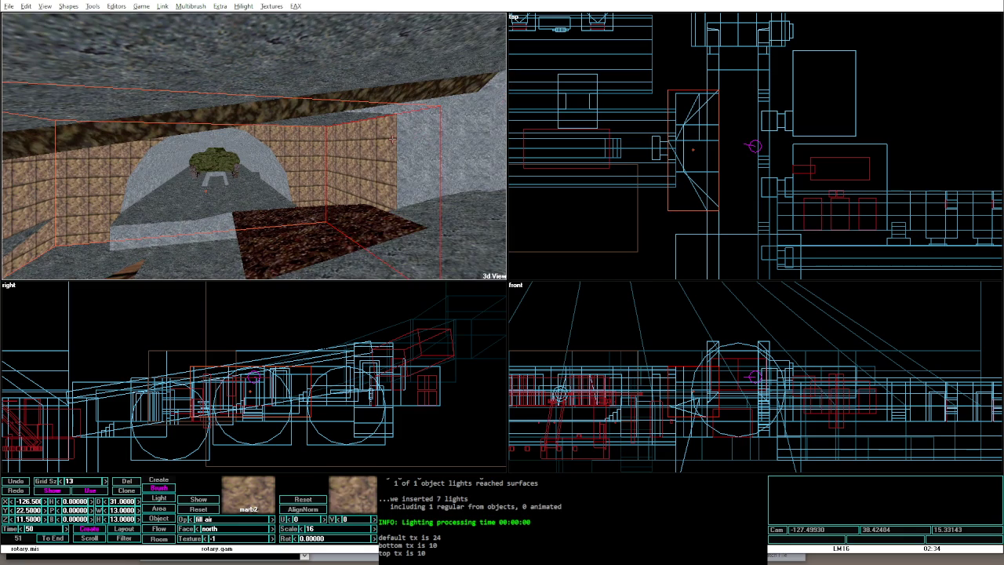
{"action": "left_click", "coordinate": [392, 140]}
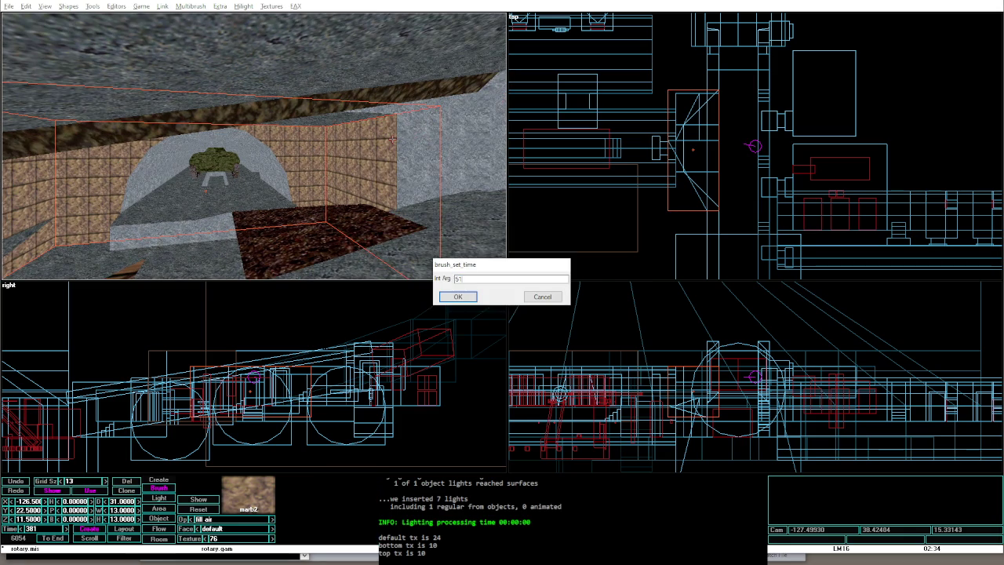
{"action": "key", "text": "Return"}
{"action": "key", "text": "shift+Left"}
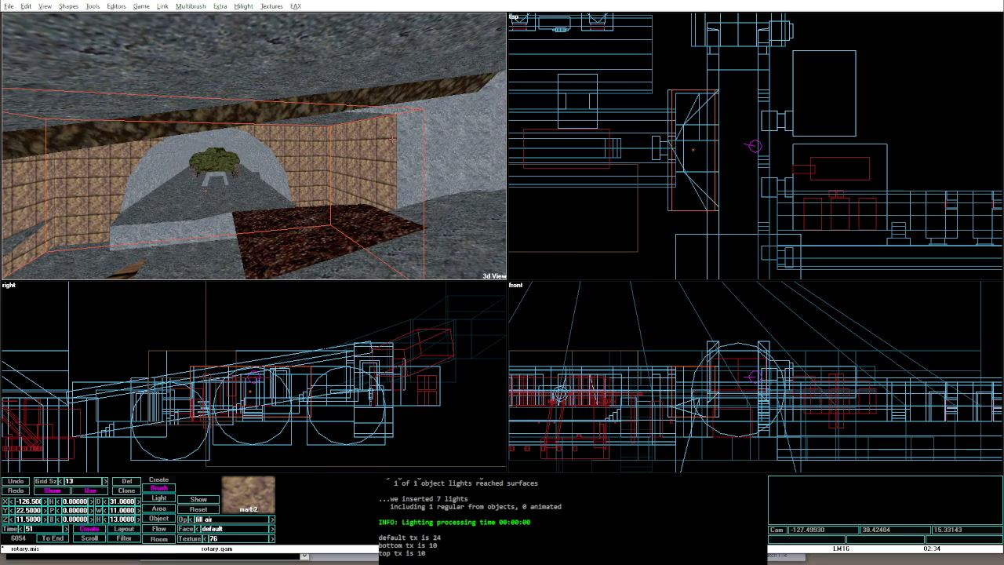
{"action": "key", "text": "shift+Right"}
{"action": "key", "text": "shift+Down"}
{"action": "key", "text": "shift+Down"}
{"action": "key", "text": "shift+Down"}
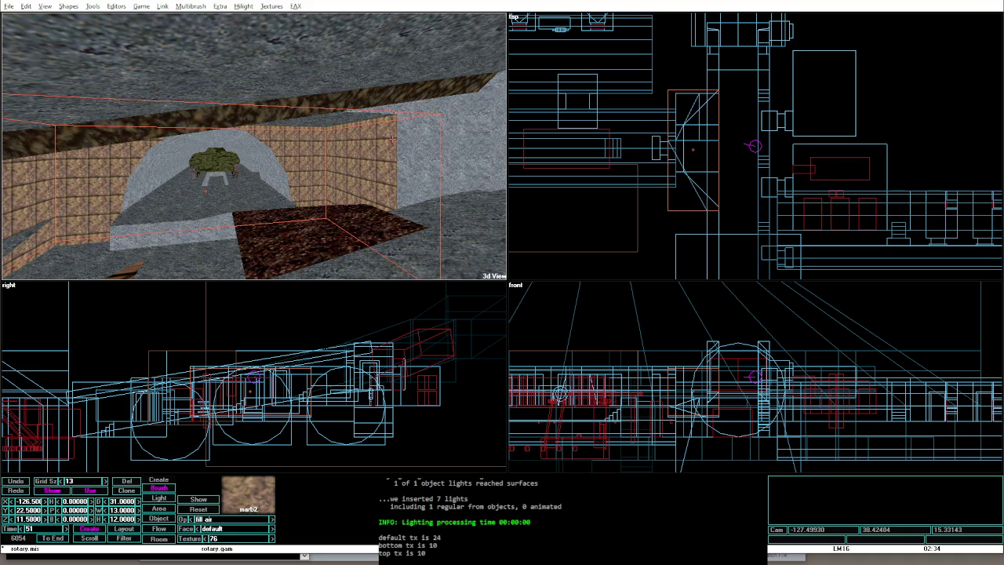
{"action": "key", "text": "shift+Down"}
{"action": "key", "text": "shift+Down"}
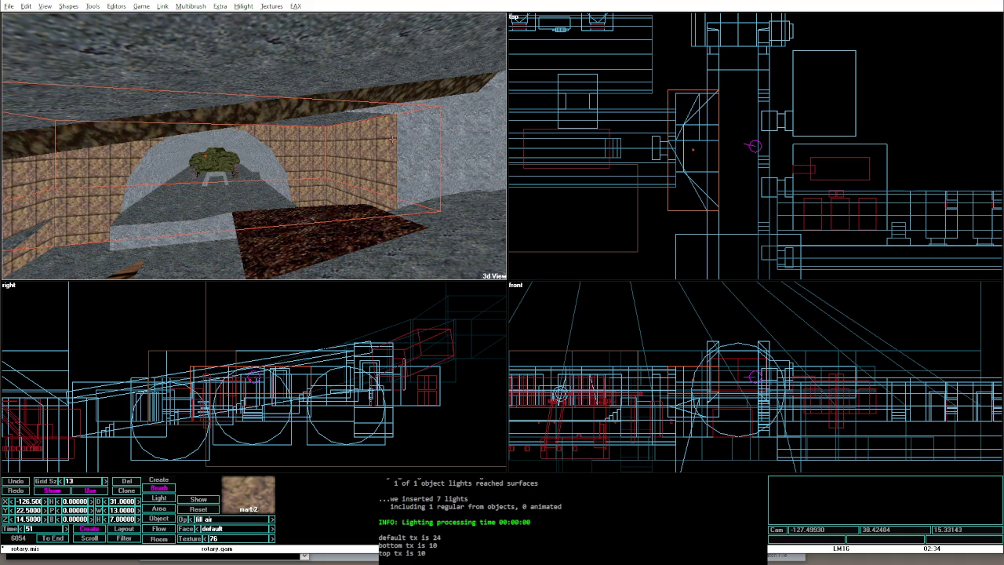
{"action": "key", "text": "shift+Down"}
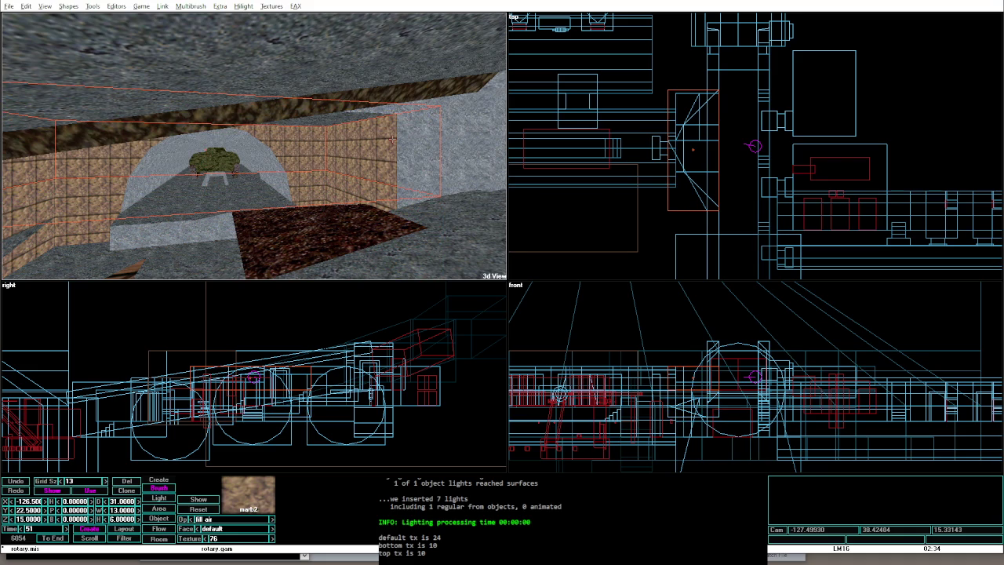
{"action": "left_click", "coordinate": [391, 140]}
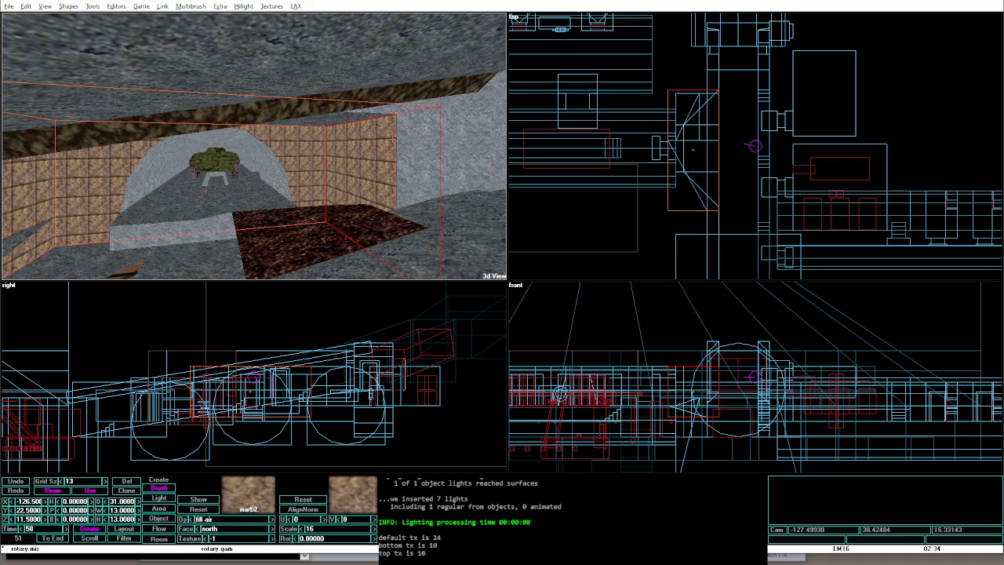
{"action": "left_click", "coordinate": [391, 140]}
{"action": "left_click", "coordinate": [391, 140]}
{"action": "key", "text": "shift+Down"}
{"action": "key", "text": "shift+Down"}
{"action": "key", "text": "shift+Down"}
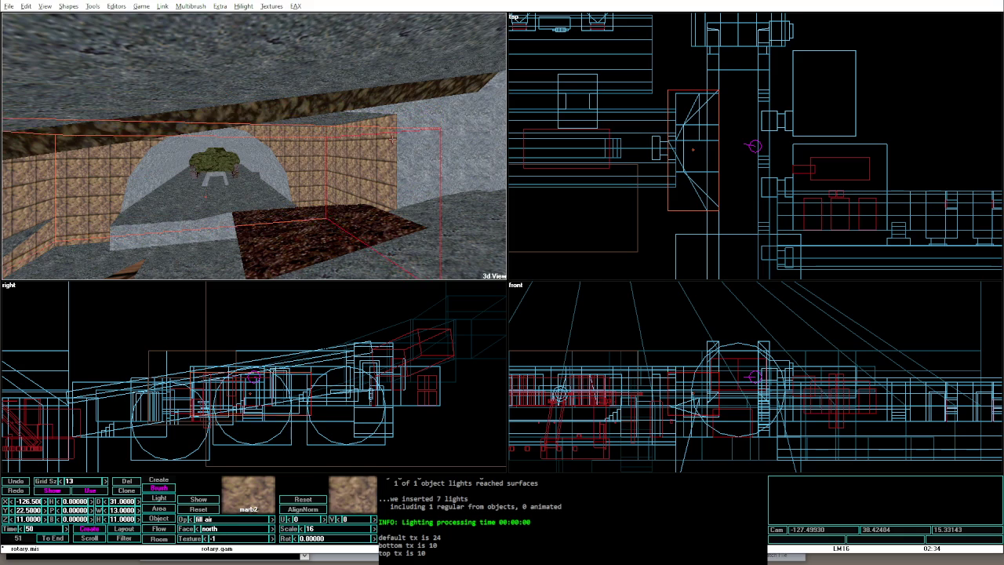
{"action": "key", "text": "shift+Down"}
{"action": "key", "text": "shift+Down"}
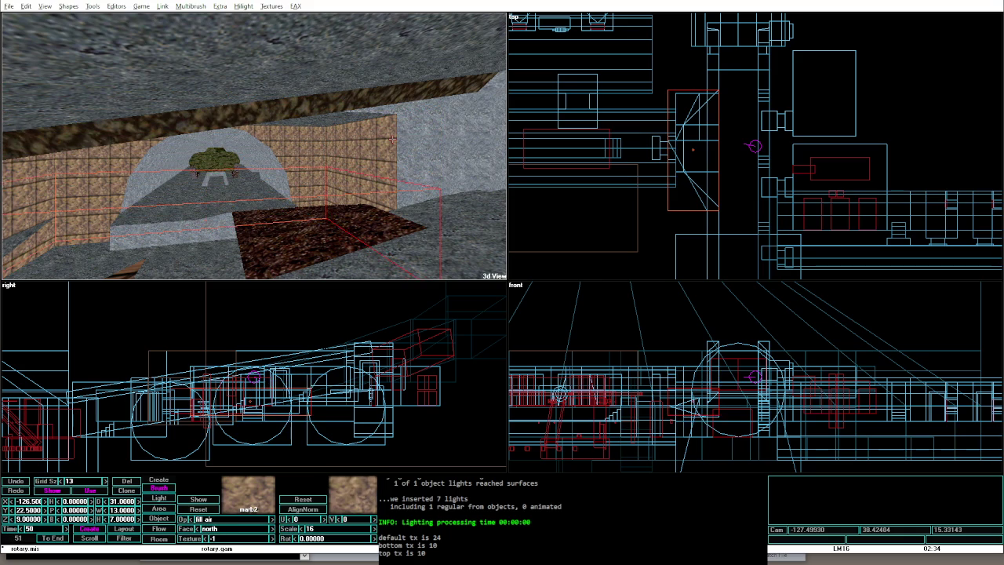
{"action": "key", "text": "Left"}
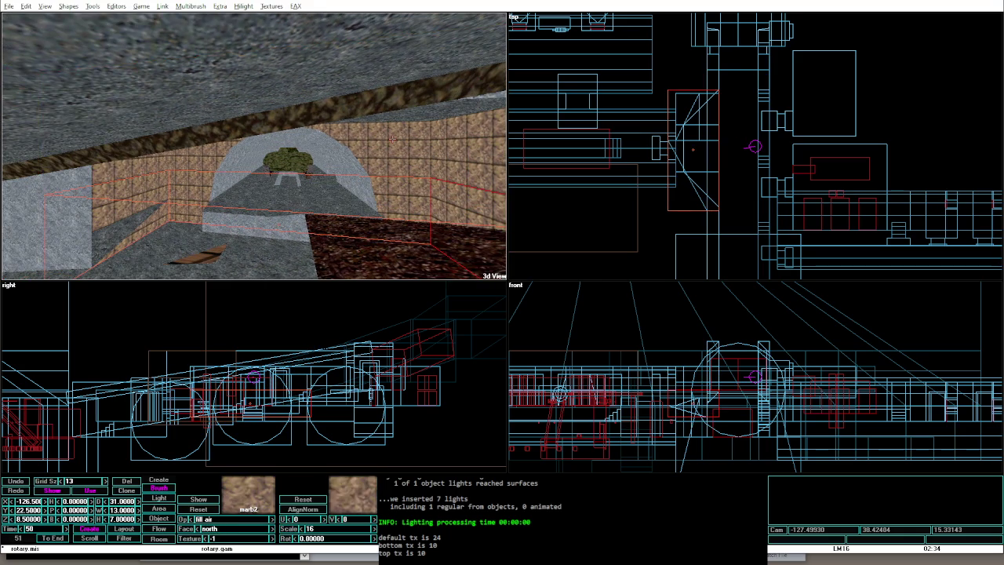
{"action": "left_click", "coordinate": [391, 140]}
{"action": "left_click", "coordinate": [392, 140]}
{"action": "left_click", "coordinate": [391, 140]}
{"action": "left_click", "coordinate": [391, 139]}
{"action": "left_click", "coordinate": [391, 140]}
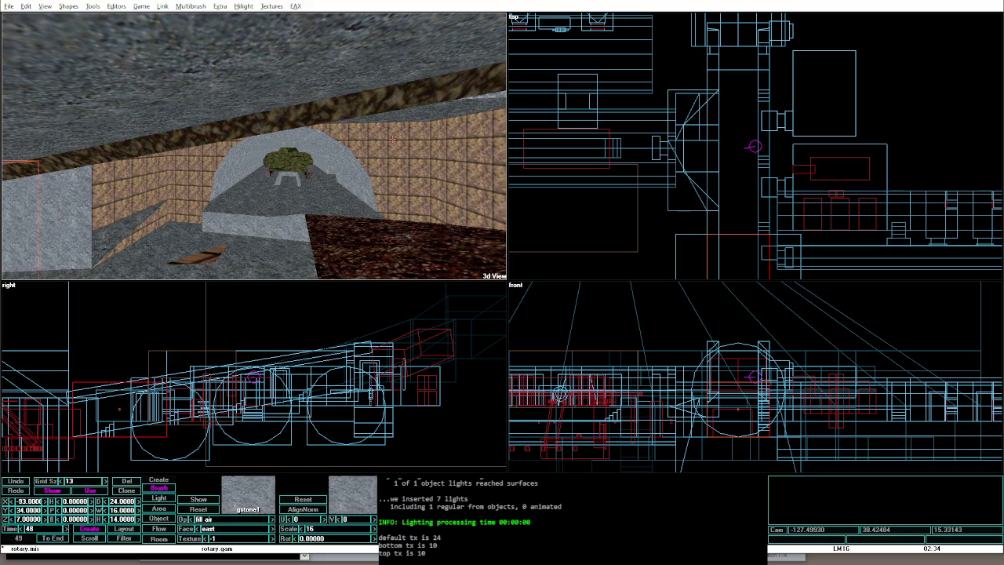
{"action": "left_click", "coordinate": [391, 140]}
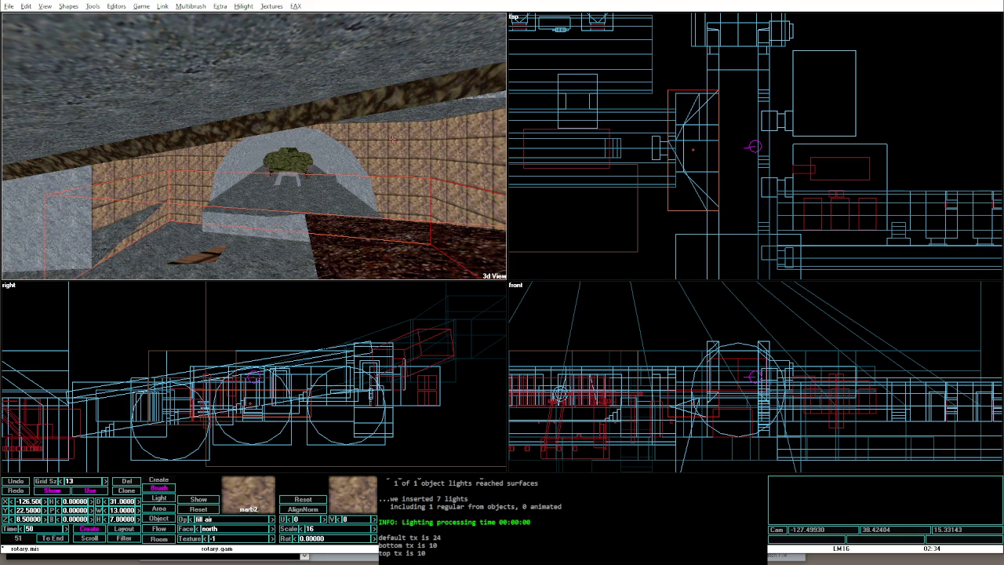
{"action": "left_click", "coordinate": [391, 139]}
{"action": "left_click", "coordinate": [392, 140]}
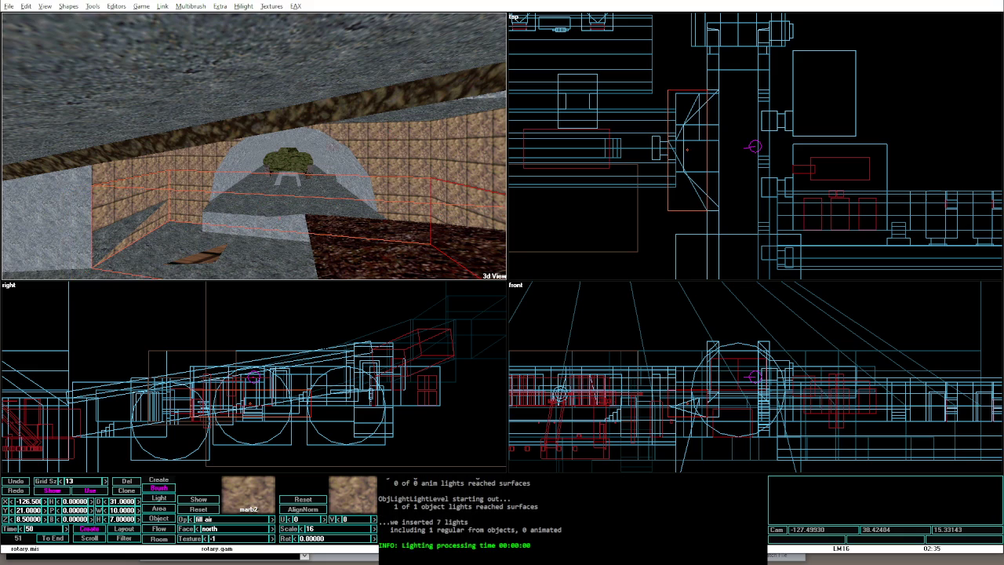
Step: Narrow the cdirt brush from width 5 to 2, then relight and test it in game
{"action": "key", "text": "alt+g"}
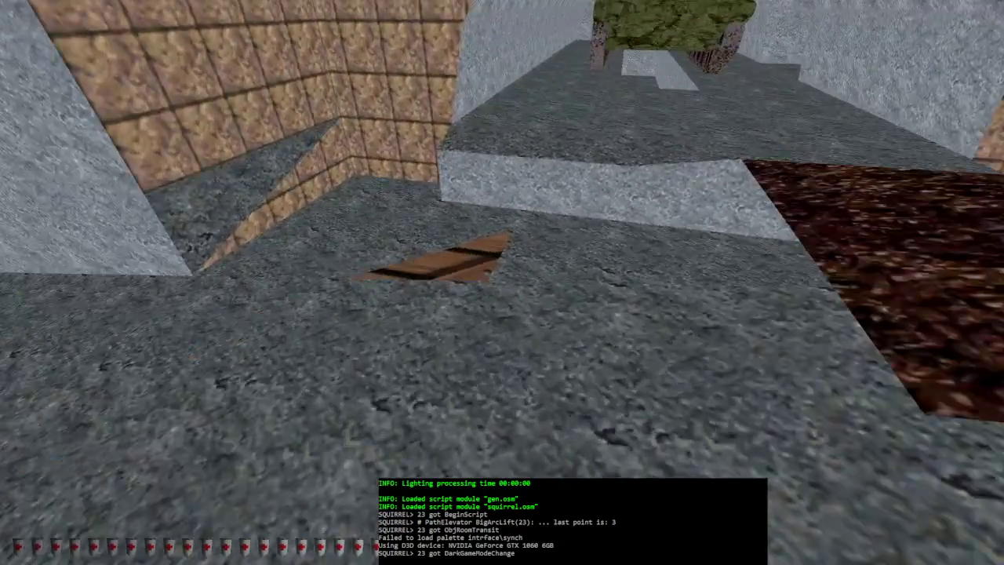
{"action": "key", "text": "alt+e"}
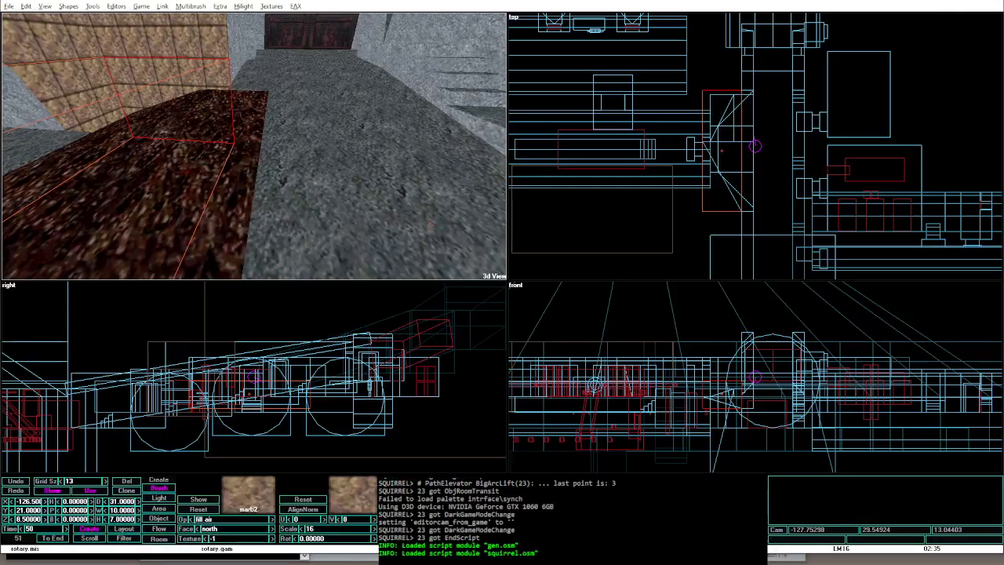
{"action": "left_click", "coordinate": [251, 148]}
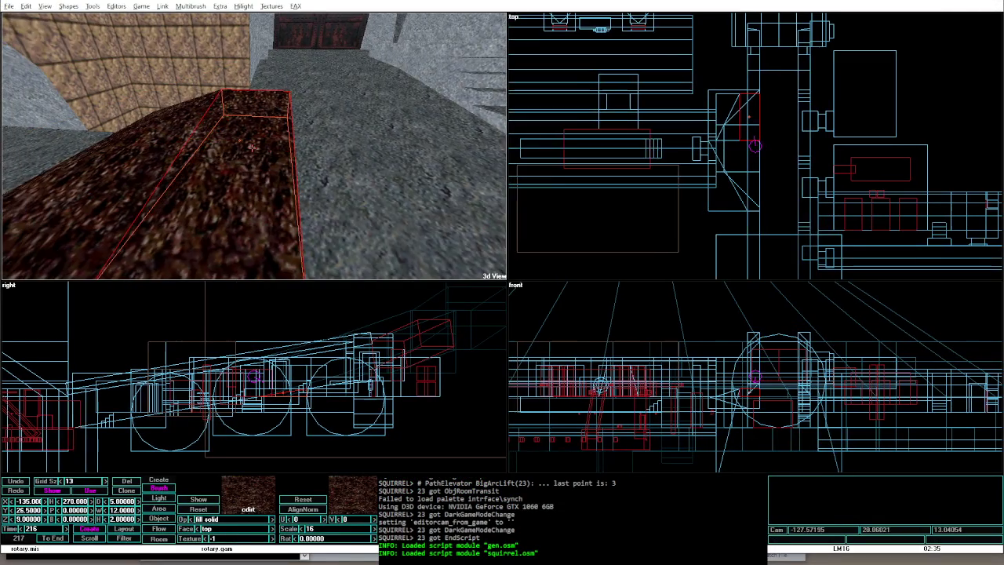
{"action": "key", "text": "Page_Up"}
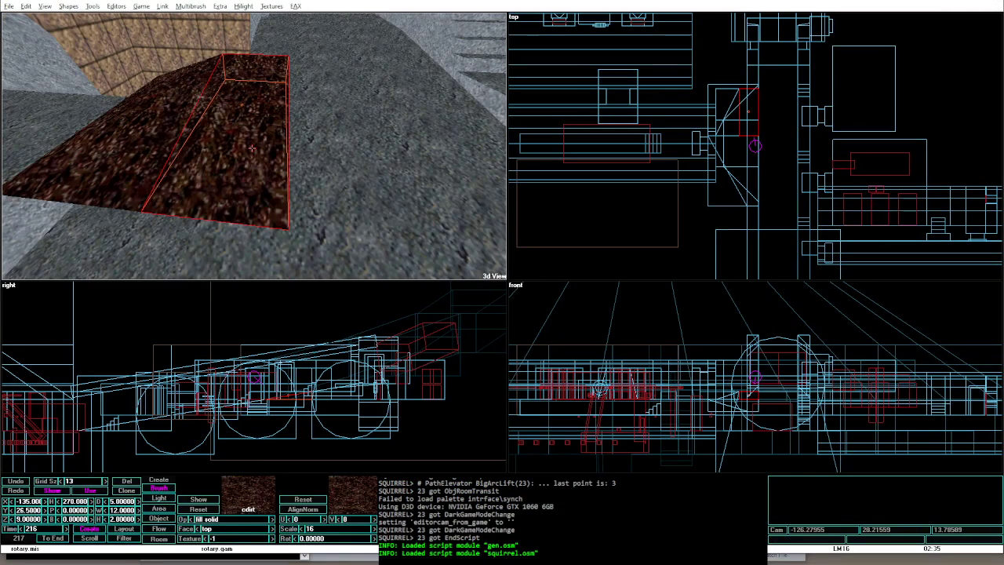
{"action": "key", "text": "Left"}
{"action": "key", "text": "Left"}
{"action": "key", "text": "Left"}
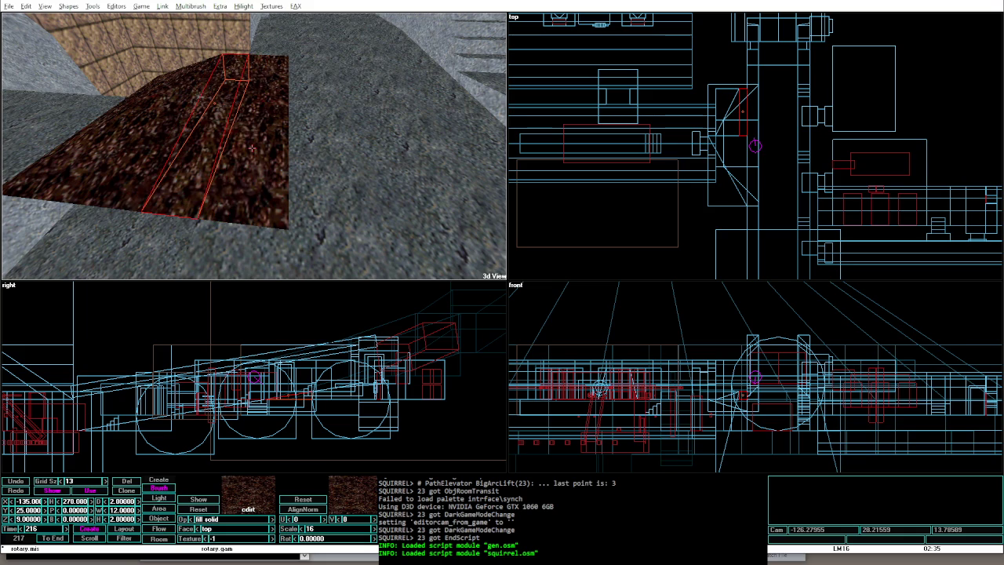
{"action": "key", "text": "alt+g"}
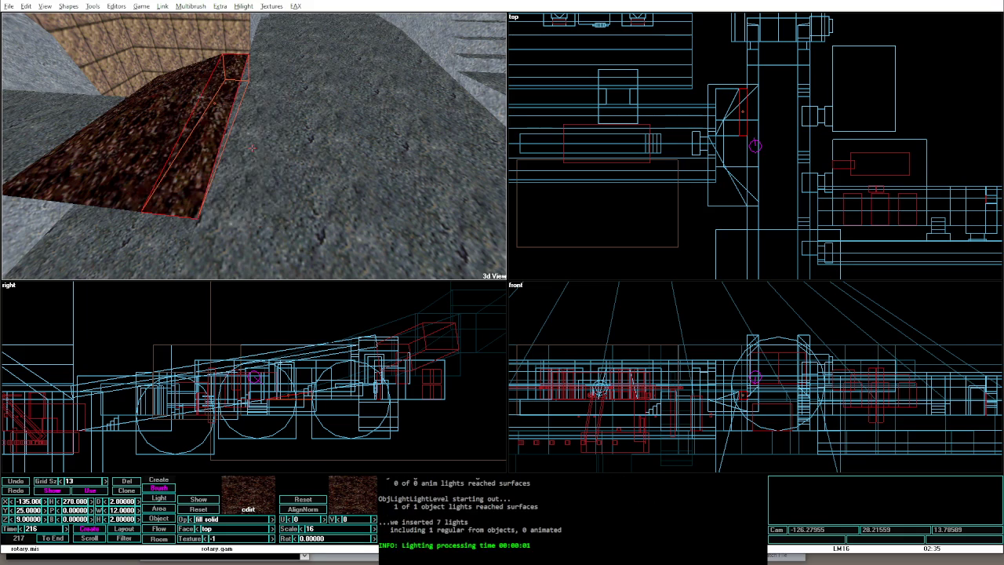
{"action": "key", "text": "alt+e"}
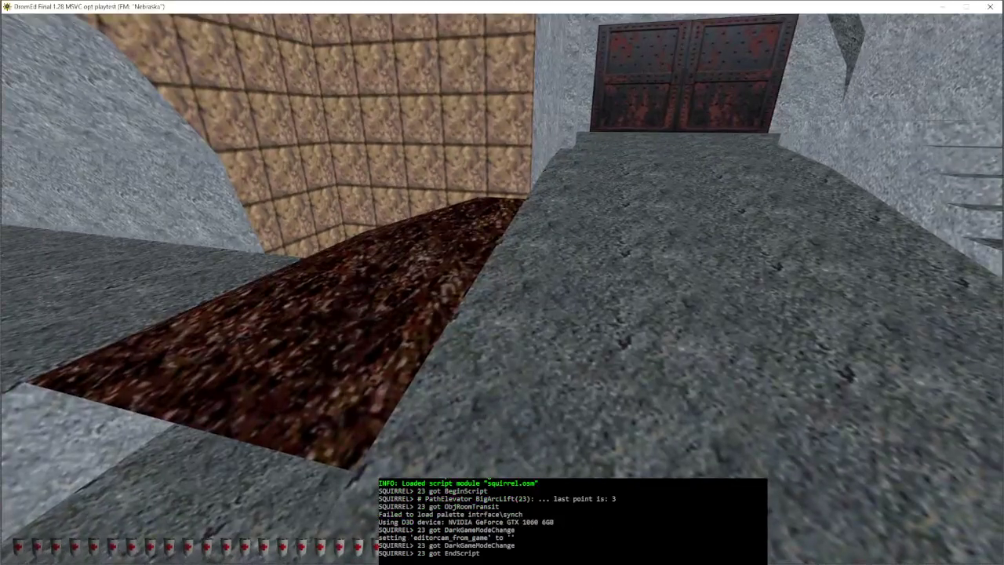
Step: Bring up the Texture Palette showing the dirt brush's current texture
{"action": "key", "text": "ctrl+t"}
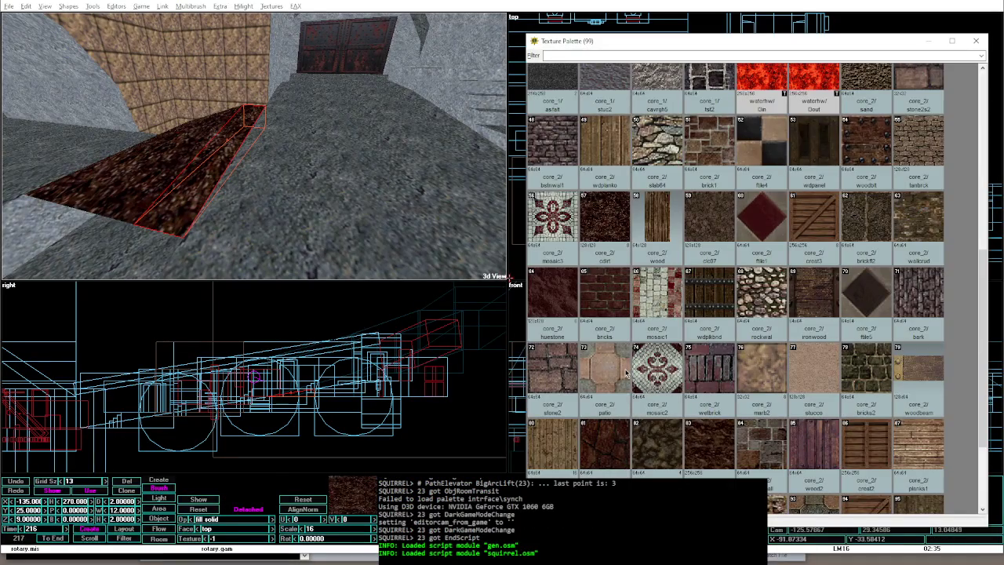
{"action": "key", "text": "ctrl+t"}
{"action": "key", "text": "ctrl+t"}
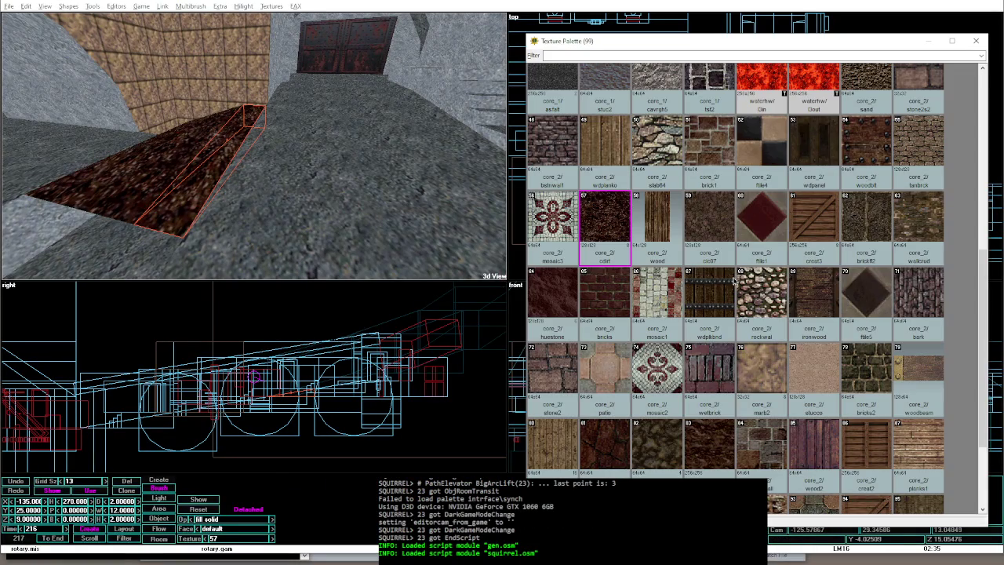
Step: Apply the riveted woodblt texture to the strip, portalize, and check it twice in game mode
{"action": "left_click", "coordinate": [876, 145]}
{"action": "key", "text": "ctrl+t"}
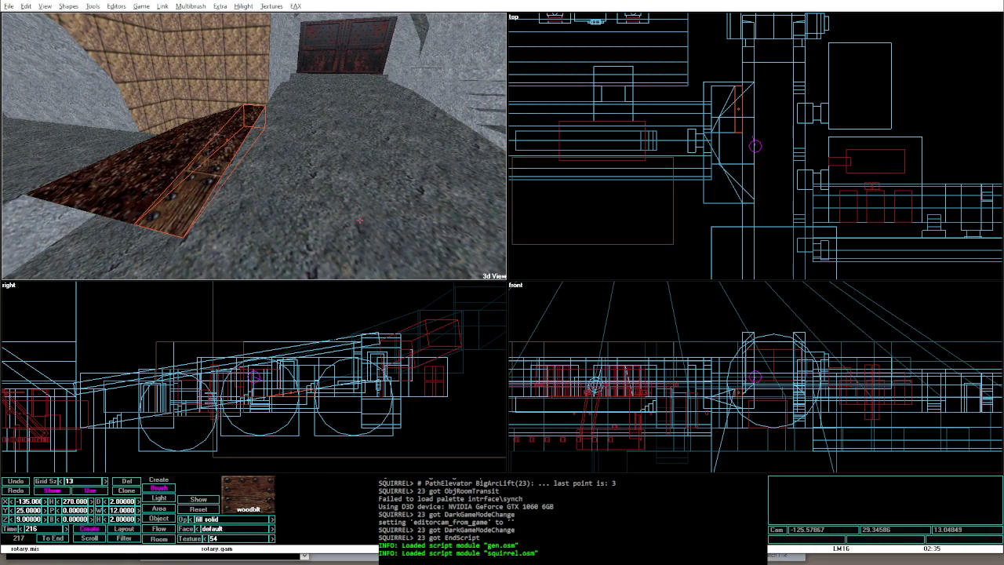
{"action": "key", "text": "ctrl+shift+p"}
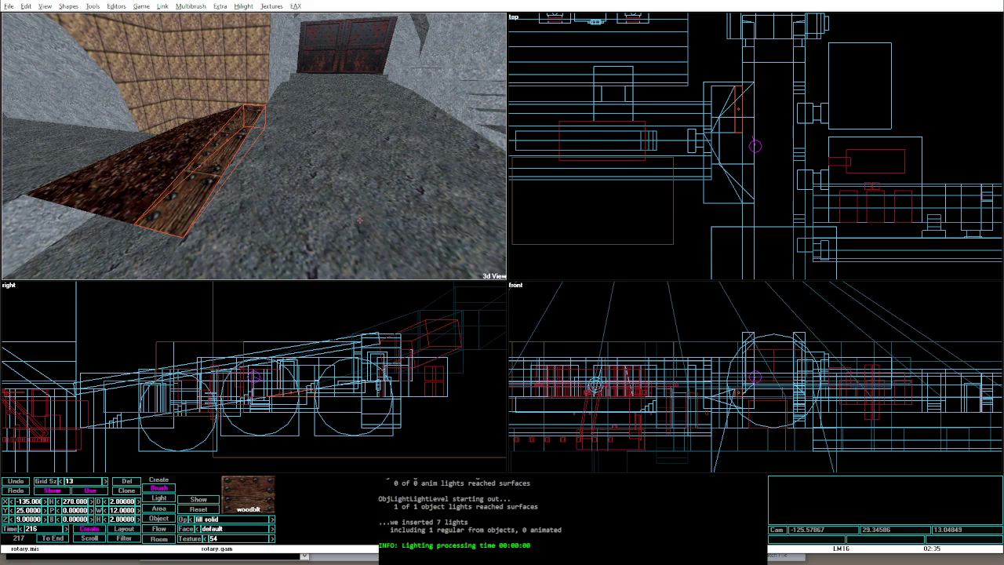
{"action": "key", "text": "alt+g"}
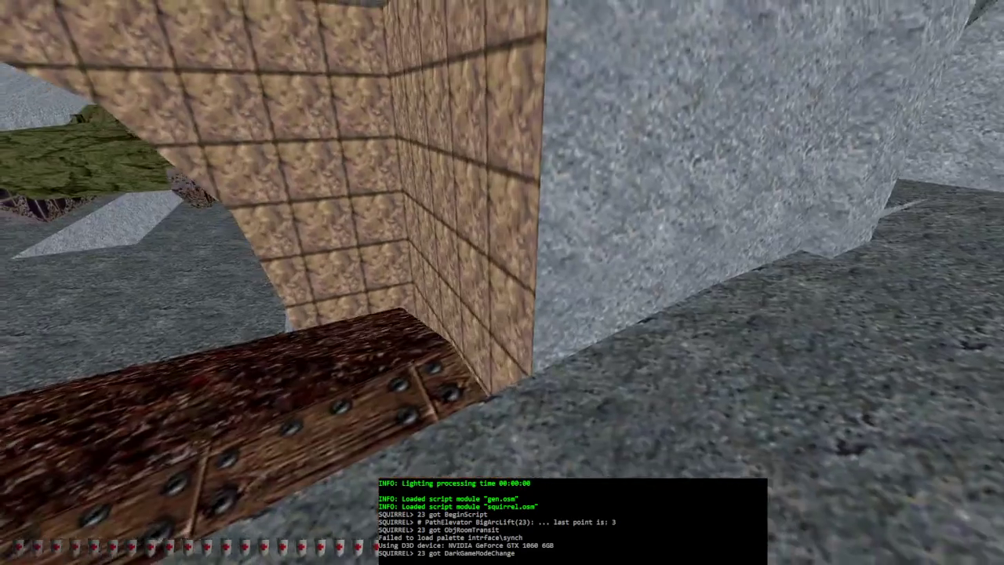
{"action": "key", "text": "alt+F4"}
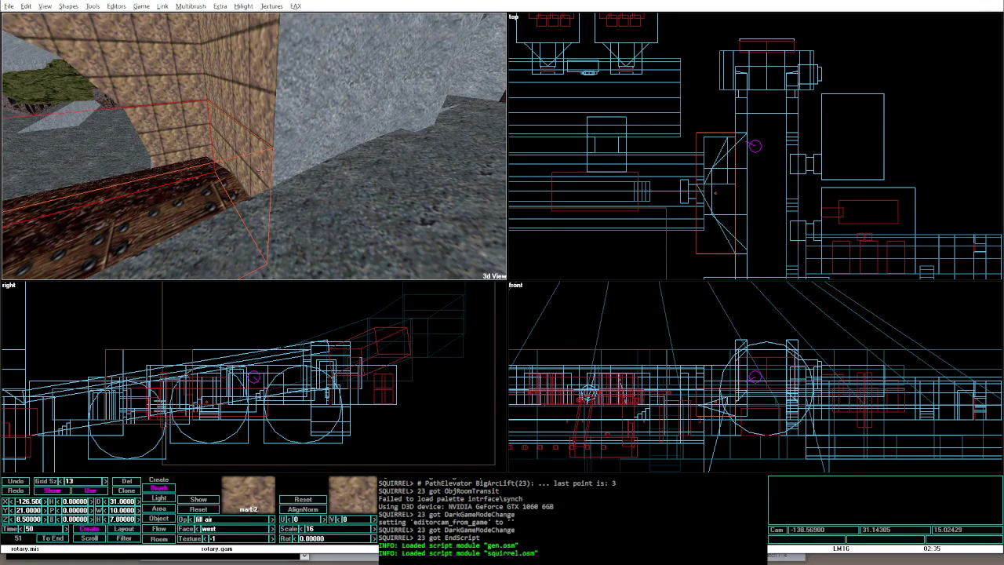
{"action": "key", "text": "alt+g"}
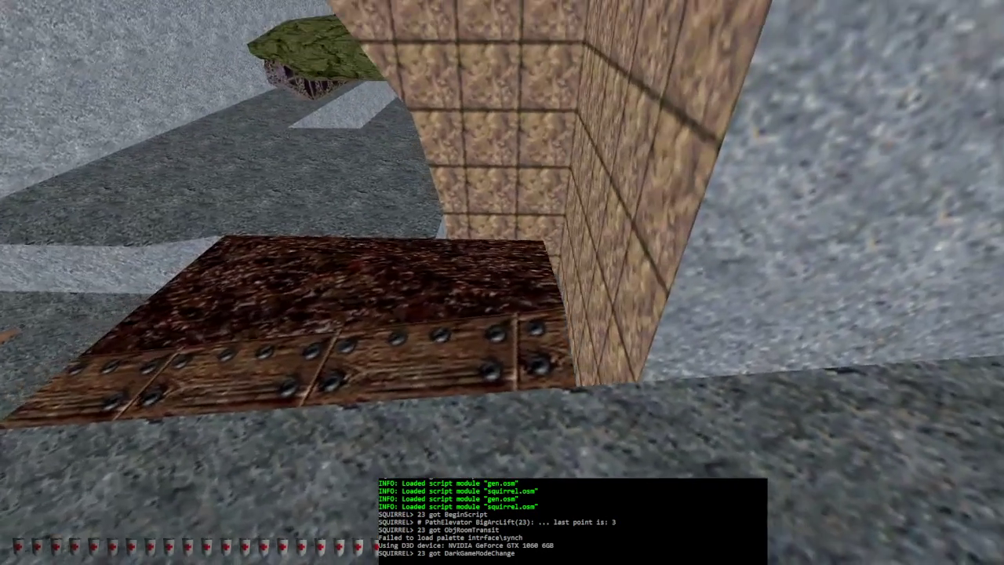
{"action": "key", "text": "alt+e"}
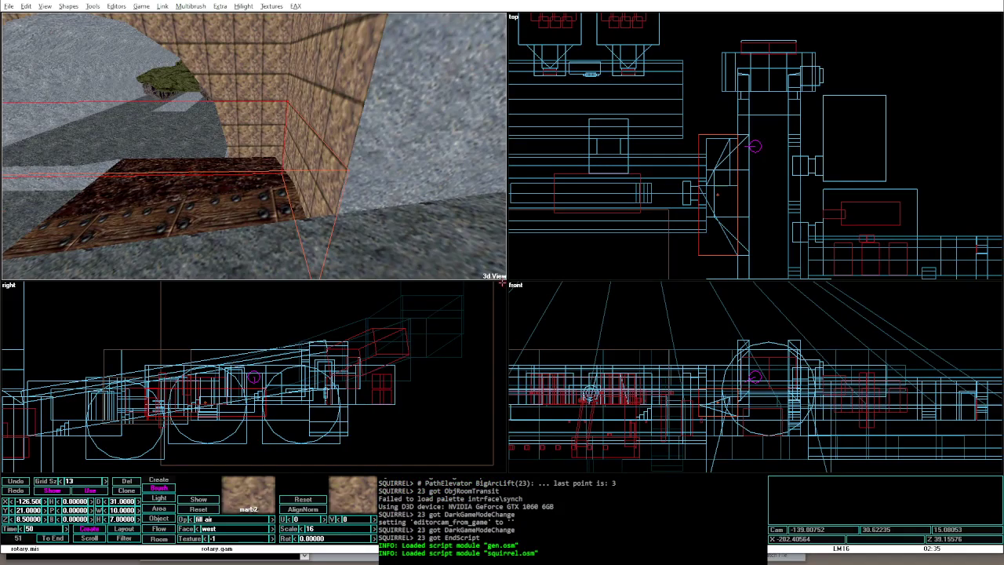
{"action": "scroll", "coordinate": [724, 156], "scroll_direction": "up", "scroll_amount": 2}
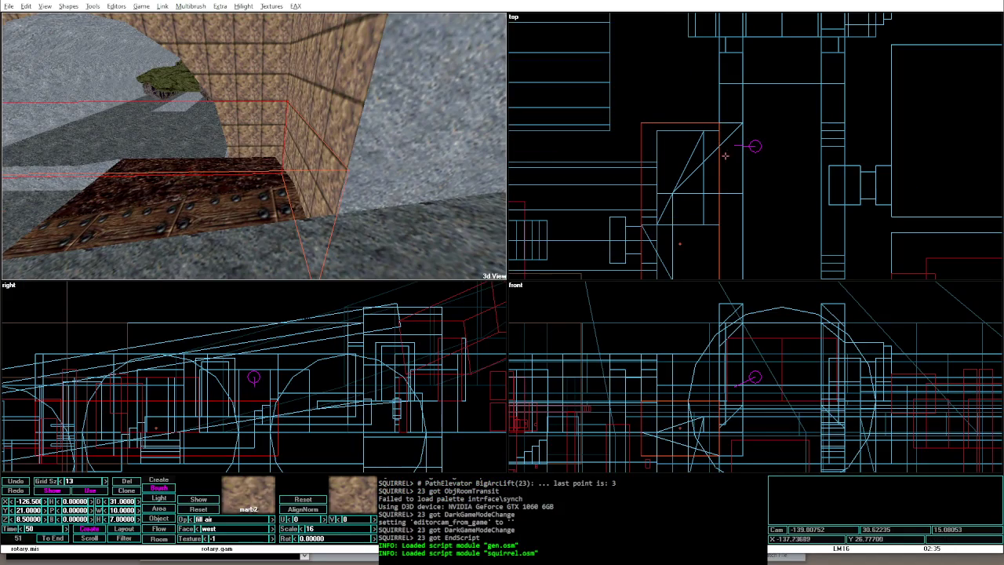
Step: Cycle through the brushes at the crate to select the lower diagonal crate brush
{"action": "left_click", "coordinate": [727, 140]}
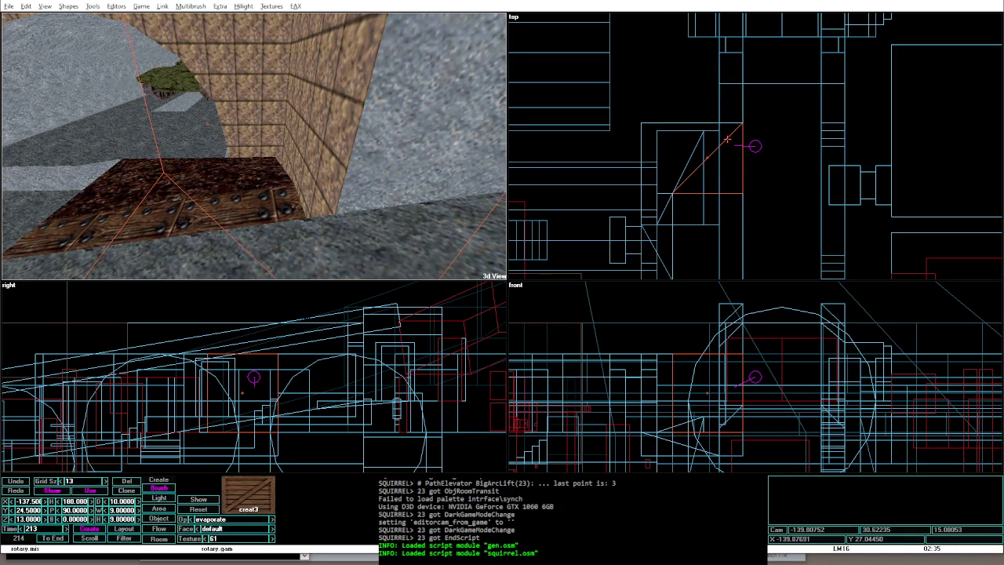
{"action": "left_click", "coordinate": [727, 139]}
{"action": "left_click", "coordinate": [727, 140]}
{"action": "left_click", "coordinate": [727, 140]}
{"action": "left_click", "coordinate": [727, 140]}
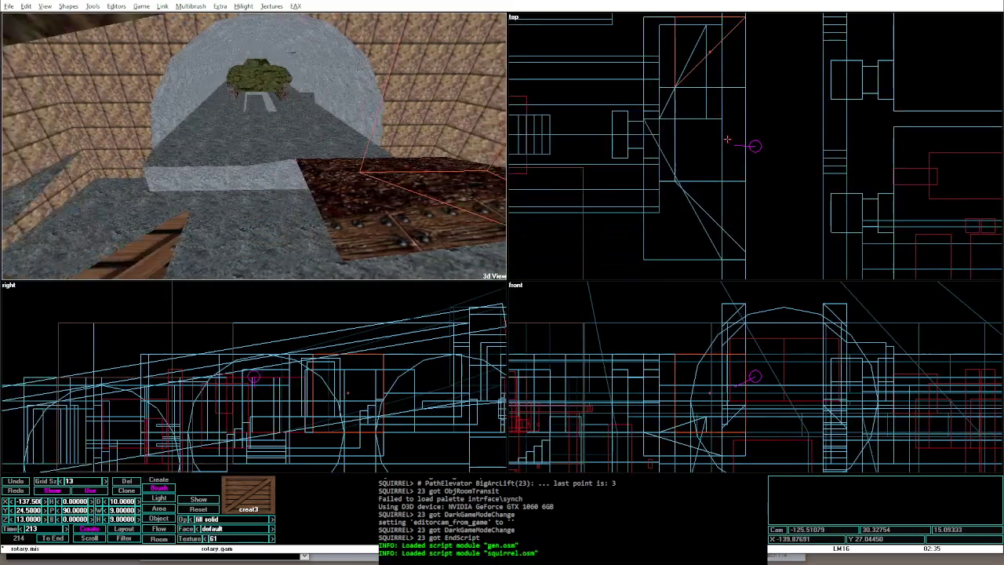
{"action": "left_click", "coordinate": [711, 212]}
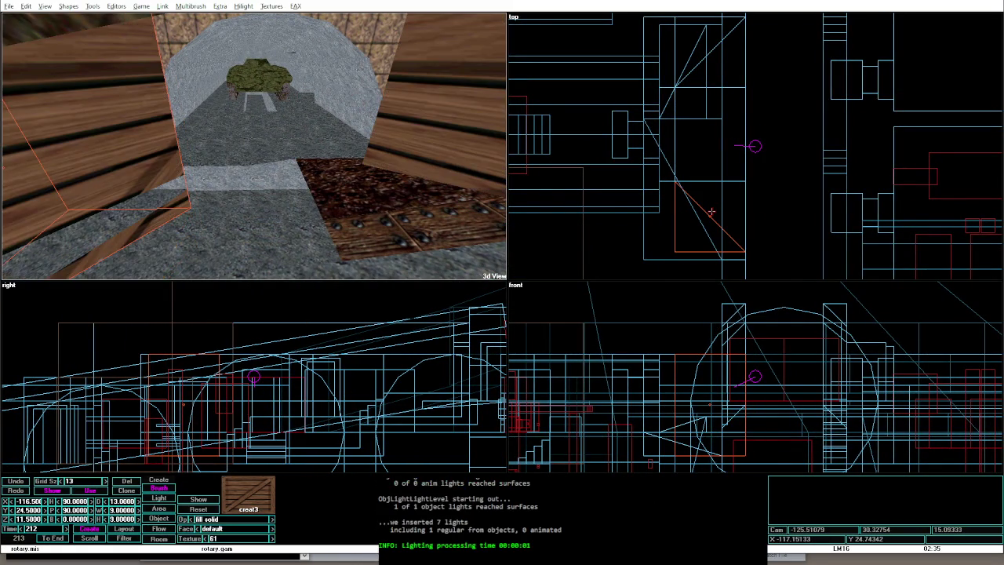
Step: Inspect the wooden crates and stone arch in game mode, then return to the editor
{"action": "key", "text": "alt+g"}
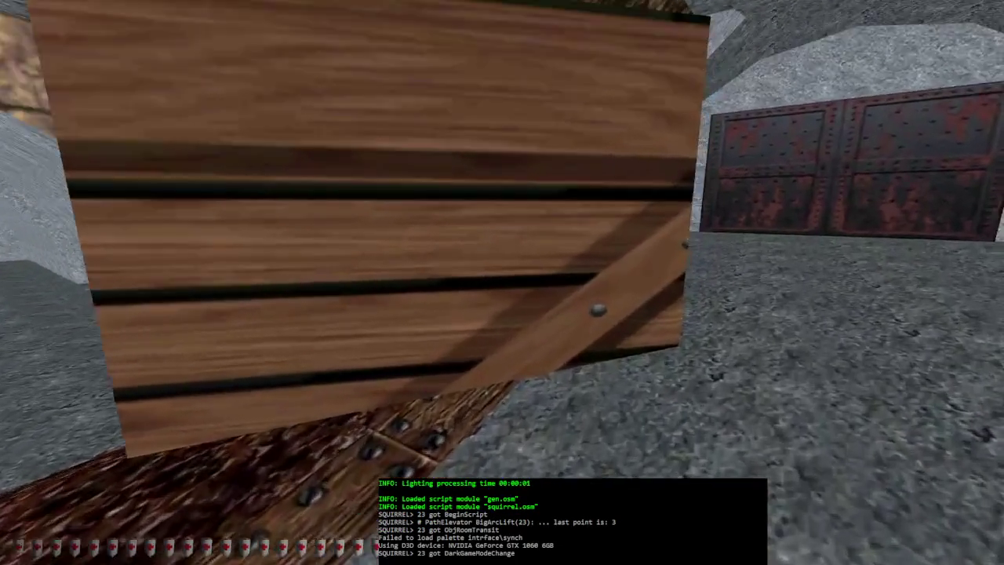
{"action": "key", "text": "w"}
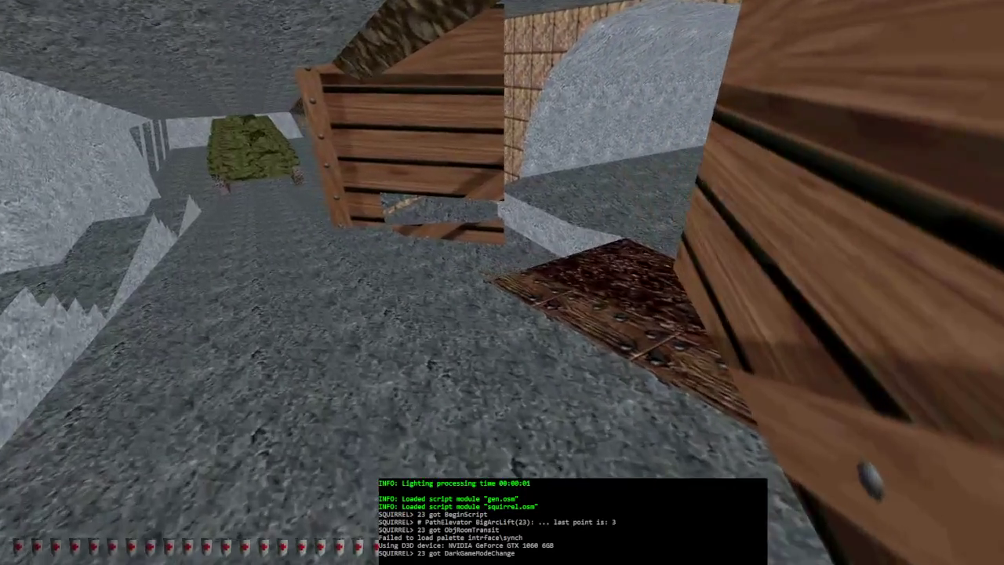
{"action": "key", "text": "Right"}
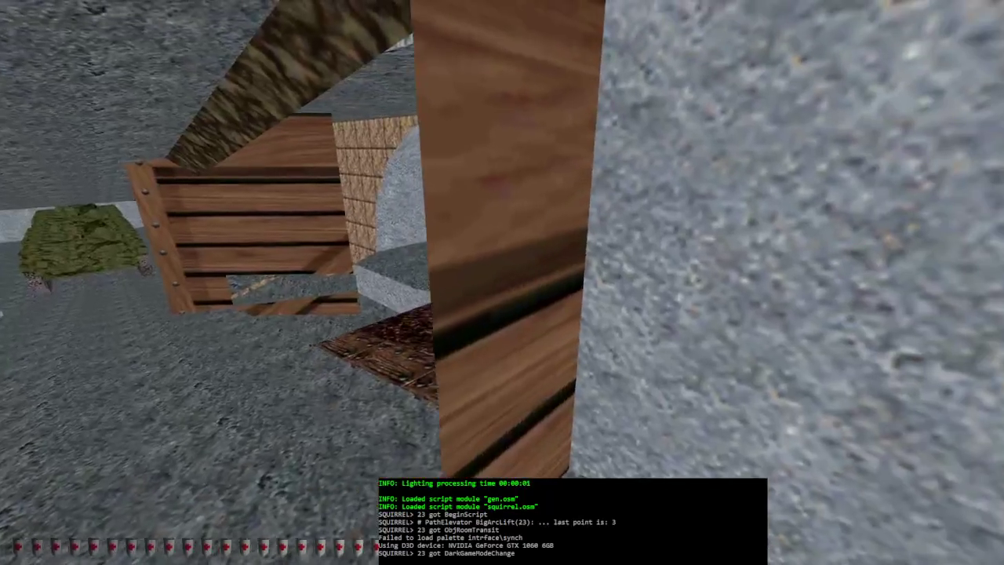
{"action": "key", "text": "s"}
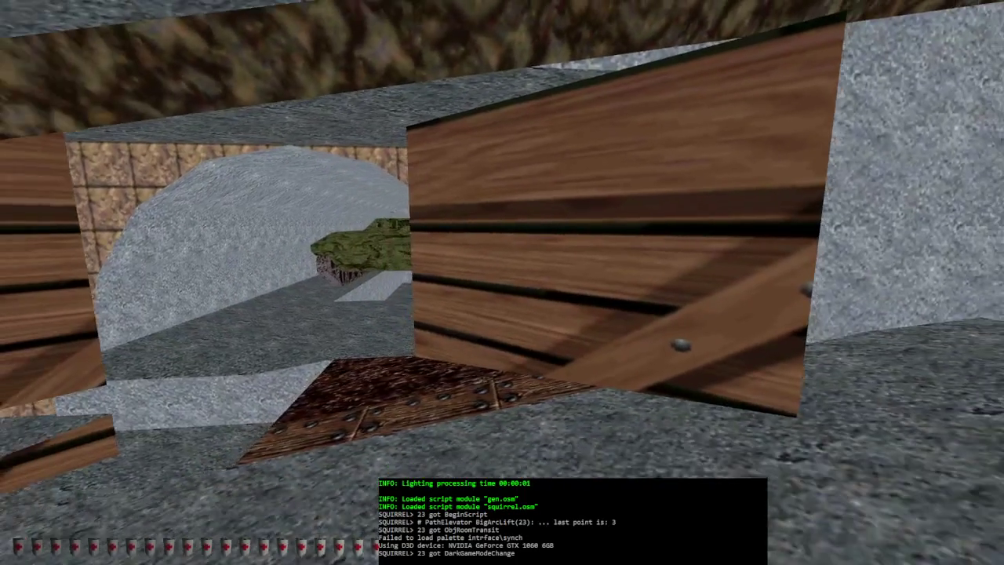
{"action": "key", "text": "a"}
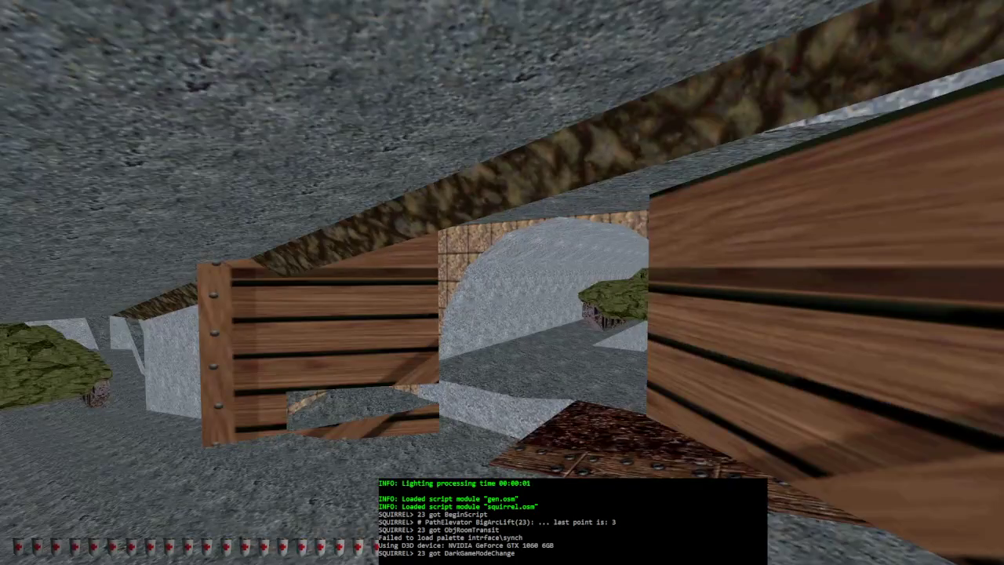
{"action": "key", "text": "a"}
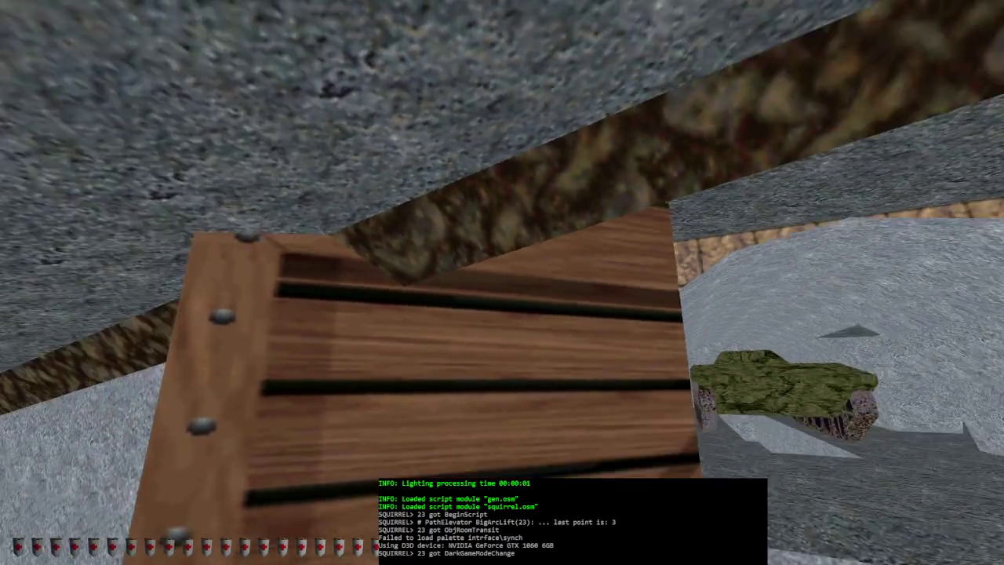
{"action": "key", "text": "alt+e"}
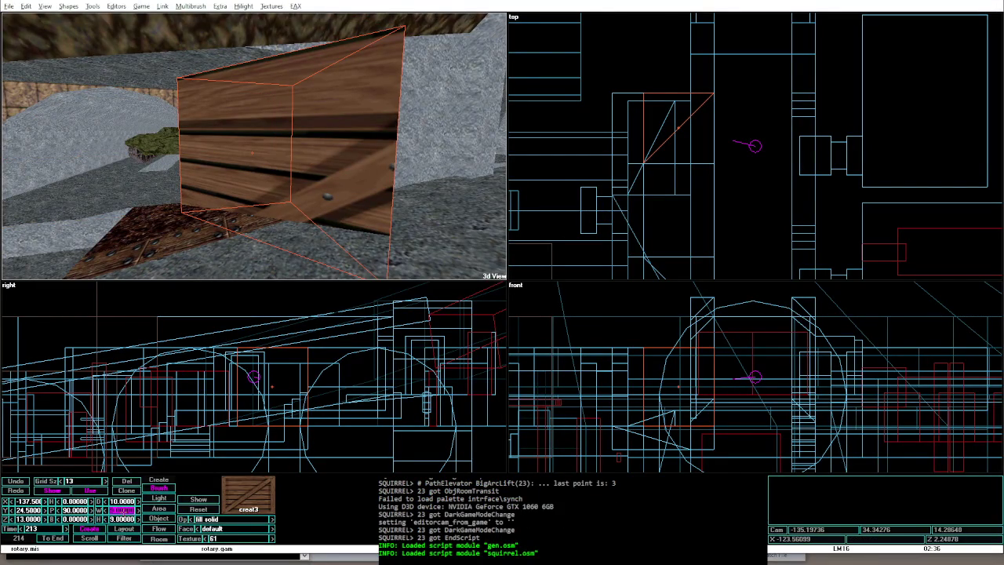
Step: Drag the crate's corner in the top view to shrink it to 6 by 6, then preview in game
{"action": "left_click_drag", "start_coordinate": [713, 93], "coordinate": [690, 116]}
{"action": "key", "text": "alt+g"}
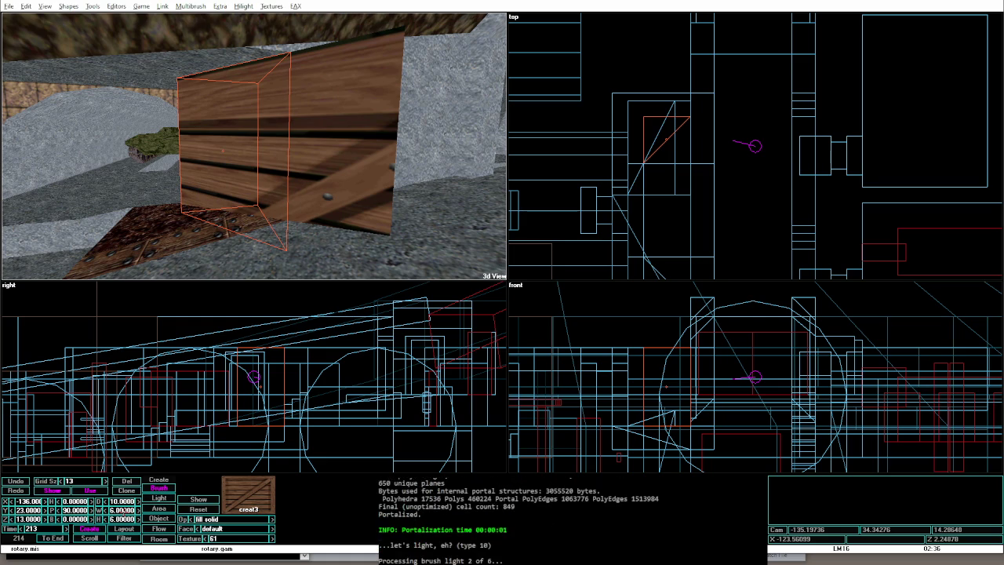
{"action": "key", "text": "w"}
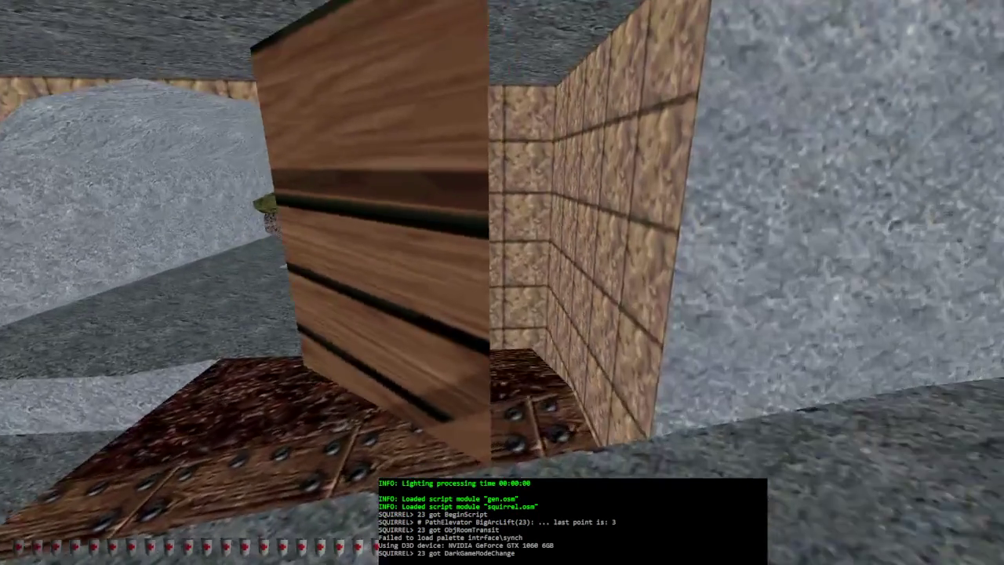
Step: Shorten two wooden wall pieces' depth from 31 to 28 and walk toward the crate in game
{"action": "key", "text": "alt+e"}
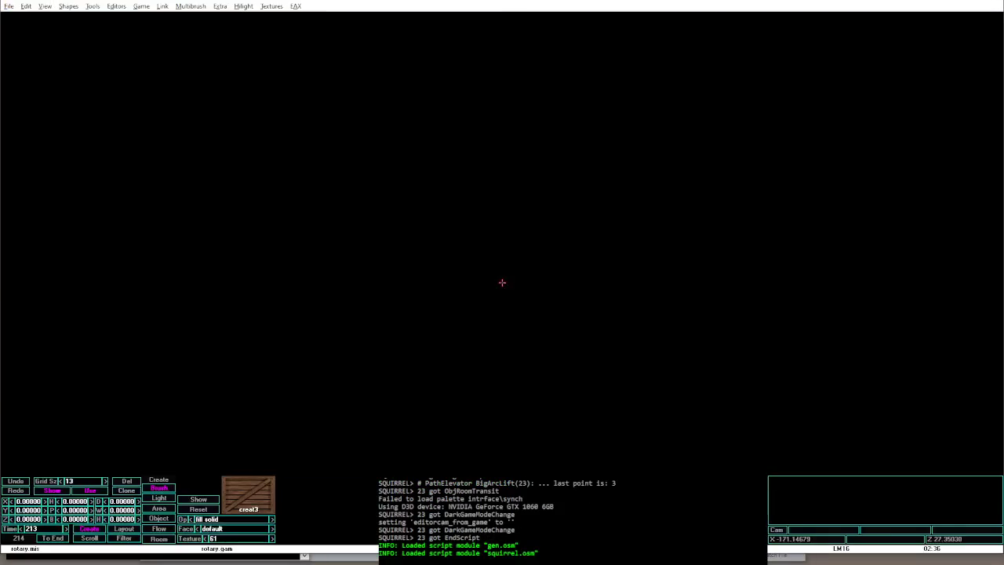
{"action": "left_click_drag", "start_coordinate": [666, 126], "coordinate": [667, 149]}
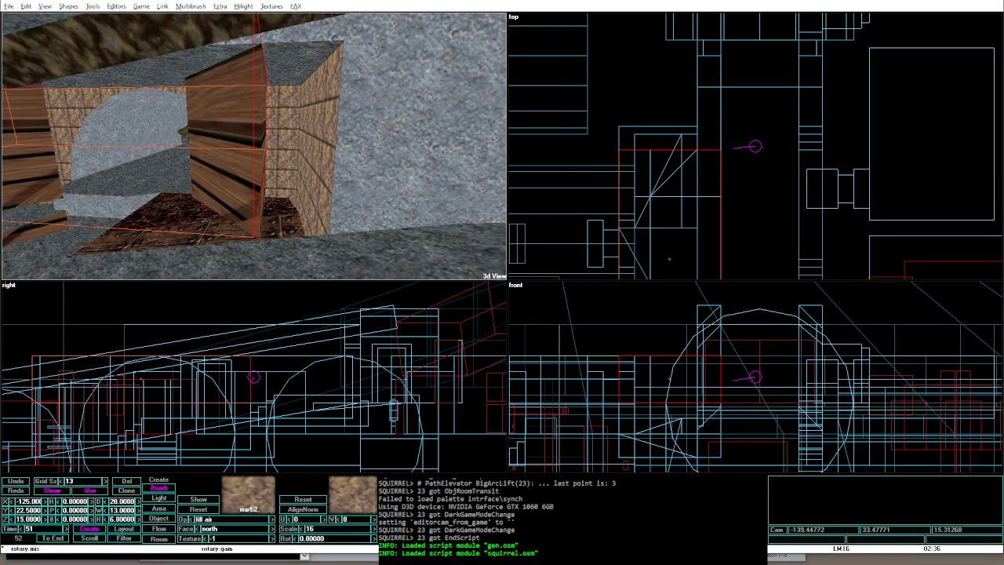
{"action": "left_click", "coordinate": [312, 210]}
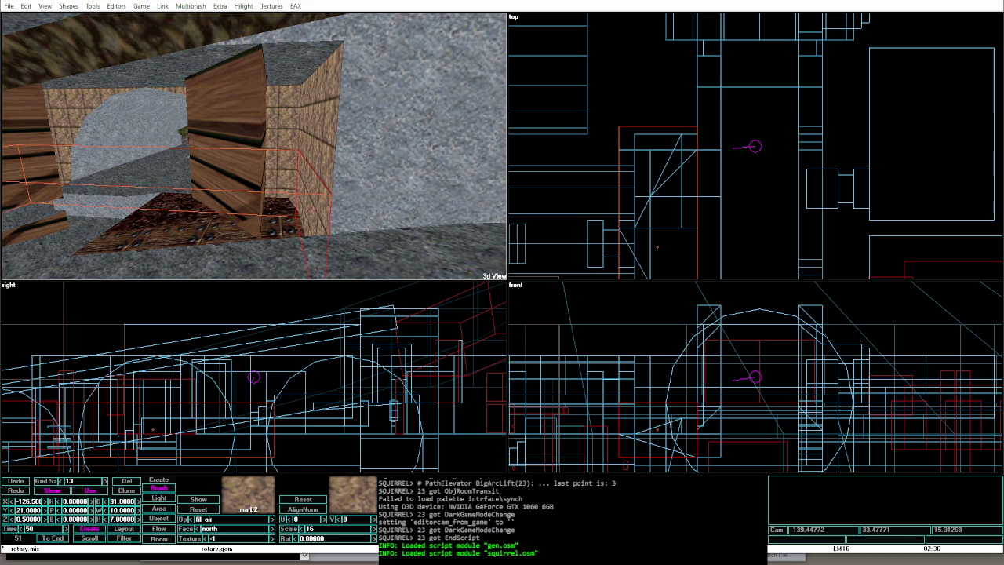
{"action": "left_click_drag", "start_coordinate": [274, 431], "coordinate": [250, 432]}
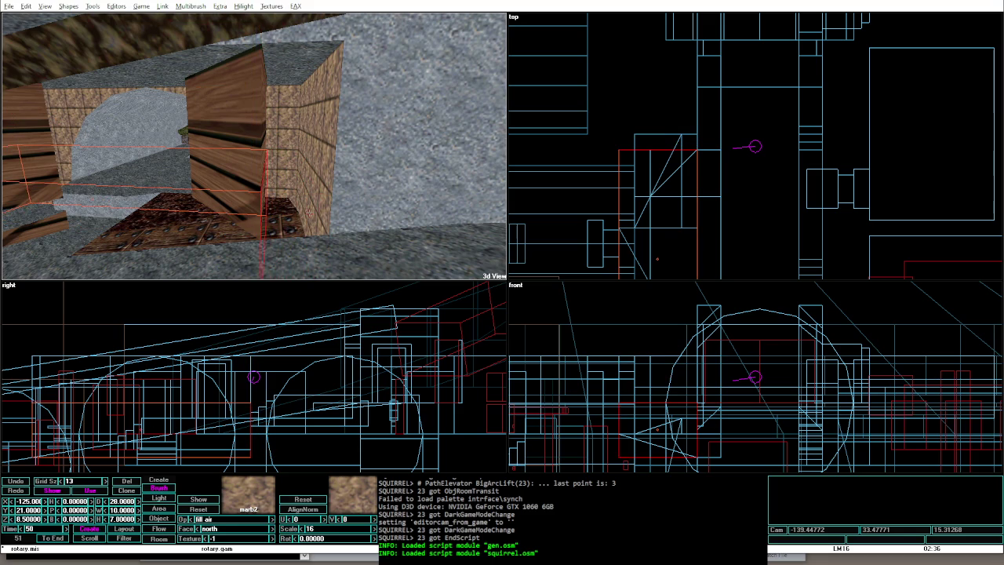
{"action": "key", "text": "alt+g"}
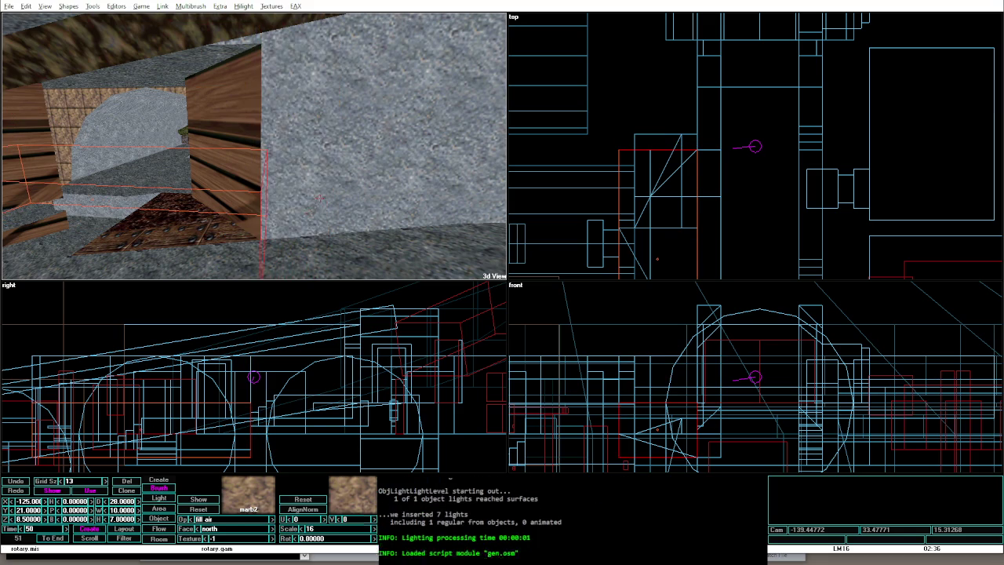
{"action": "key", "text": "w"}
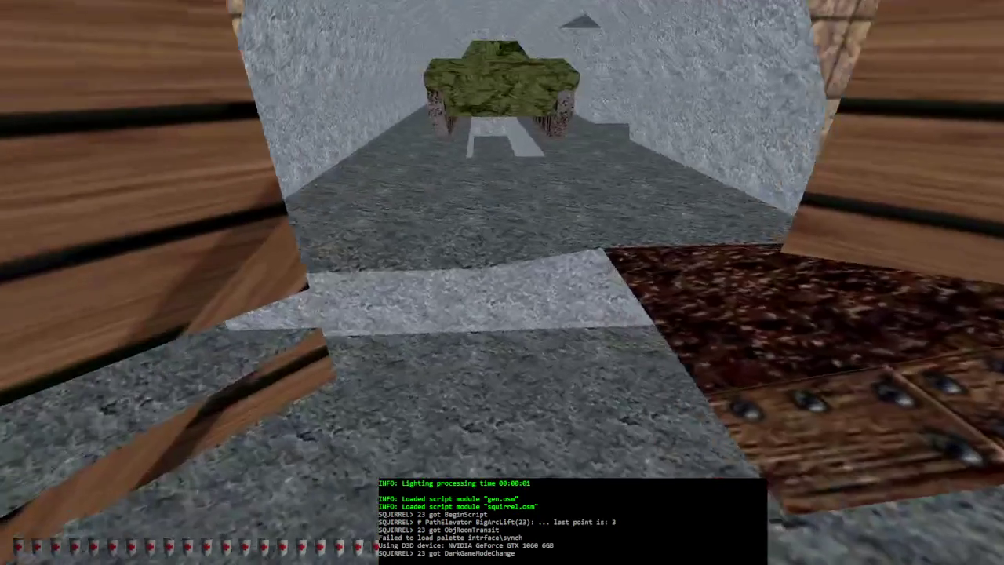
{"action": "key", "text": "w"}
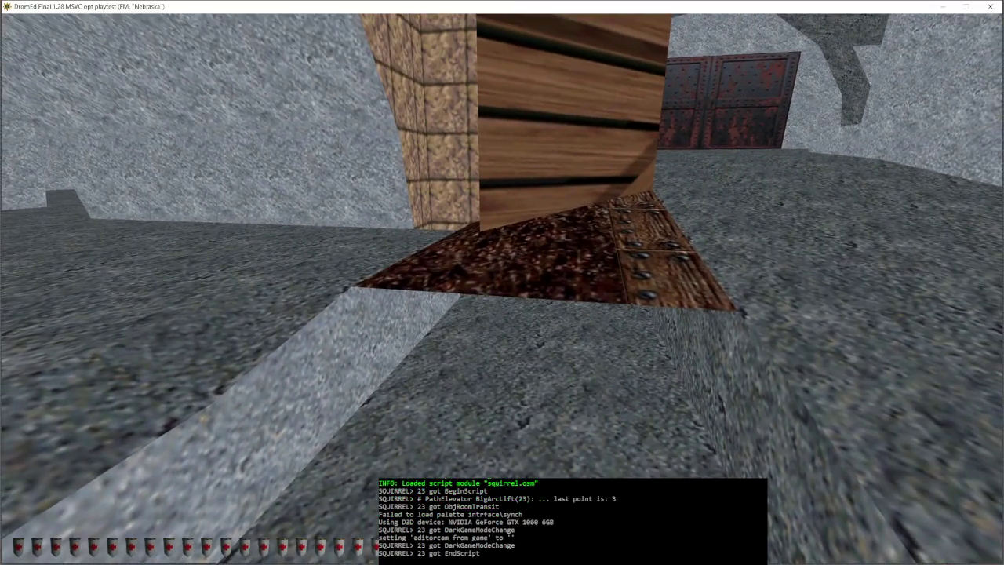
{"action": "key", "text": "alt+e"}
Step: Select the stone floor face, wooden wall, and adjacent stone brush, previewing in game mode
{"action": "left_click", "coordinate": [285, 174]}
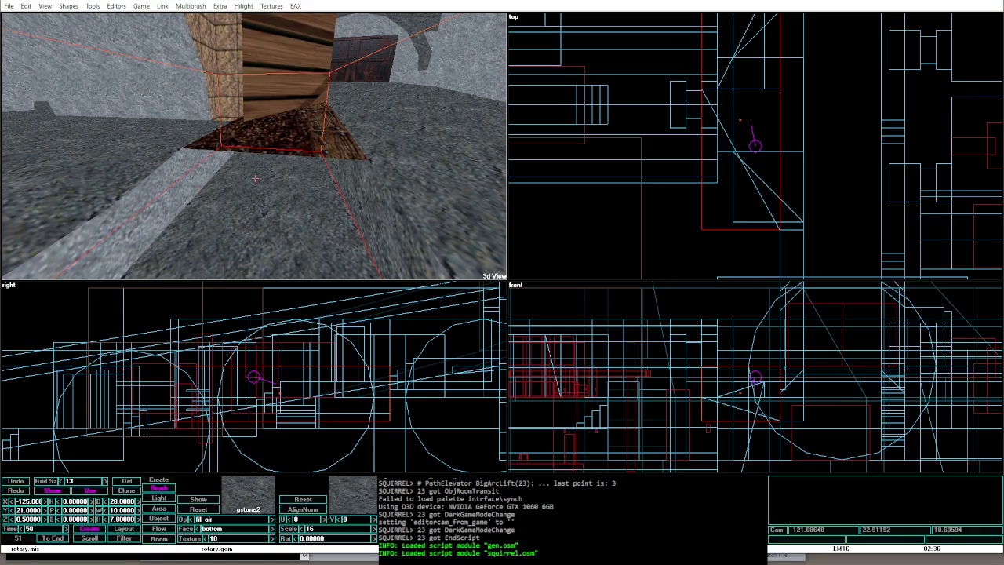
{"action": "key", "text": "alt+g"}
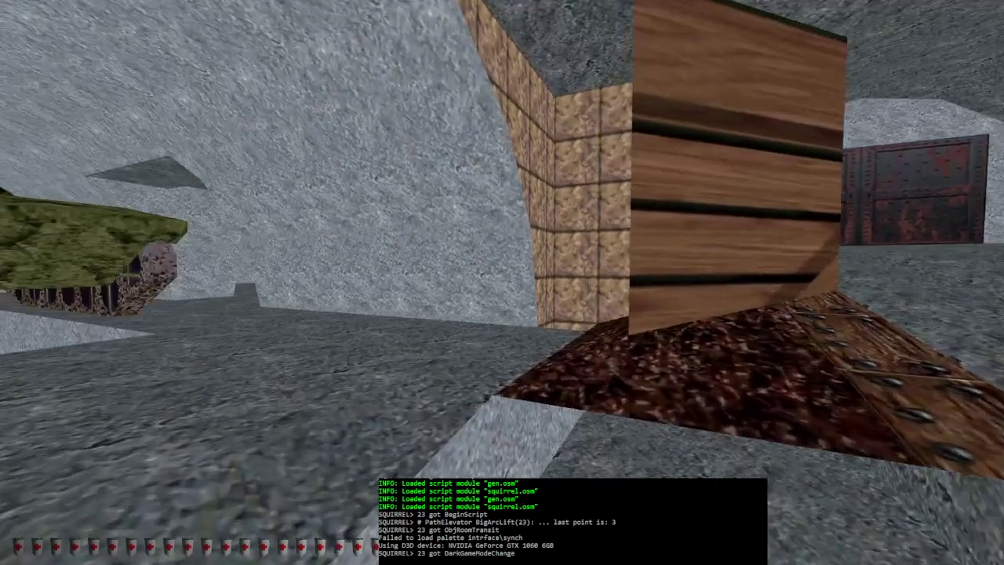
{"action": "key", "text": "alt+e"}
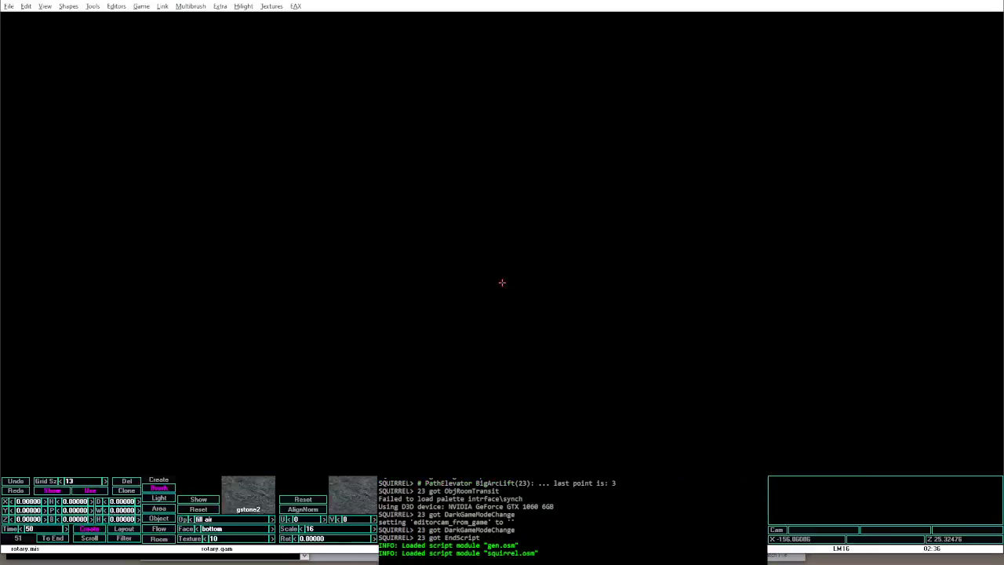
{"action": "left_click", "coordinate": [602, 127]}
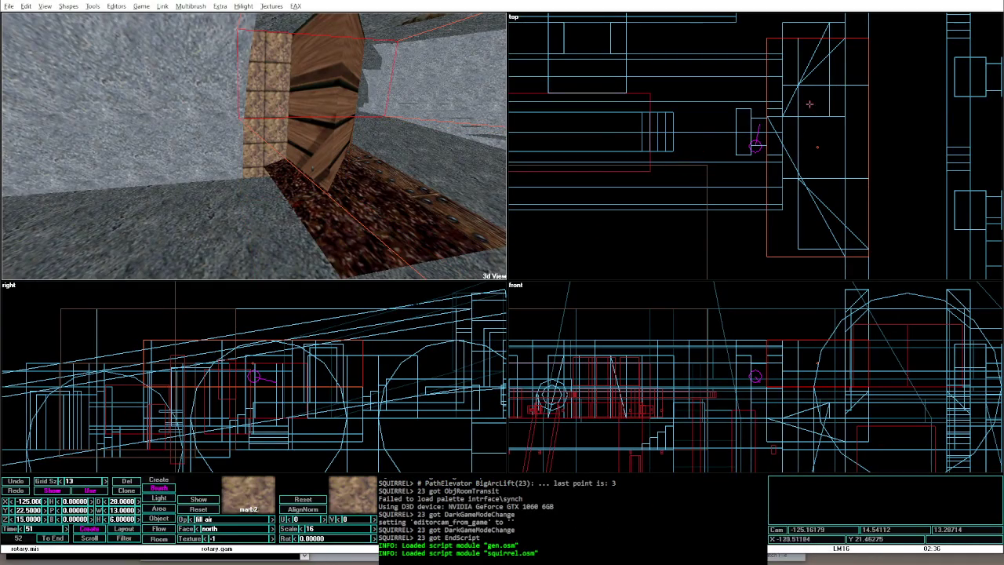
{"action": "left_click", "coordinate": [788, 86]}
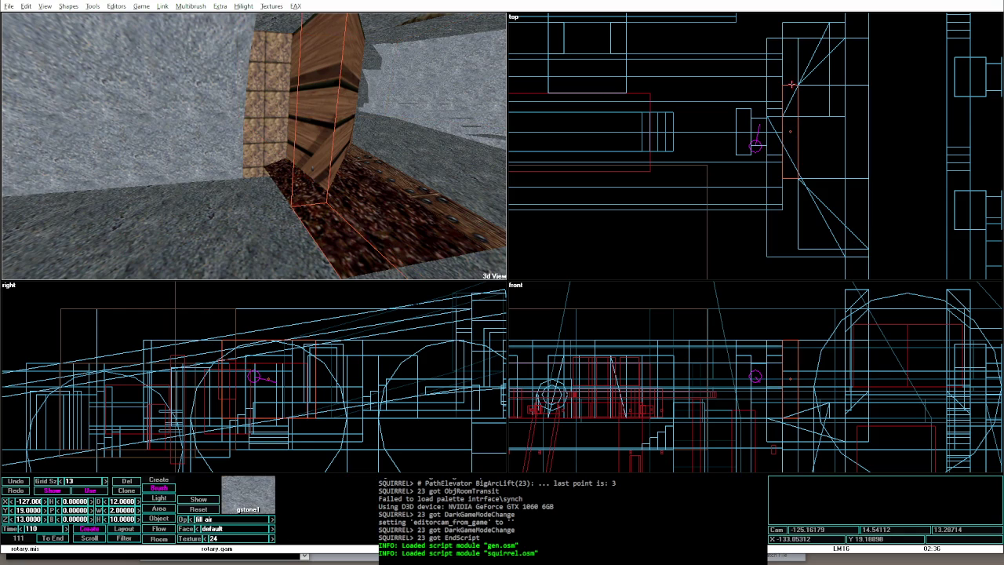
{"action": "key", "text": "alt+g"}
{"action": "type", "text": "6"}
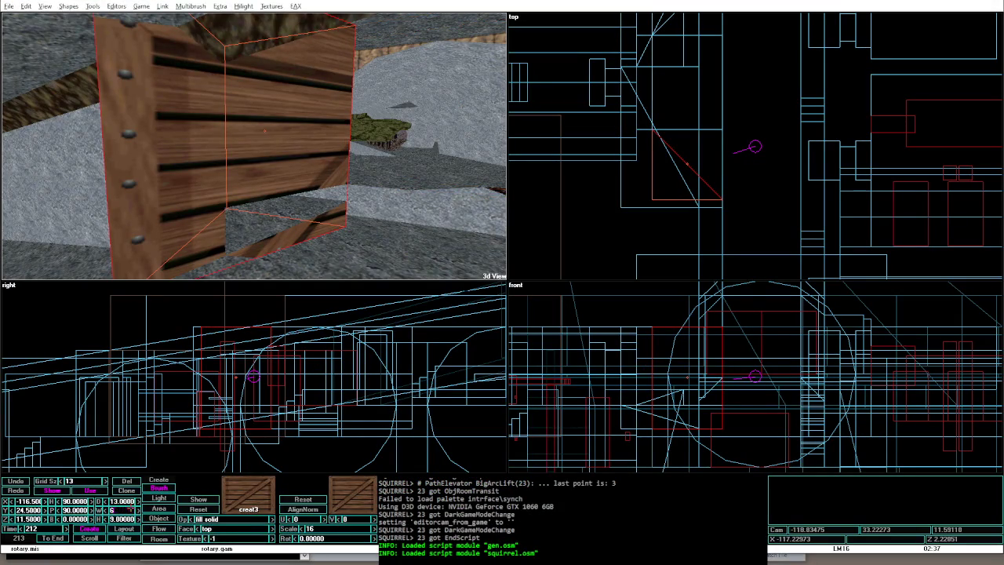
Step: Set the crate's width and height to 6 and preview the result in game
{"action": "key", "text": "Tab"}
{"action": "type", "text": "6"}
{"action": "key", "text": "Return"}
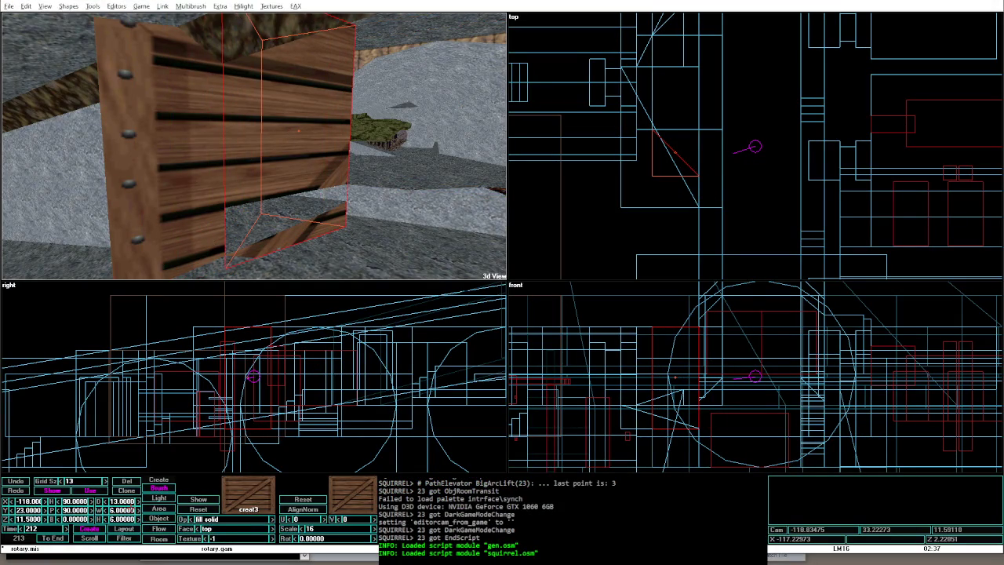
{"action": "key", "text": "alt+g"}
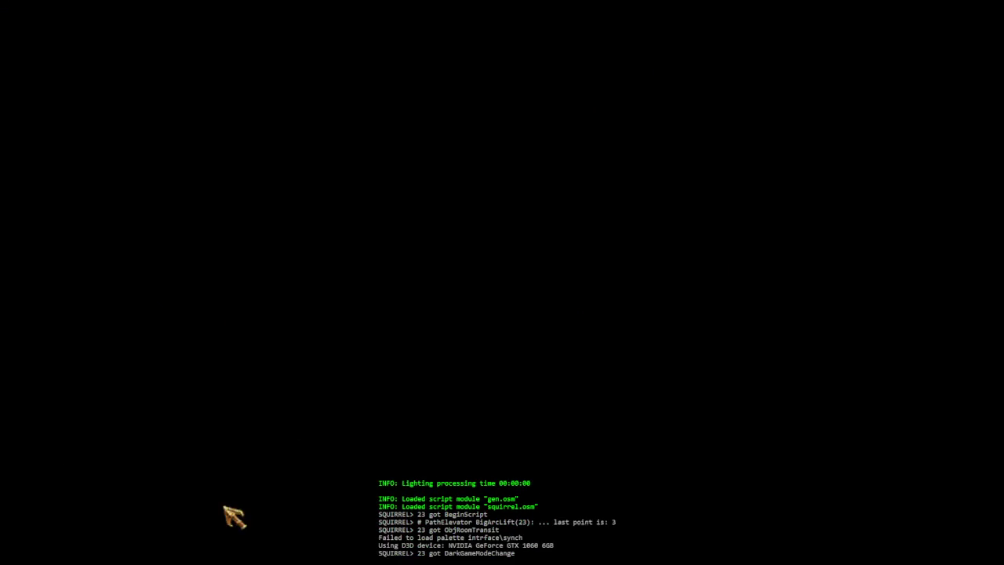
{"action": "key", "text": "alt+e"}
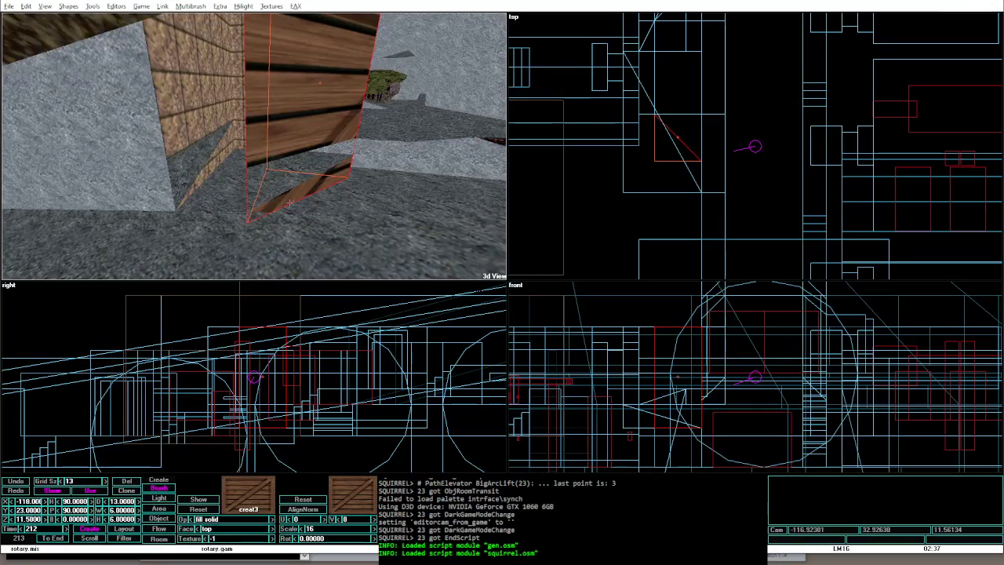
Step: Shorten both wall pieces beside the crate from depth 28 to 24 and preview in game
{"action": "left_click", "coordinate": [544, 137]}
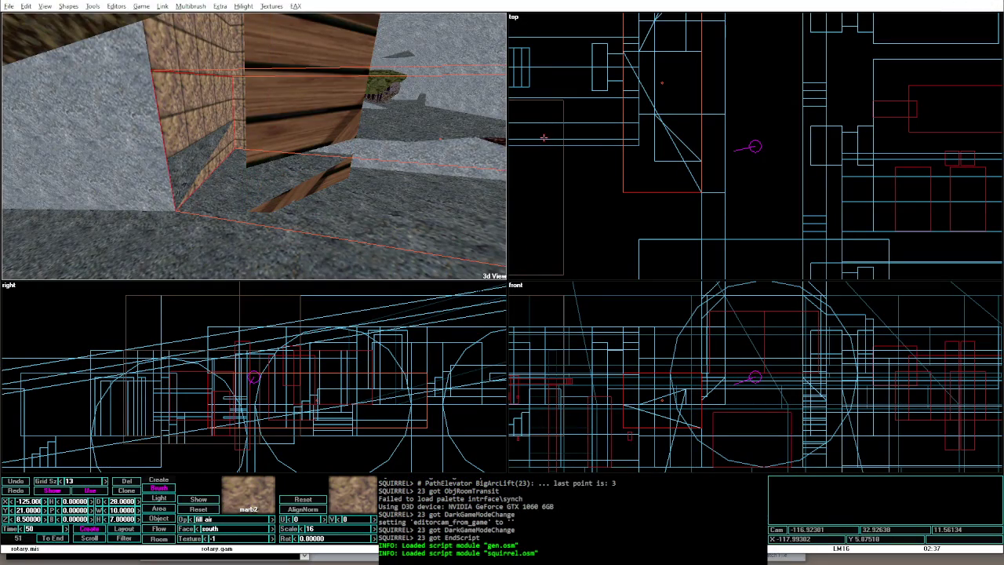
{"action": "key", "text": "ctrl+Up"}
{"action": "key", "text": "ctrl+Up"}
{"action": "key", "text": "ctrl+Up"}
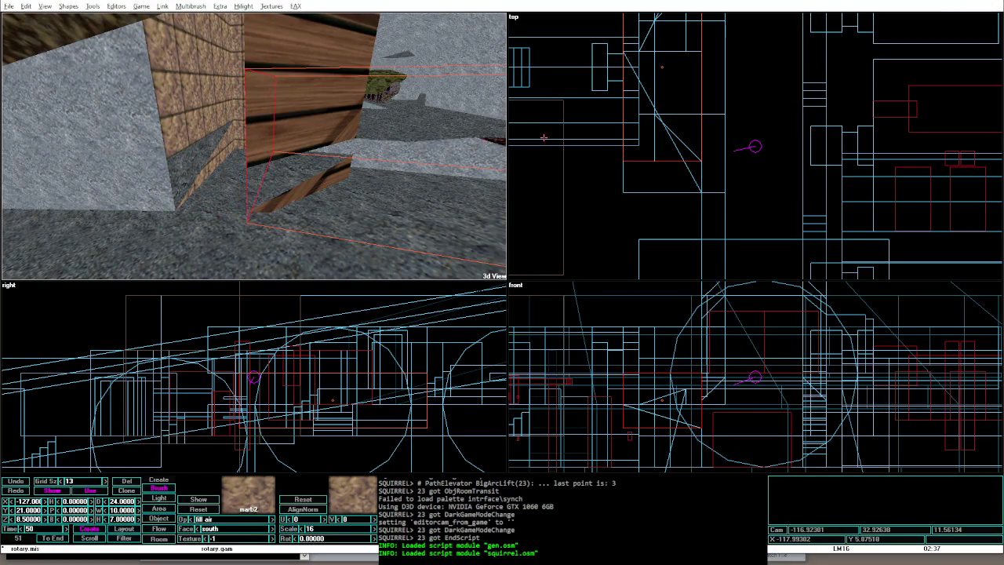
{"action": "key", "text": "Tab"}
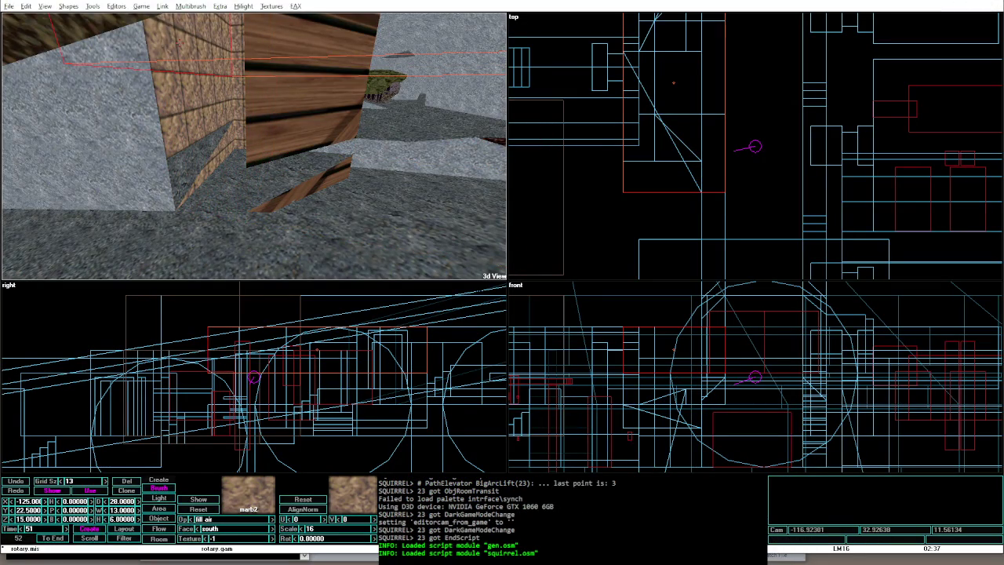
{"action": "key", "text": "ctrl+Up"}
{"action": "key", "text": "ctrl+Up"}
{"action": "key", "text": "ctrl+Up"}
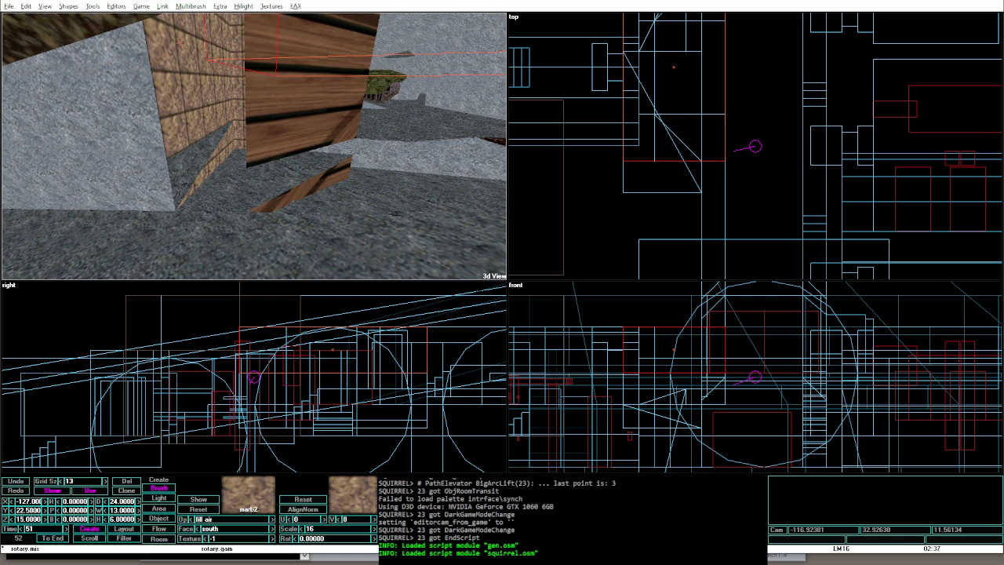
{"action": "key", "text": "alt+g"}
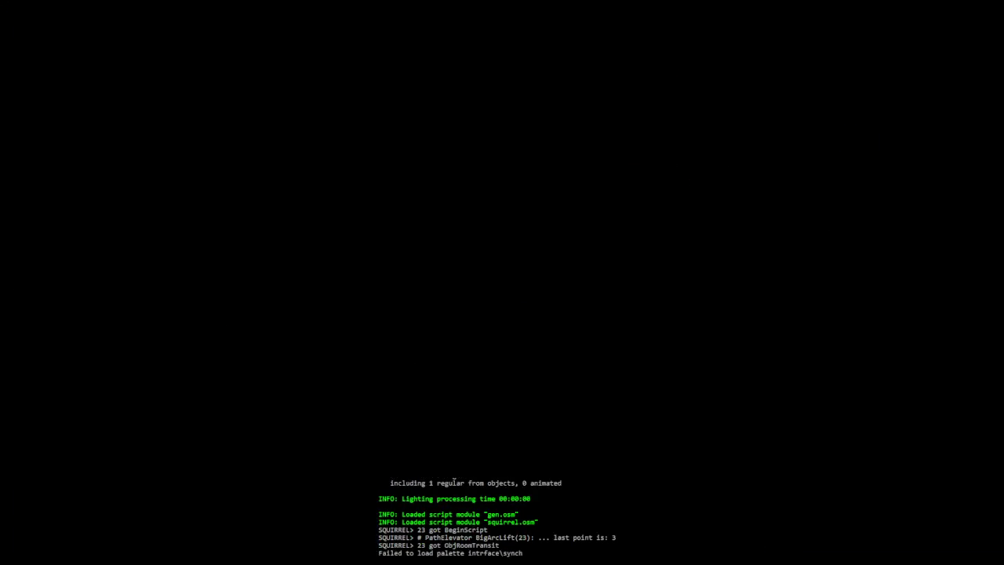